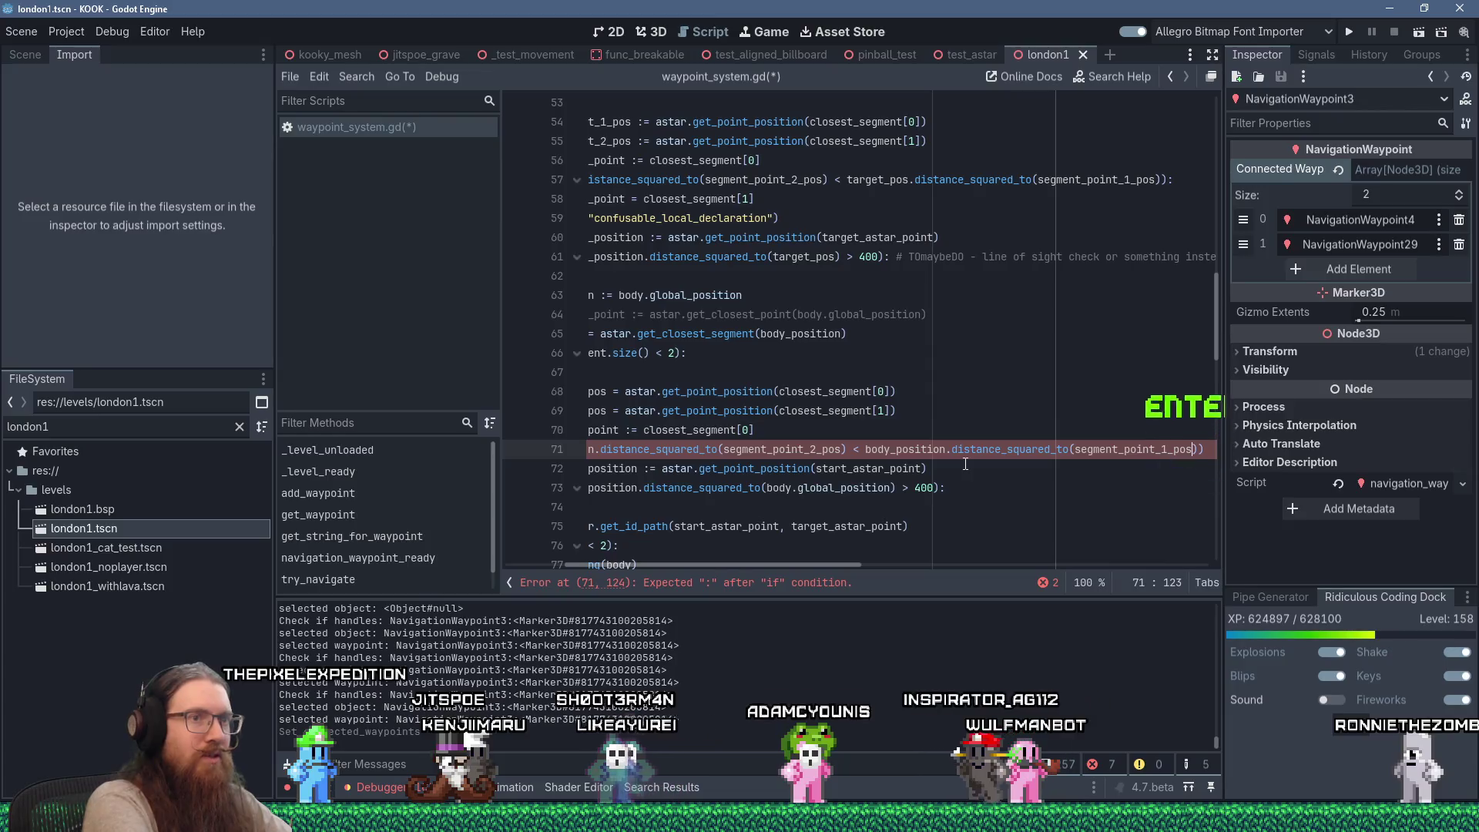
# Add 'start_astar_point = closest_segment[1]' on a new line inside the if block, using autocomplete
pyautogui.press('Return')
pyautogui.press('Home')
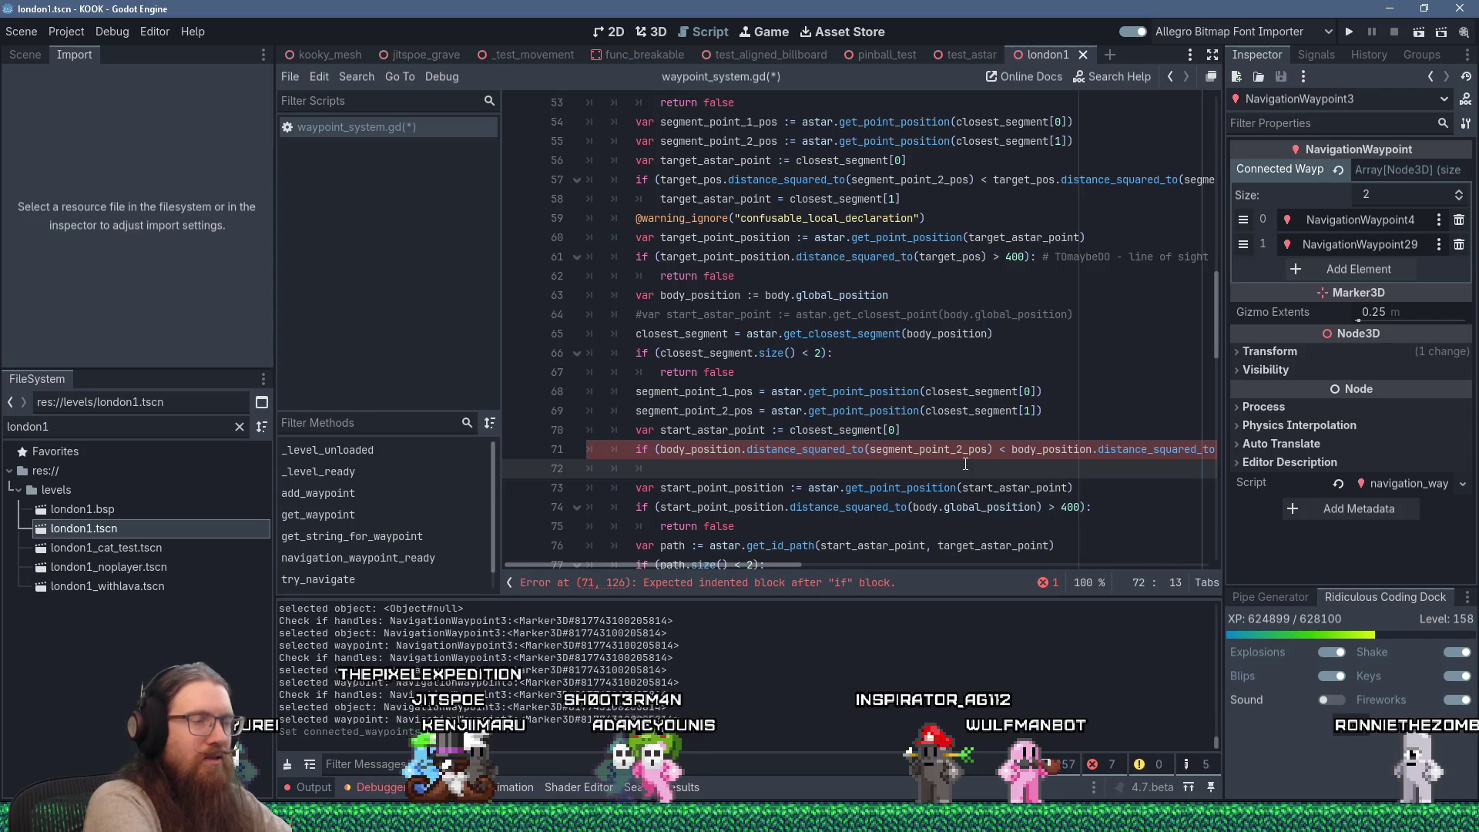
pyautogui.write('start_')
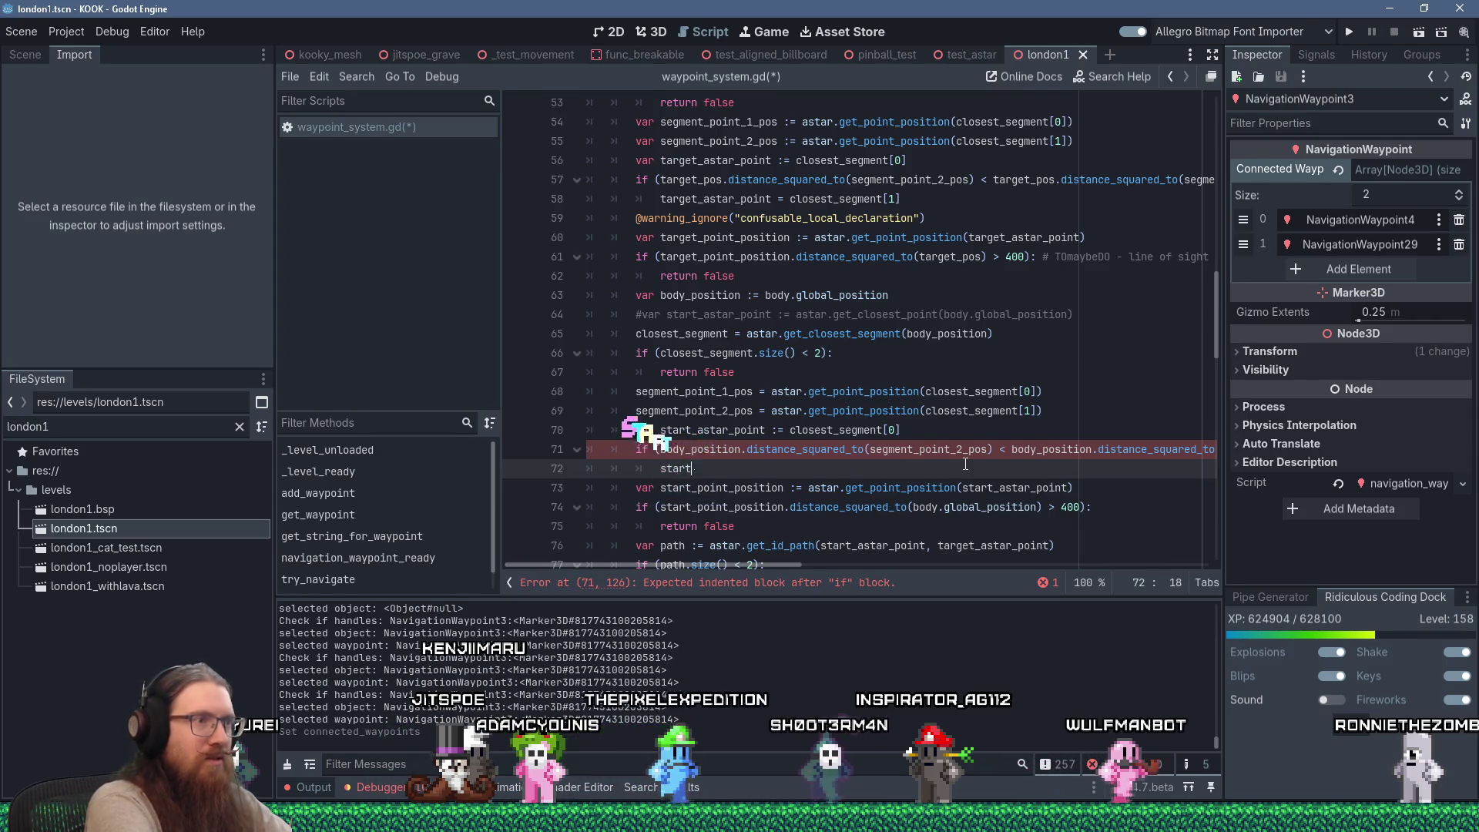
pyautogui.press('Return')
pyautogui.write('= closest_se')
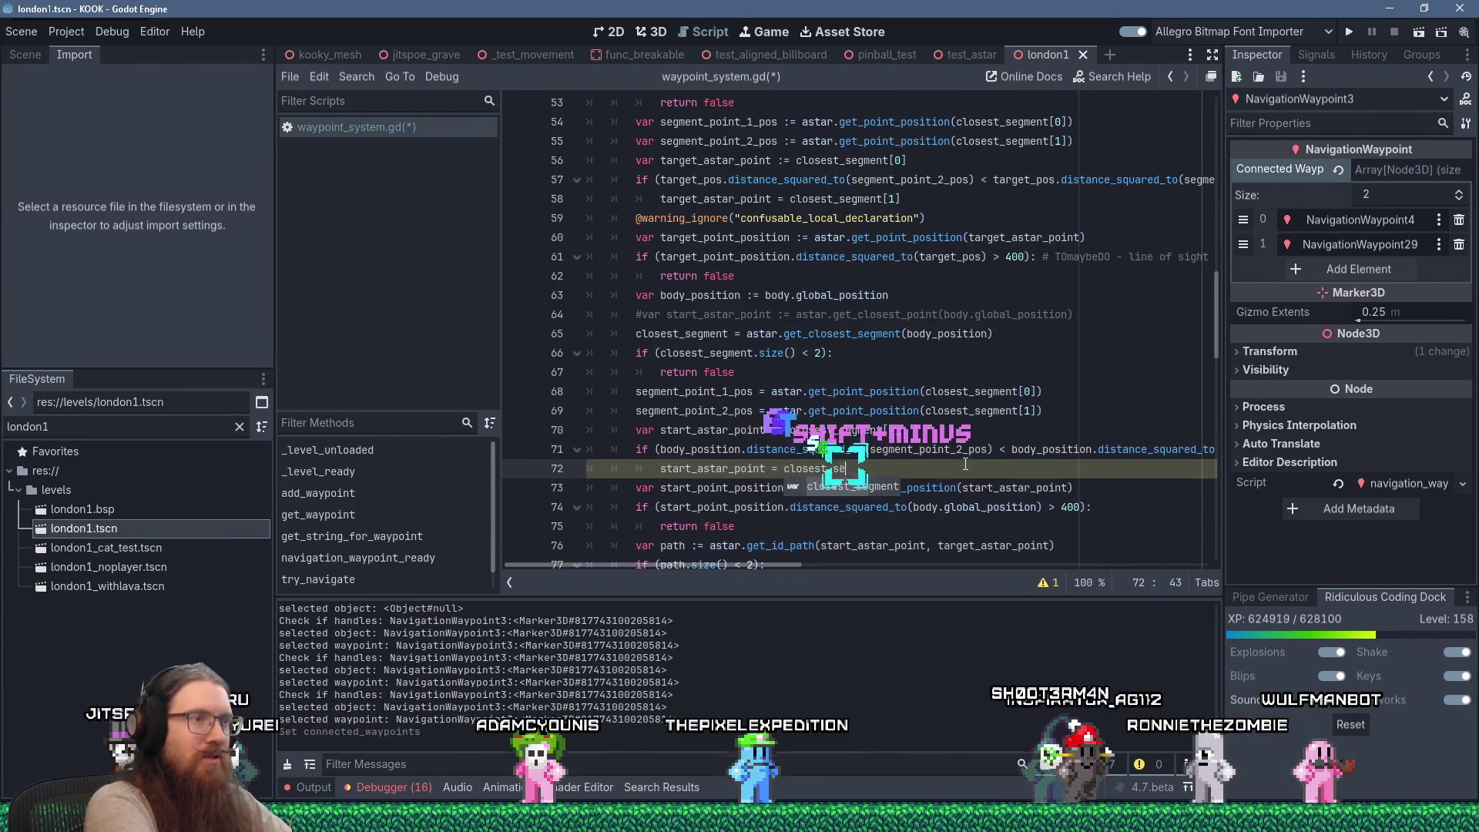
pyautogui.press('Return')
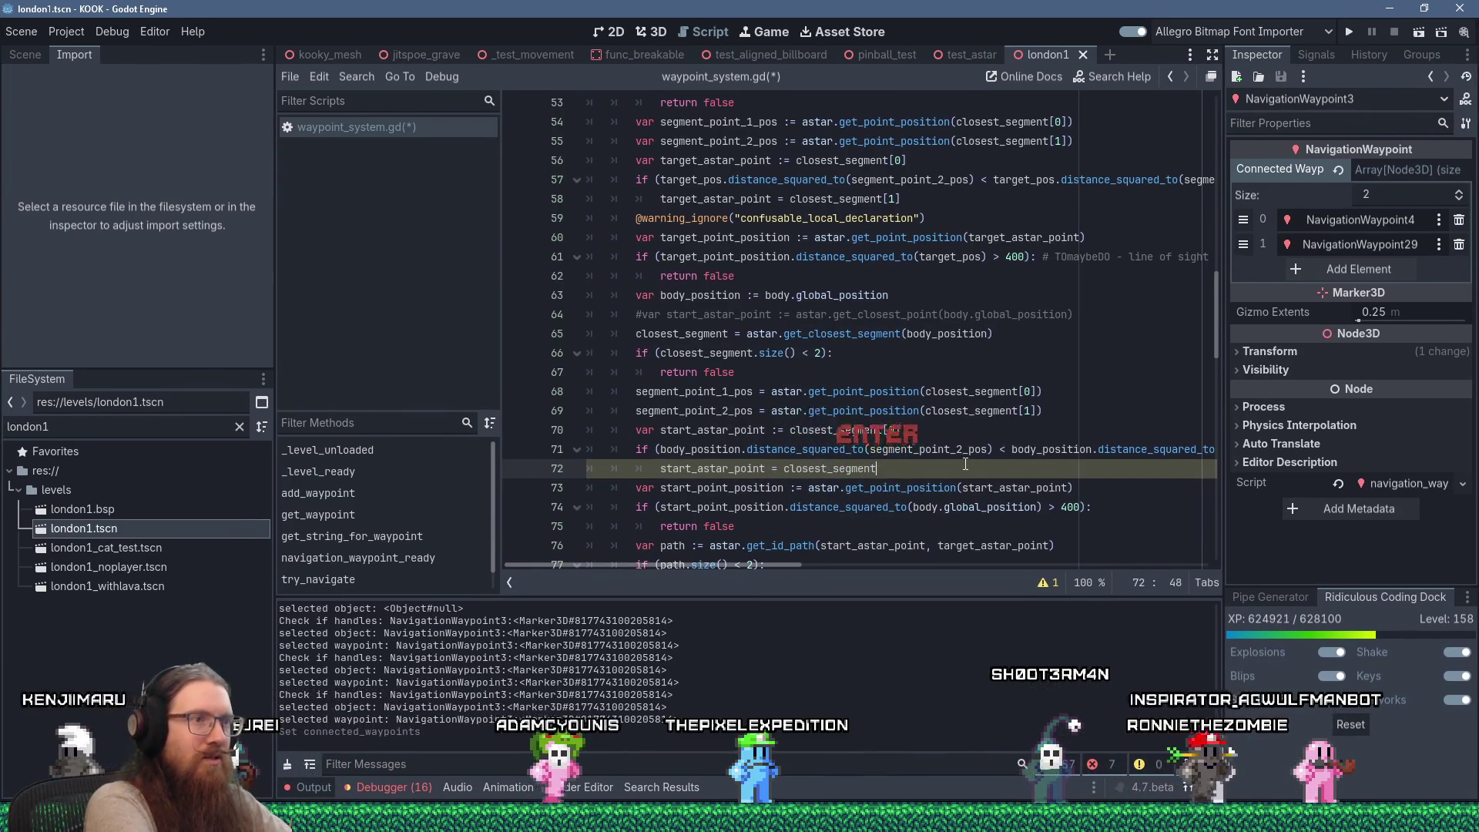
pyautogui.write(']')
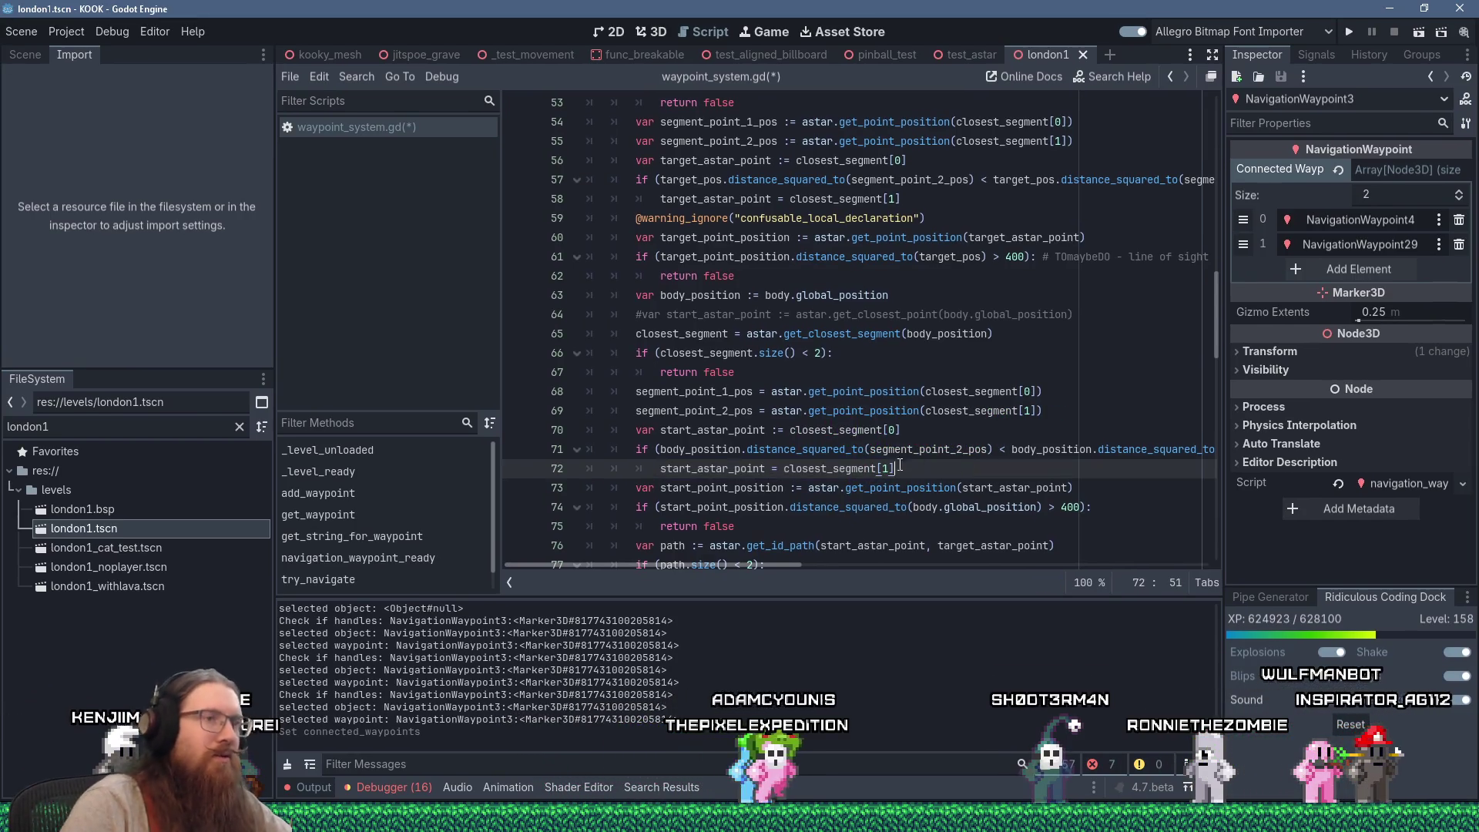
# Review the code below, then save waypoint_system.gd and run the KOOK project
pyautogui.scroll(-1, 900, 465)
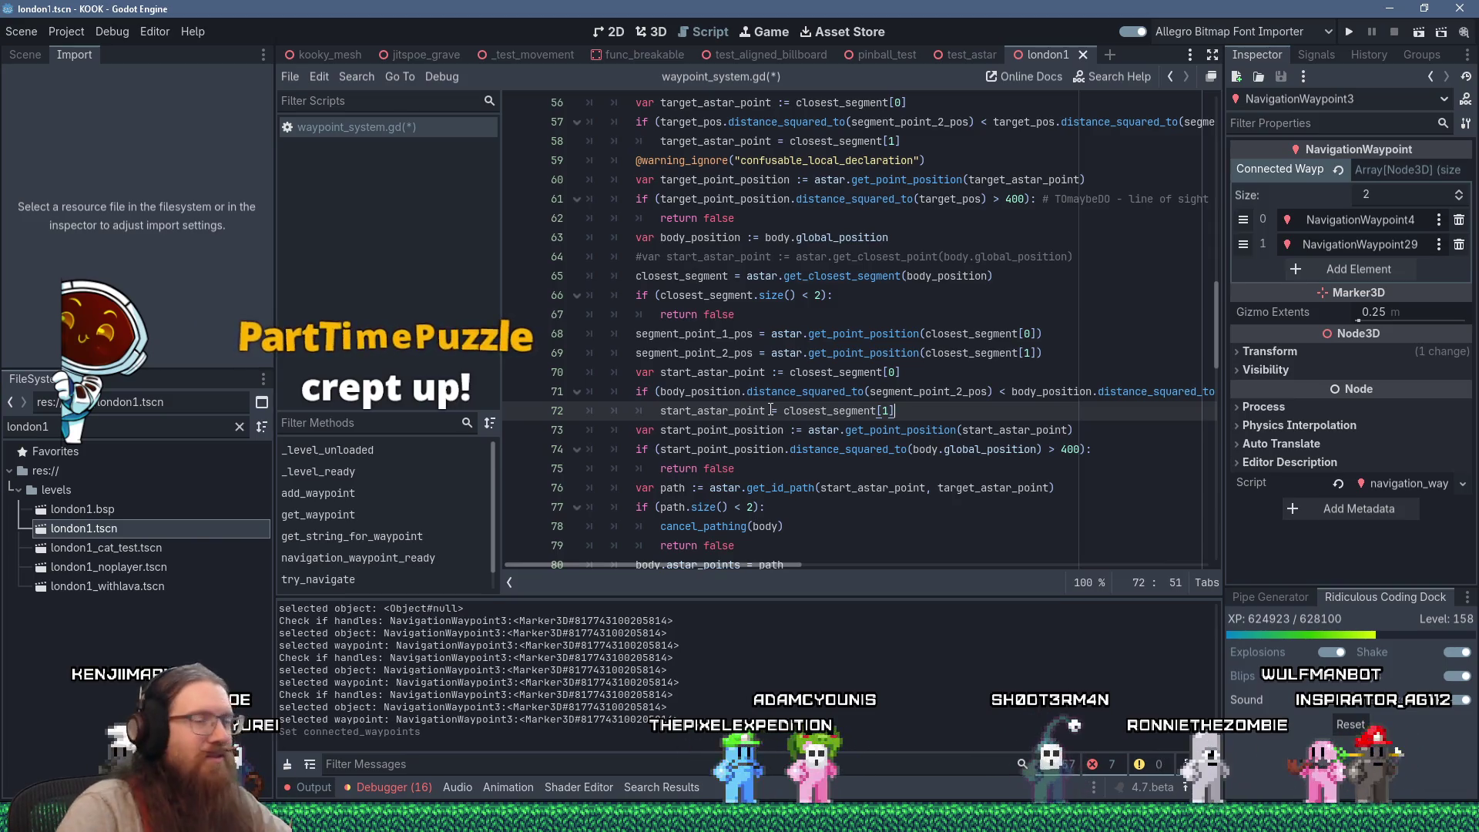
pyautogui.click(737, 449)
pyautogui.scroll(-4, 737, 449)
pyautogui.click(841, 391)
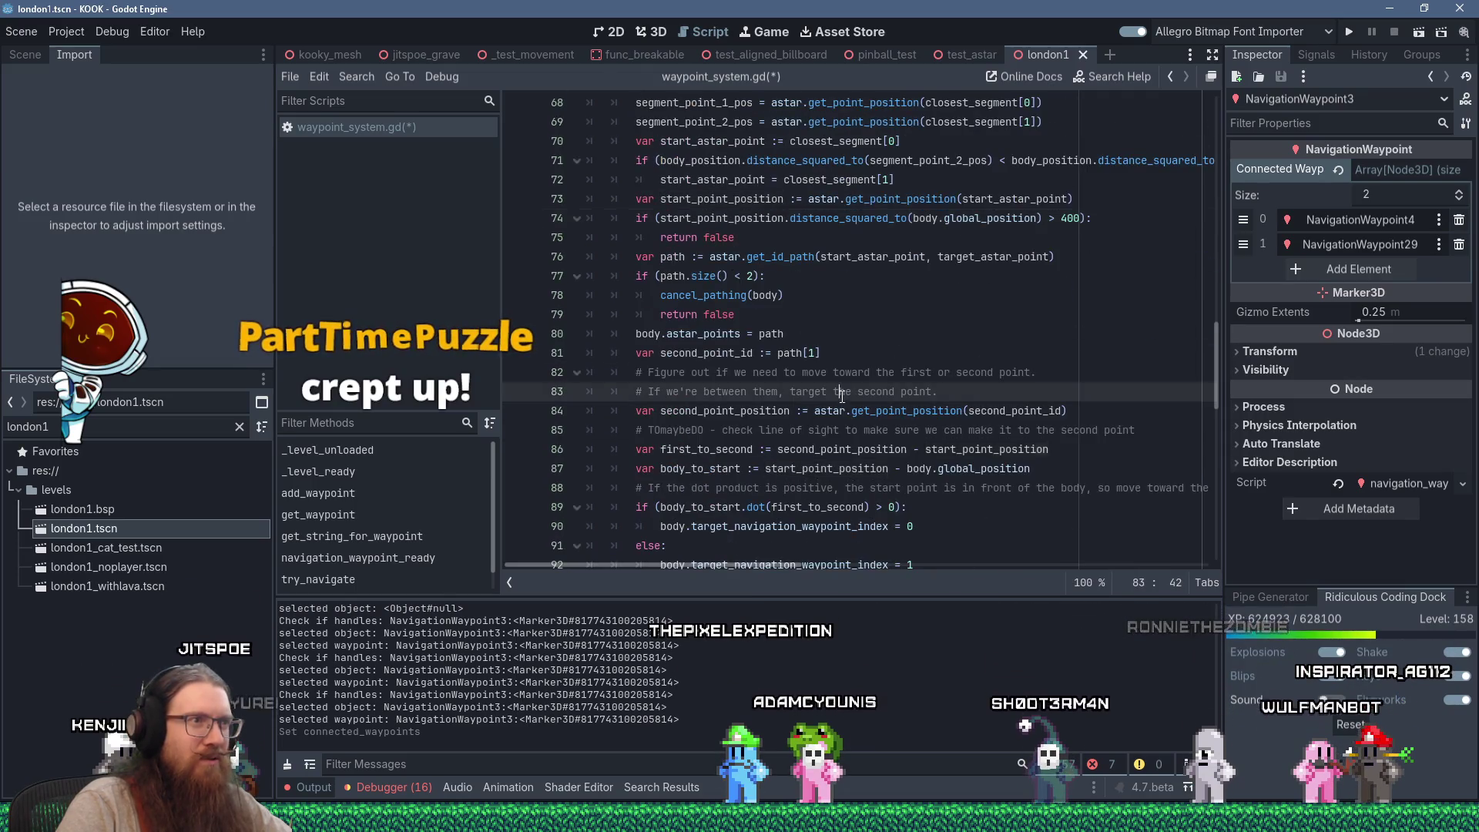
pyautogui.click(1354, 34)
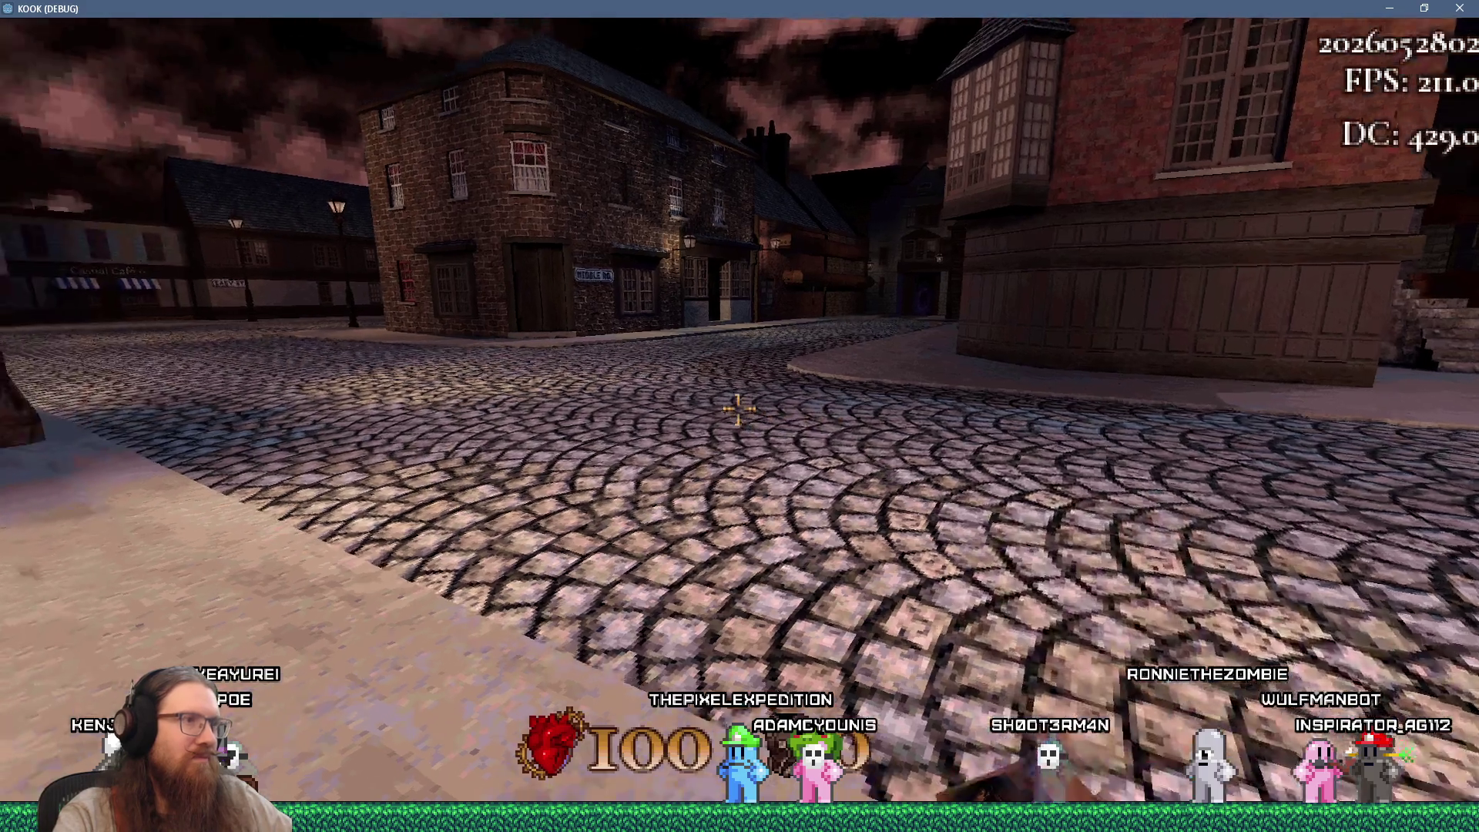
# Walk through the medium-difficulty doorway and down the alley into the purple portal
pyautogui.press('w')
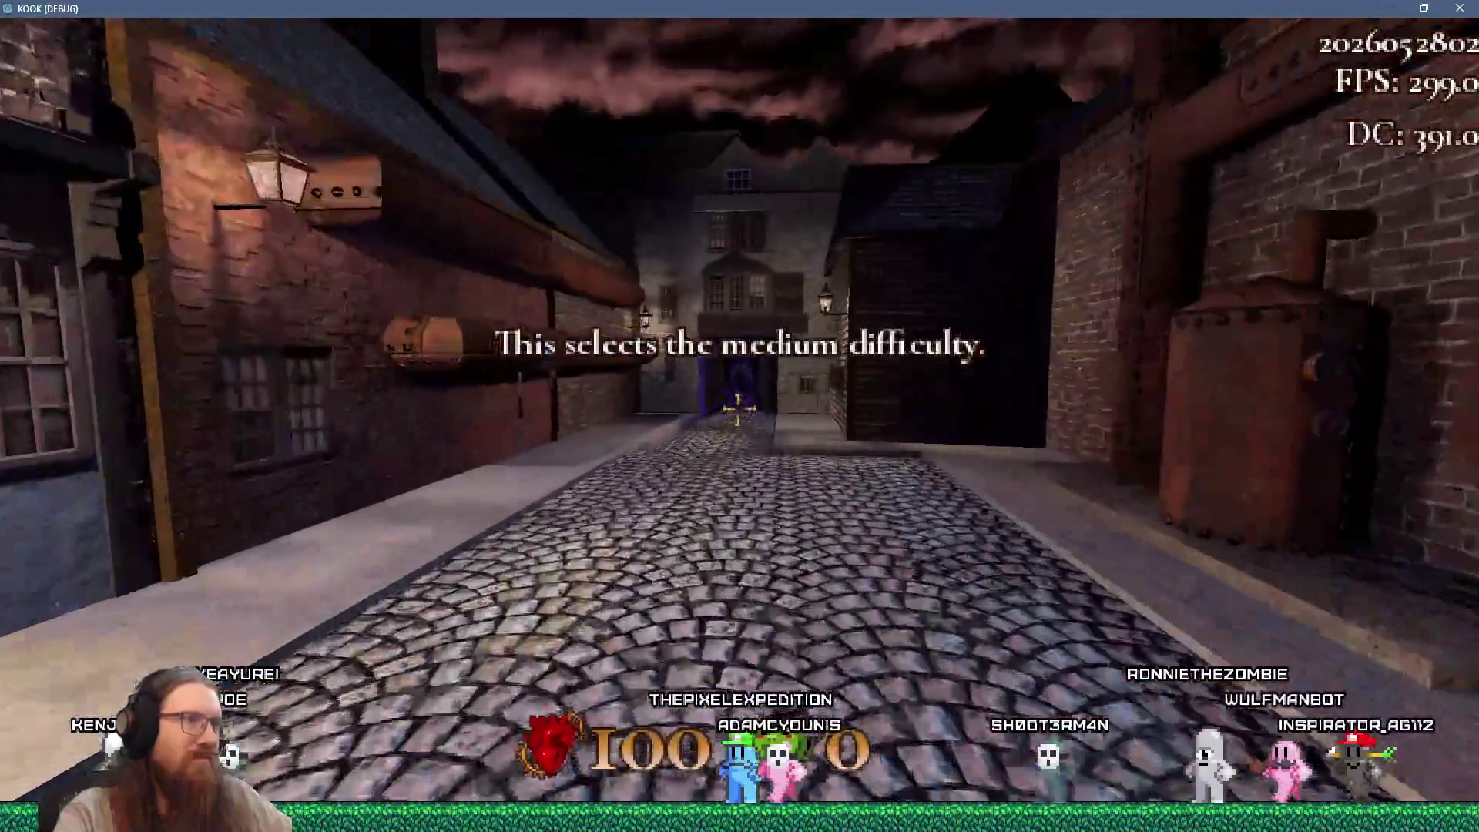
pyautogui.press('w')
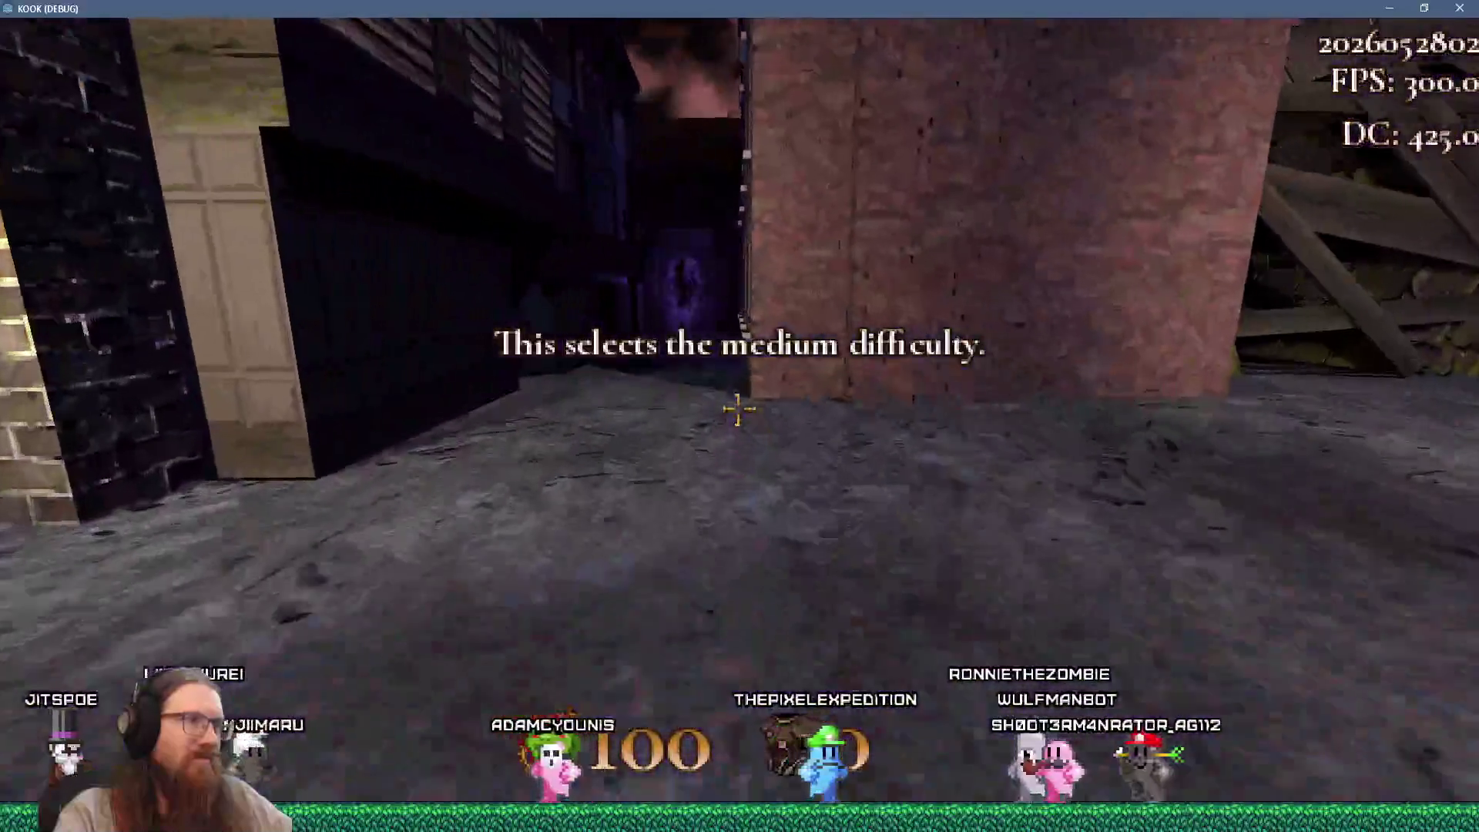
pyautogui.press('w')
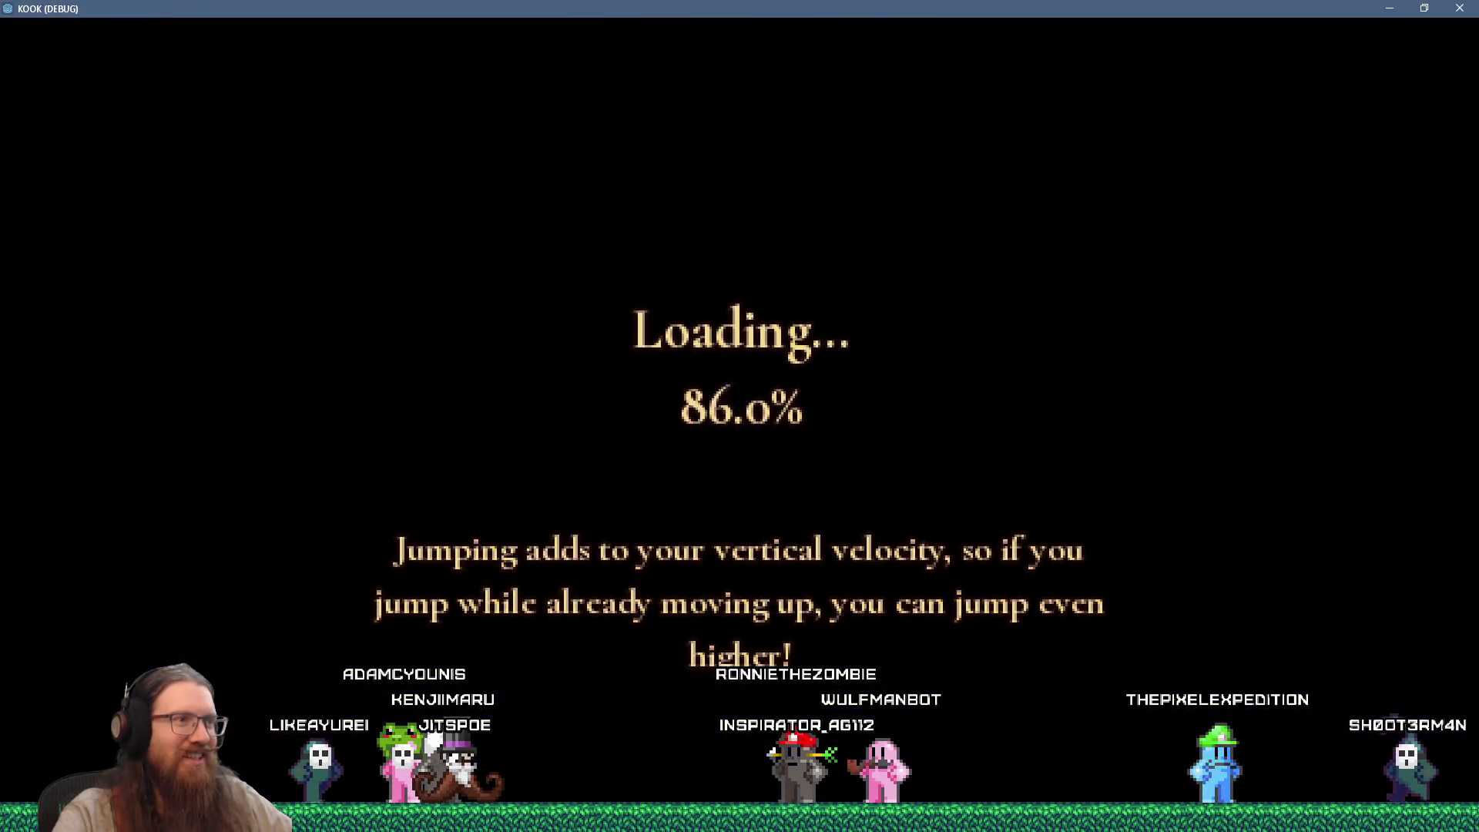
# Pick up the shoes in the bedroom, then fire three revolver shots at the door
pyautogui.press('w')
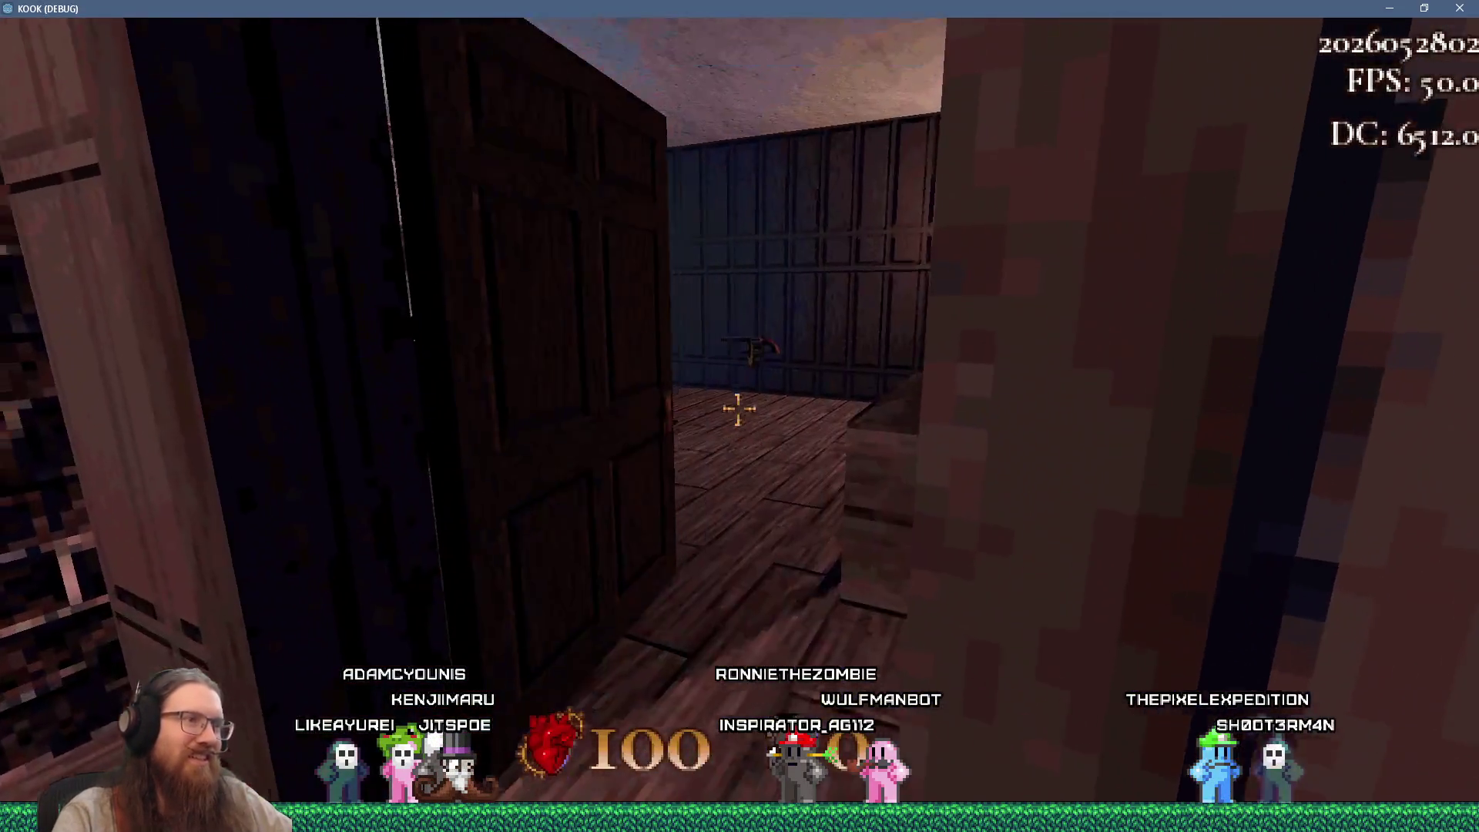
pyautogui.press('w')
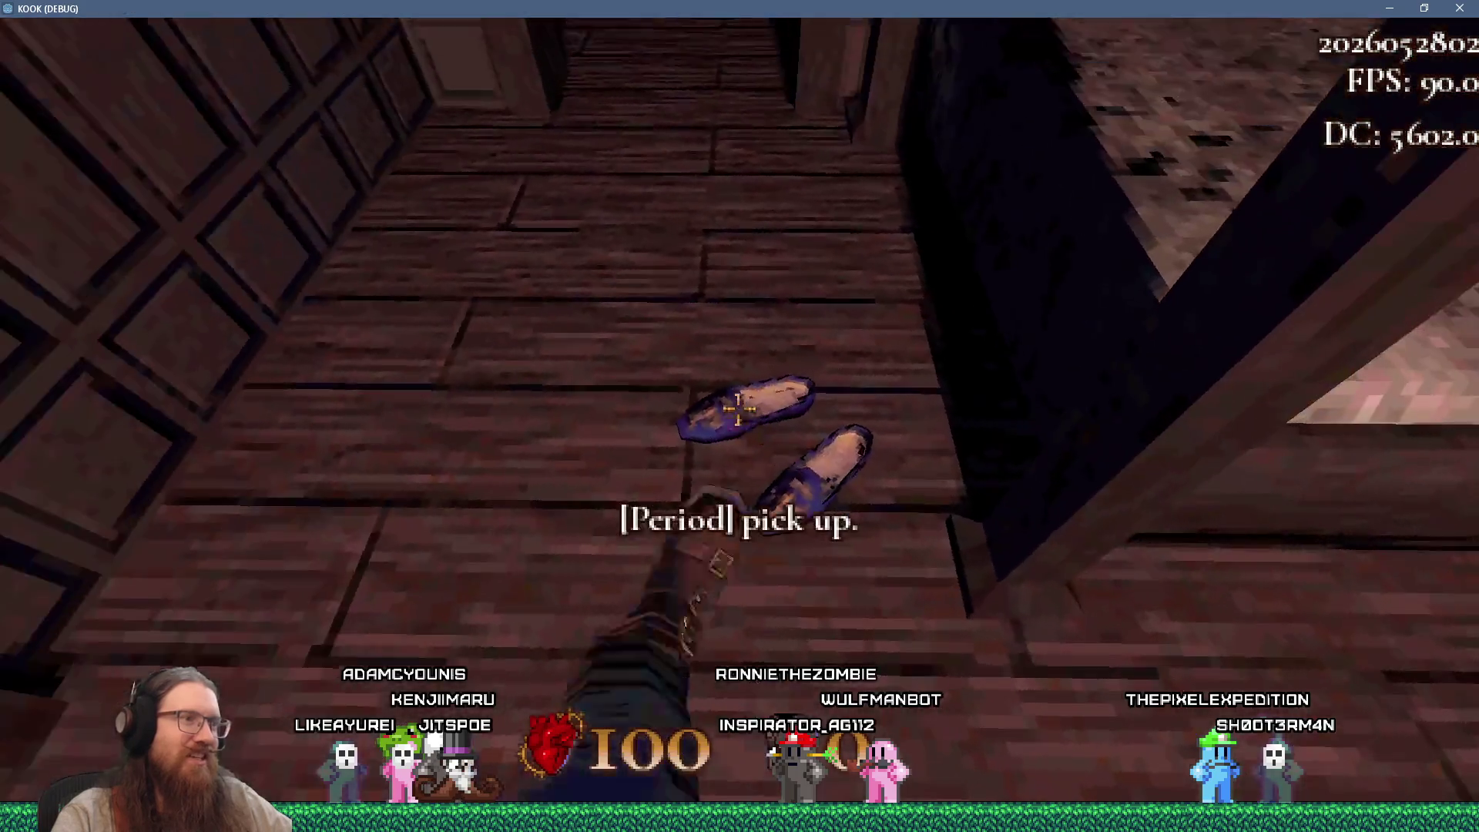
pyautogui.press('.')
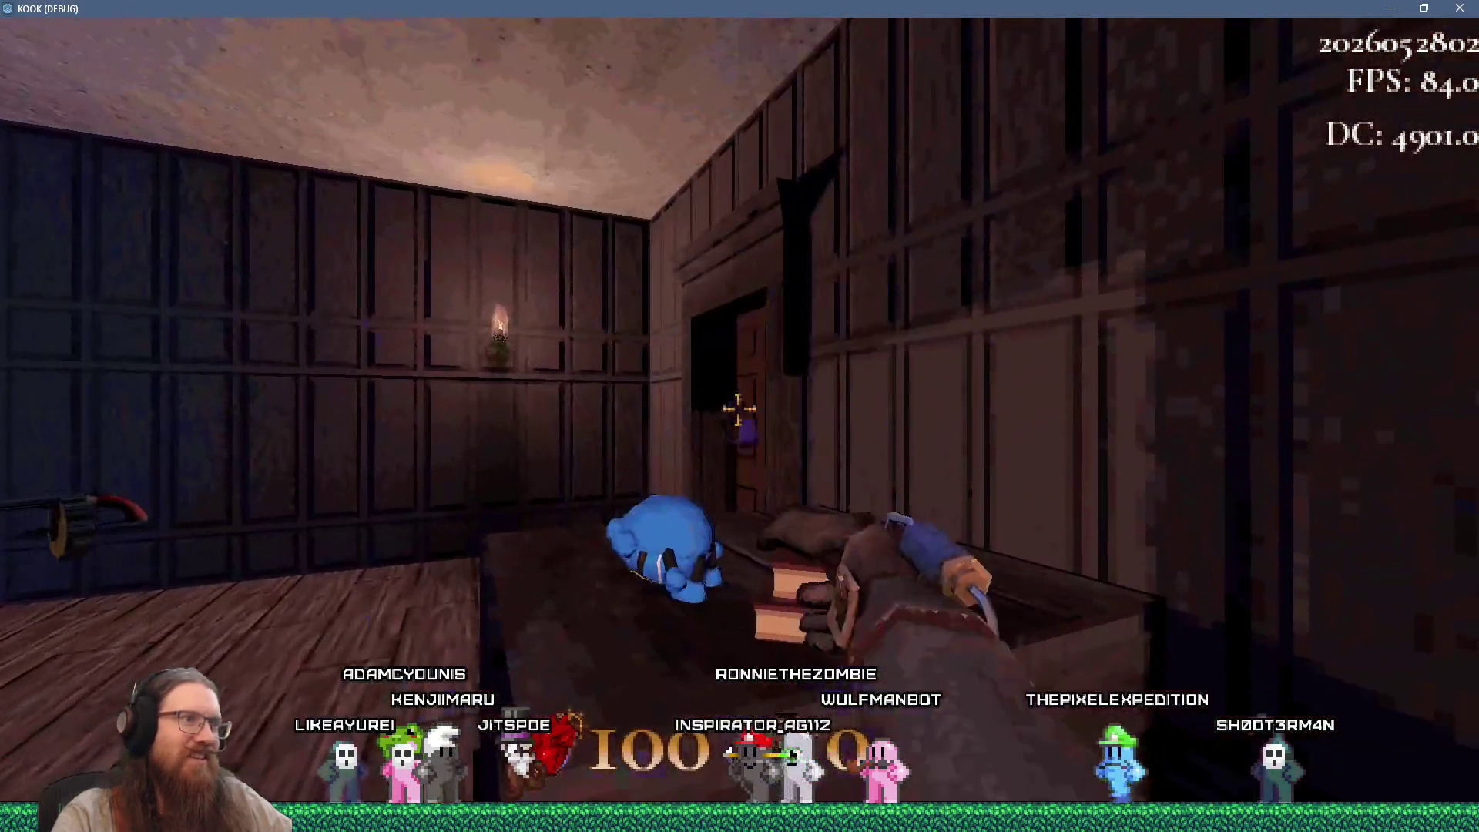
pyautogui.press('2')
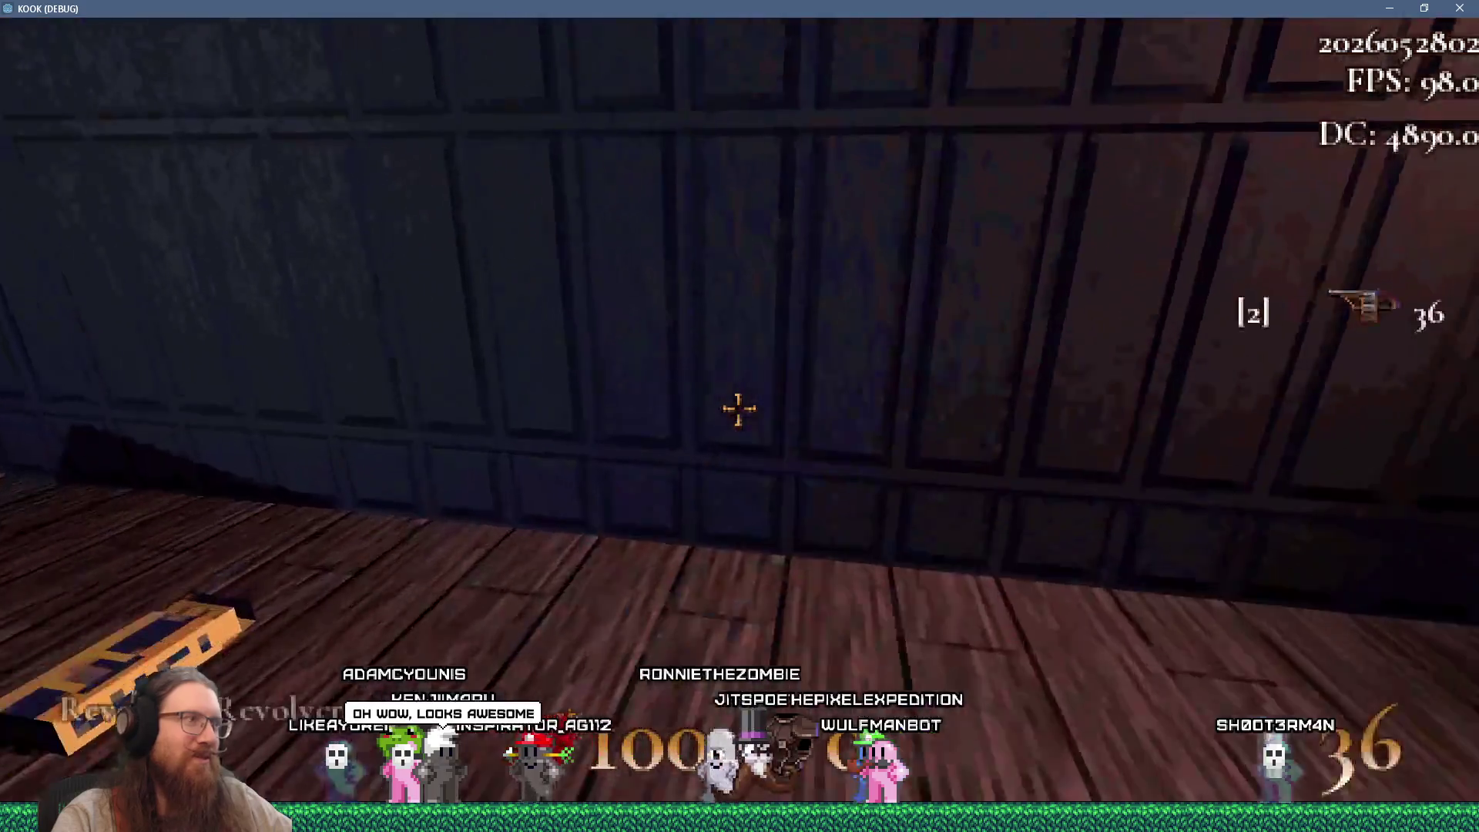
pyautogui.click(738, 408)
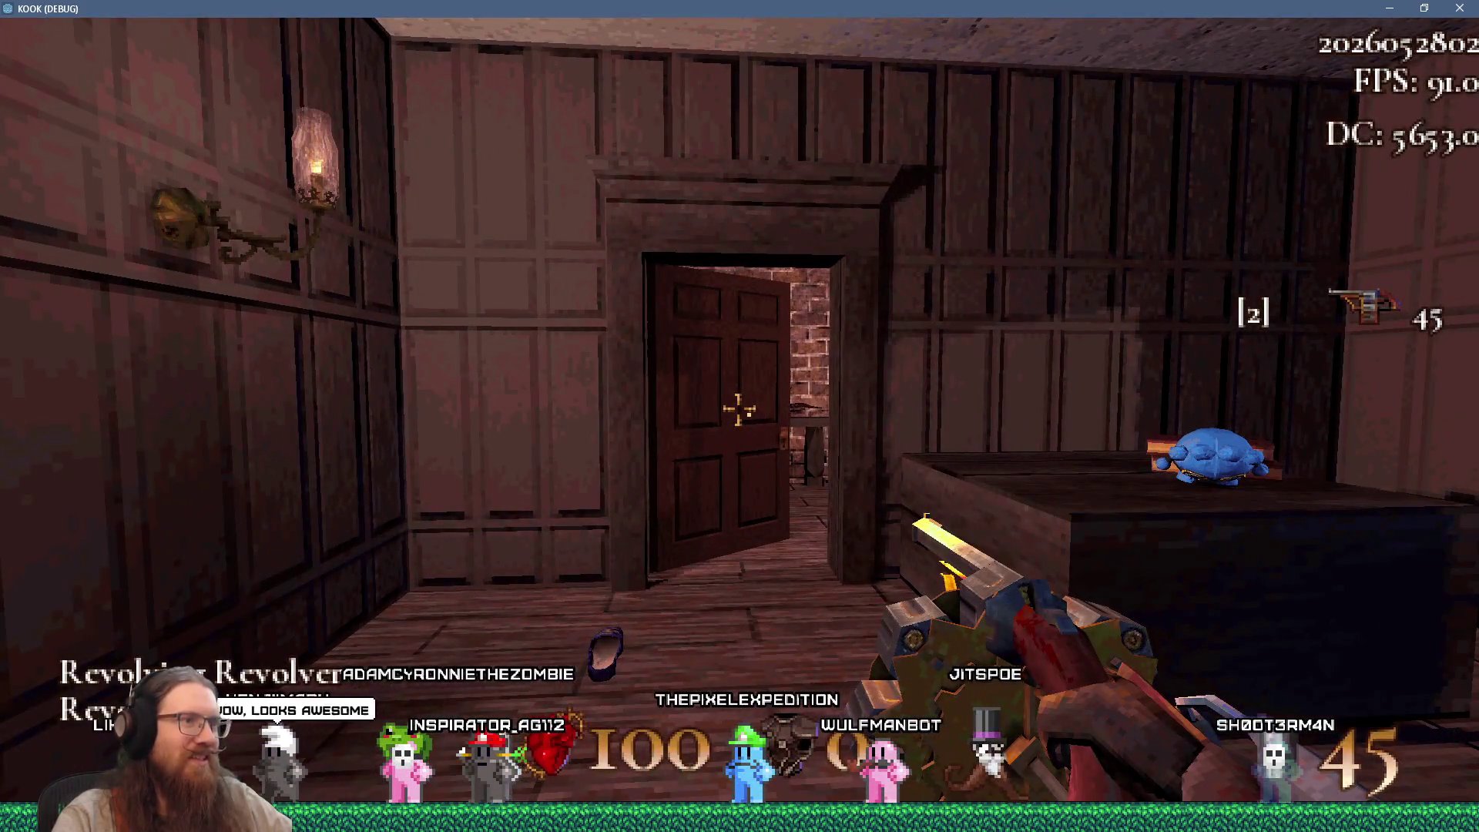
pyautogui.click(738, 408)
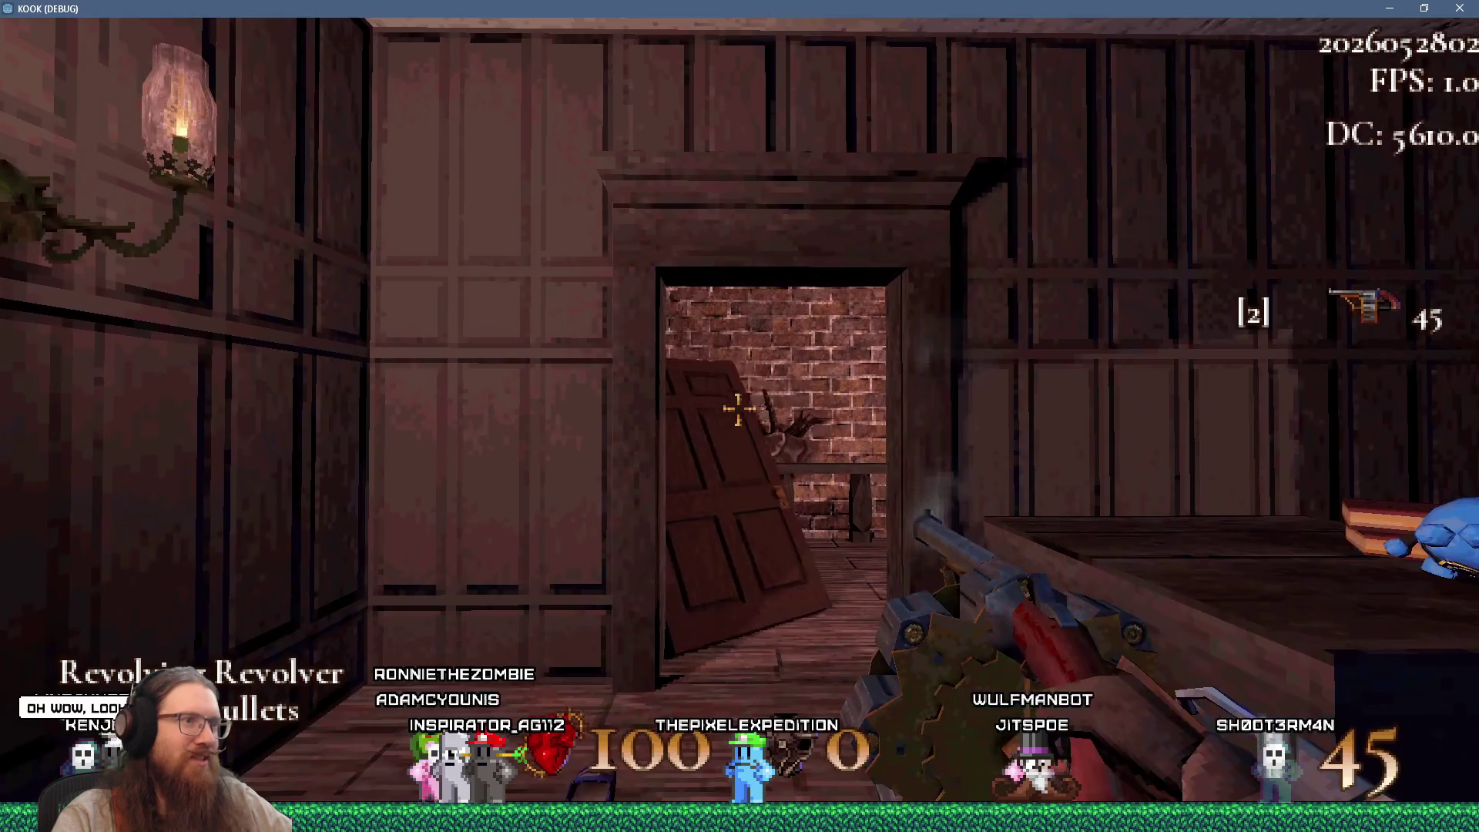
pyautogui.click(739, 408)
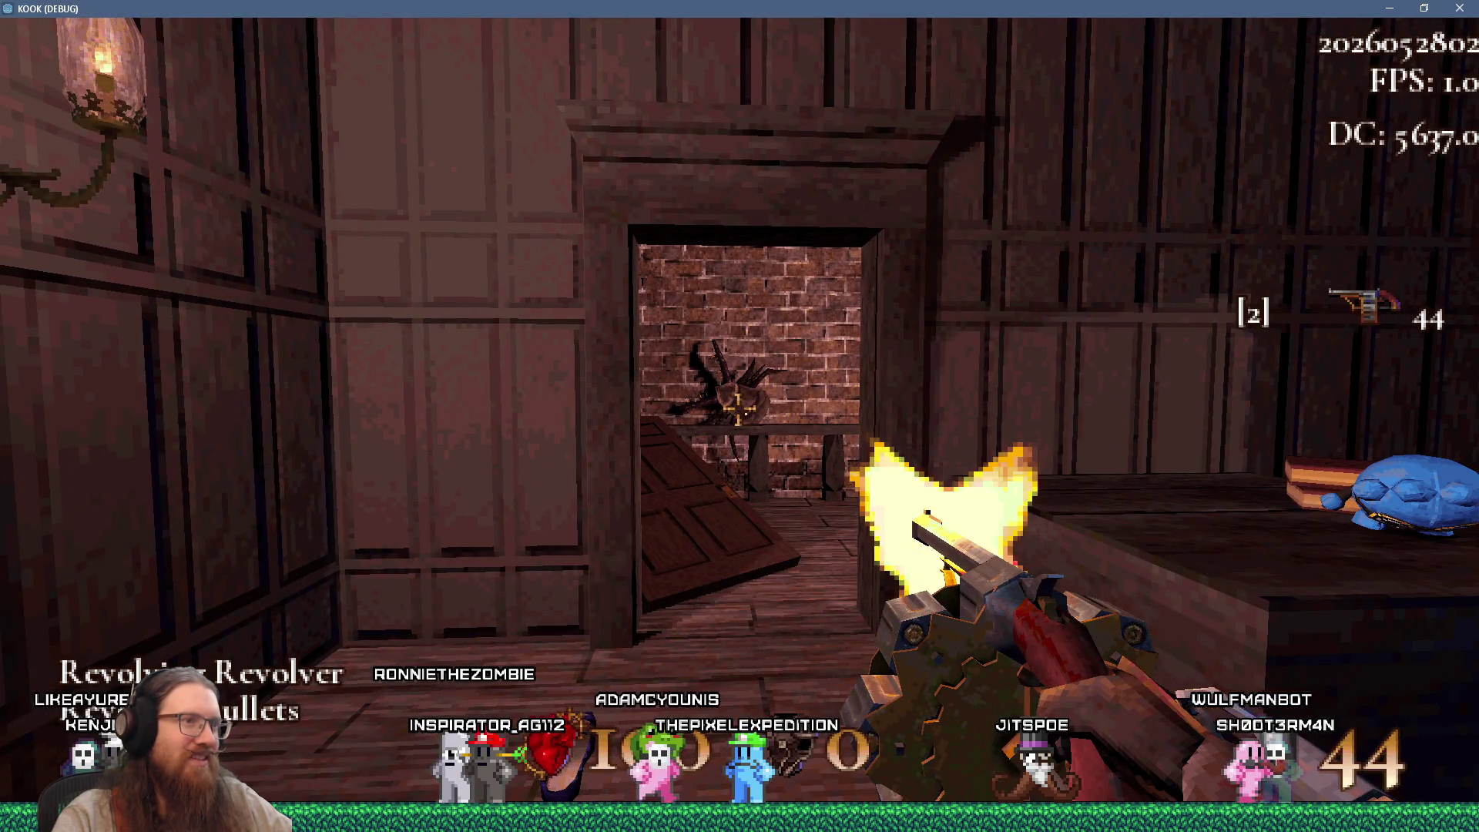
# Grab the blue plush, throw it at the wall, then toss it down the brick stairwell
pyautogui.press('w')
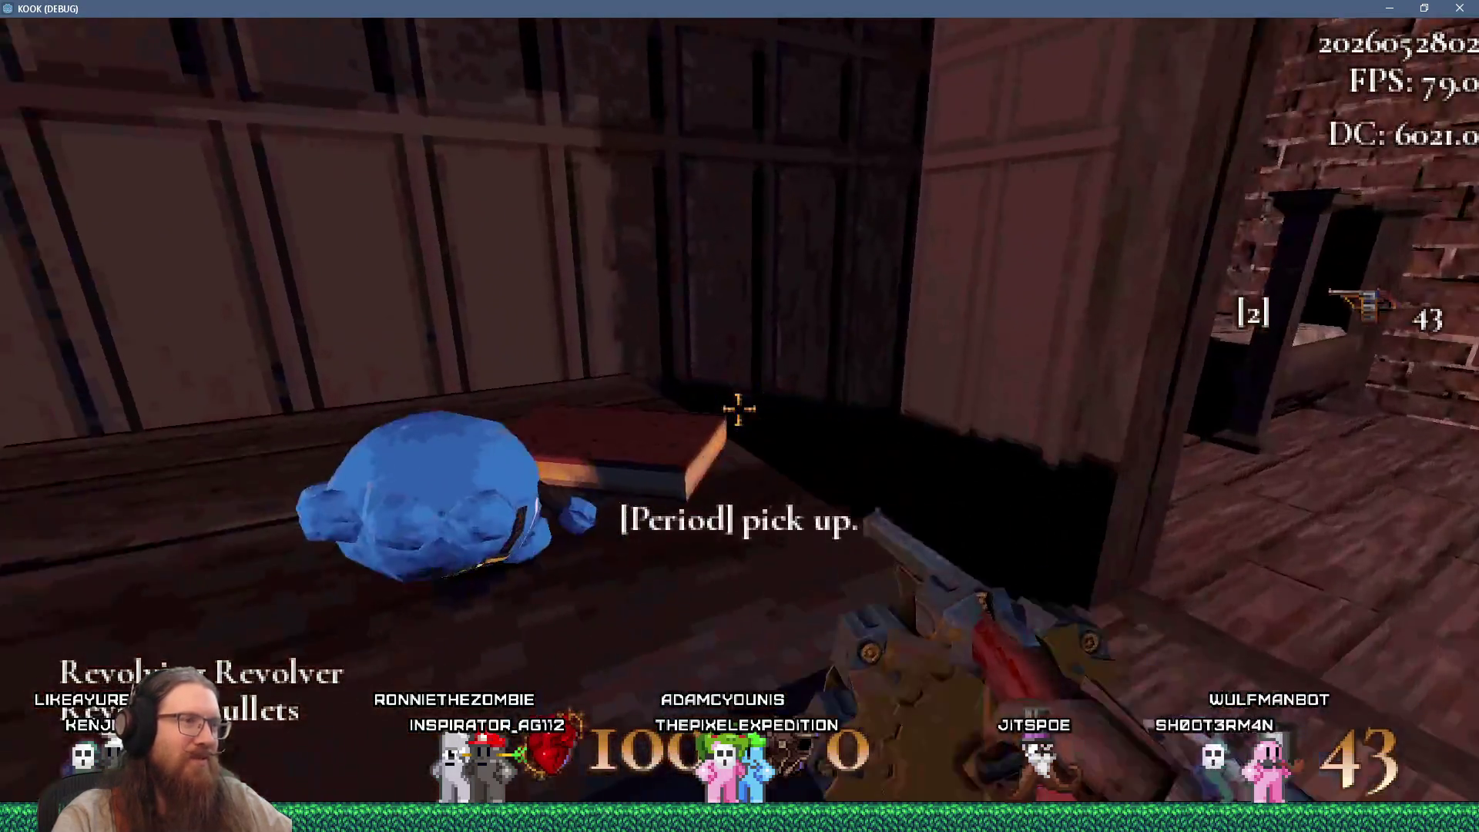
pyautogui.press('.')
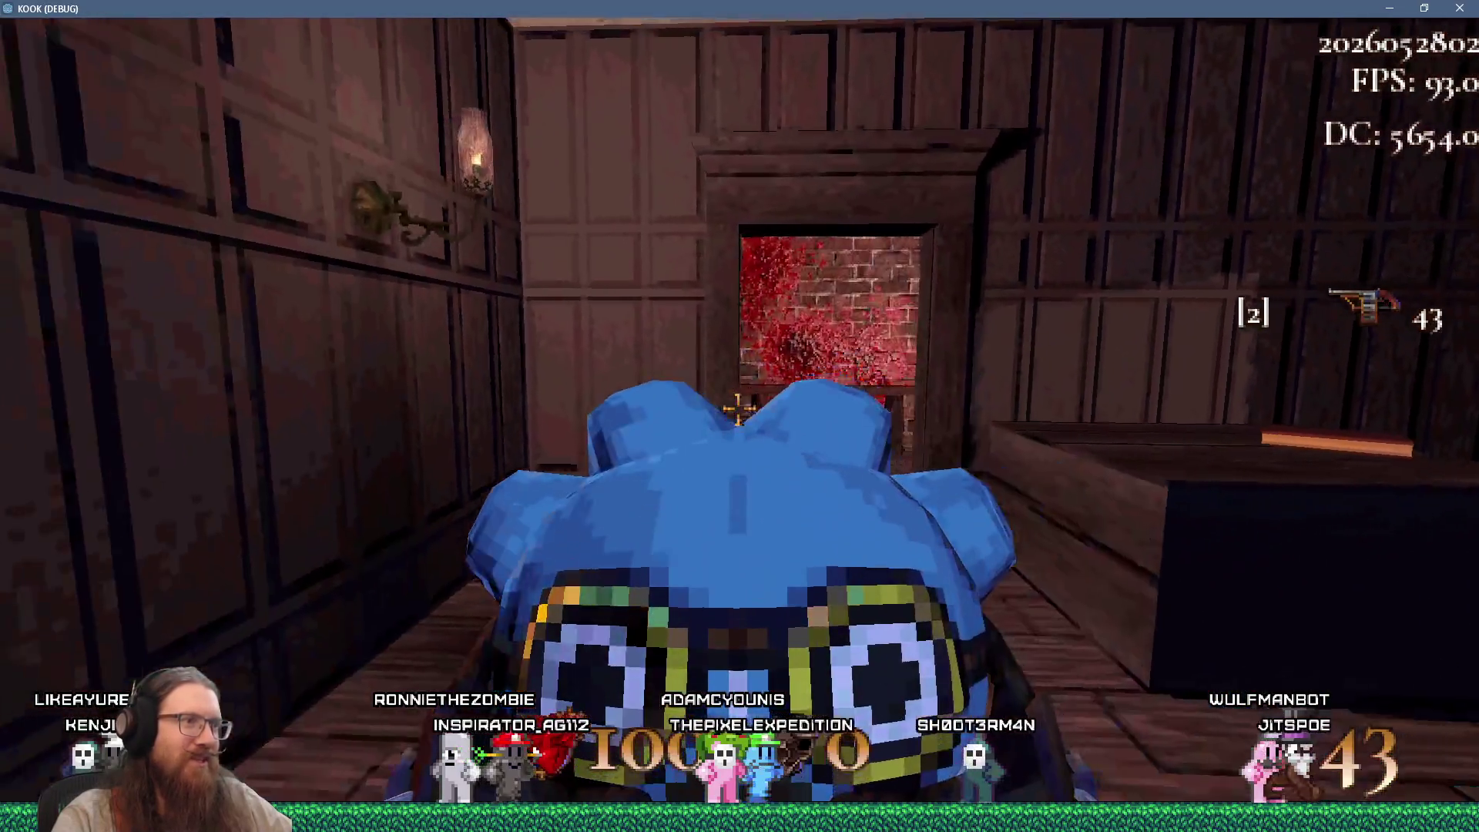
pyautogui.click(738, 408)
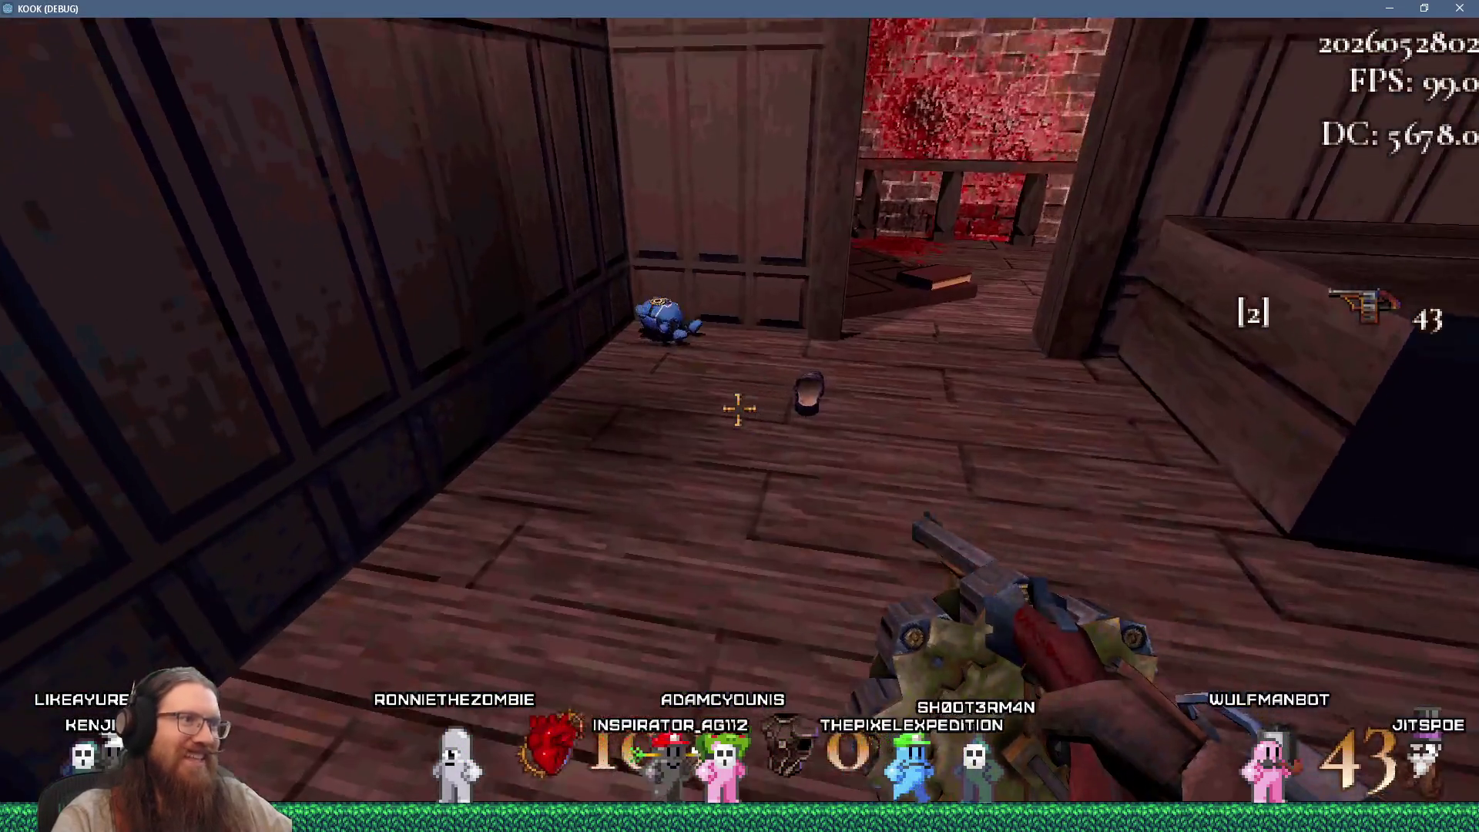
pyautogui.press('.')
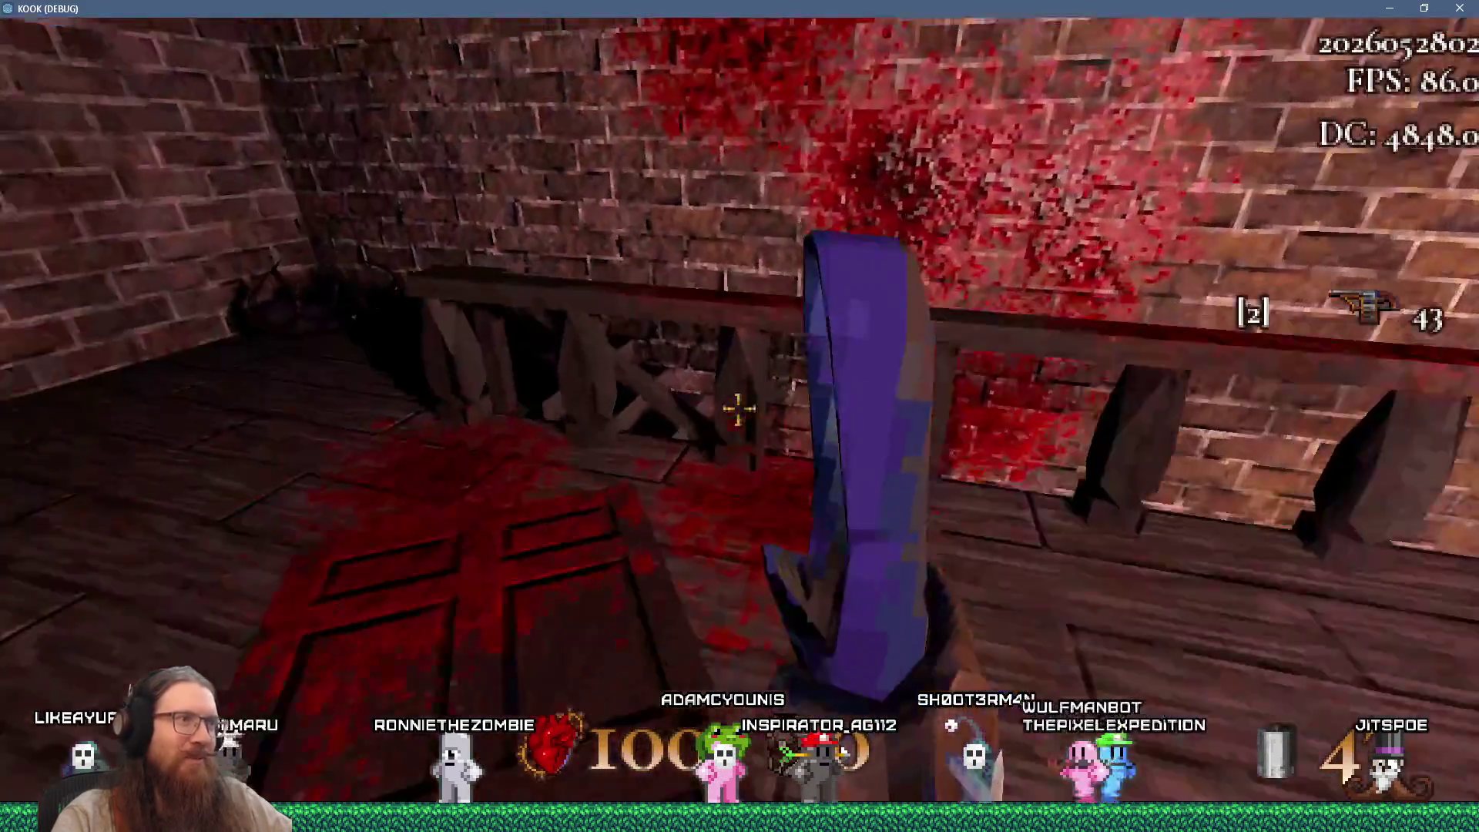
pyautogui.press('w')
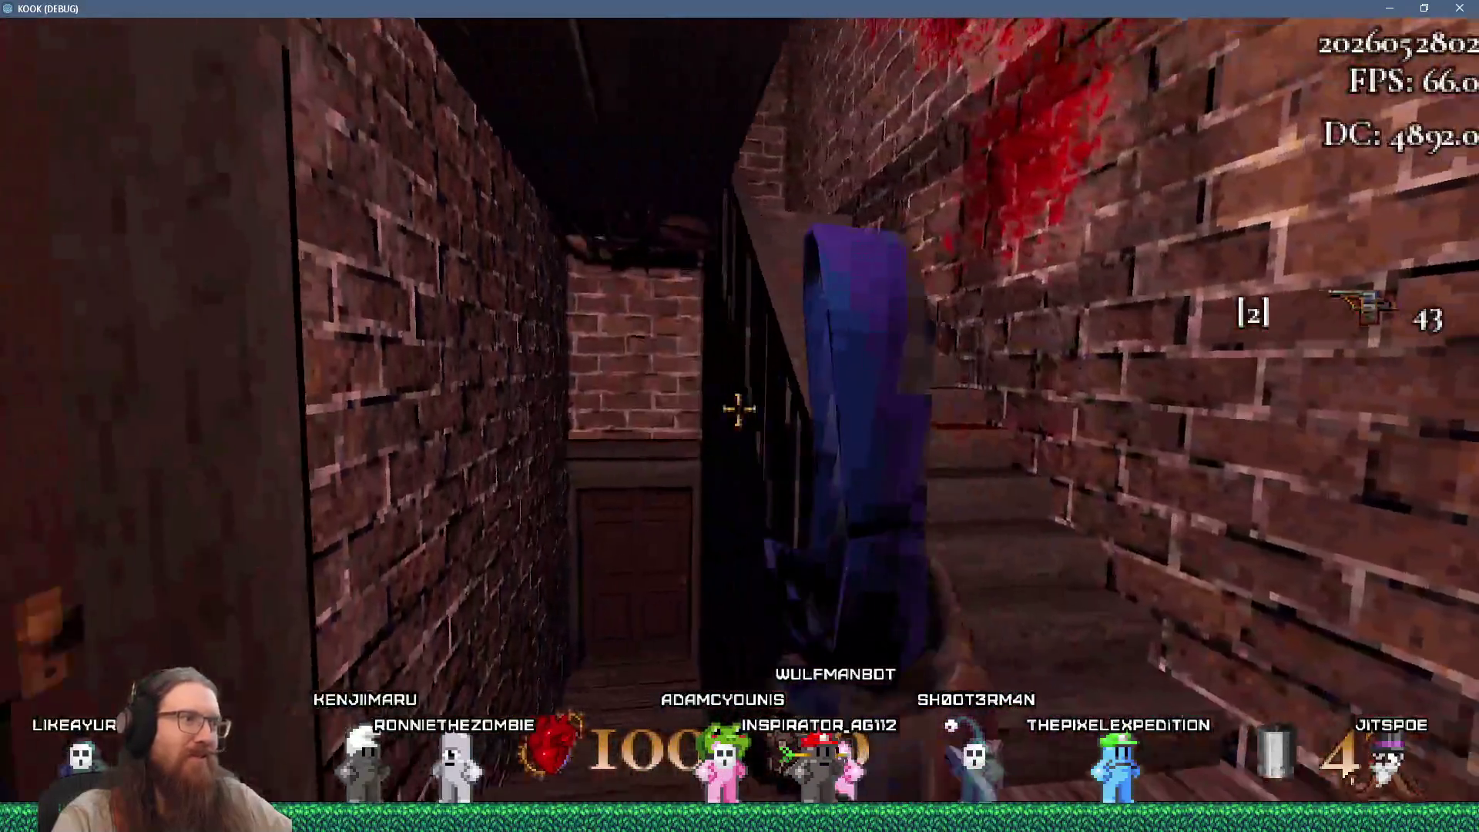
pyautogui.click(739, 408)
# Descend the stairwell, collect the Revolver Bullets, and climb back to kick through the door
pyautogui.press('w')
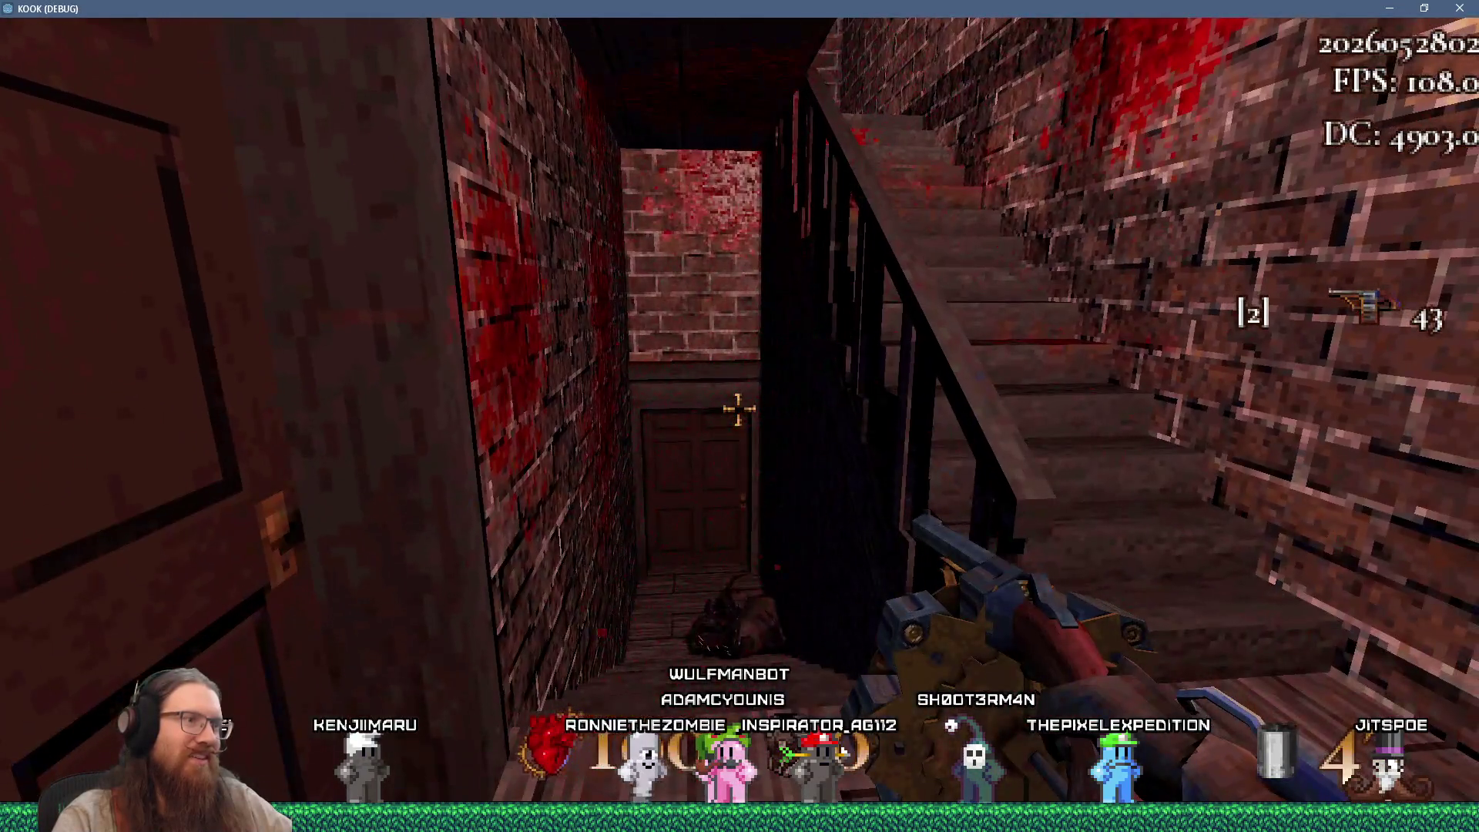
pyautogui.press('2')
pyautogui.press('w')
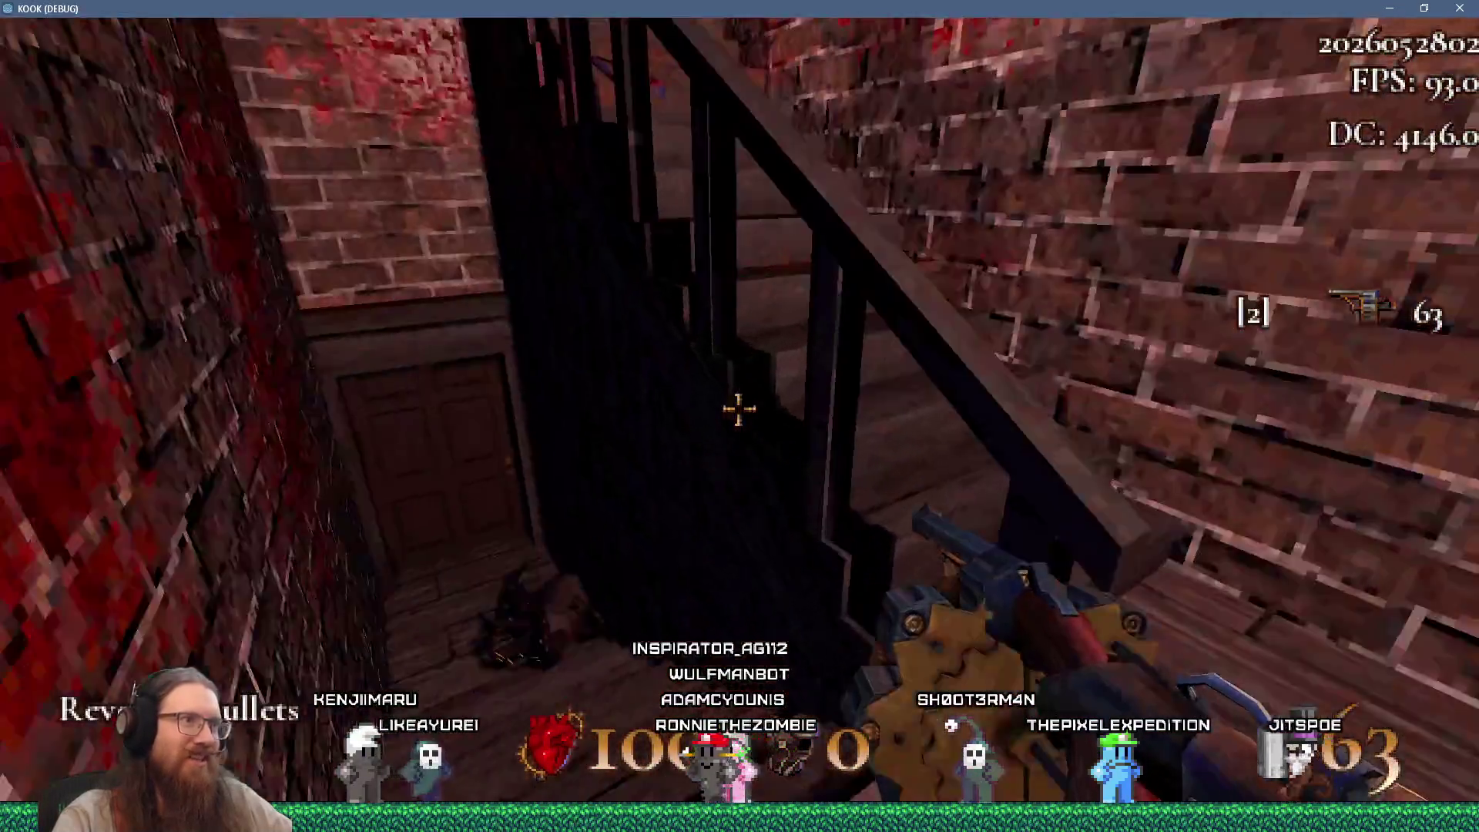
pyautogui.press('w')
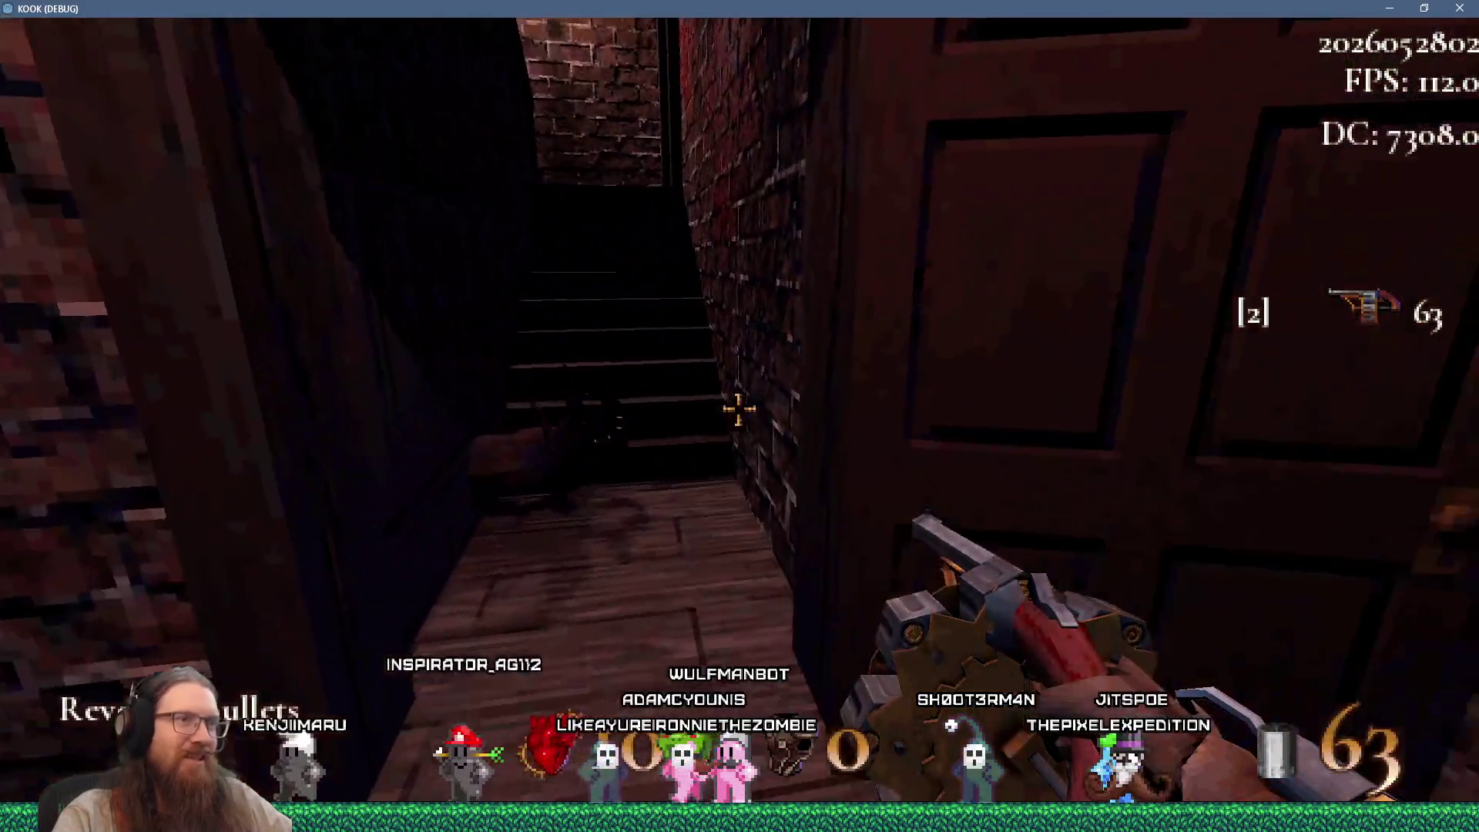
pyautogui.press('f')
# Walk through the stairwell past the spider and back to the ball in the corridor
pyautogui.press('w')
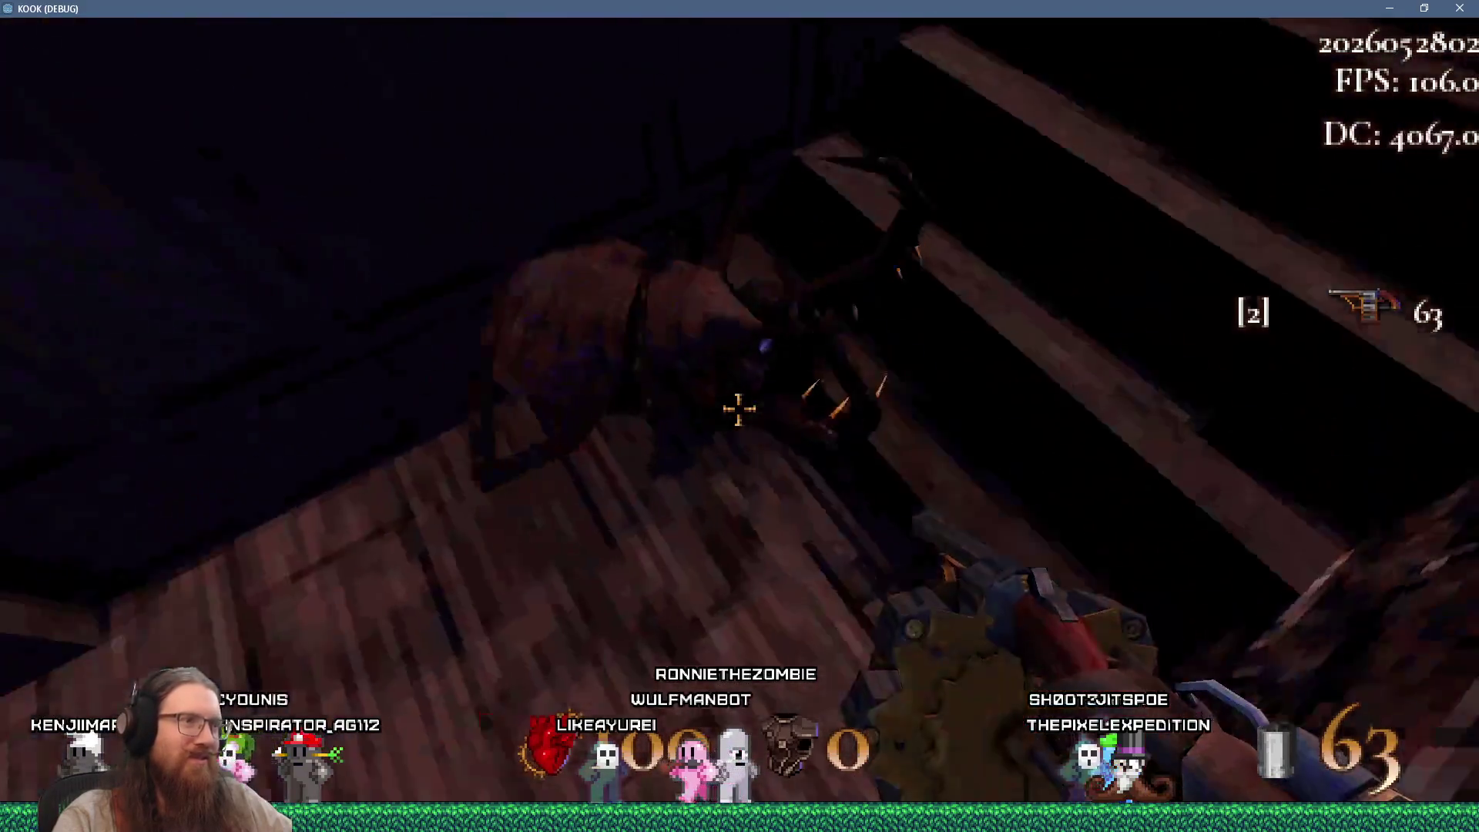
pyautogui.press('w')
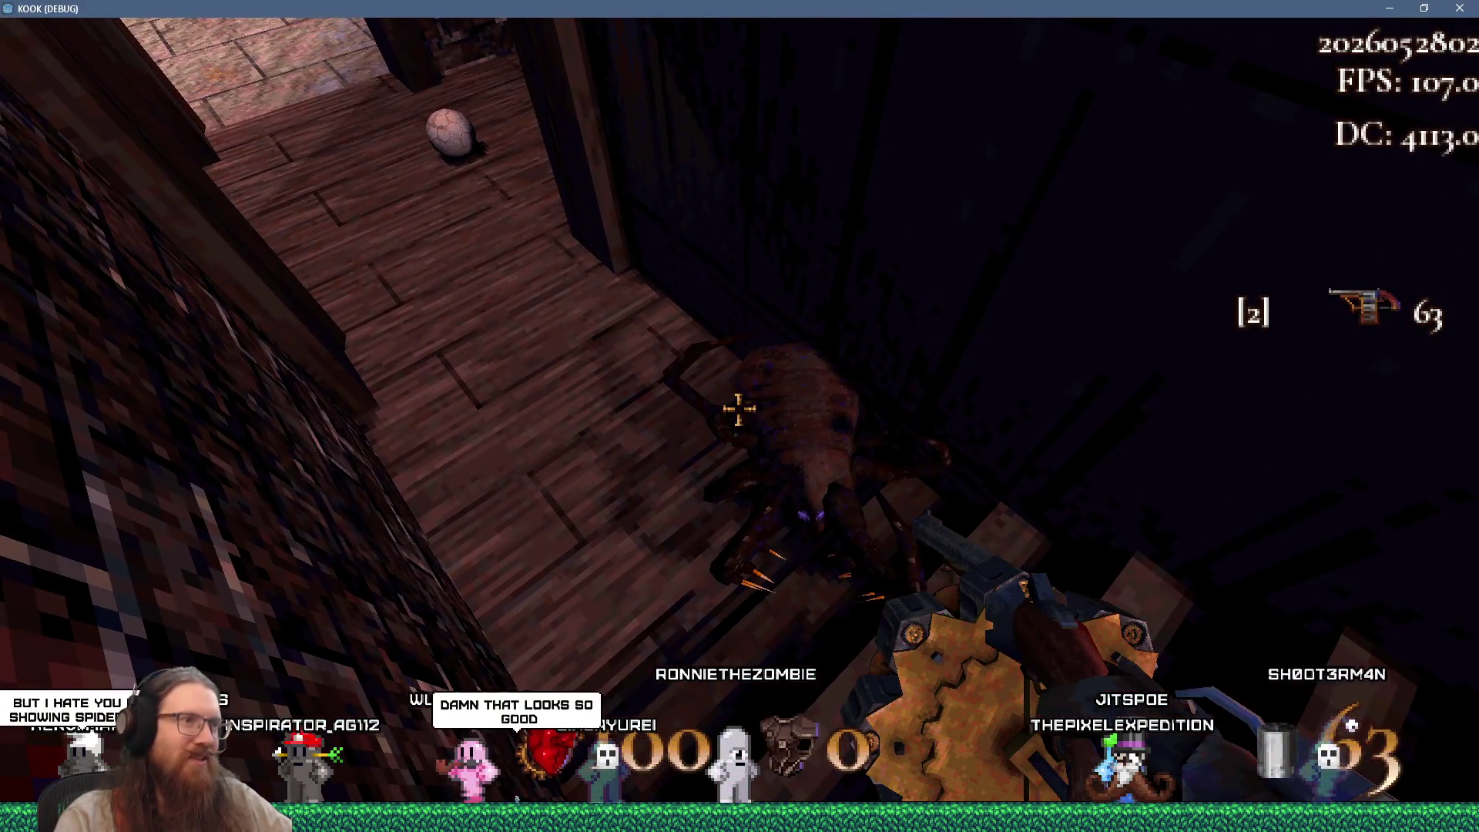
pyautogui.press('w')
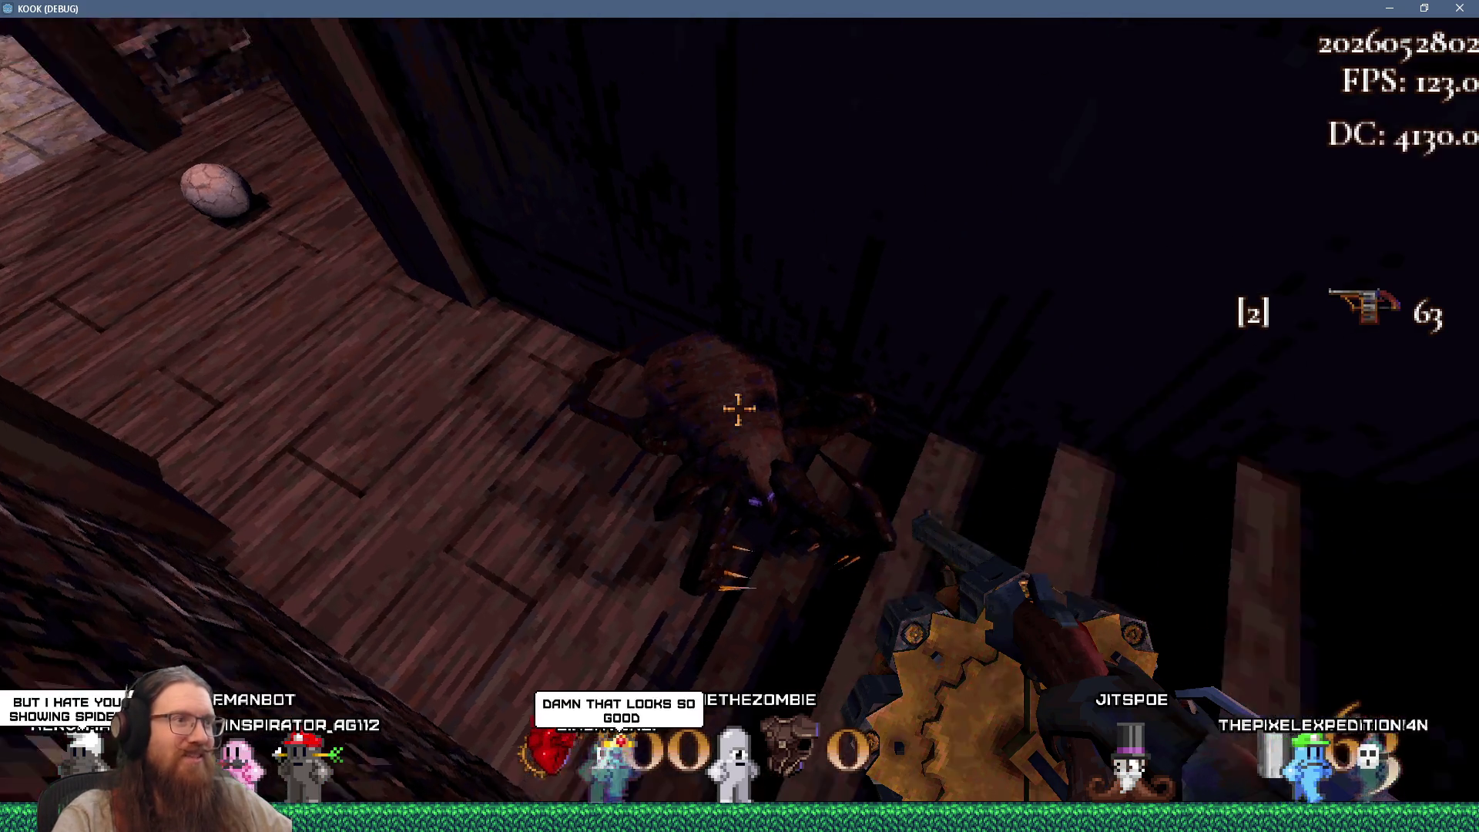
pyautogui.press('w')
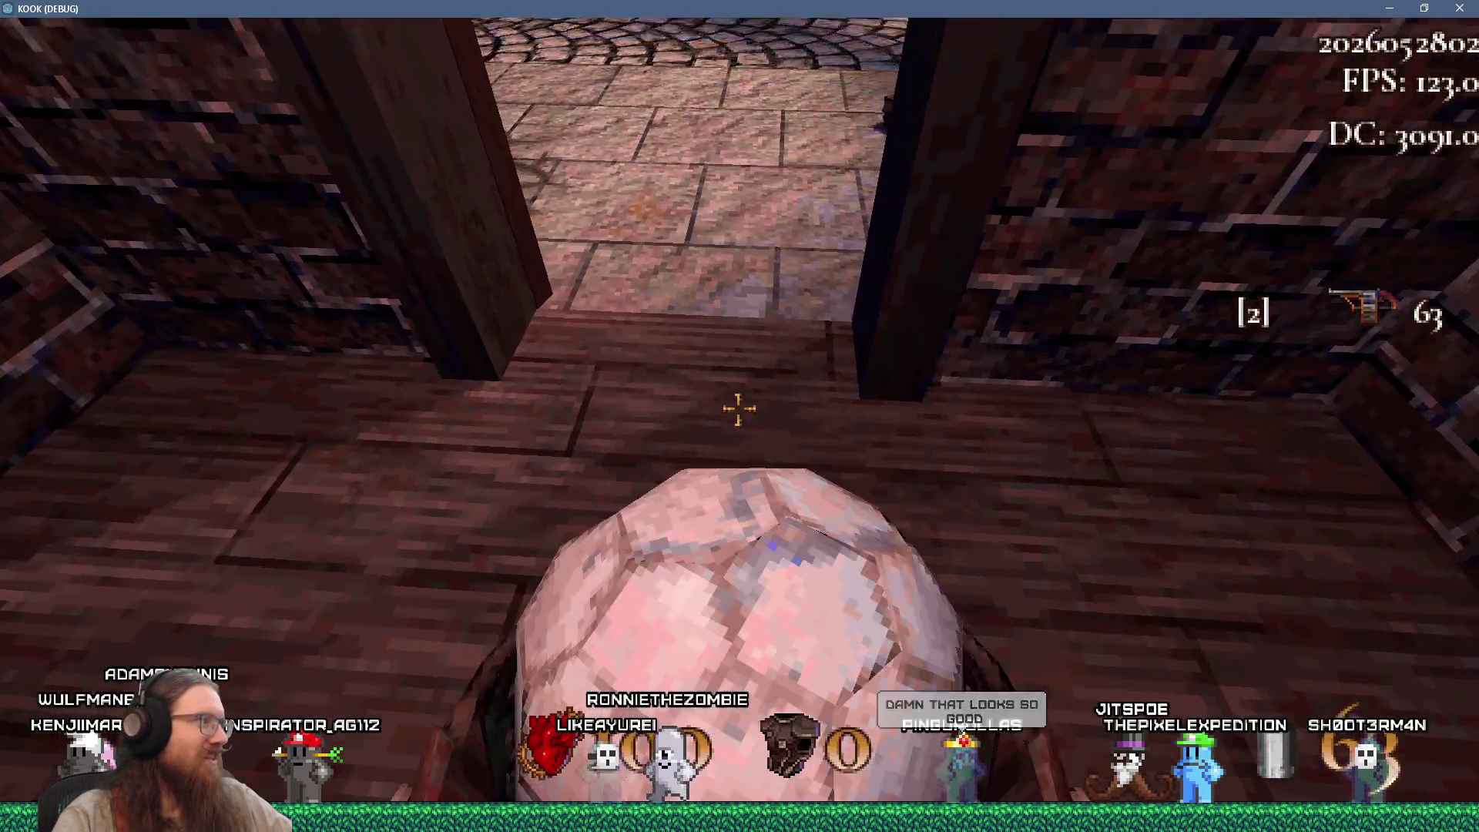
# Carry the ball onto the street, throw it, and shoot down the two enemies ahead
pyautogui.press('w')
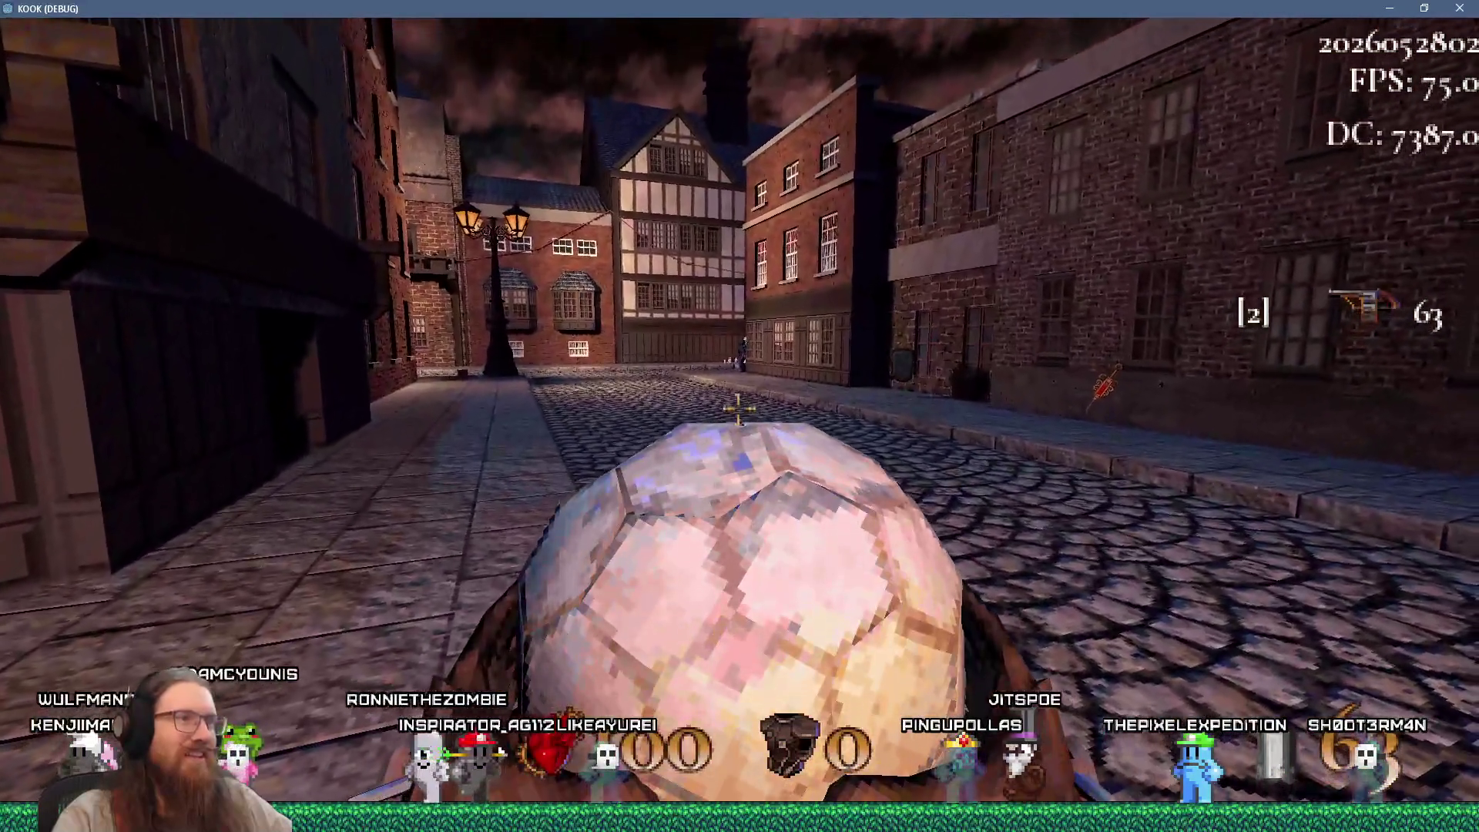
pyautogui.press('w')
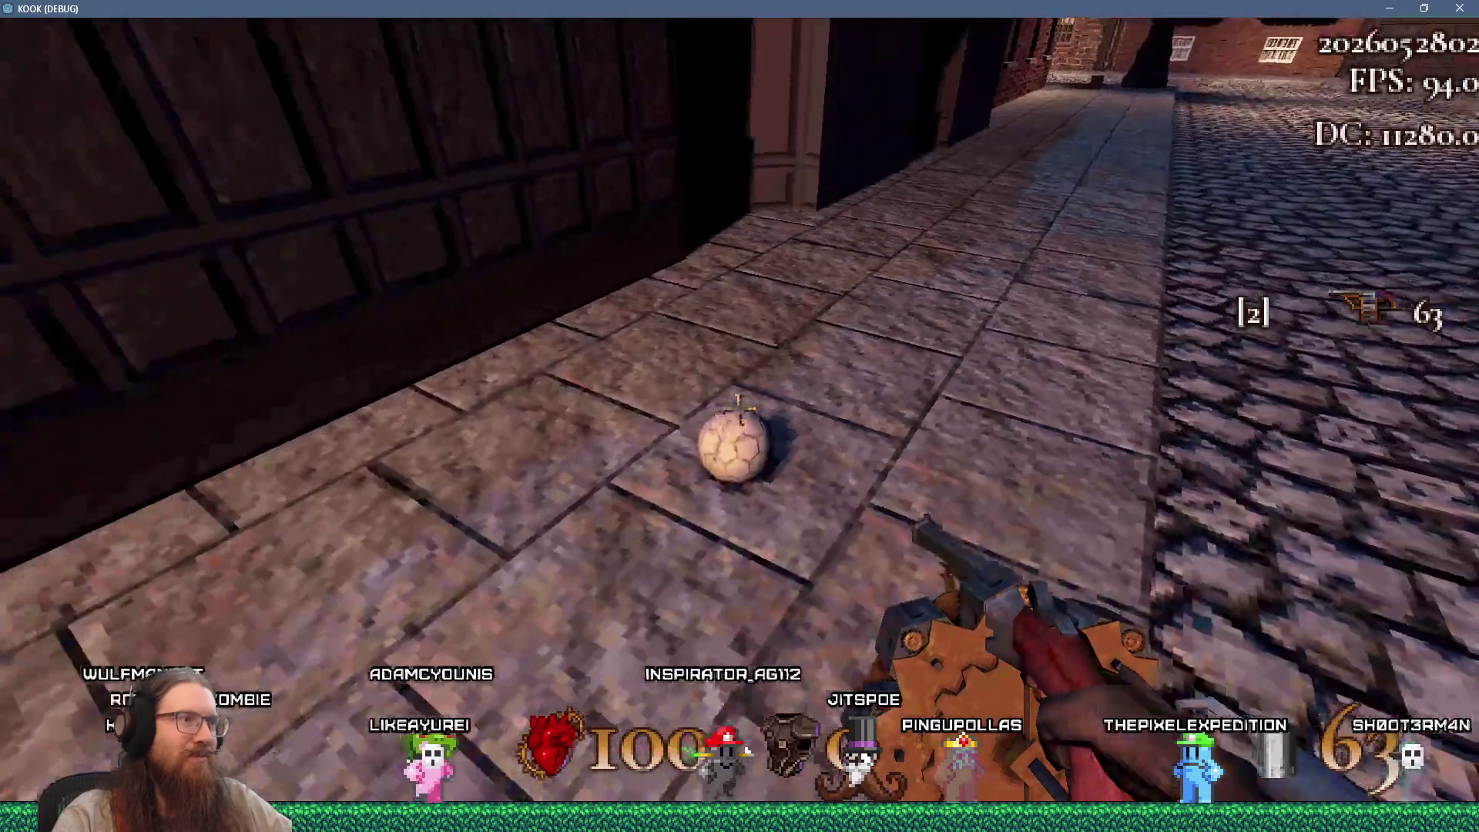
pyautogui.press('e')
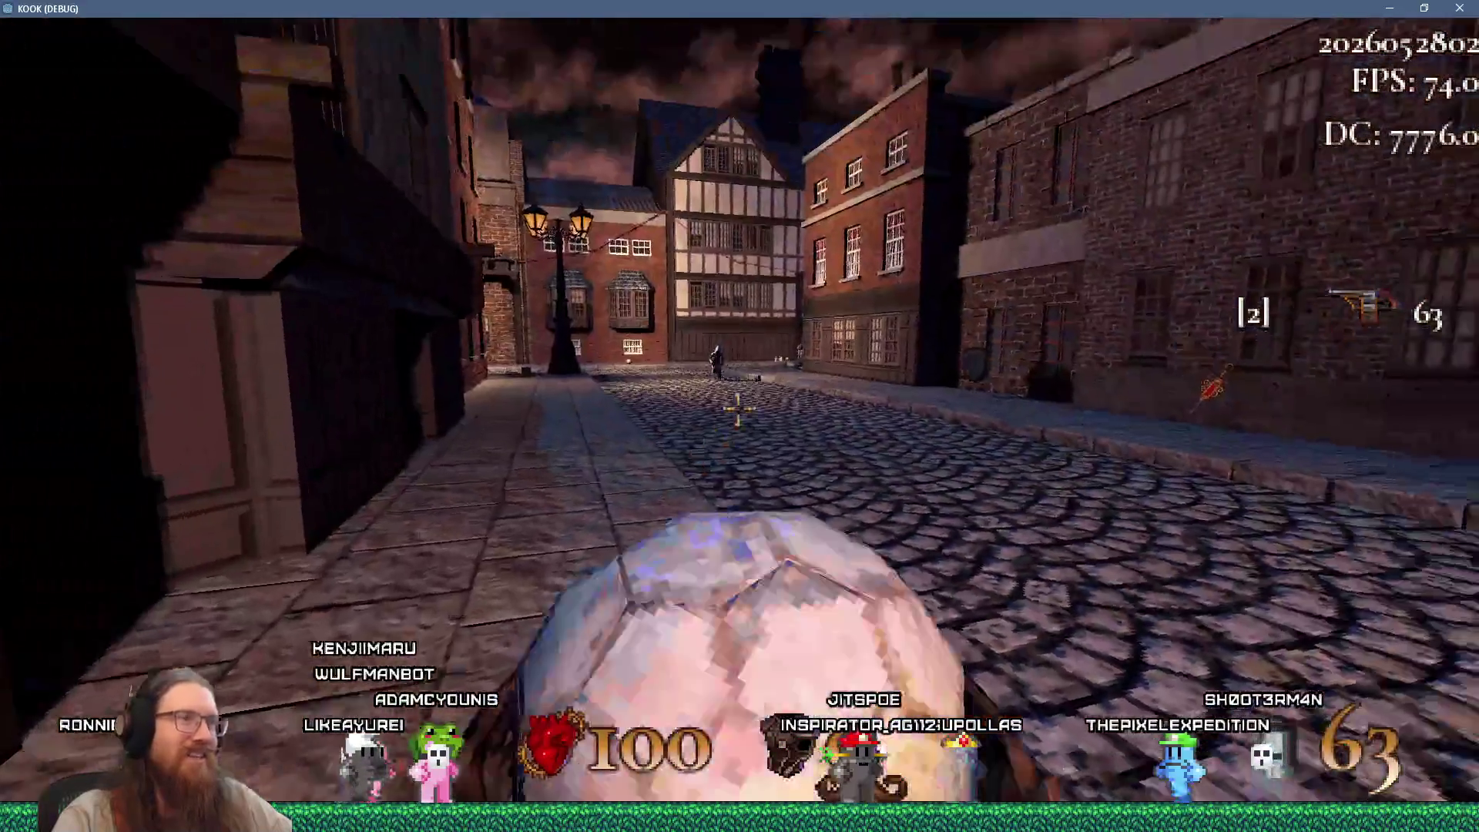
pyautogui.click(739, 416)
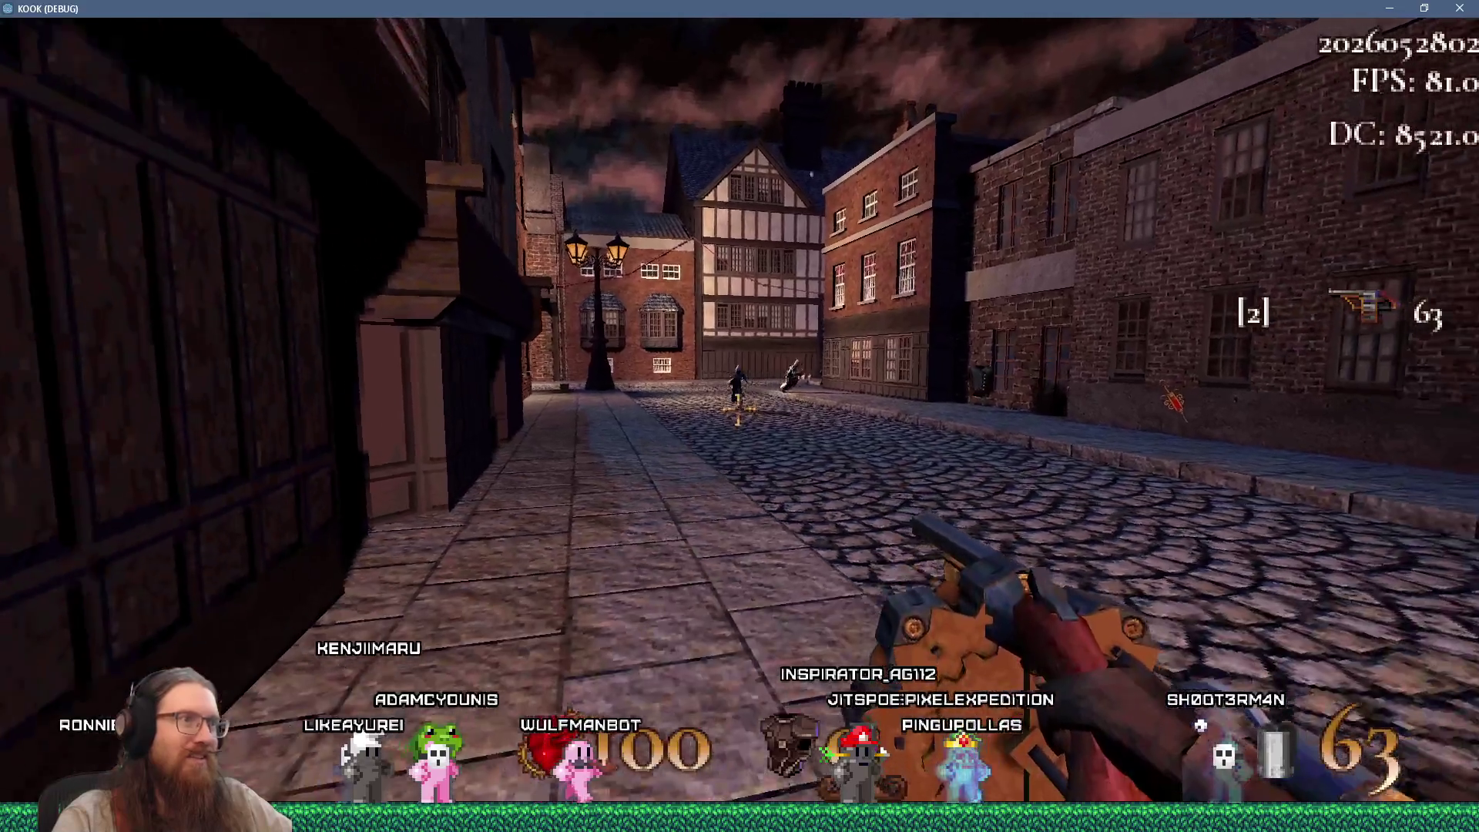
pyautogui.click(739, 416)
pyautogui.click(740, 416)
pyautogui.click(739, 416)
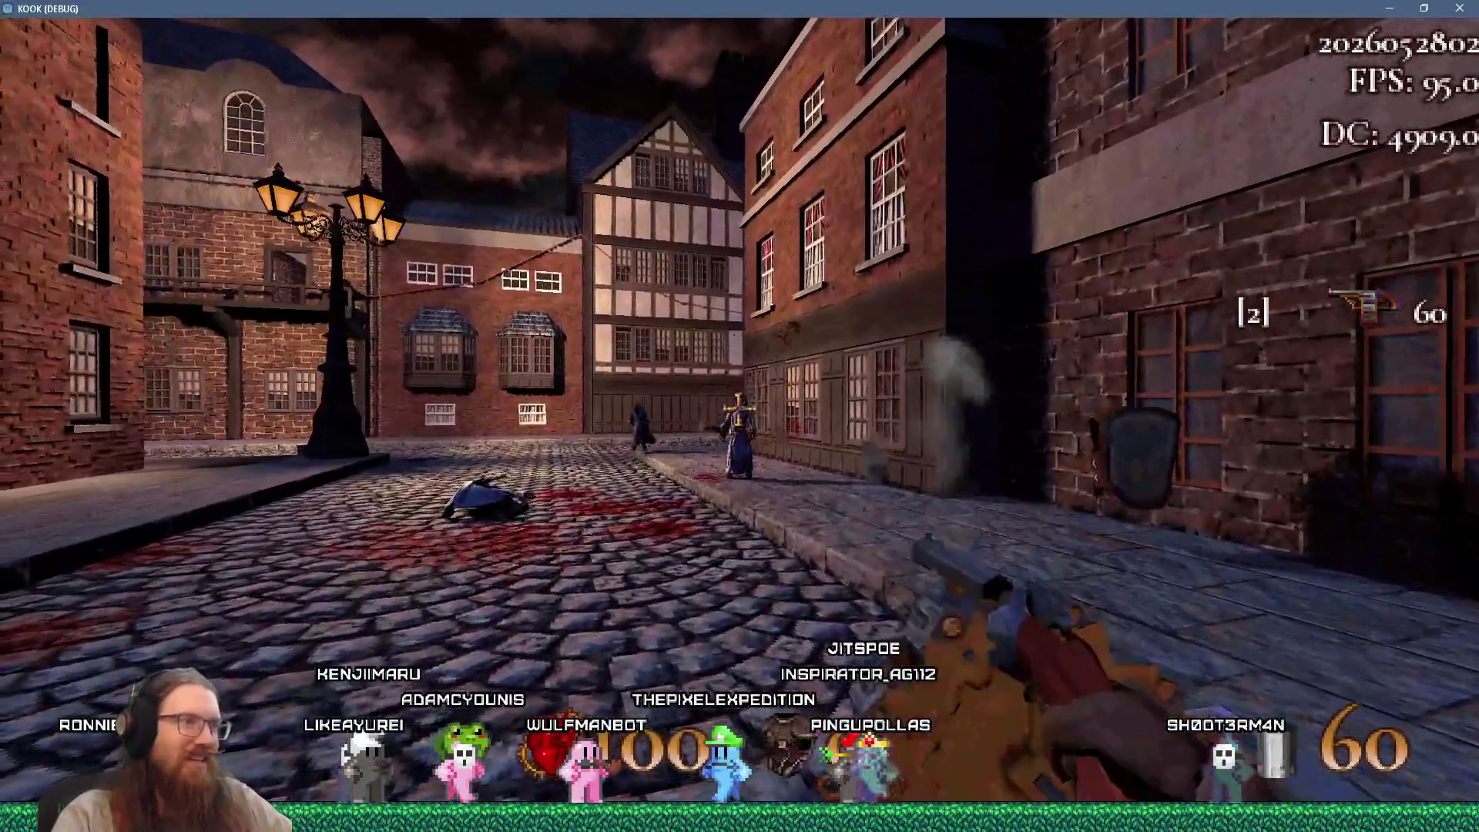
pyautogui.click(740, 416)
# Walk past the bodies collecting Light Armor and step onto the wooden balcony
pyautogui.press('w')
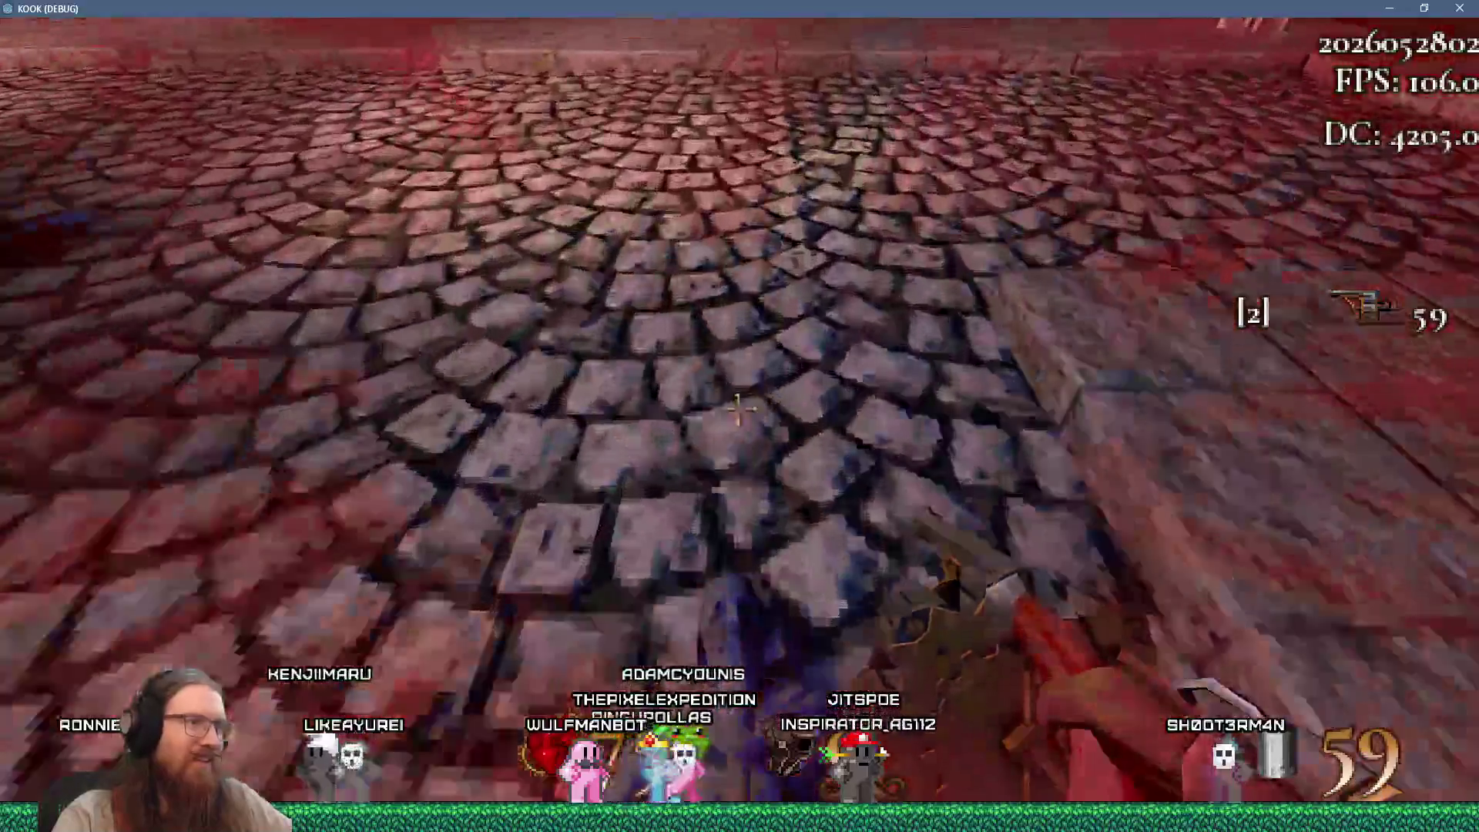
pyautogui.press('w')
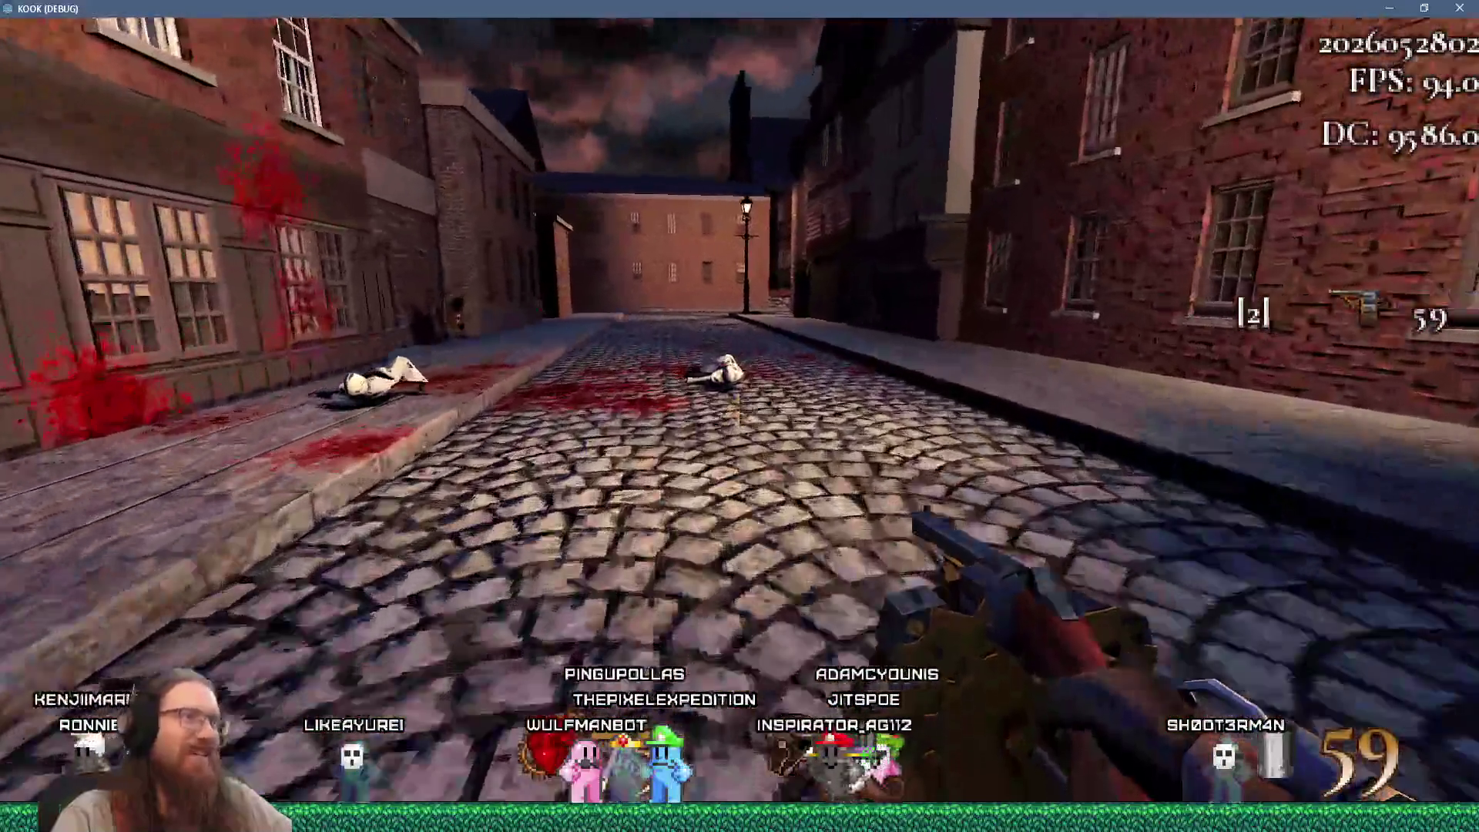
pyautogui.press('w')
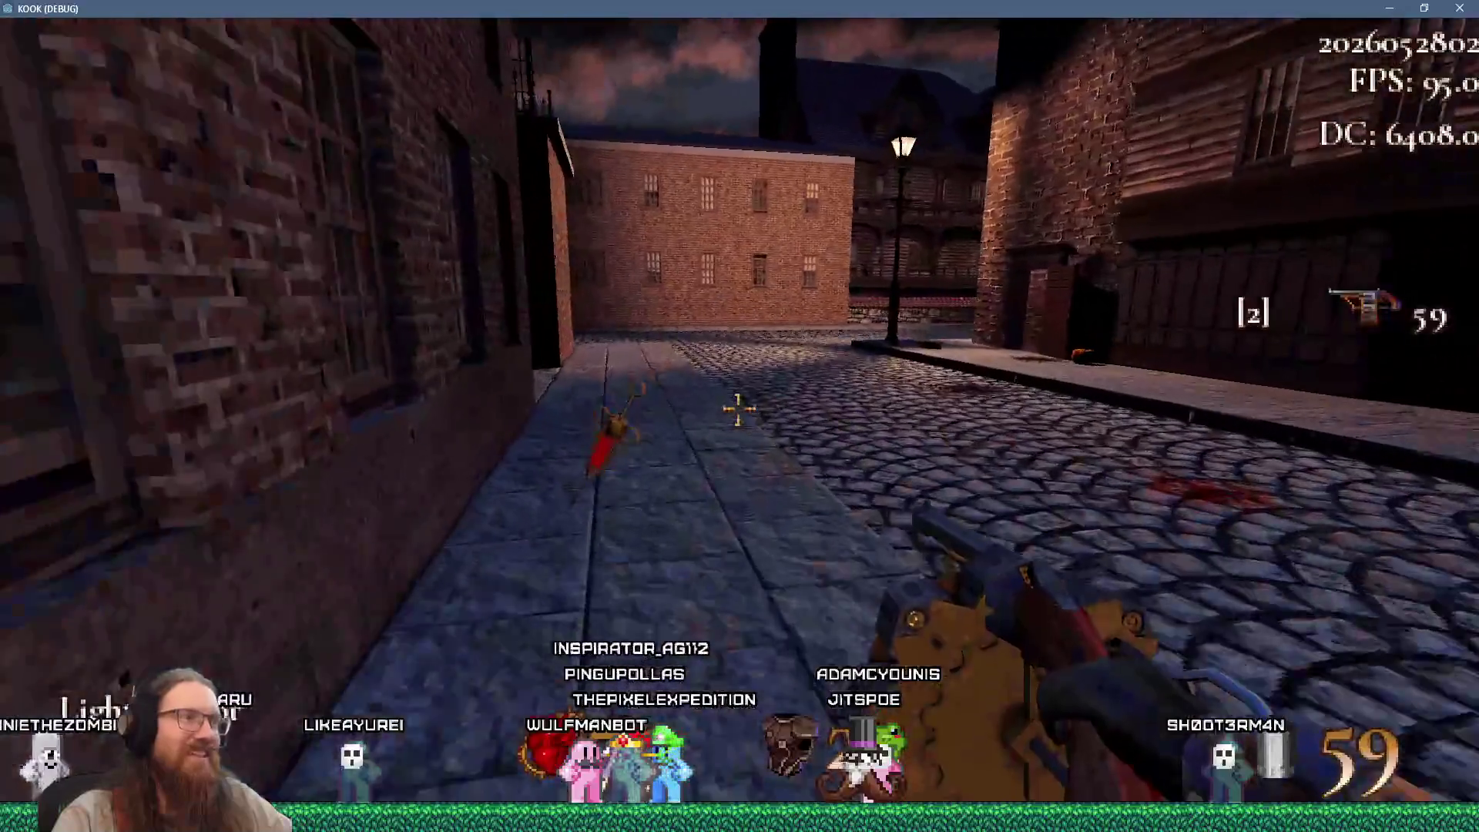
pyautogui.press('w')
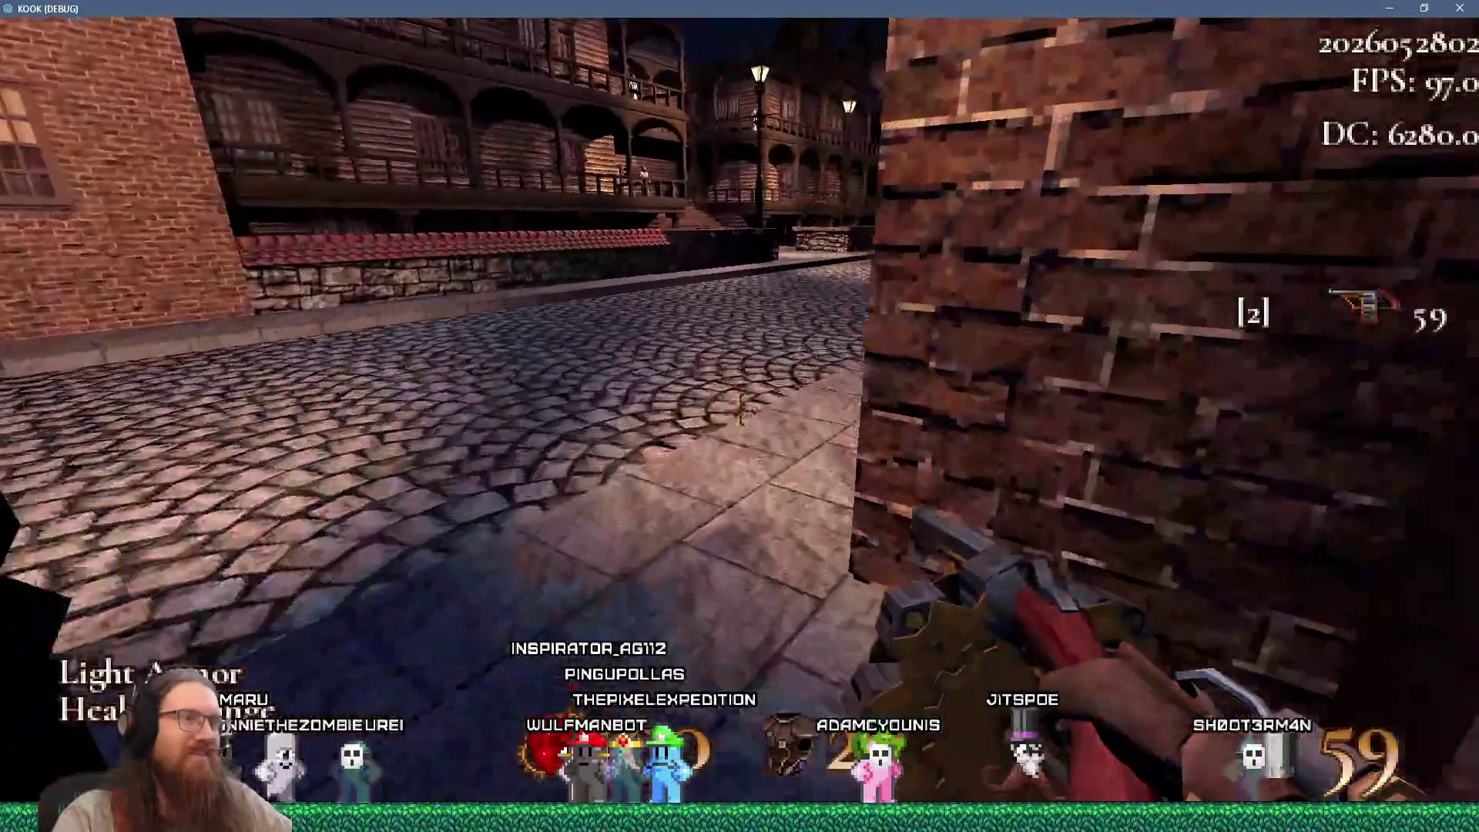
pyautogui.press('w')
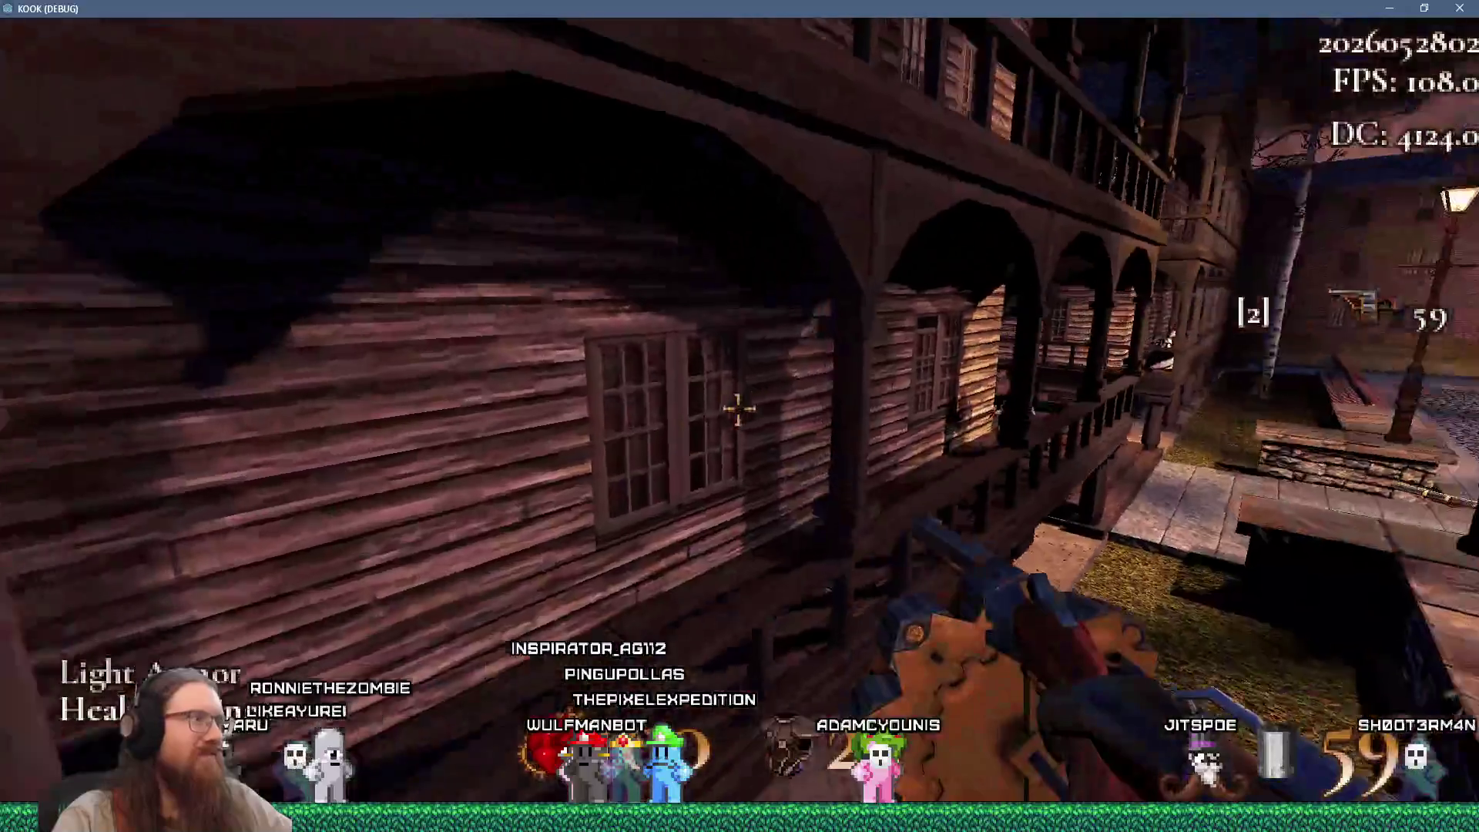
# Shoot all the robed cultists along the balcony
pyautogui.click(739, 416)
pyautogui.press('w')
pyautogui.click(740, 416)
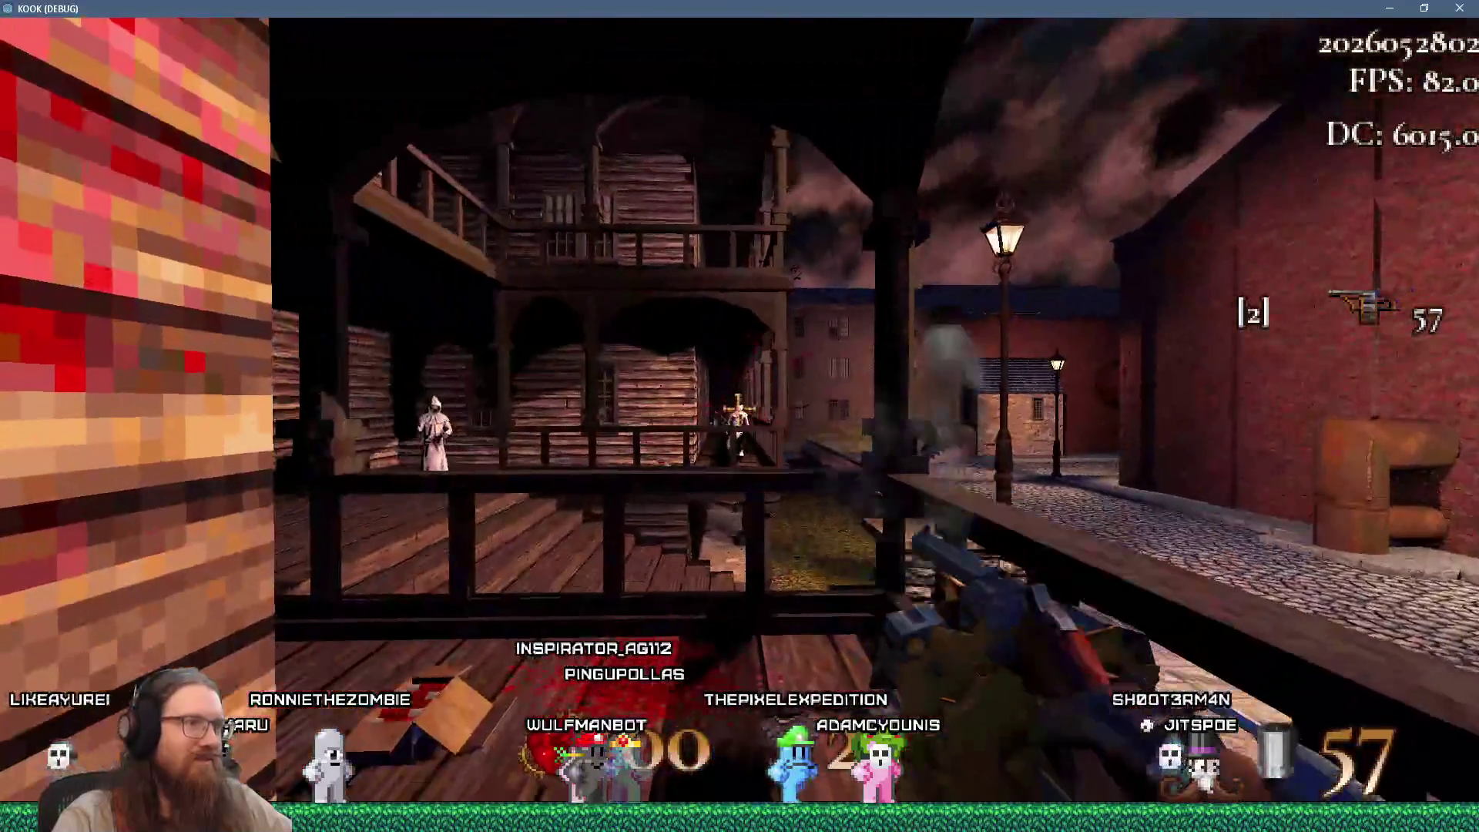
pyautogui.click(739, 416)
pyautogui.click(740, 416)
pyautogui.click(740, 416)
pyautogui.press('w')
pyautogui.click(739, 415)
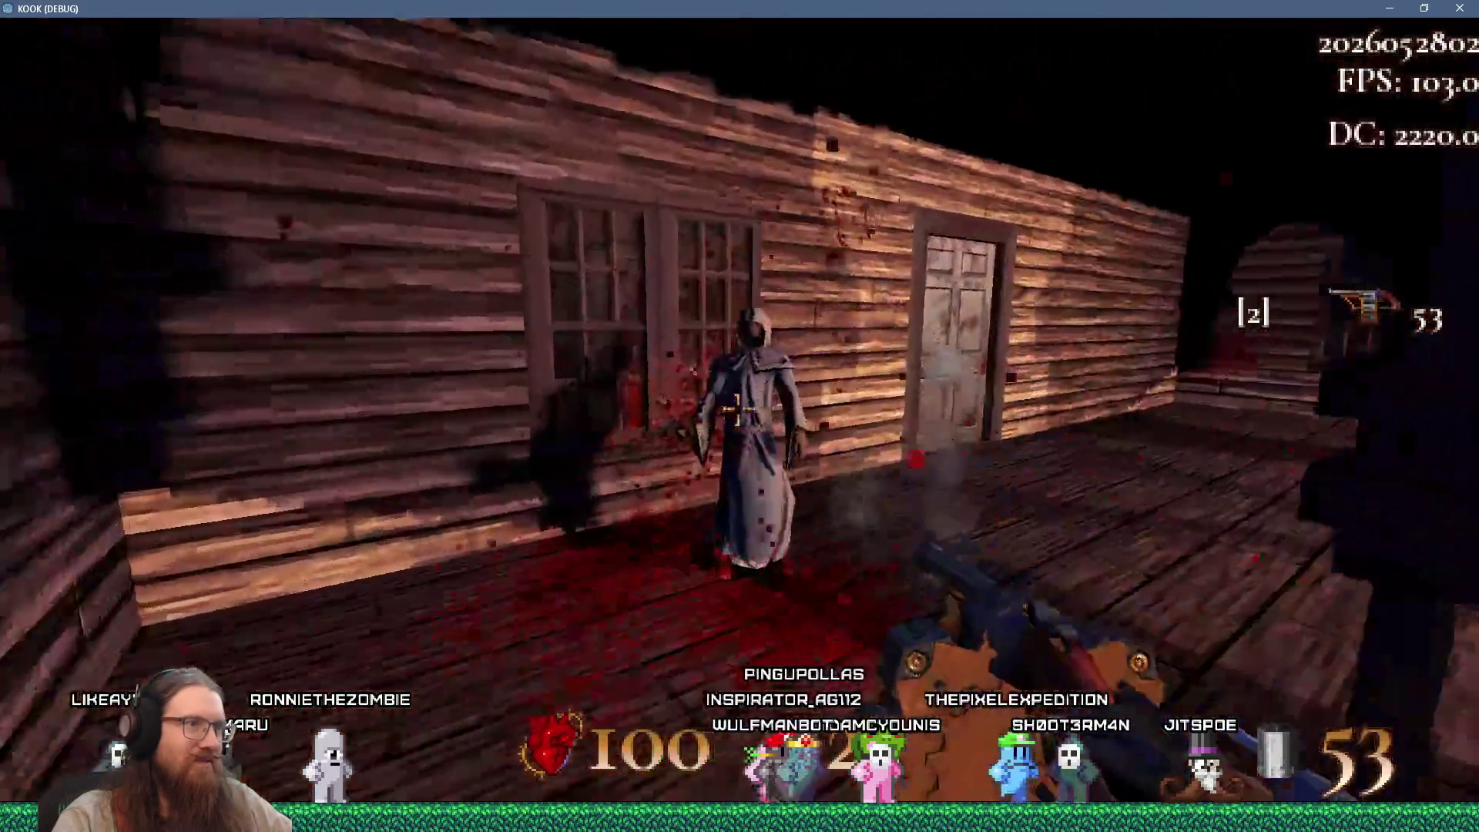
pyautogui.click(739, 415)
# Grab the Super Shotgun, switch to slot 3, and blast through the brick building's door
pyautogui.press('w')
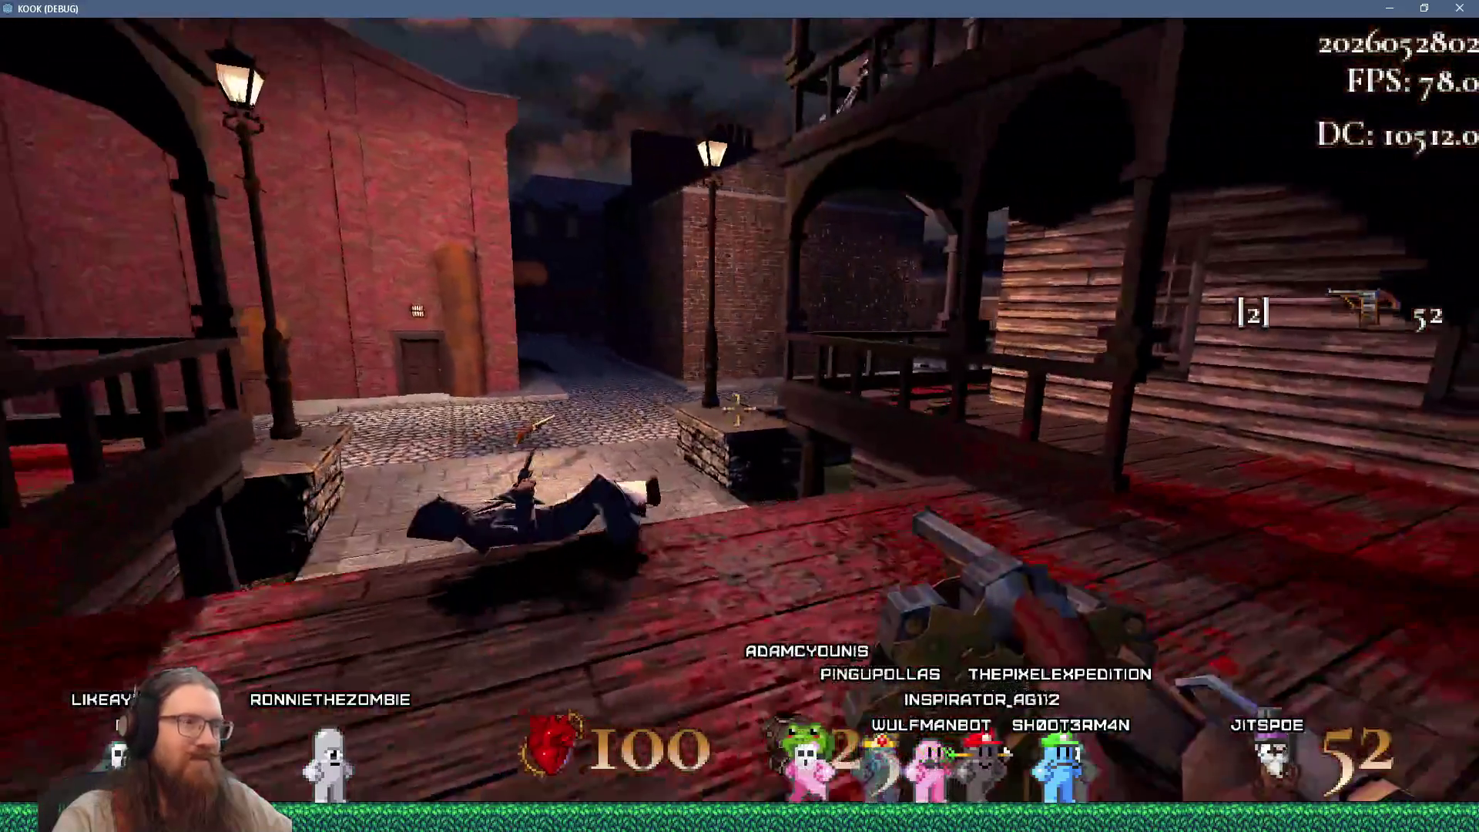
pyautogui.press('3')
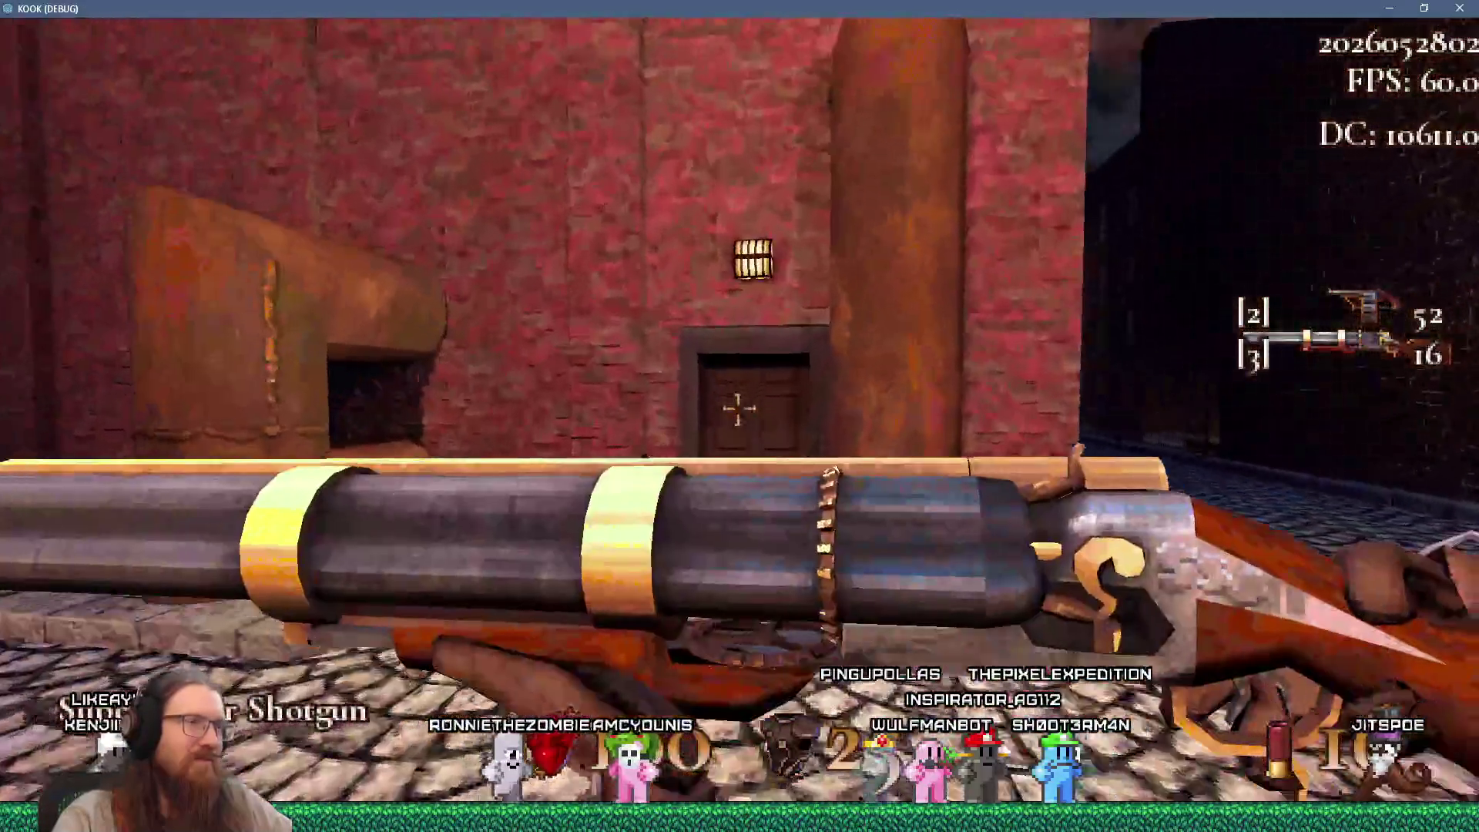
pyautogui.click(738, 409)
pyautogui.press('w')
pyautogui.click(737, 409)
# Equip the slot-4 Time Vampire, trap the corridor cultists in a time bubble, and shoot them
pyautogui.press('w')
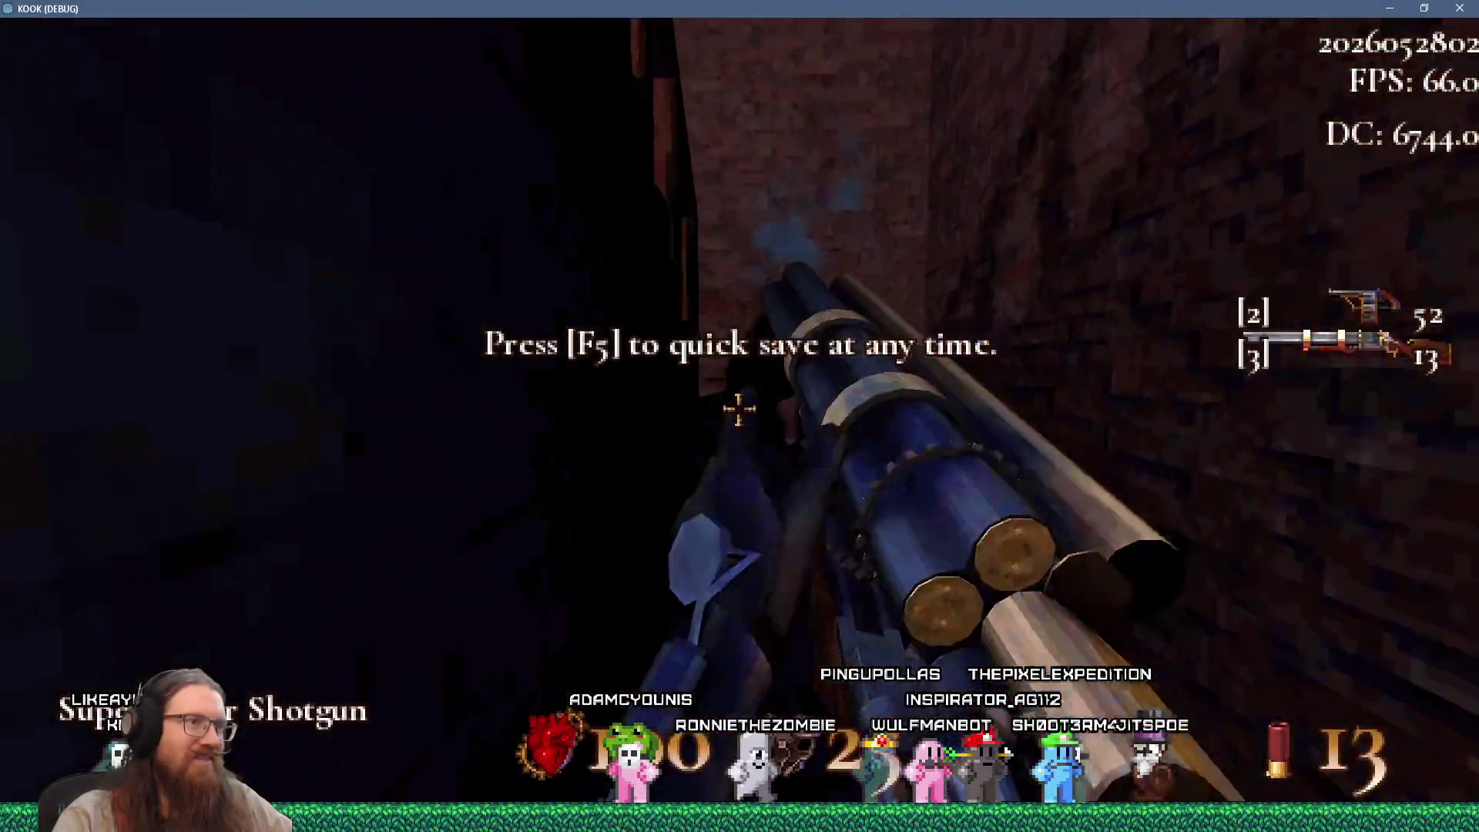
pyautogui.press('w')
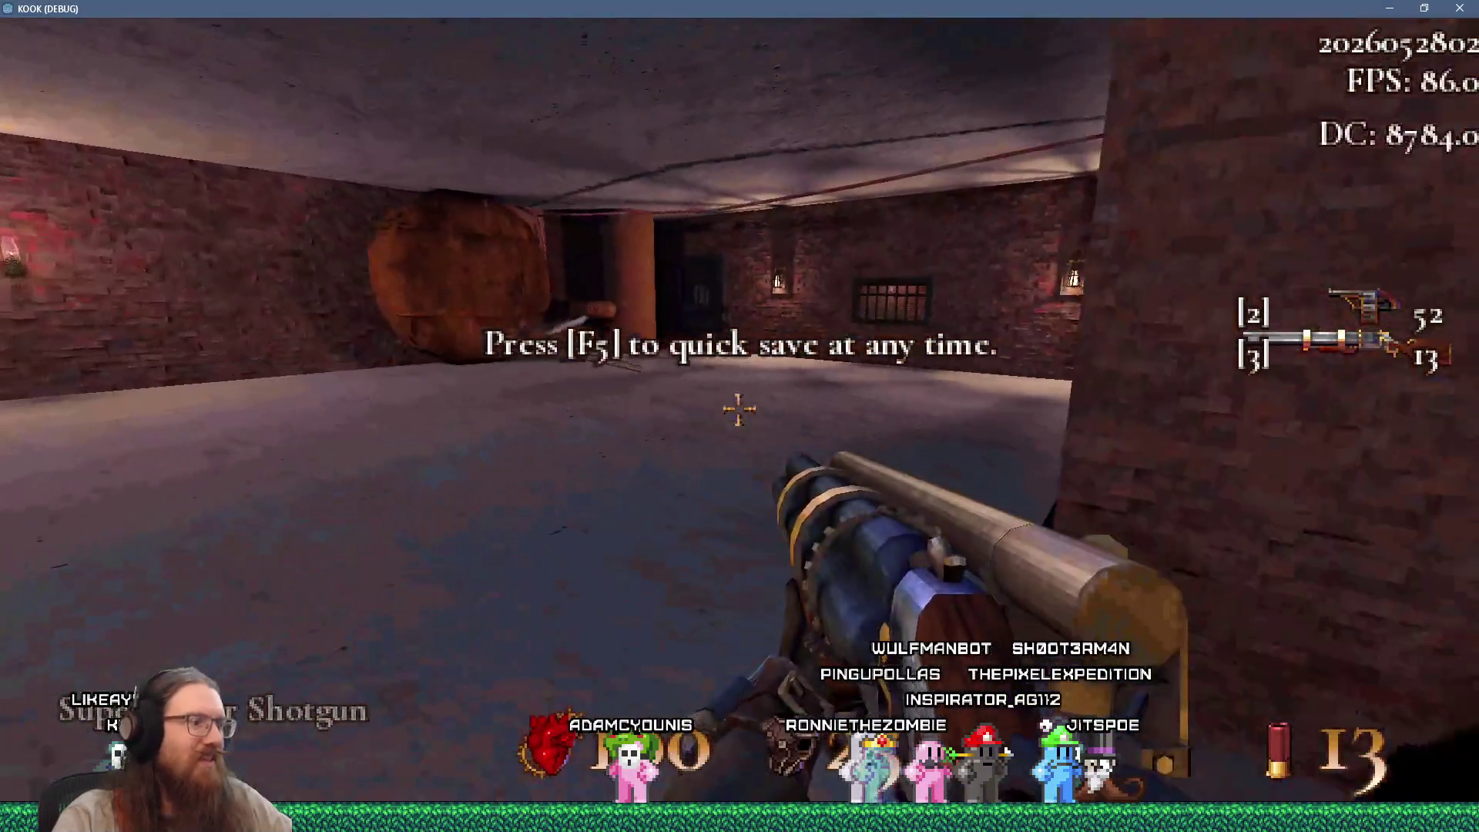
pyautogui.press('w')
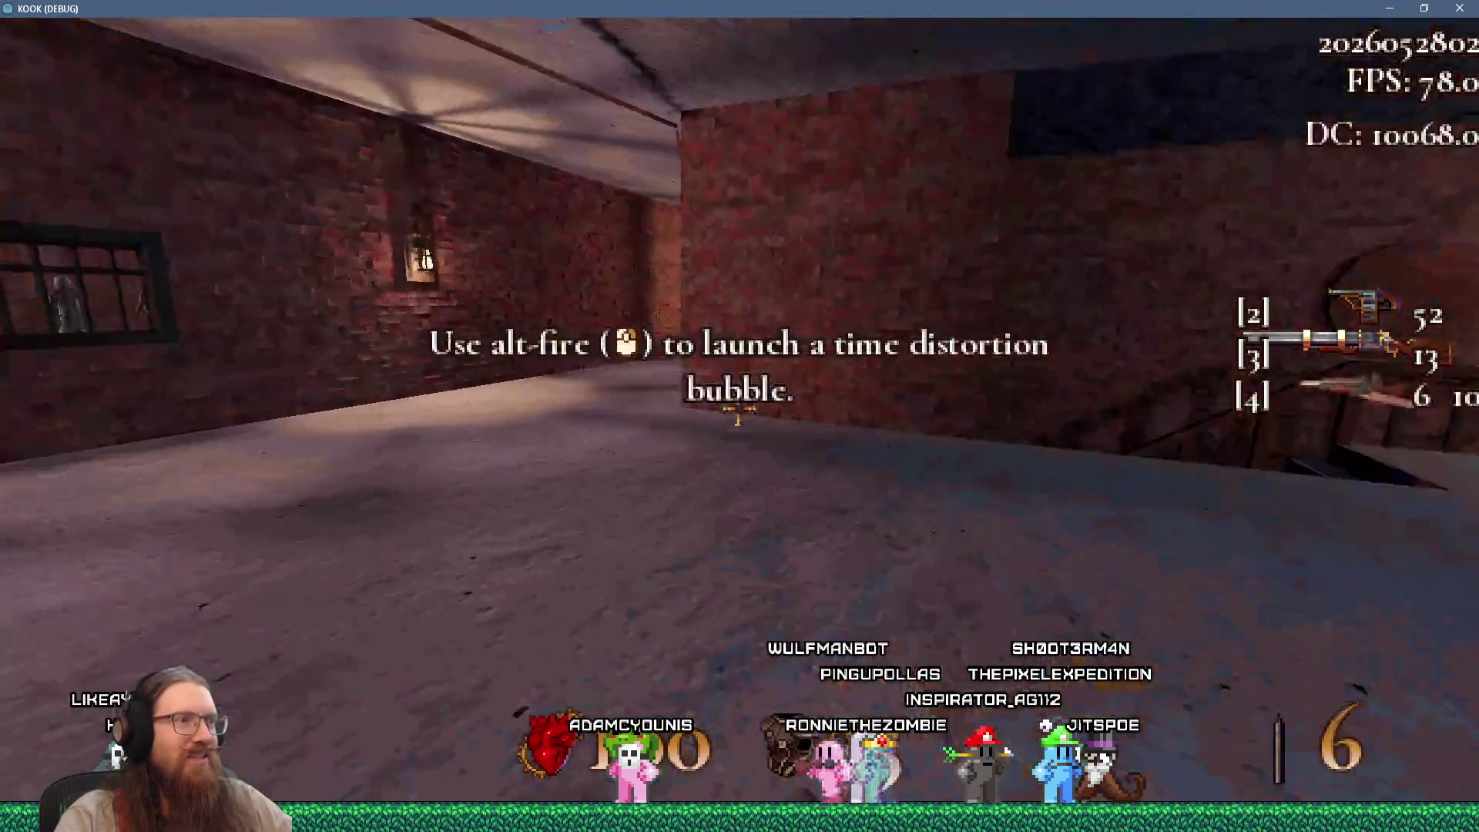
pyautogui.press('w')
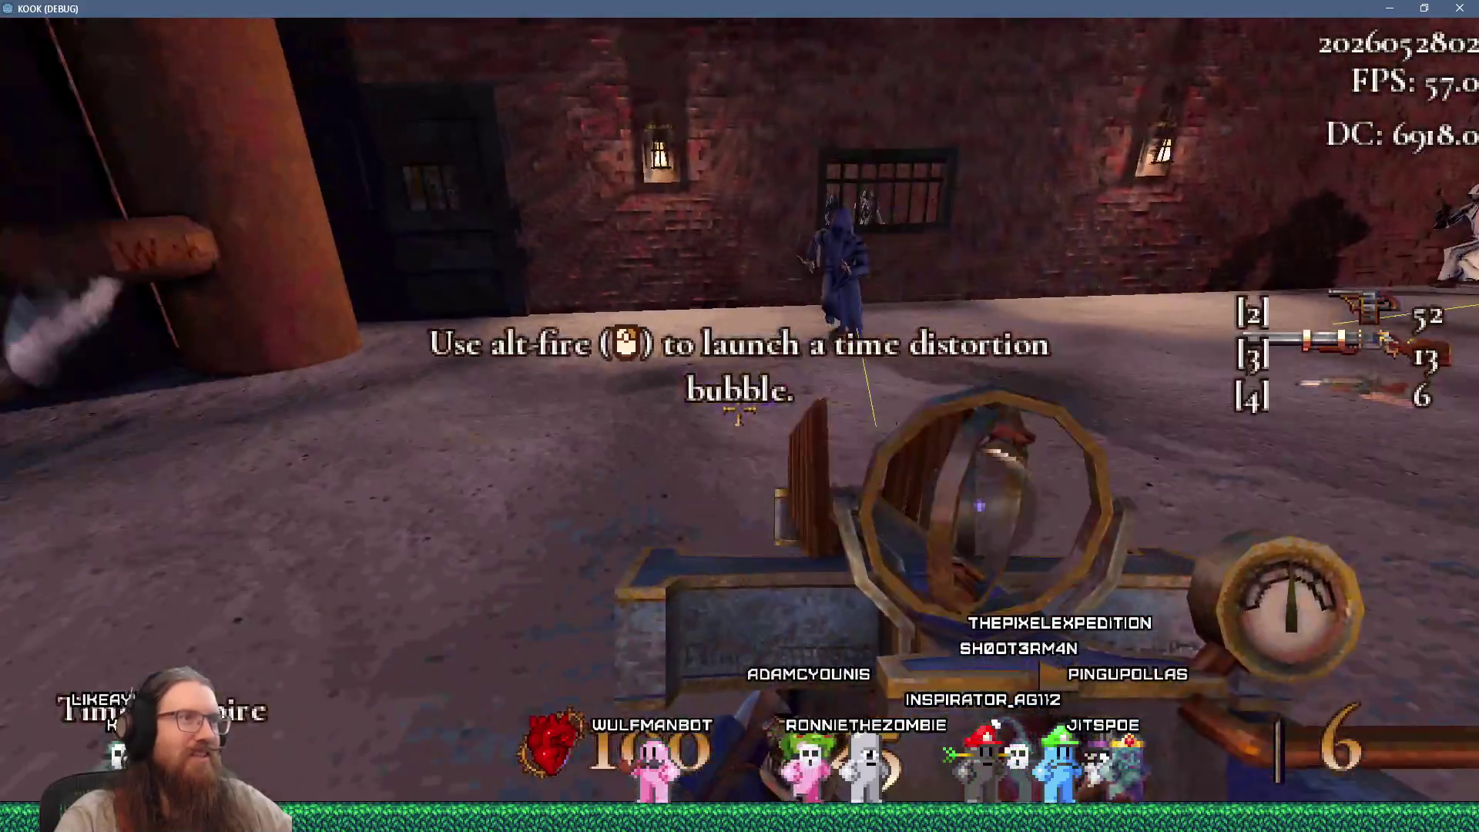
pyautogui.rightClick(737, 416)
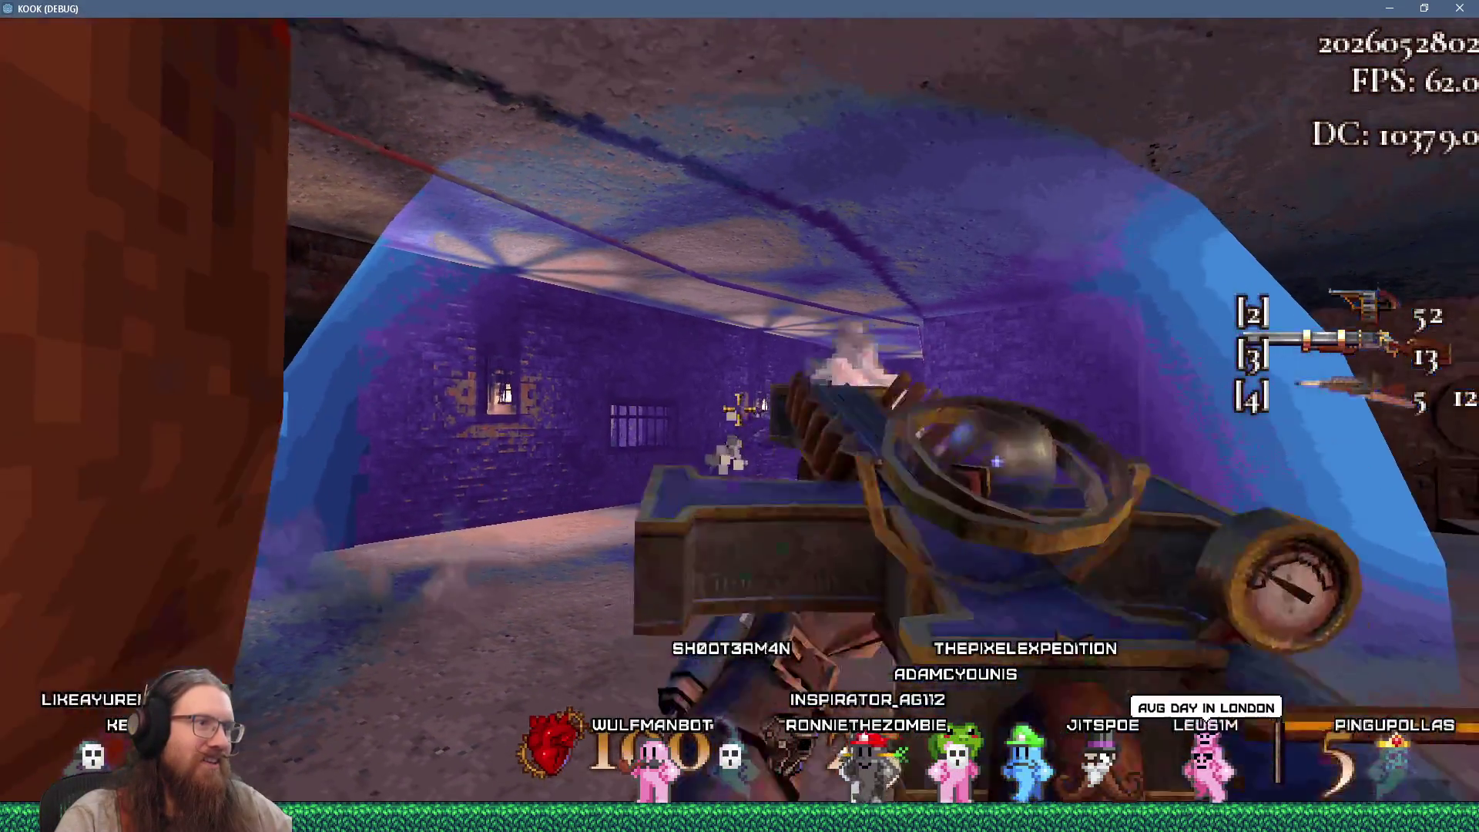
pyautogui.click(738, 409)
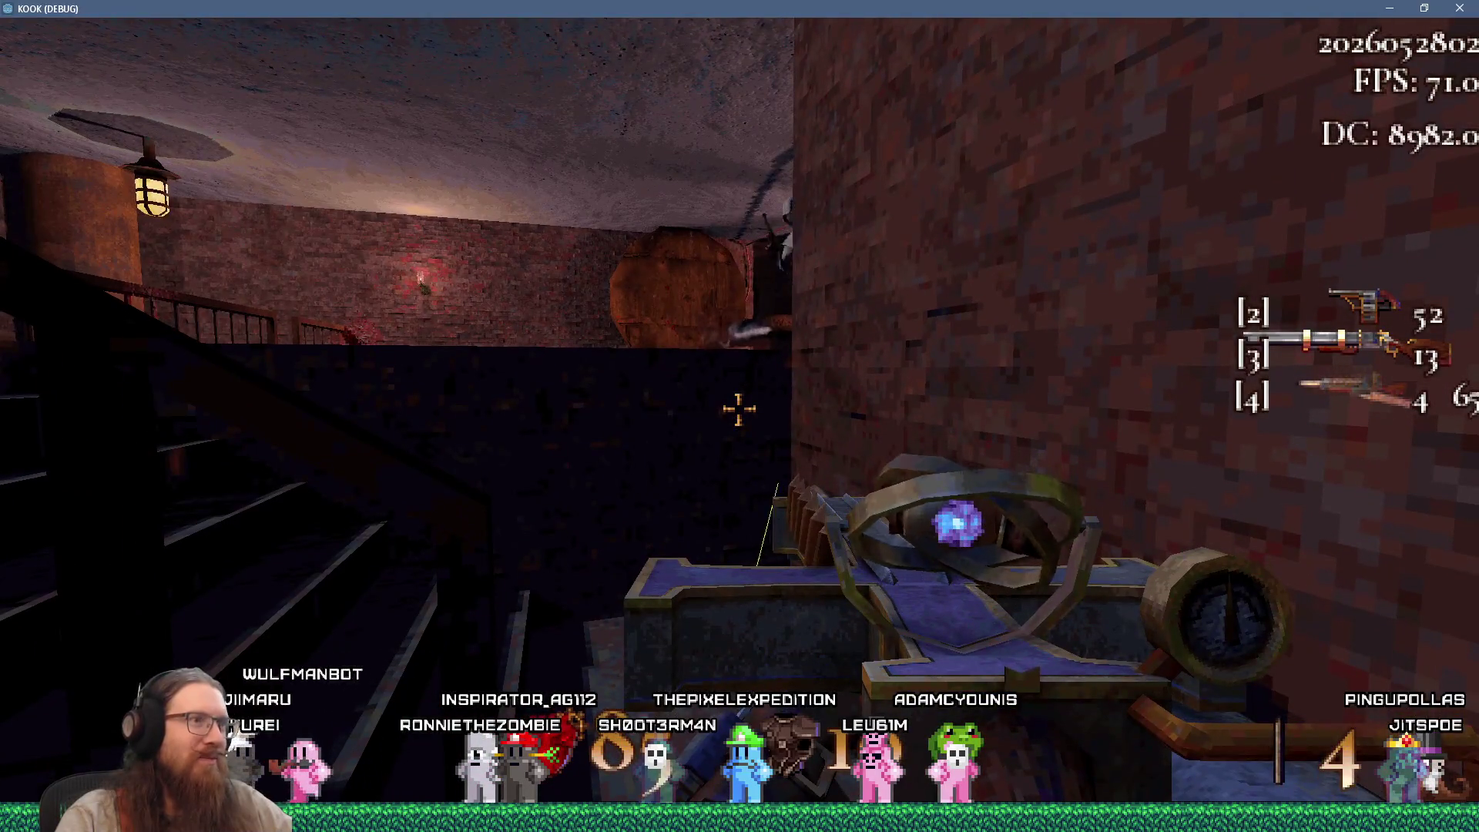
# Scout the street toward the balconied houses and shoot a cultist with weapon slot 4
pyautogui.press('w')
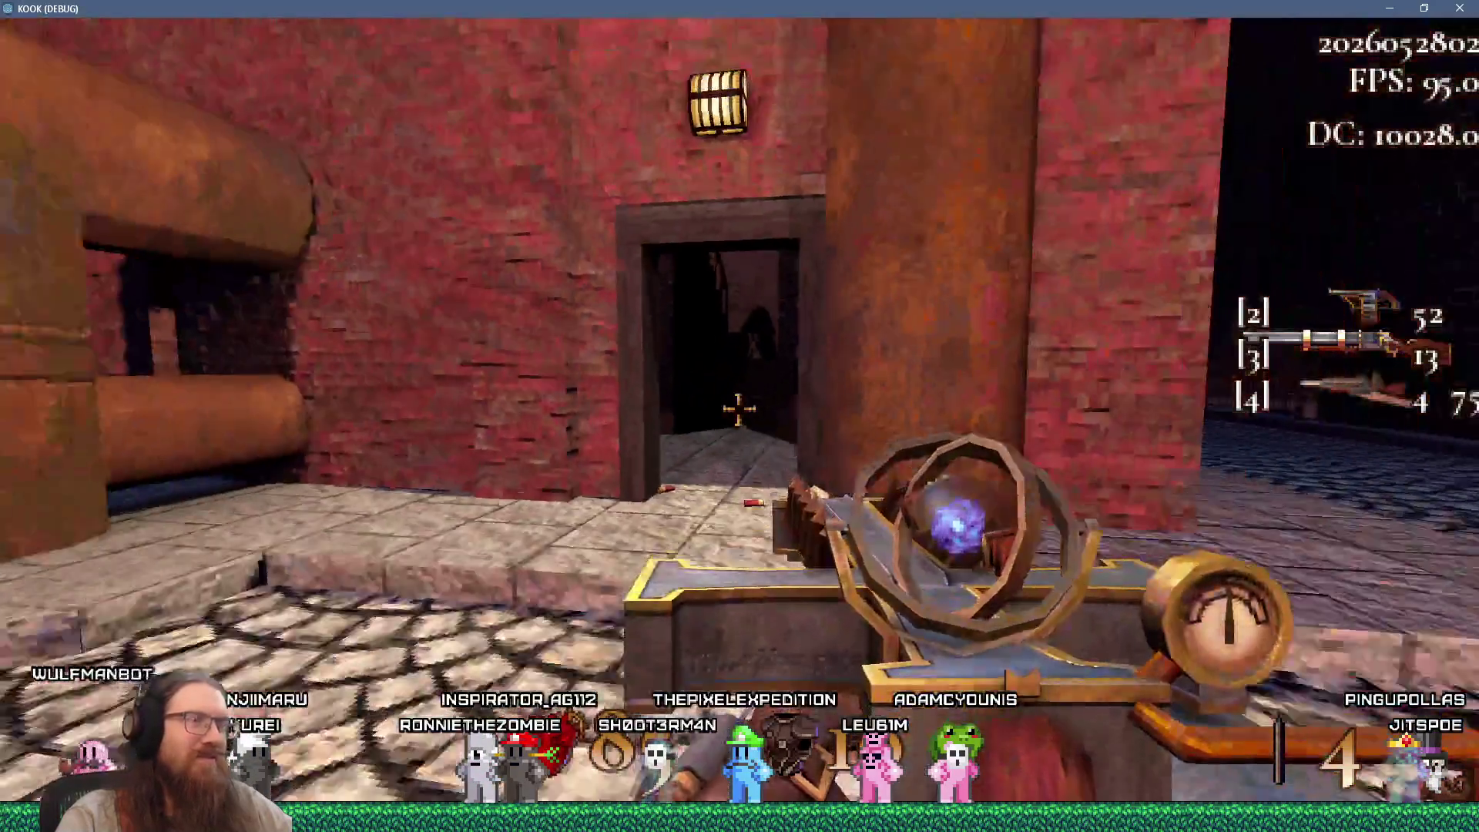
pyautogui.press('s')
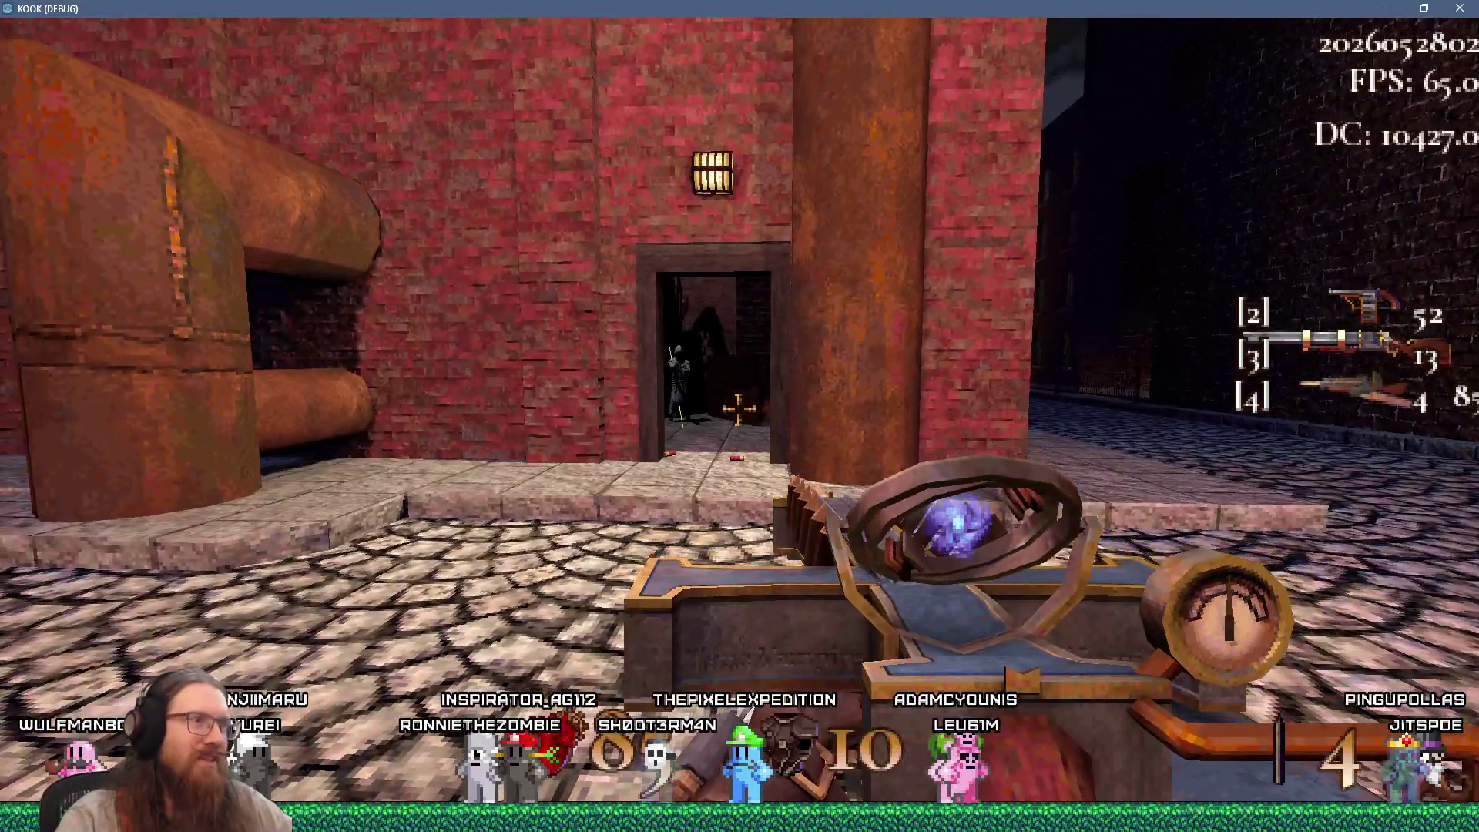
pyautogui.press('d')
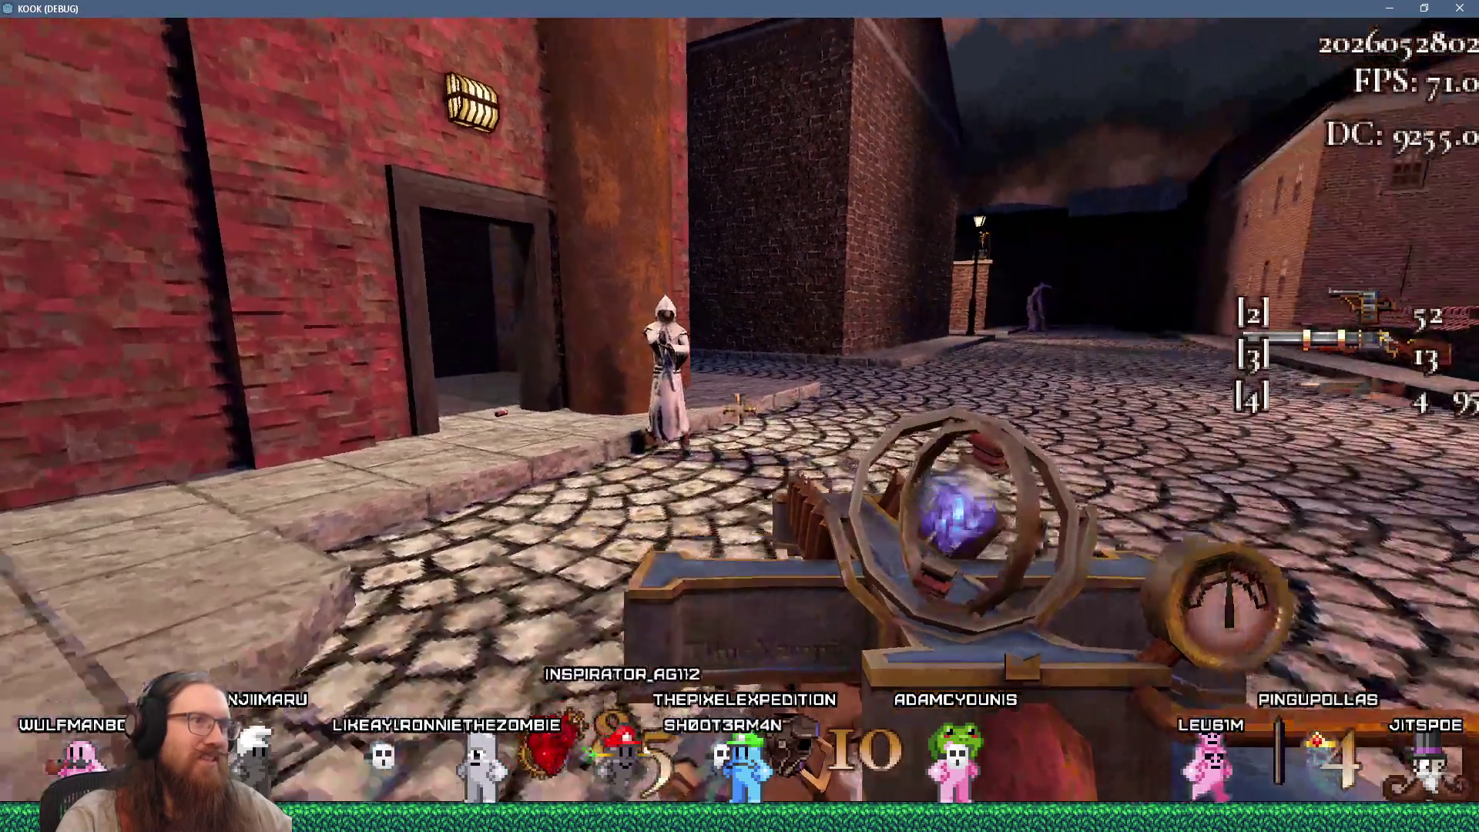
pyautogui.press('w')
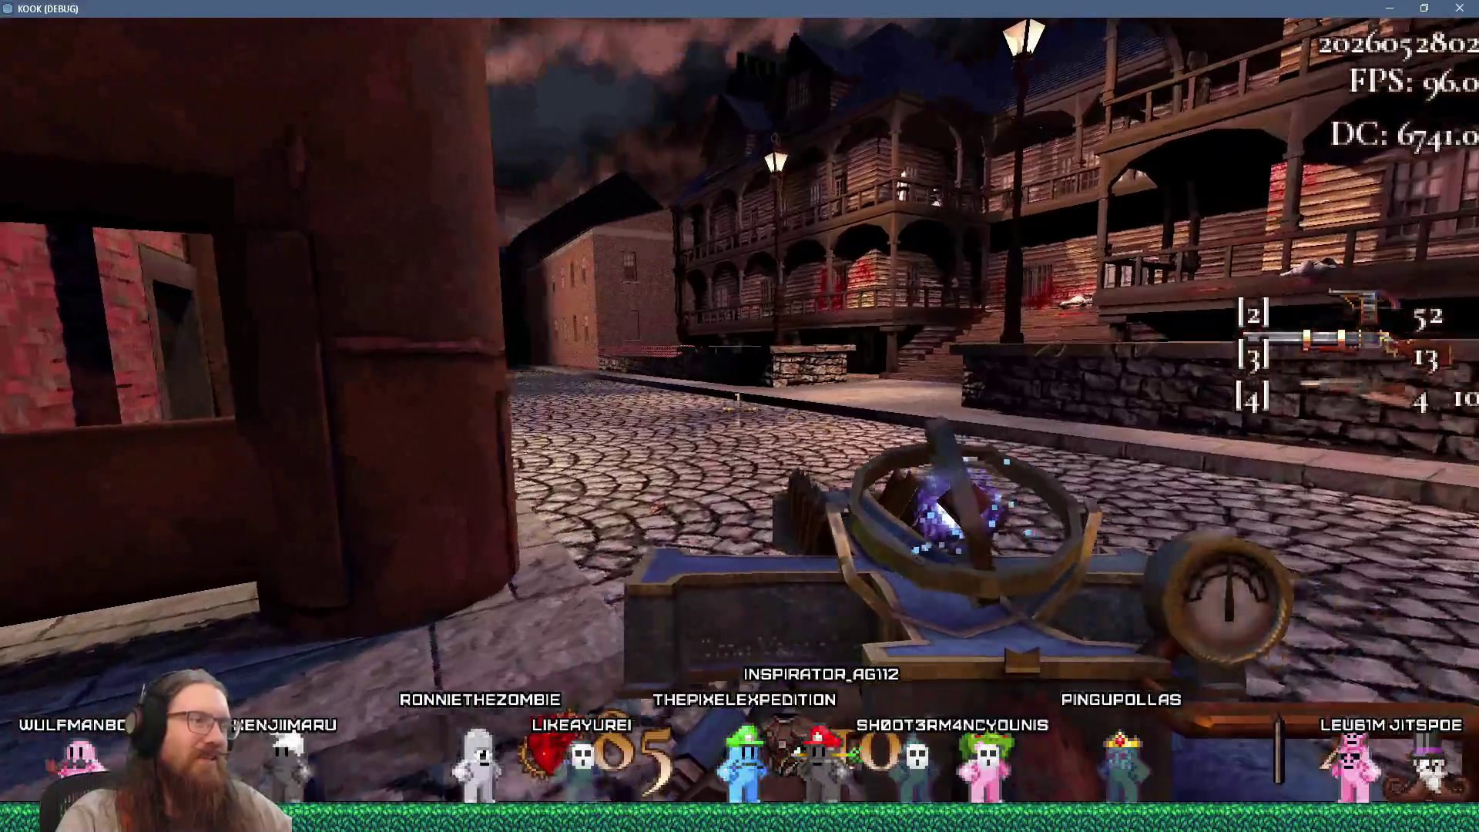
pyautogui.press('4')
pyautogui.click(738, 408)
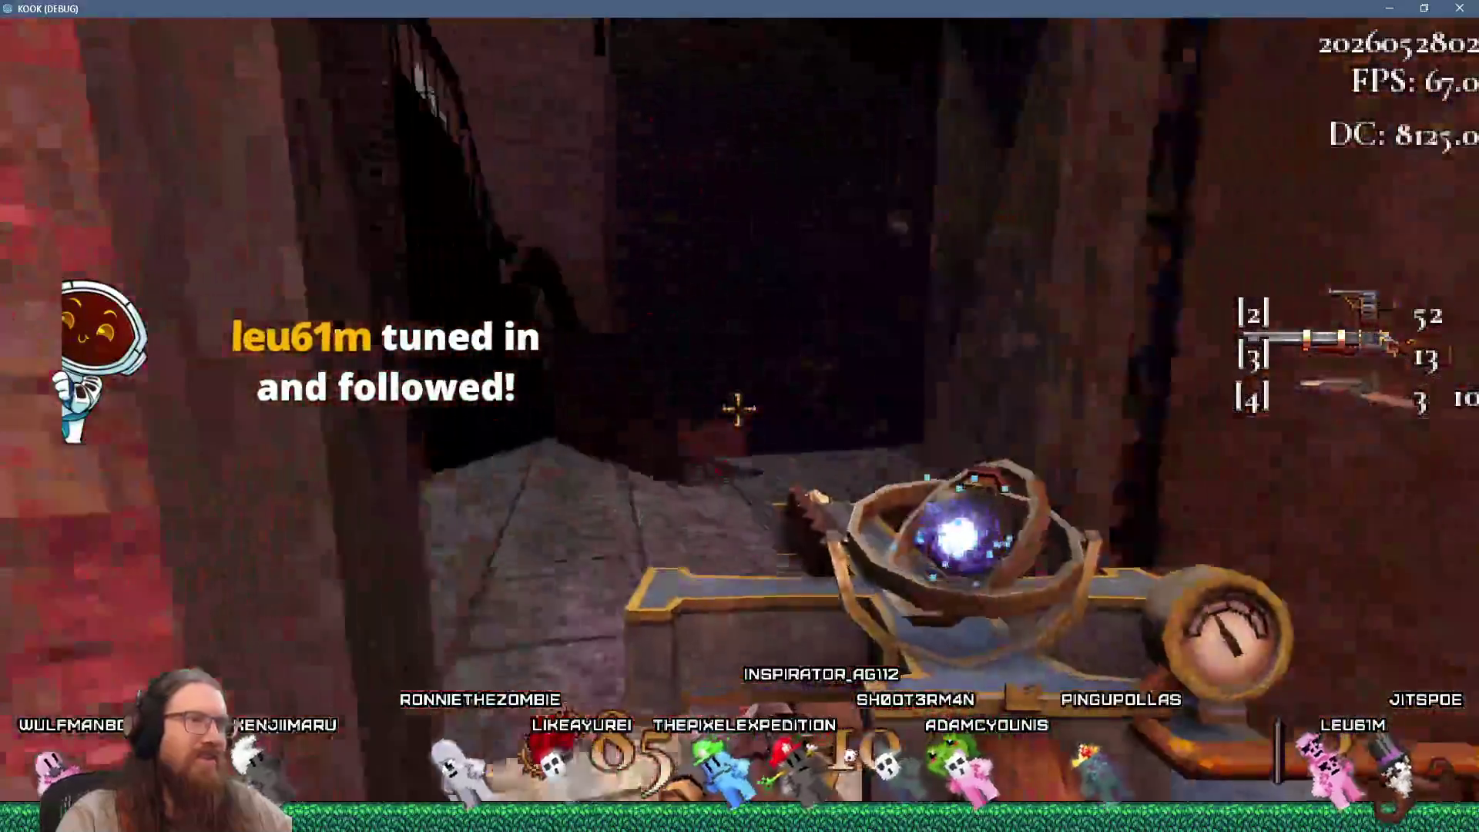
# Fire the slot-4 weapon's last three rounds at the houses, then enter the brick doorway
pyautogui.press('w')
pyautogui.press('w')
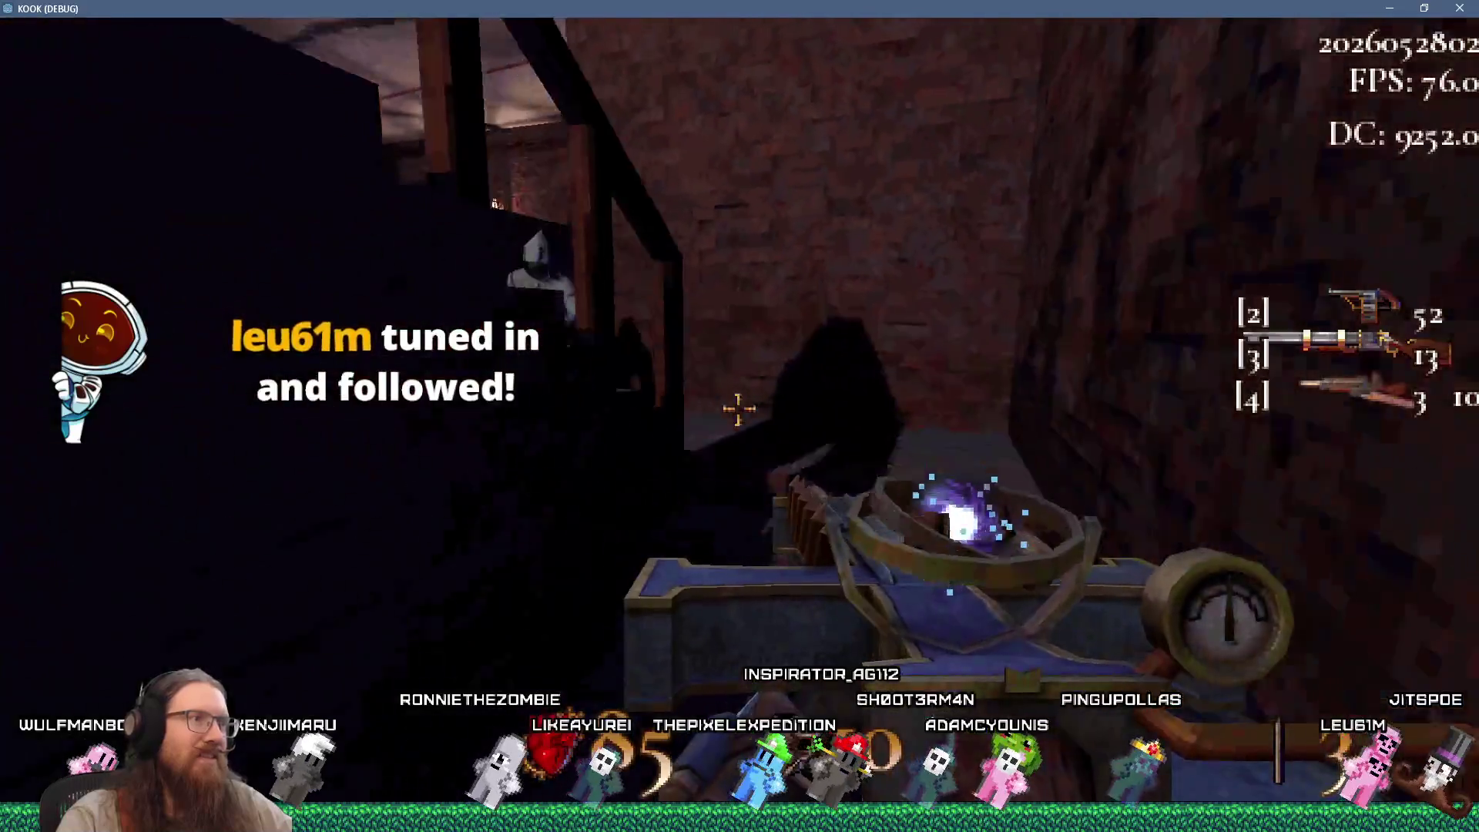
pyautogui.press('s')
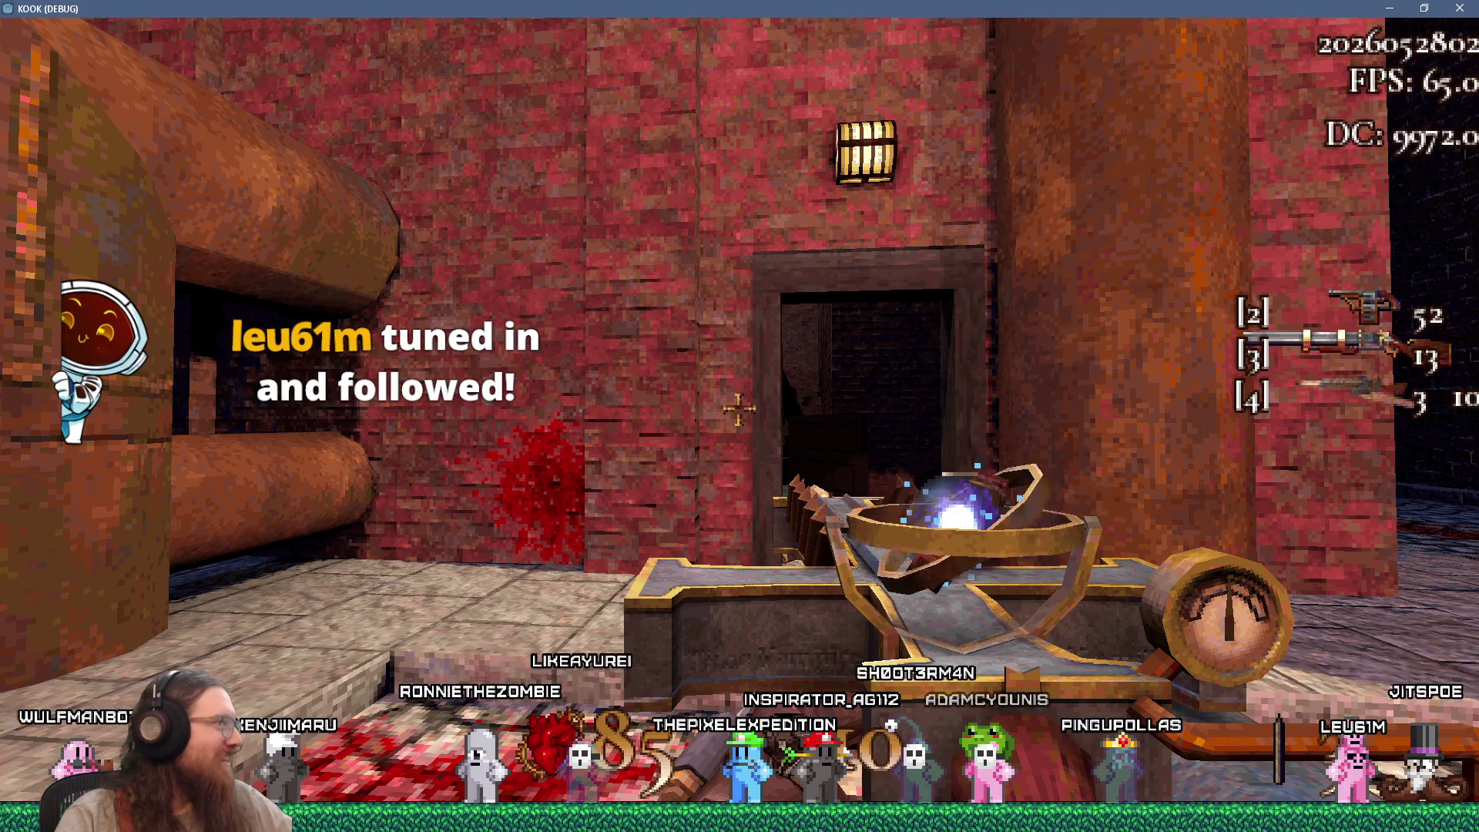
pyautogui.press('s')
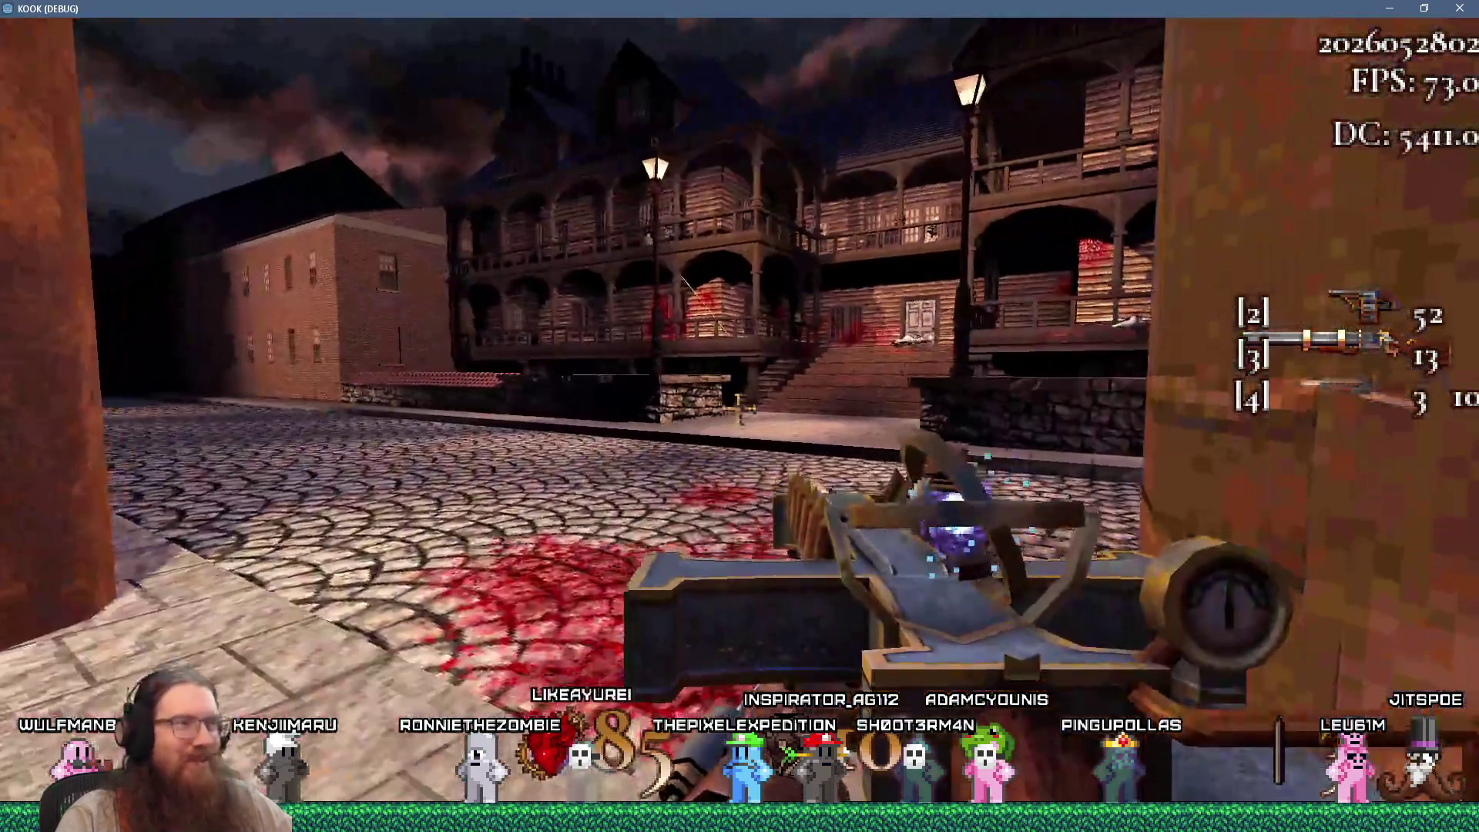
pyautogui.press('w')
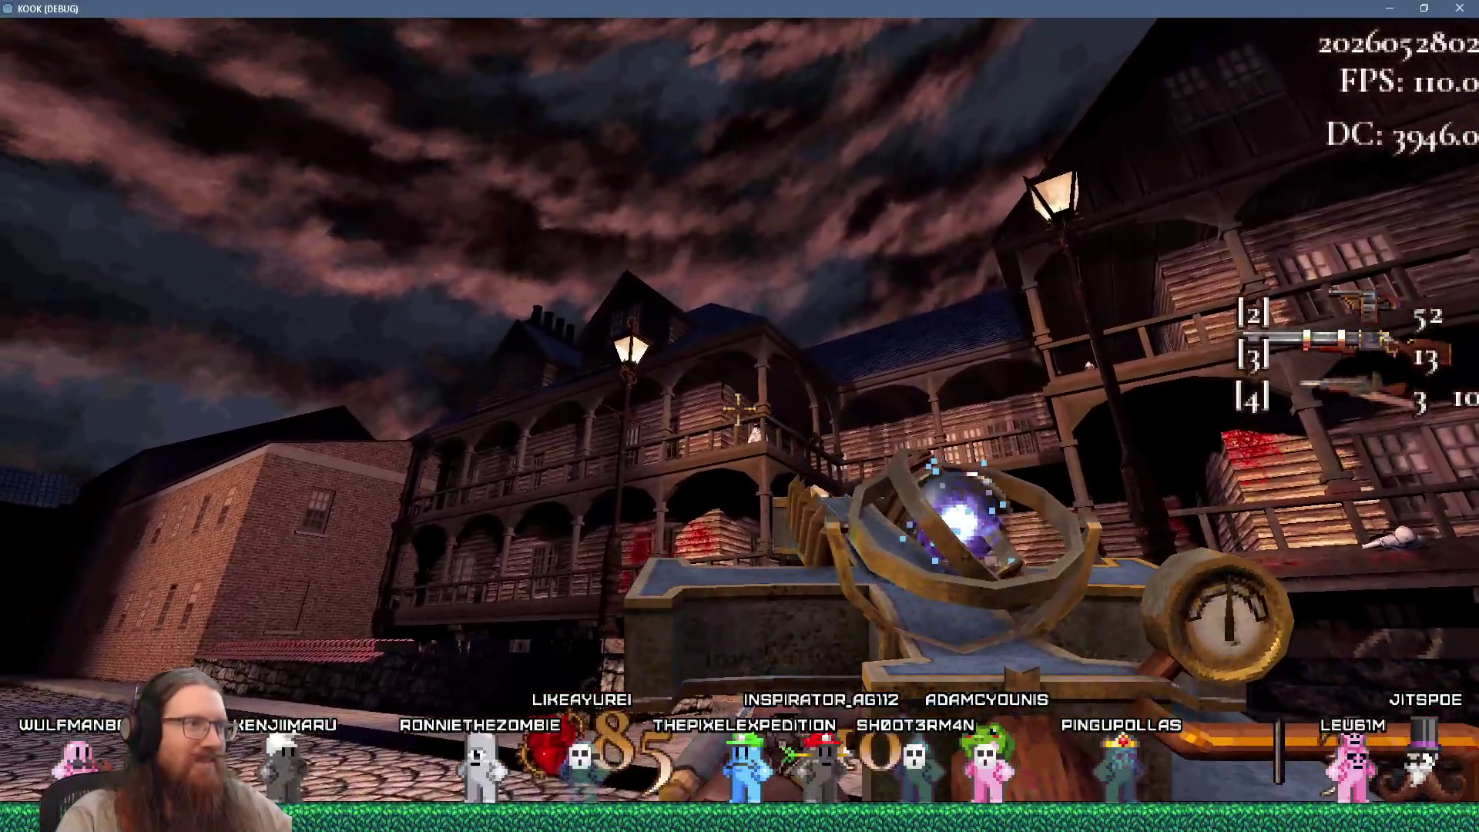
pyautogui.click(739, 412)
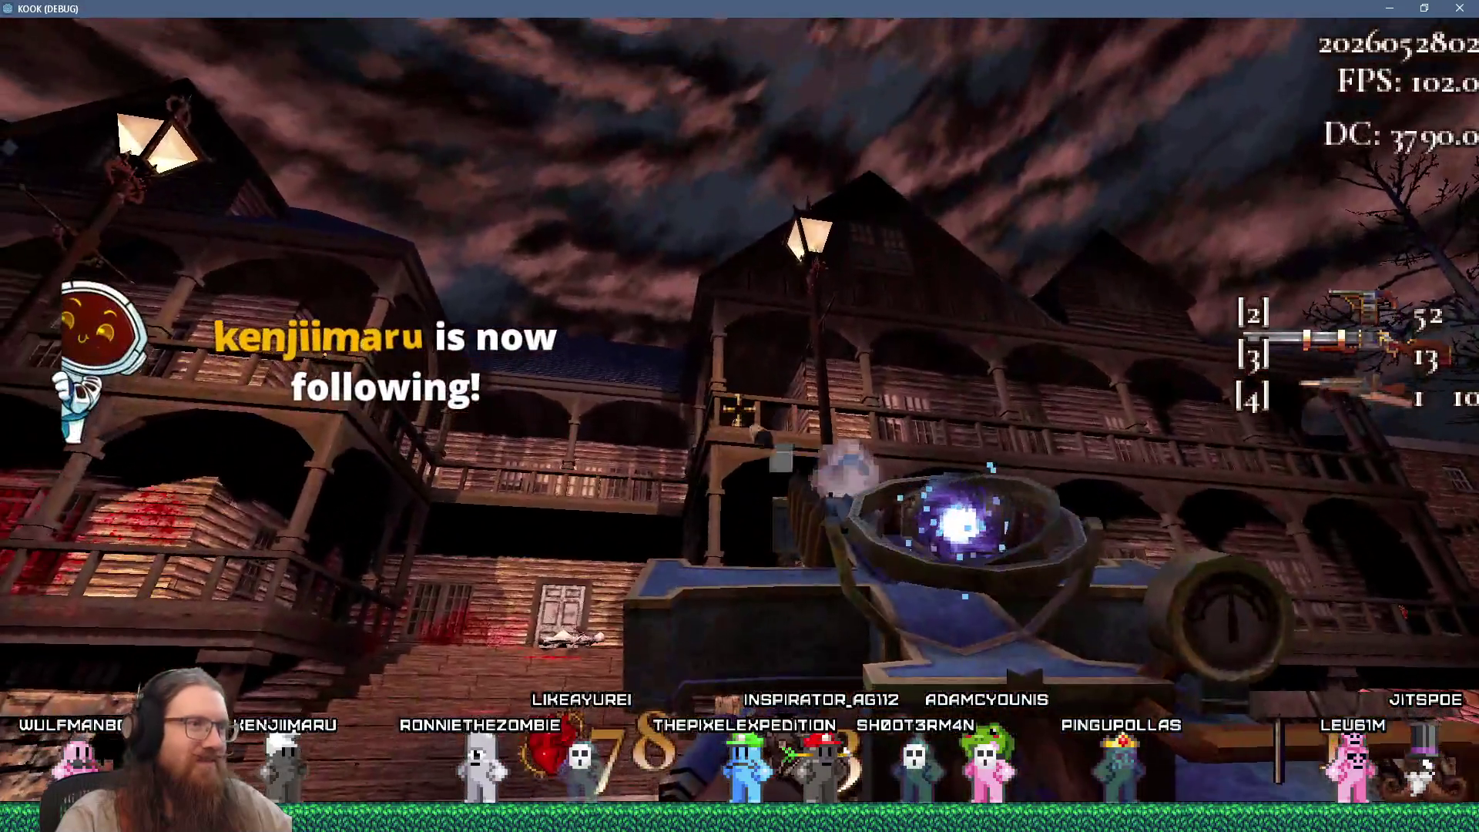
pyautogui.click(739, 412)
pyautogui.click(739, 412)
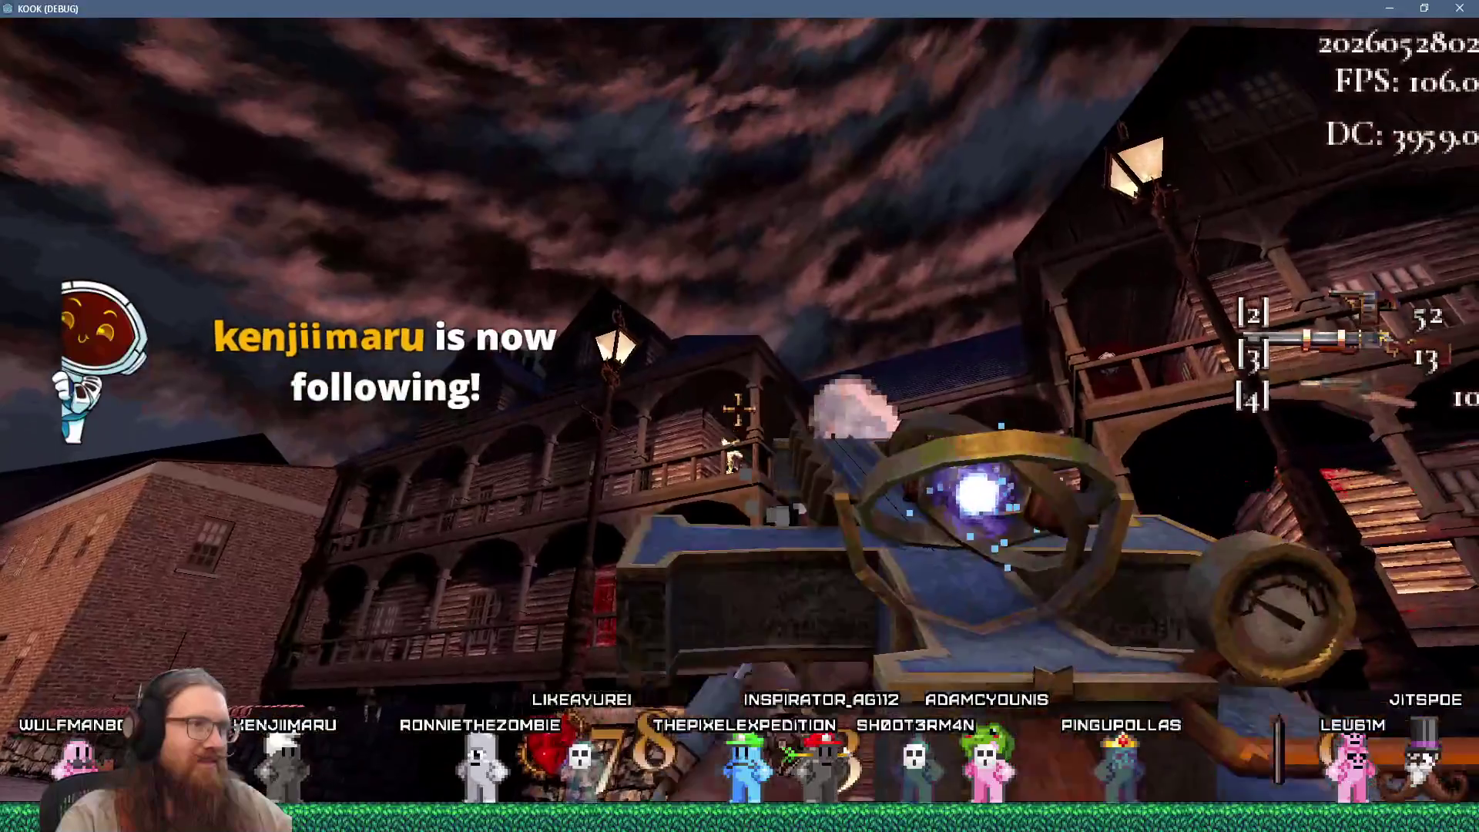
pyautogui.press('w')
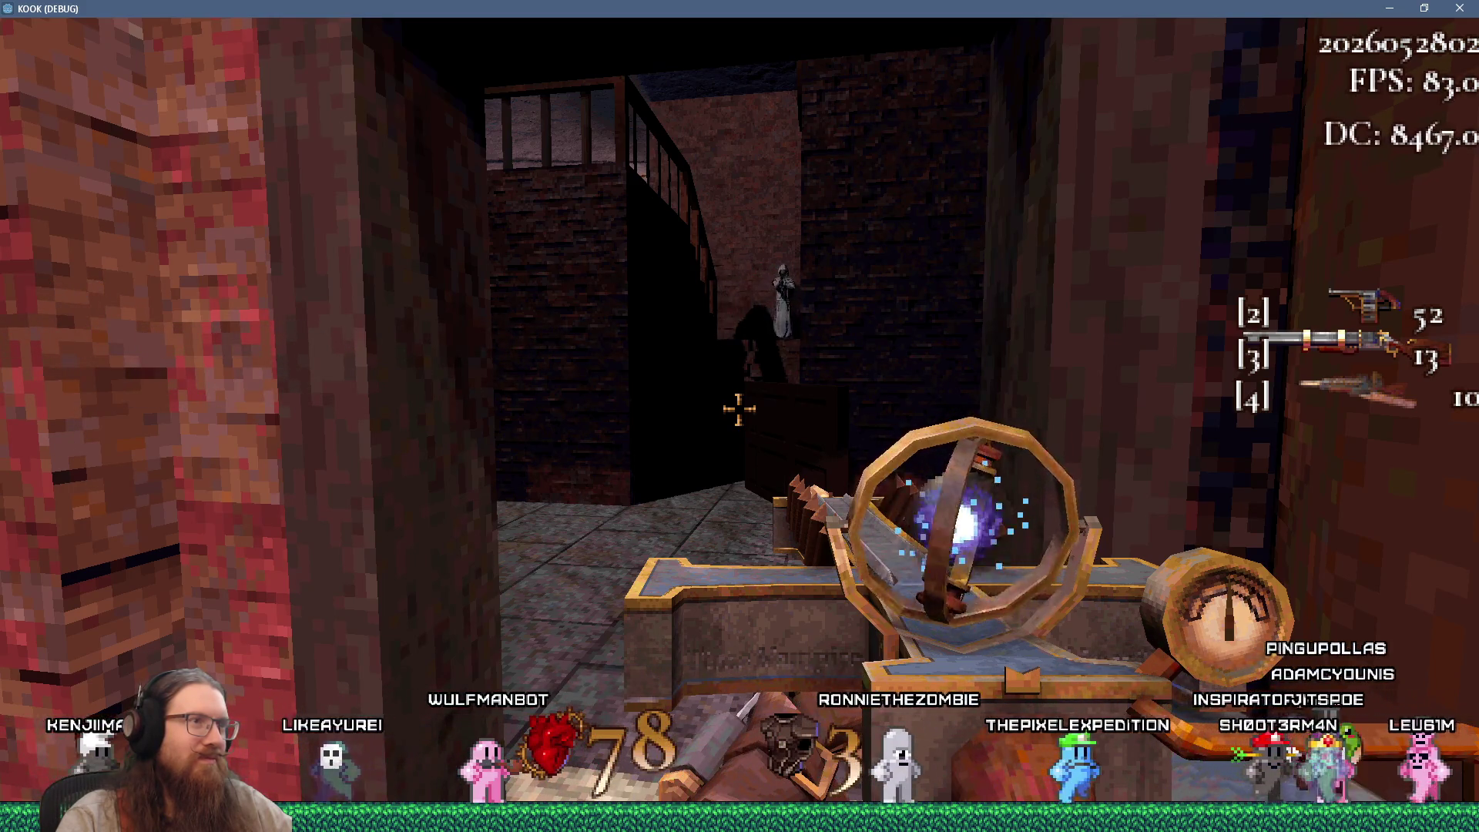
# Re-enter past the hooded enemy and climb the dark stairs, firing, onto the railed landing
pyautogui.press('s')
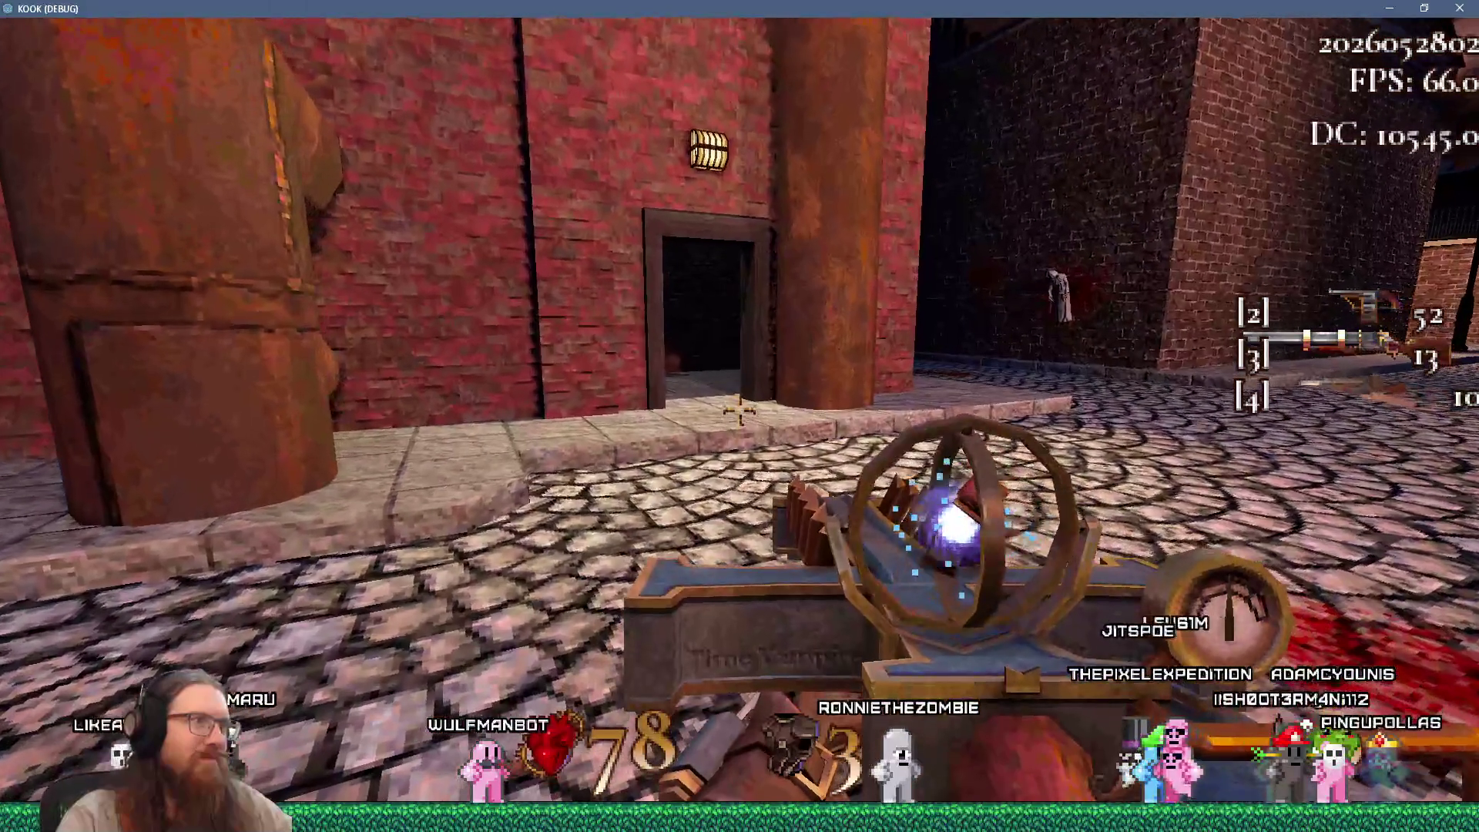
pyautogui.press('w')
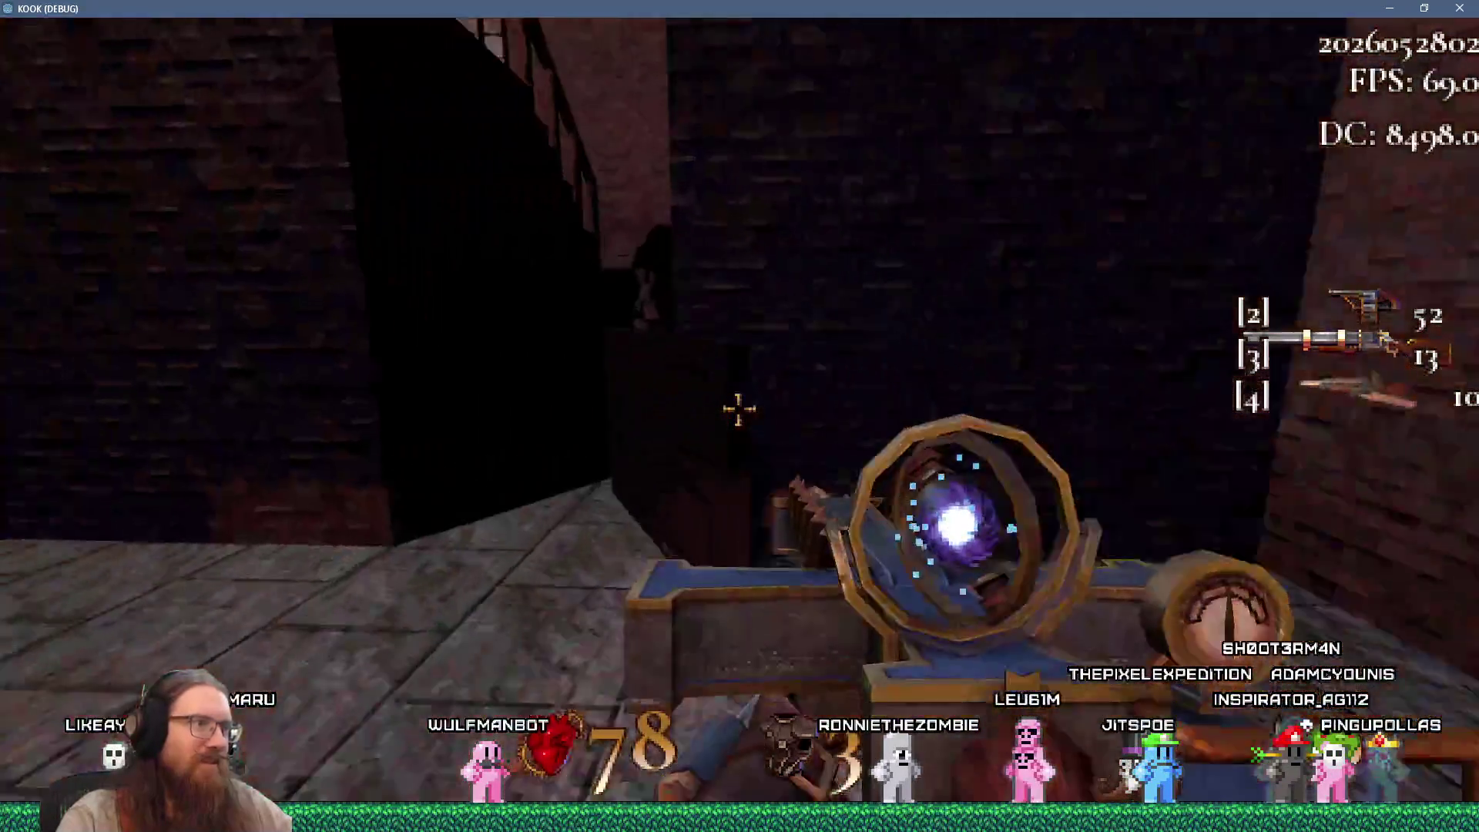
pyautogui.press('w')
pyautogui.click(737, 408)
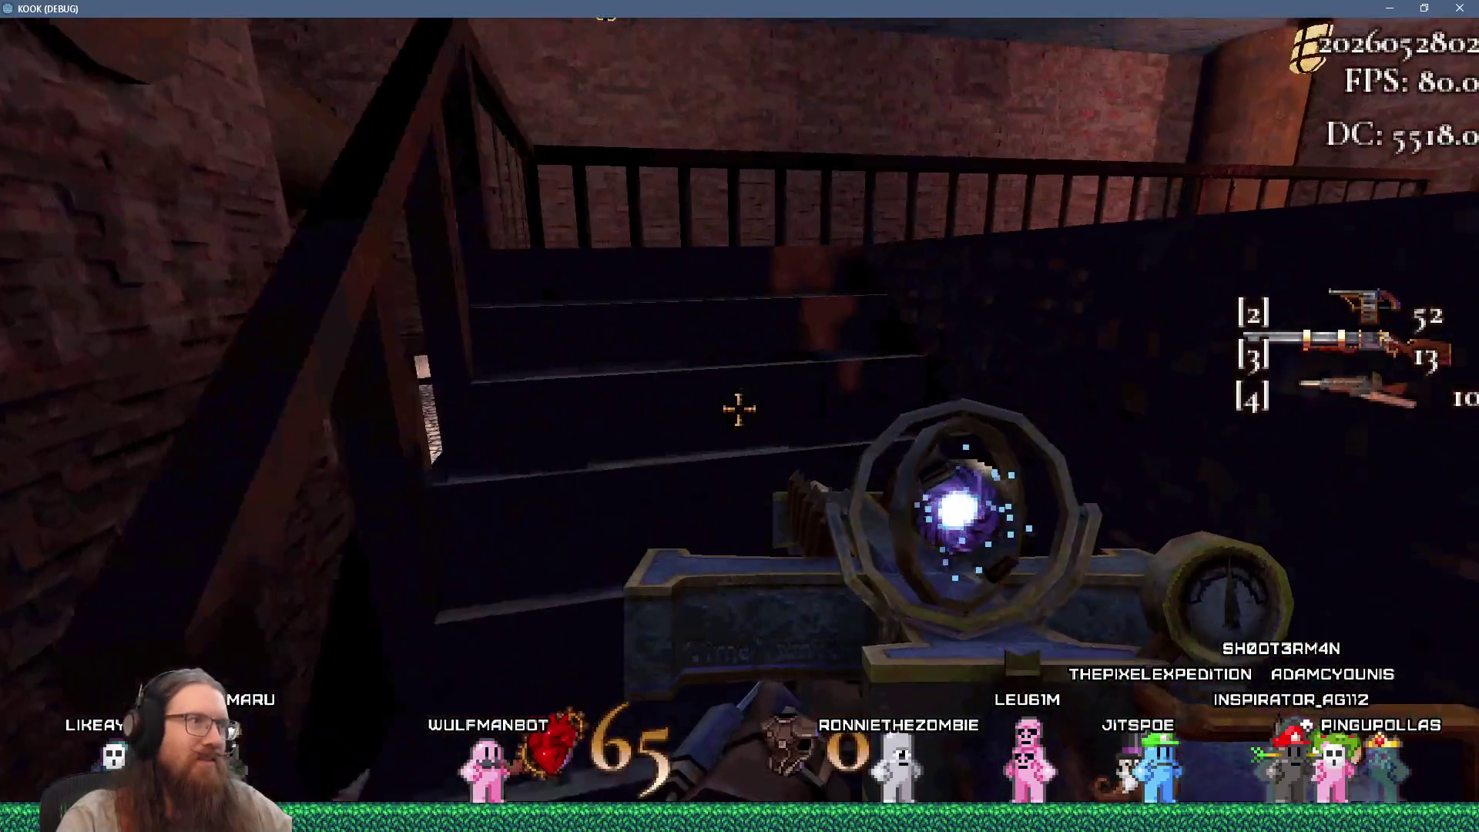
pyautogui.press('w')
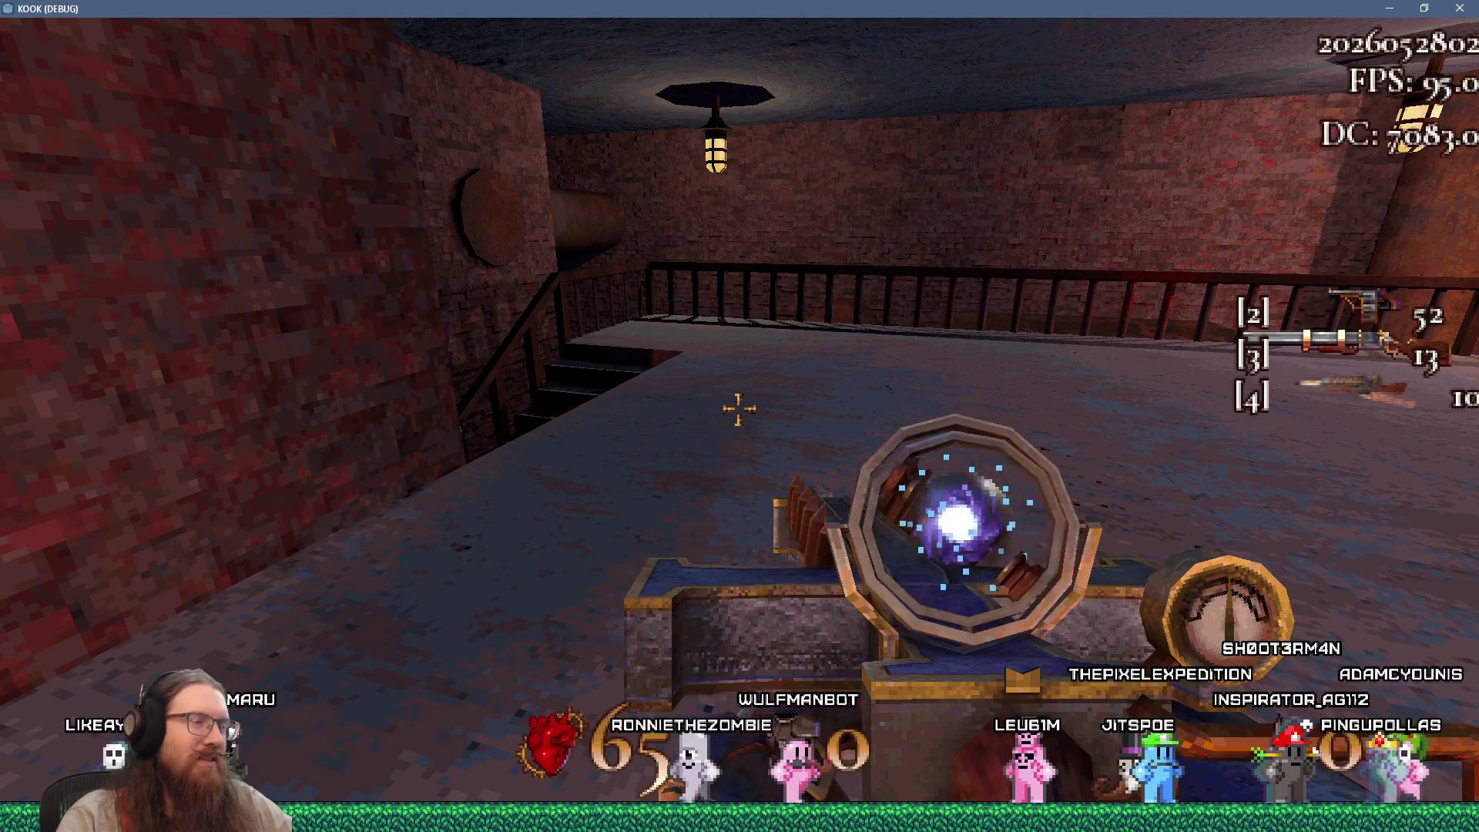
# Advance toward the hooded figure and circle the landing above the staircase
pyautogui.press('w')
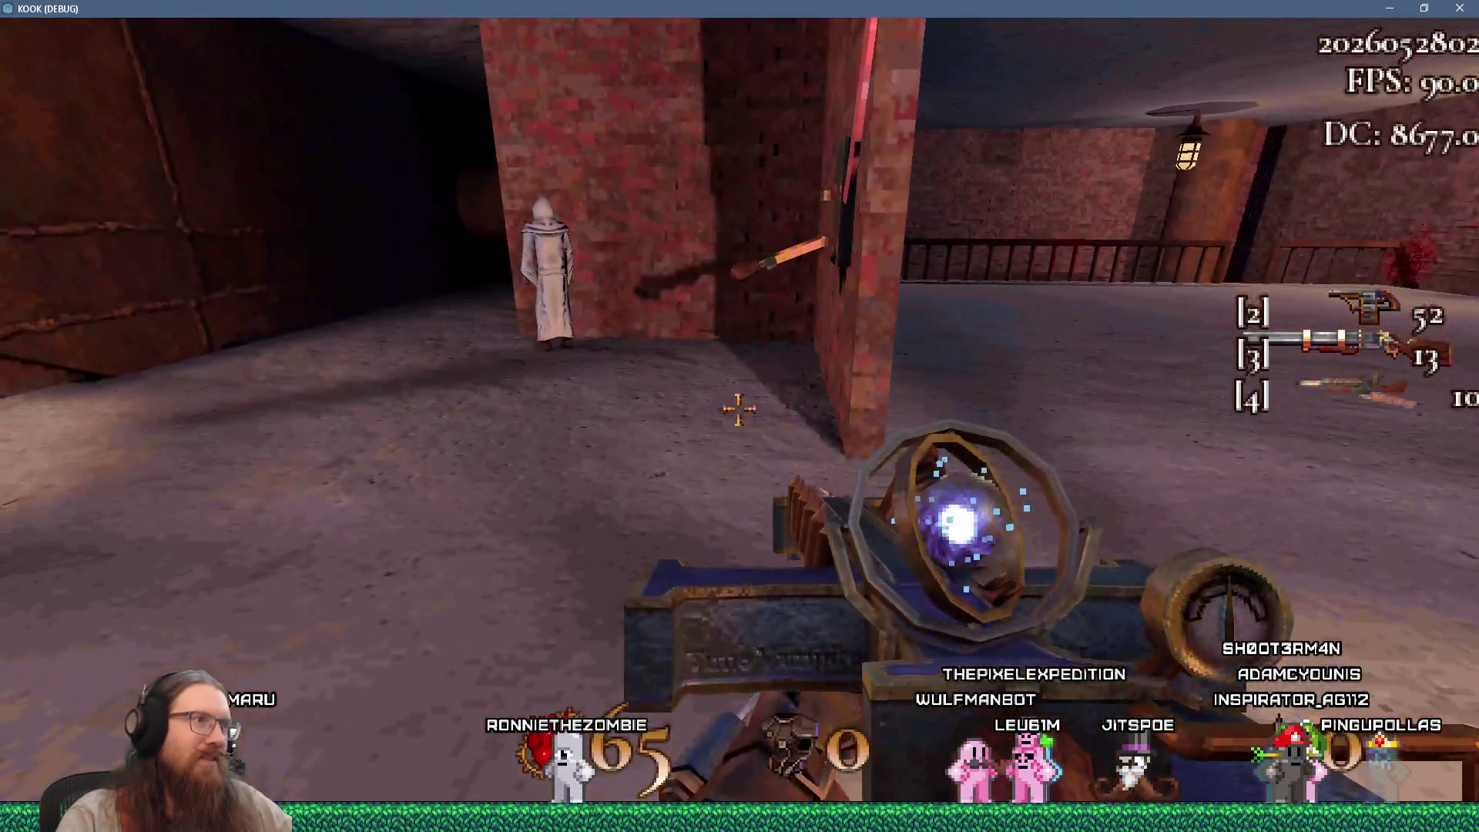
pyautogui.press('w')
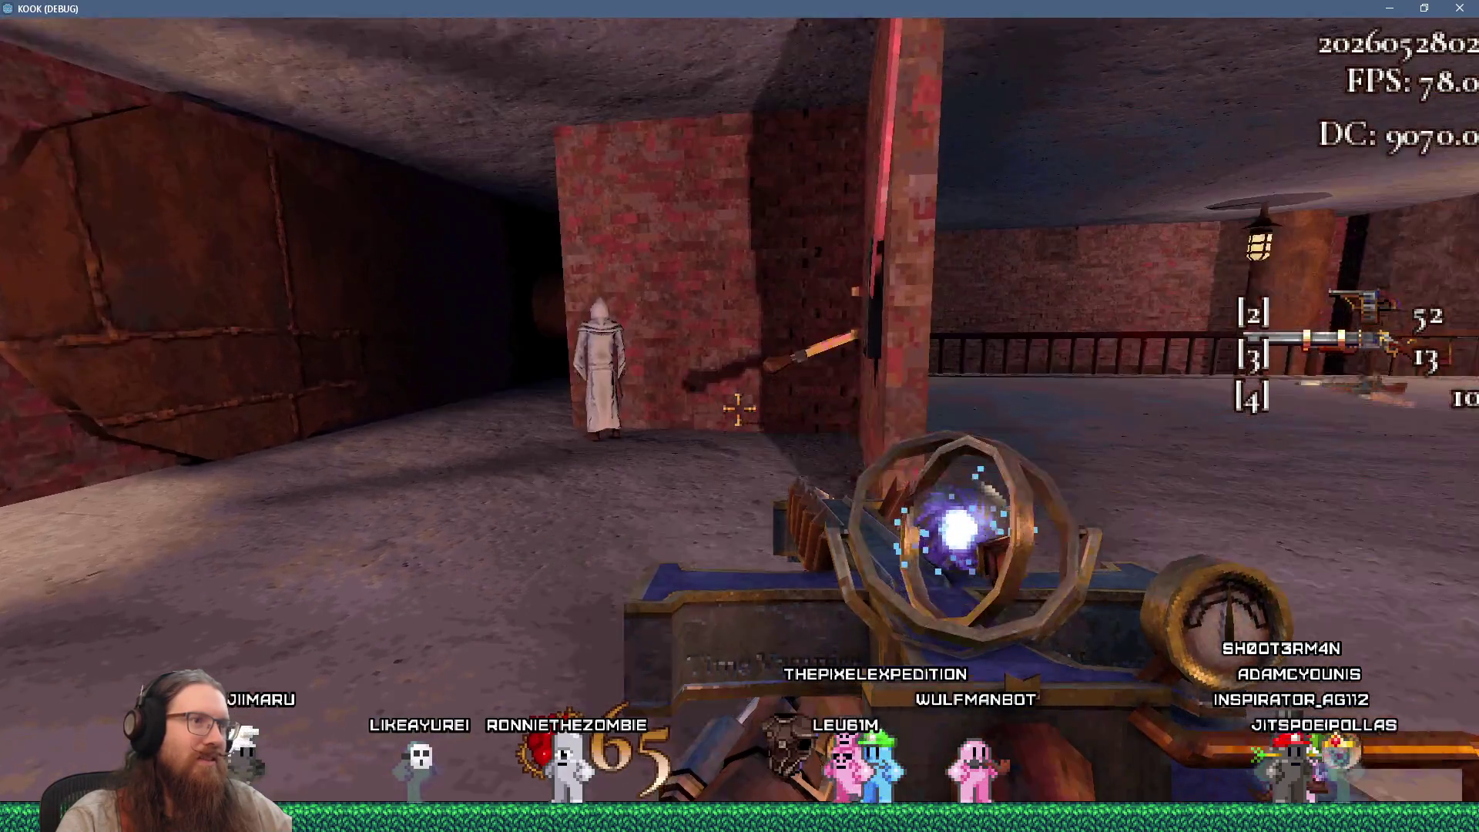
pyautogui.press('w')
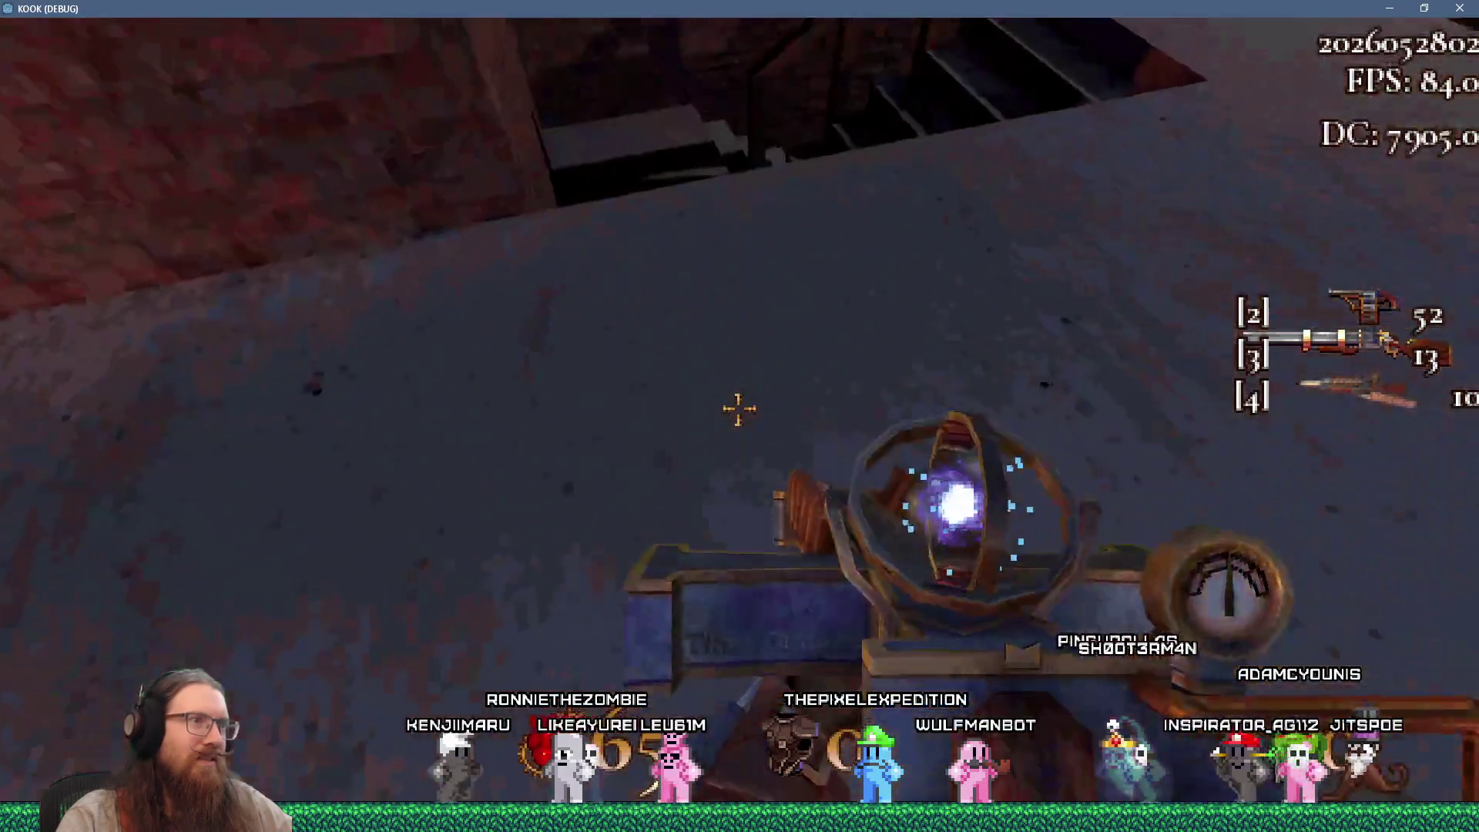
pyautogui.press('w')
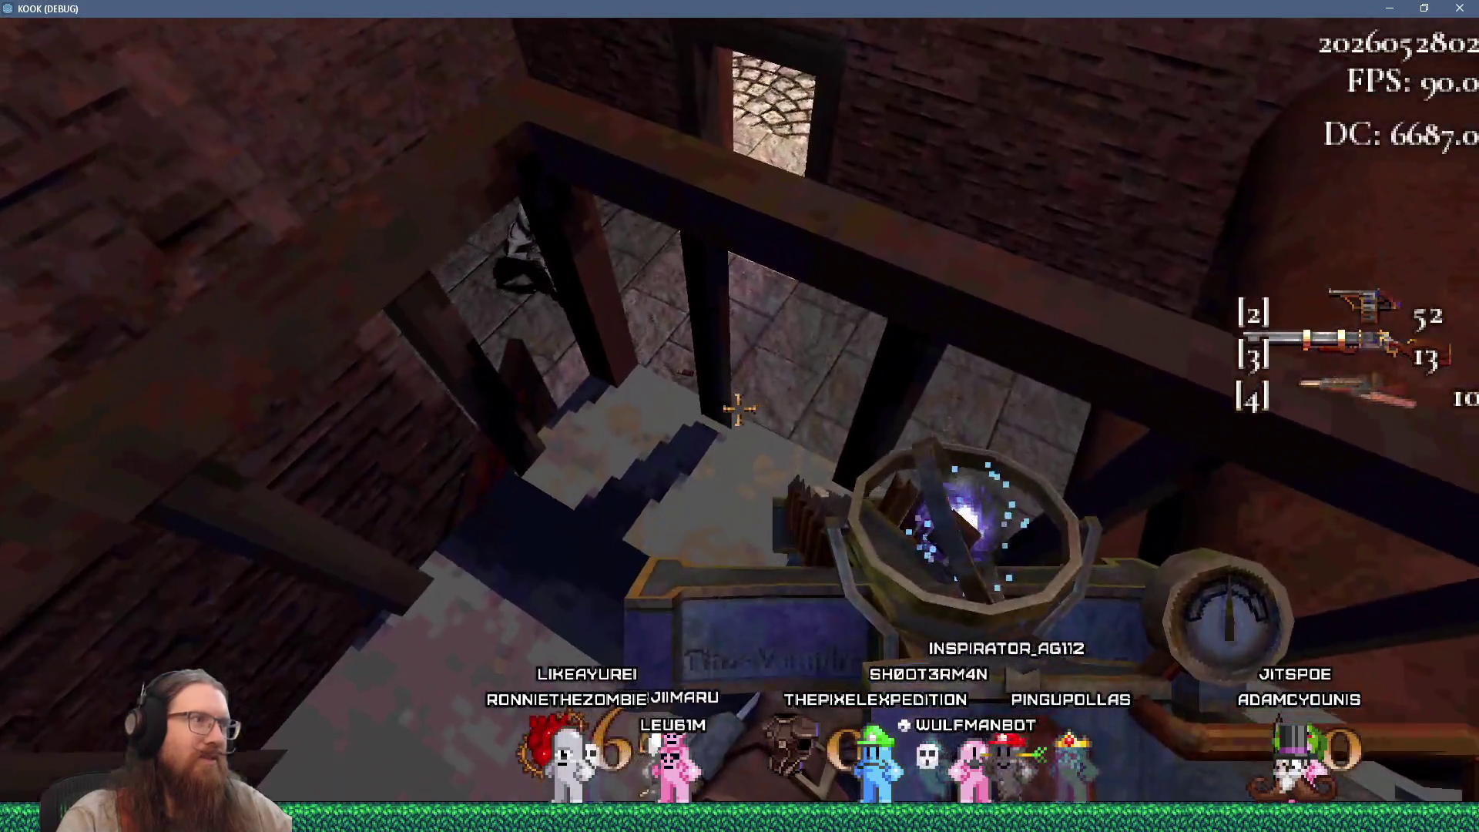
pyautogui.press('w')
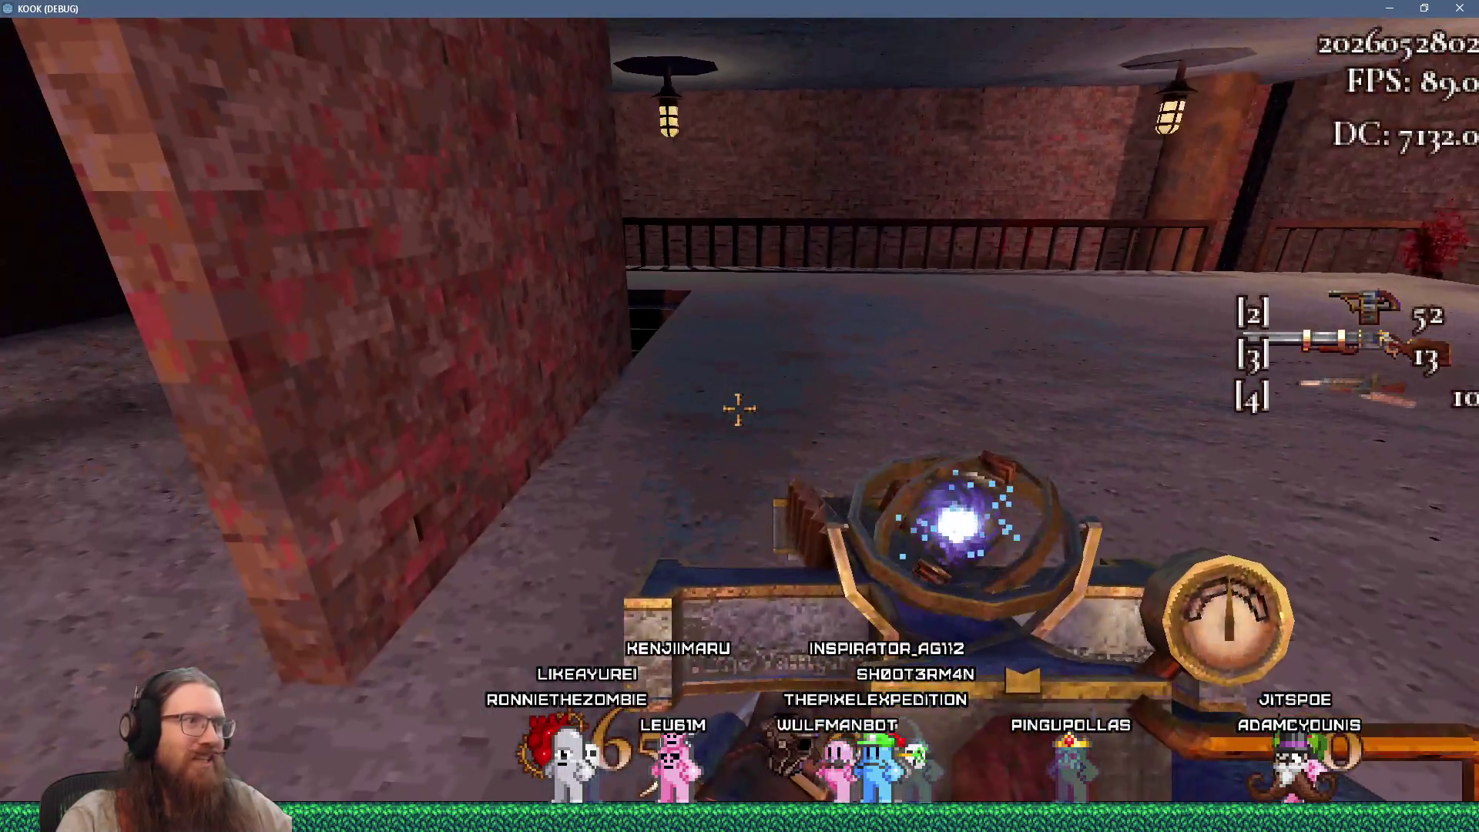
pyautogui.press('w')
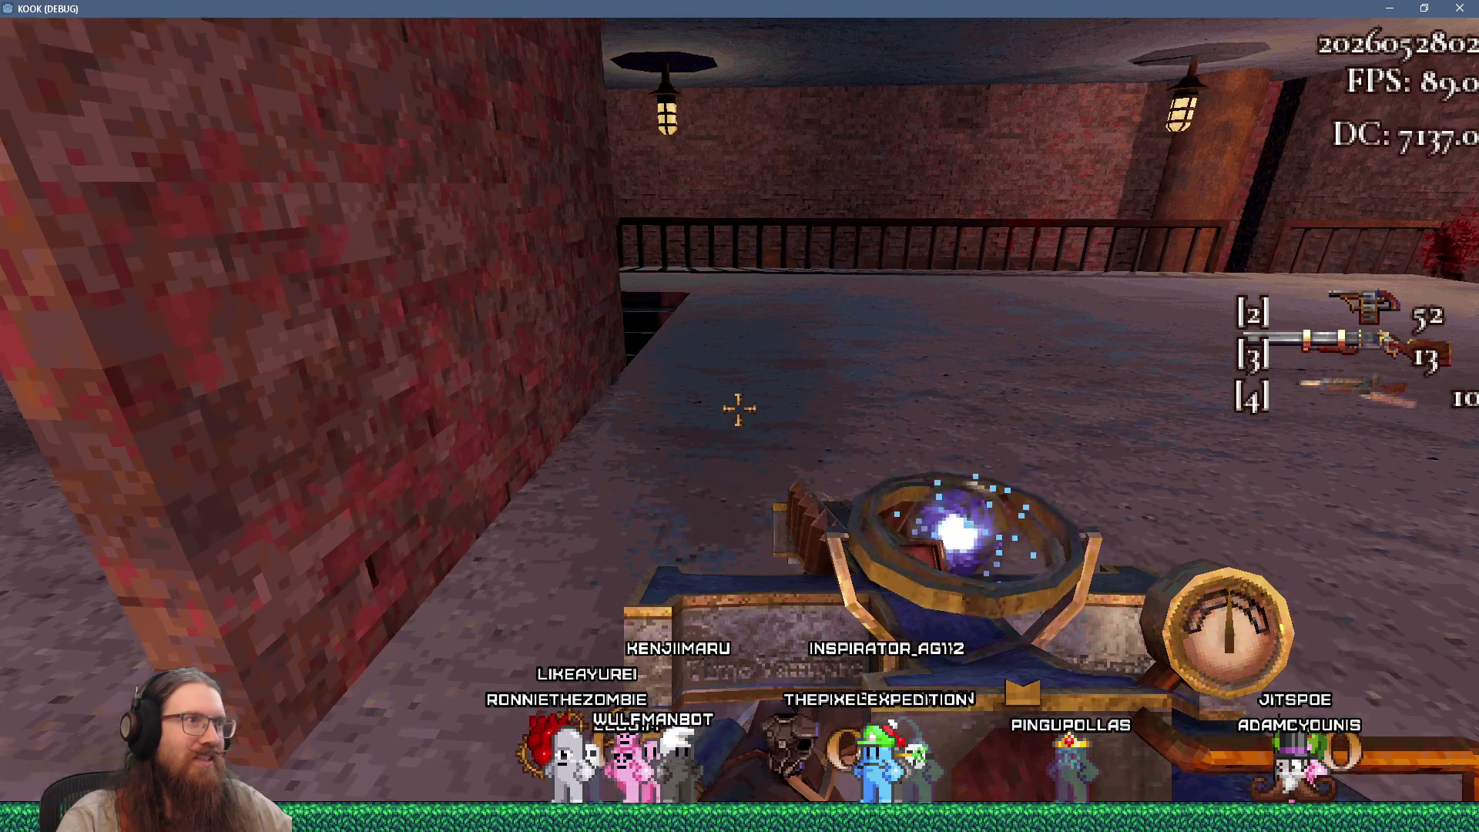
pyautogui.press('w')
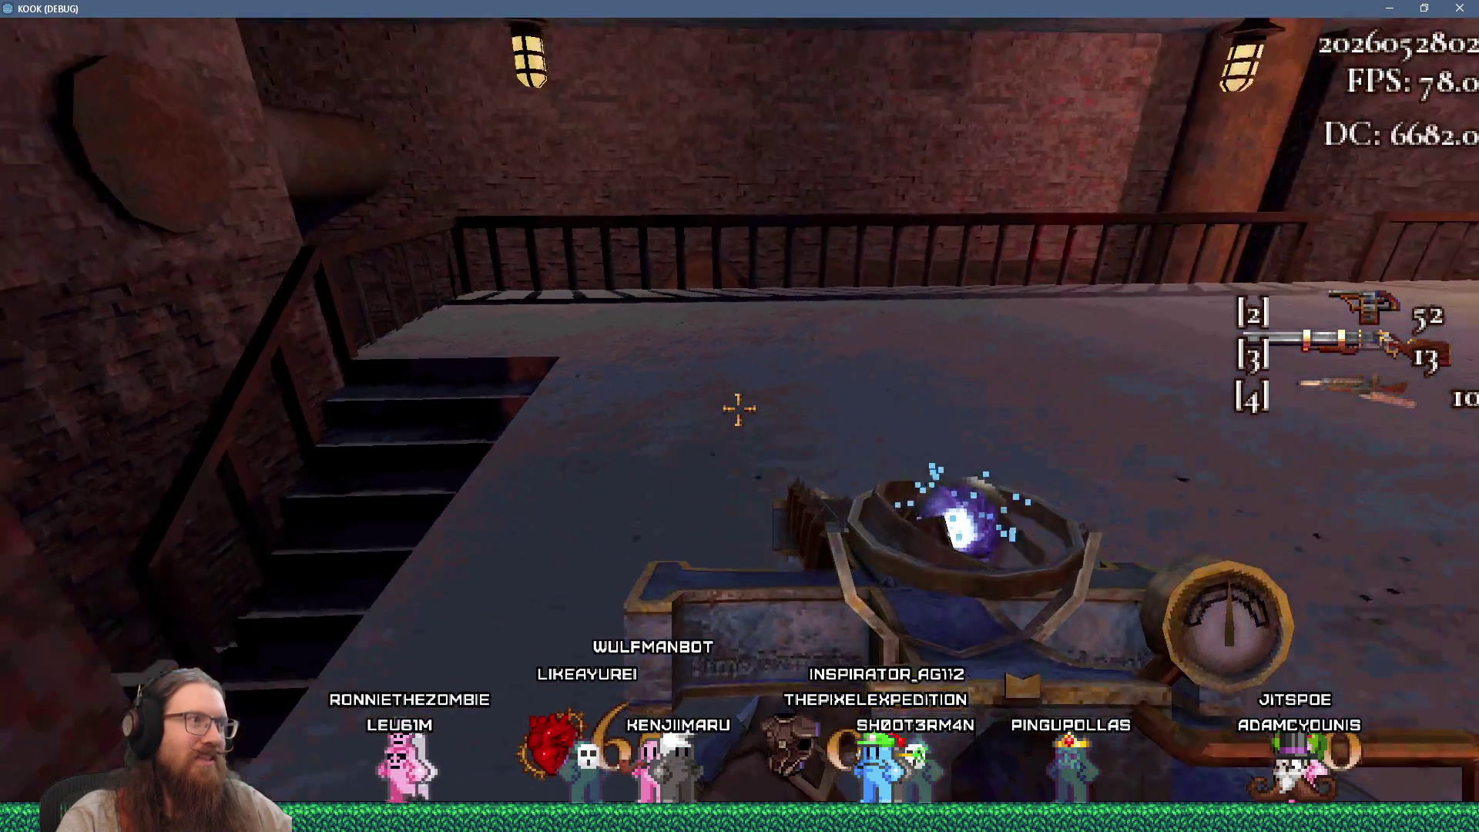
# Maneuver around the landing to line up the robed figure near the brick pillar
pyautogui.press('s')
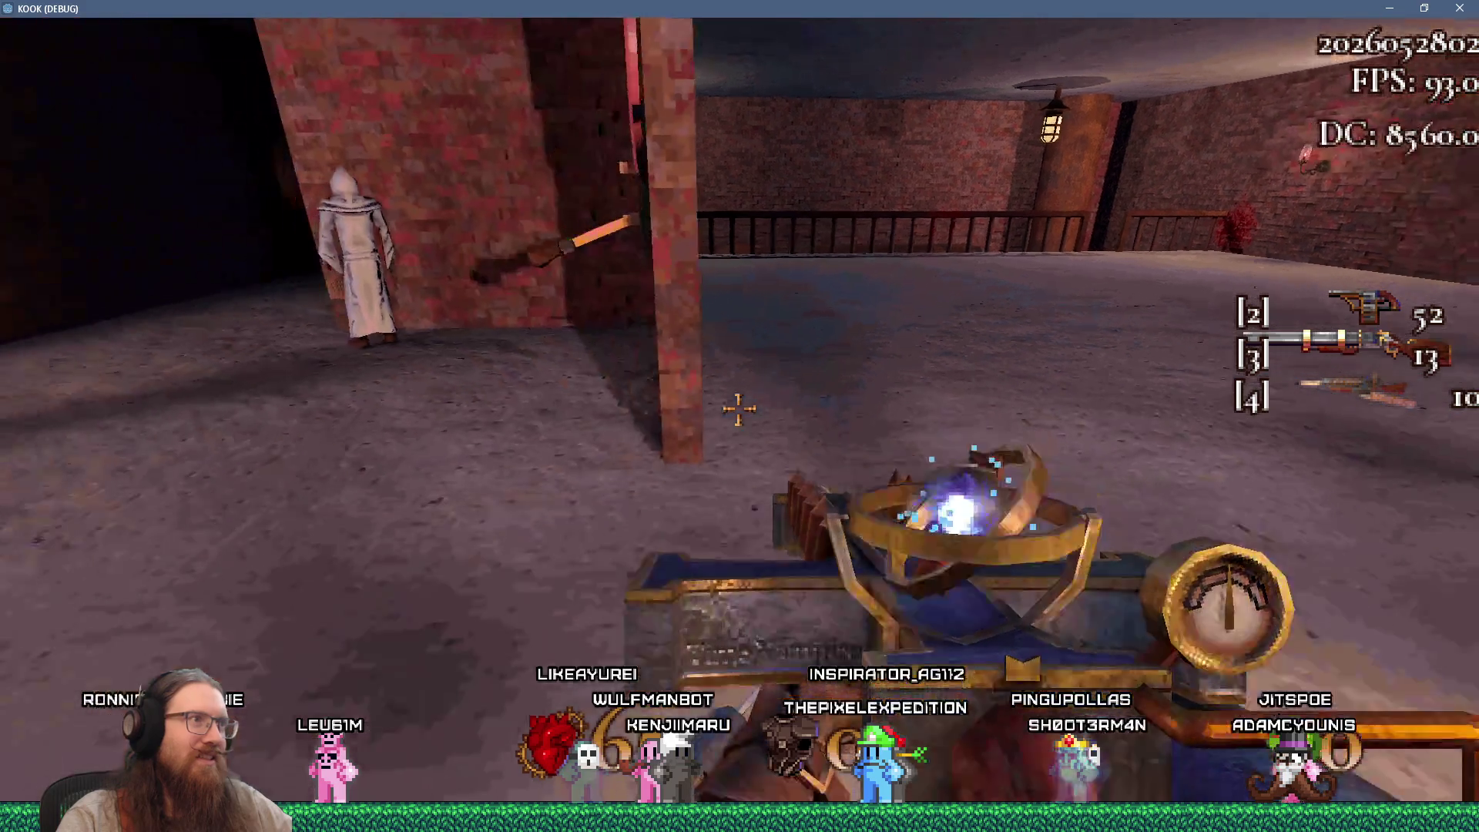
pyautogui.press('w')
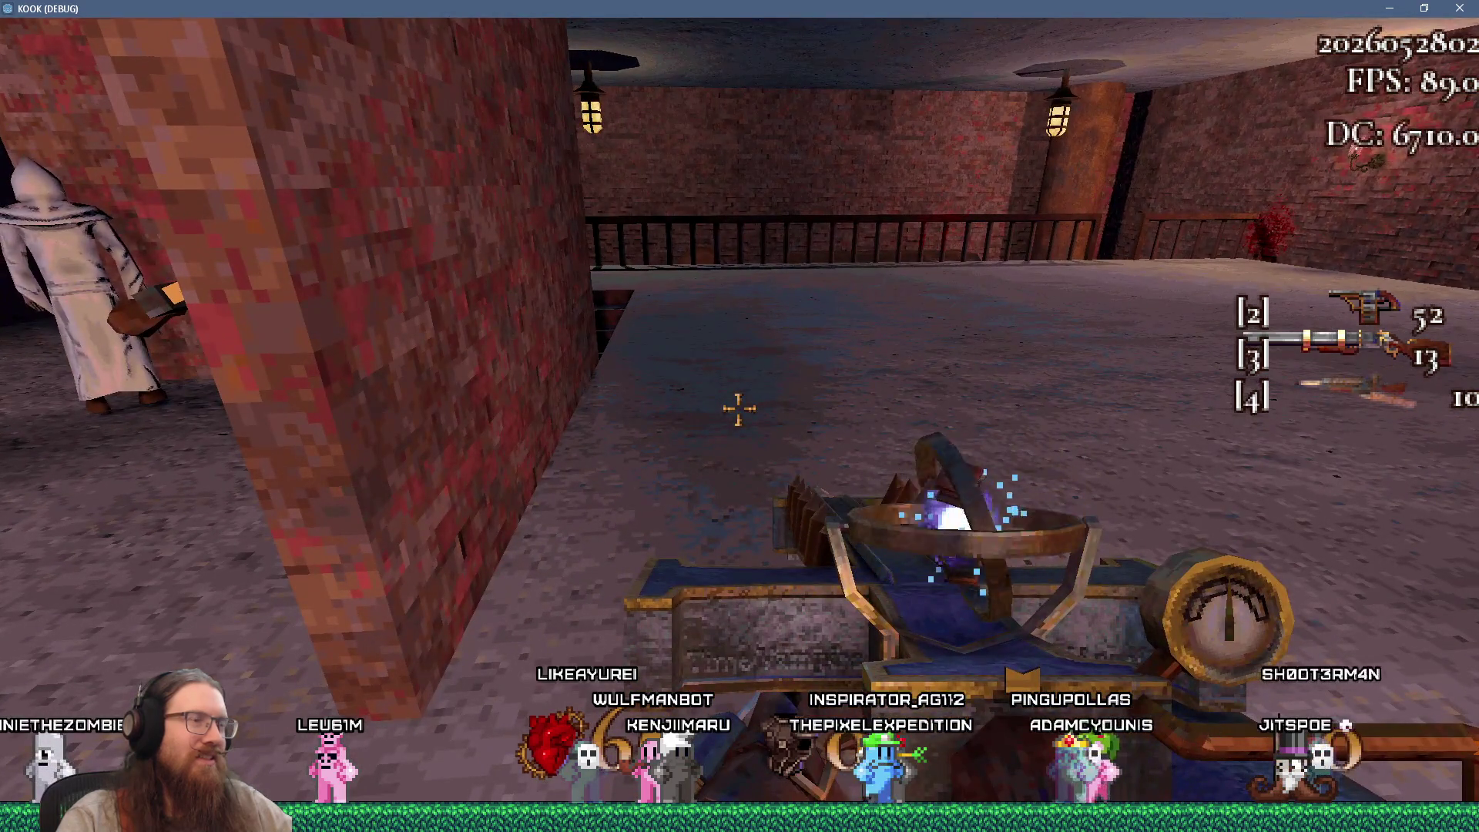
pyautogui.press('a')
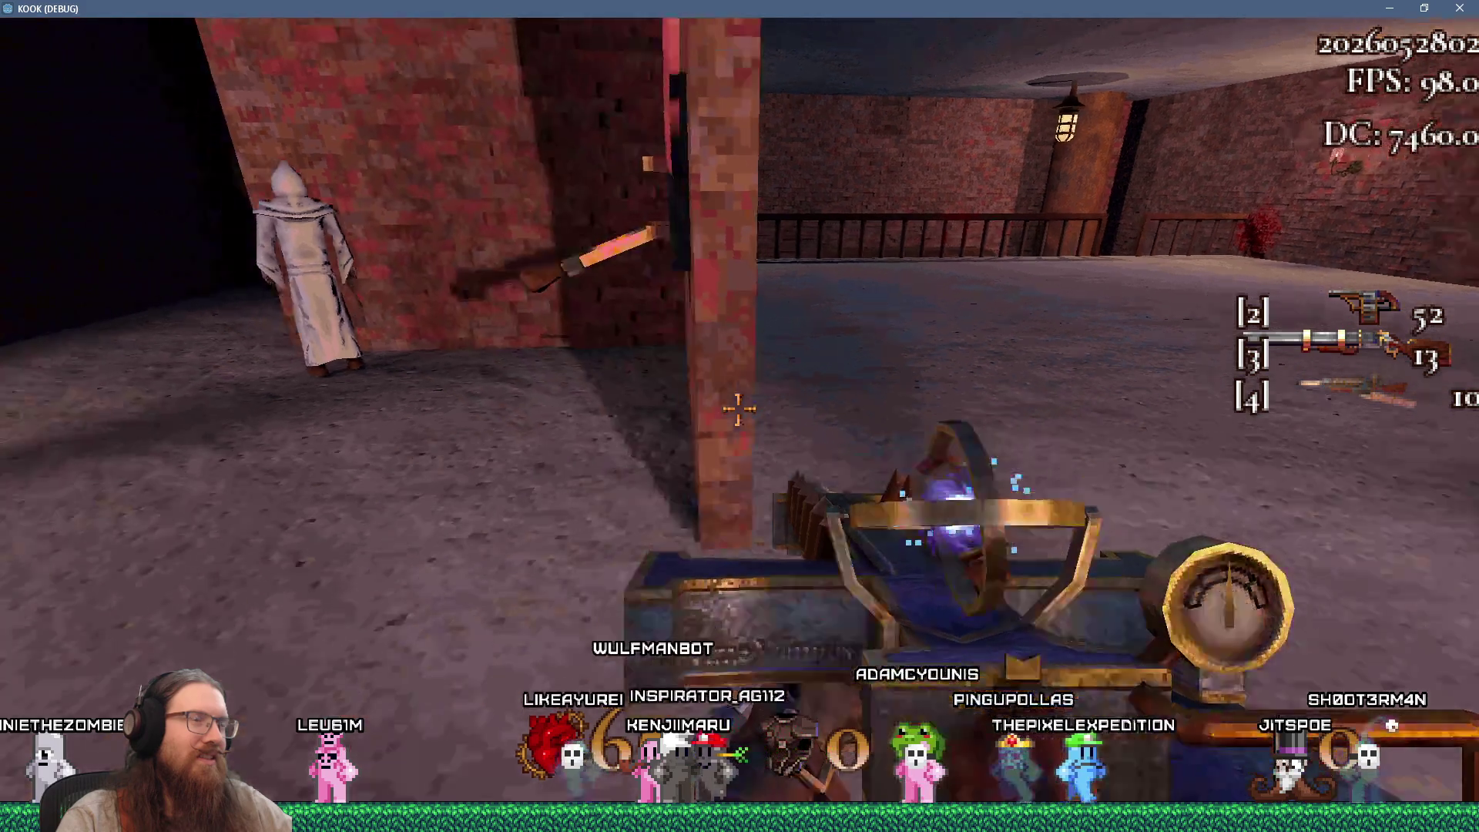
pyautogui.press('d')
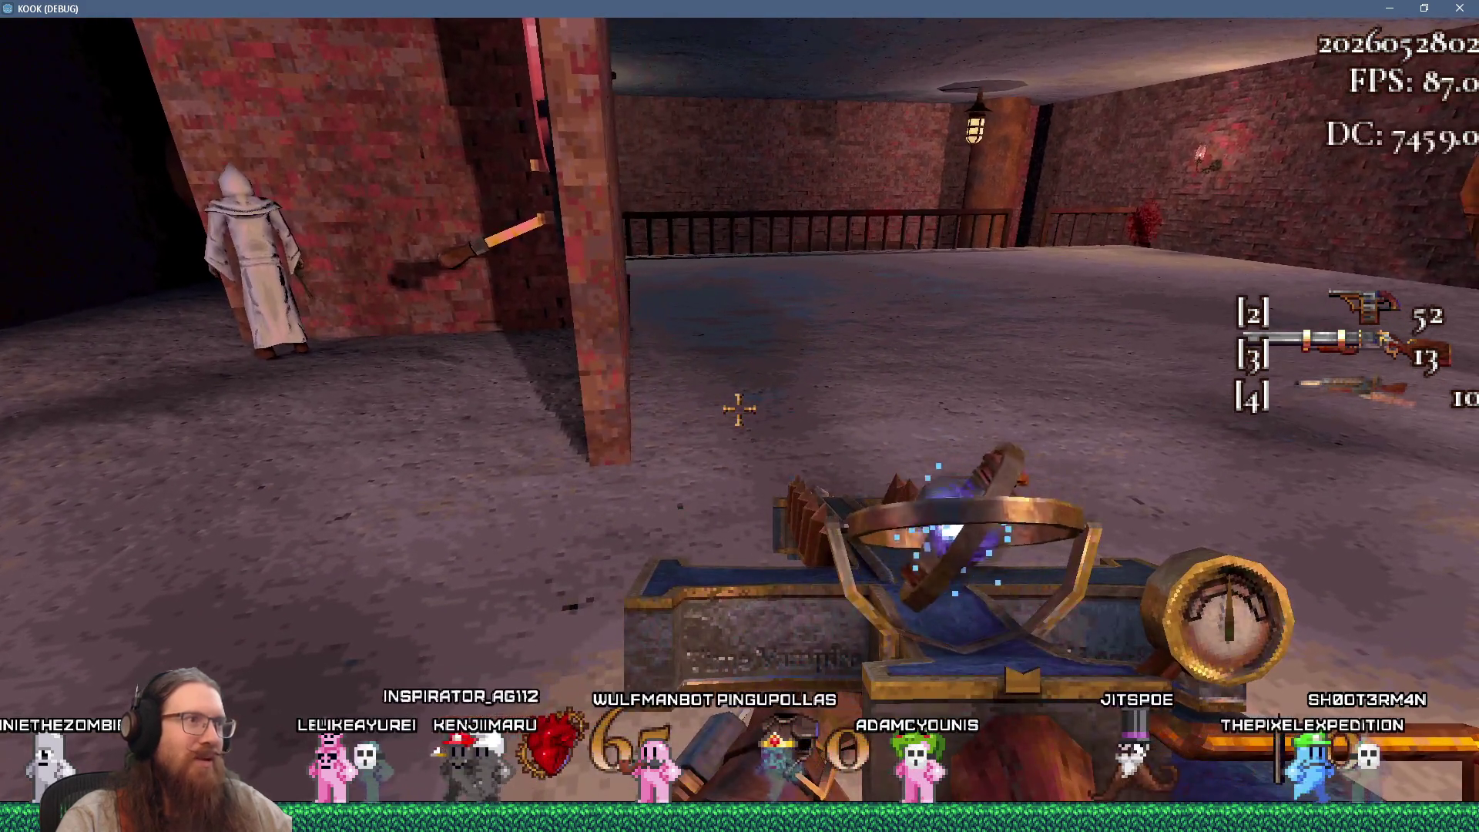
pyautogui.press('w')
pyautogui.press('d')
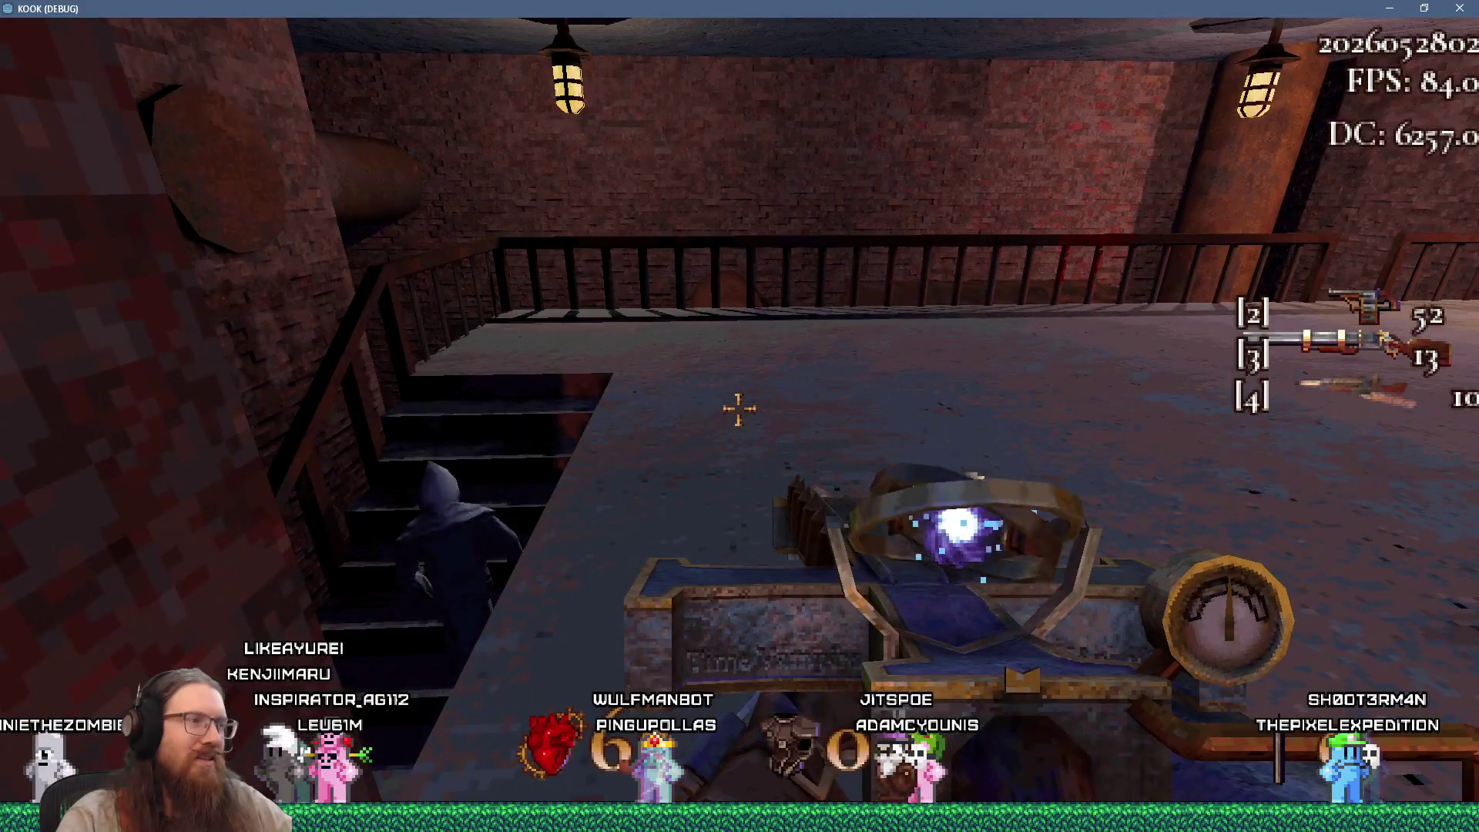
pyautogui.press('s')
pyautogui.press('a')
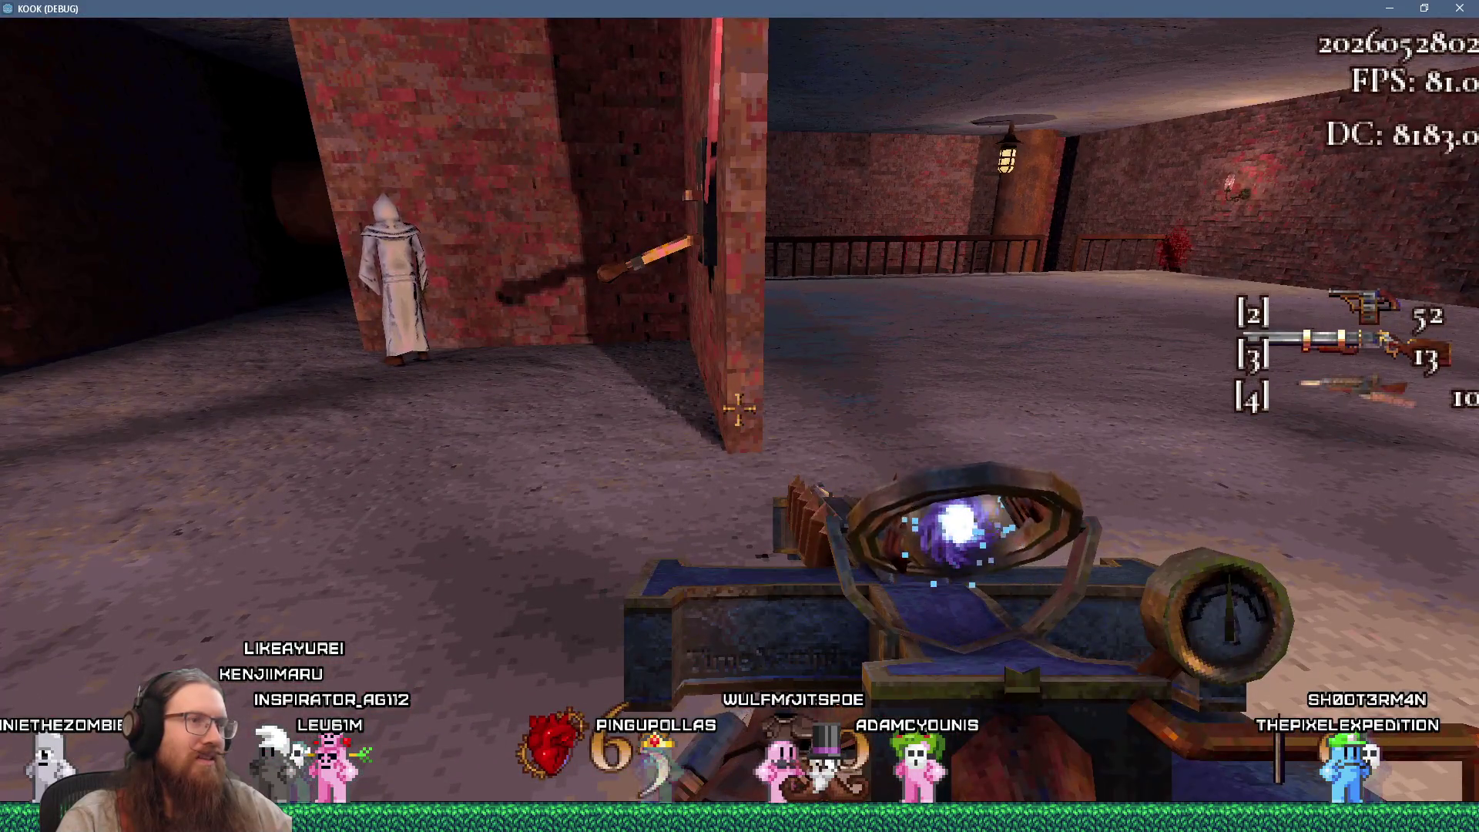
pyautogui.press('w')
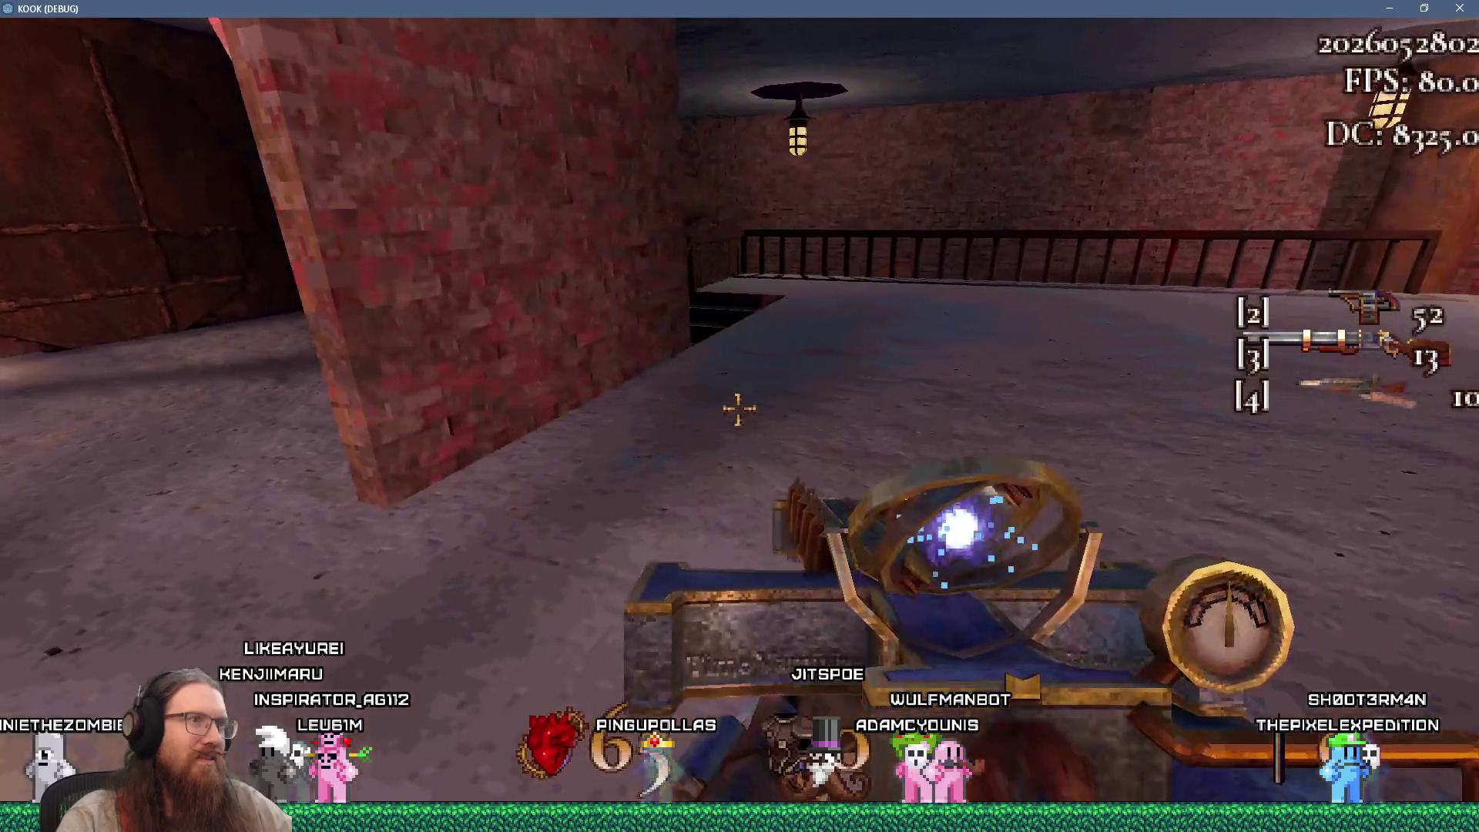
# Slip past the robed figure and drop down the stairwell onto the street
pyautogui.press('w')
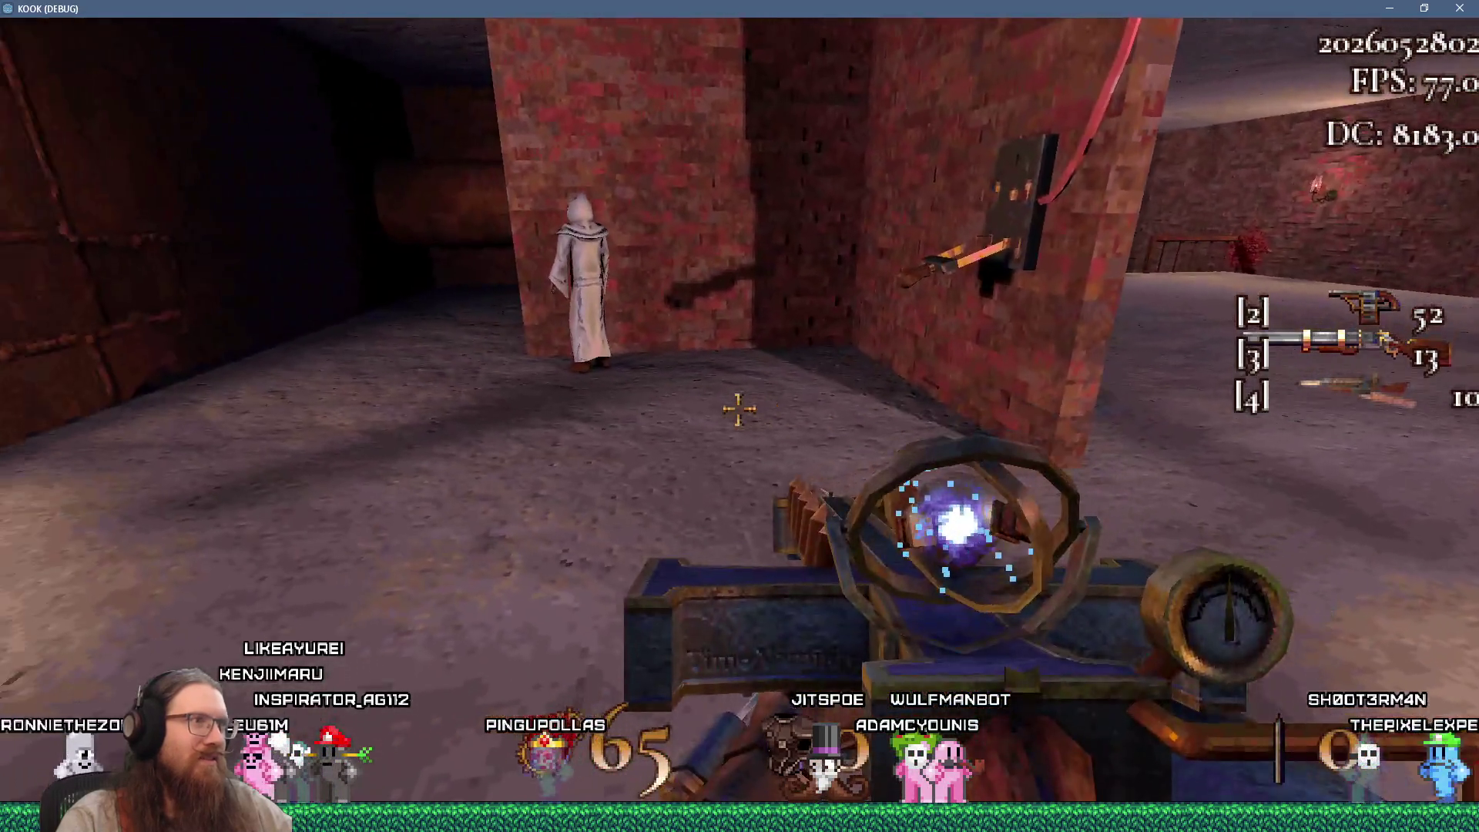
pyautogui.press('w')
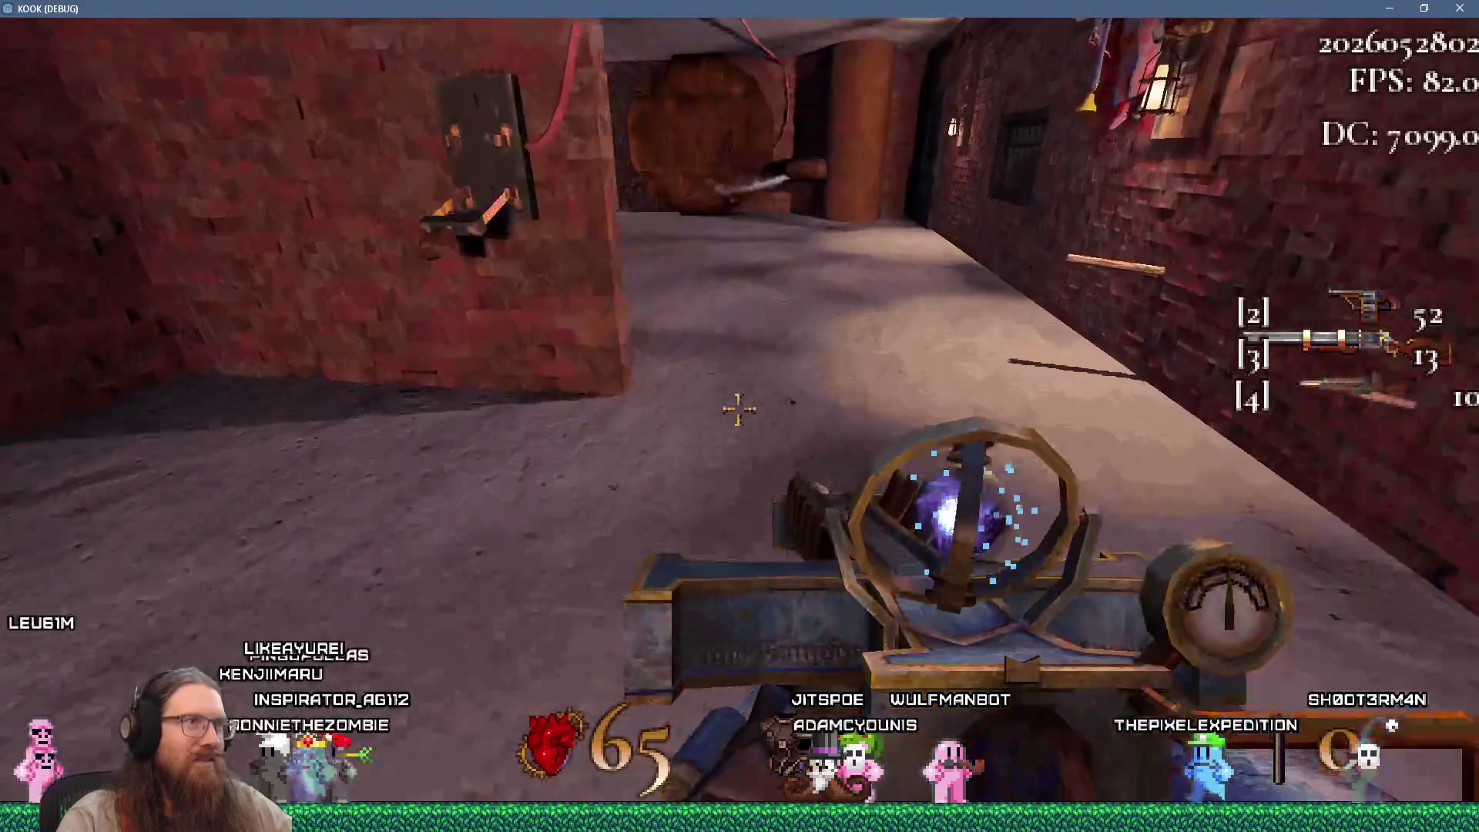
pyautogui.press('w')
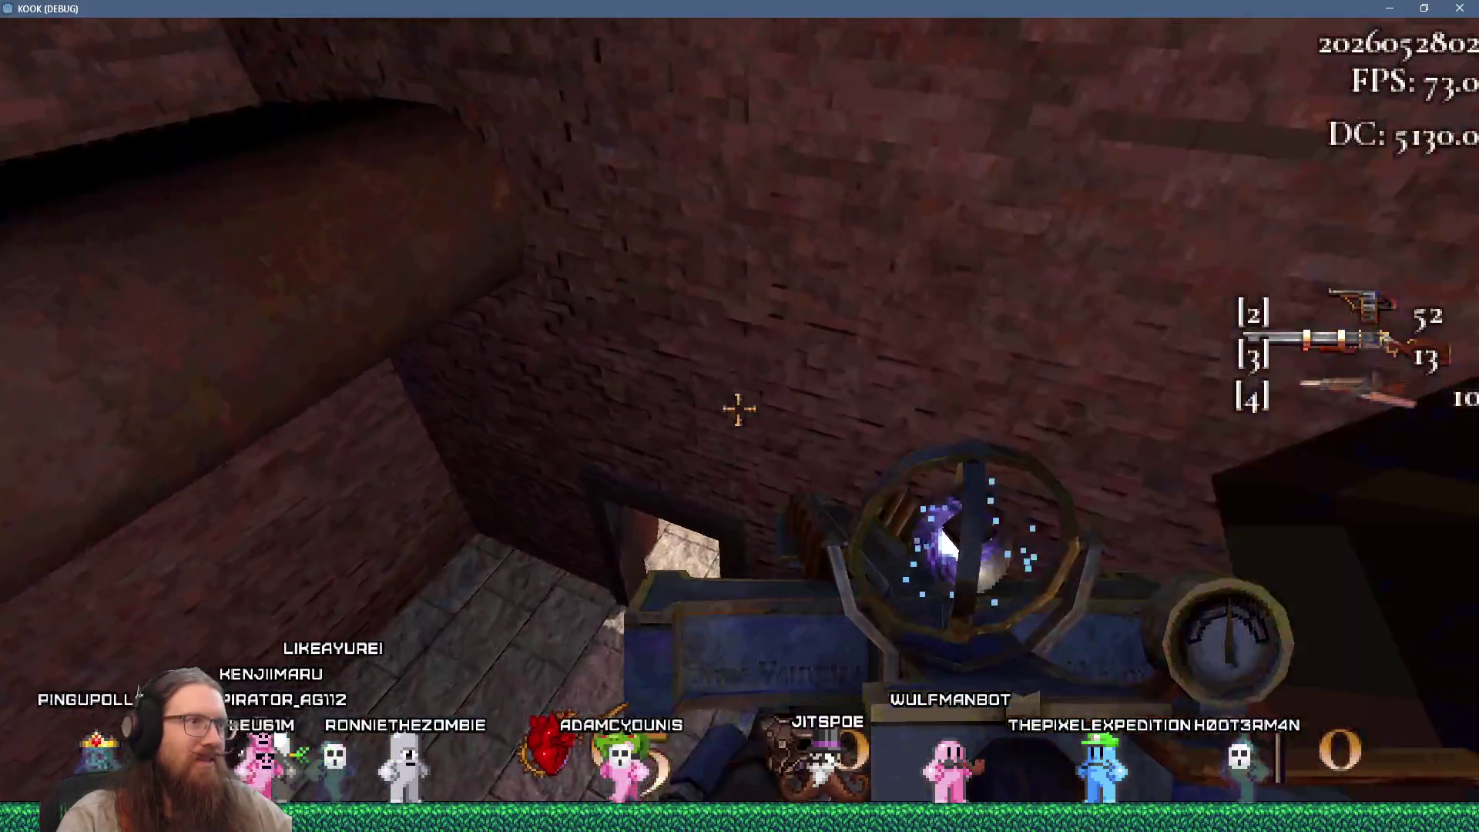
pyautogui.press('w')
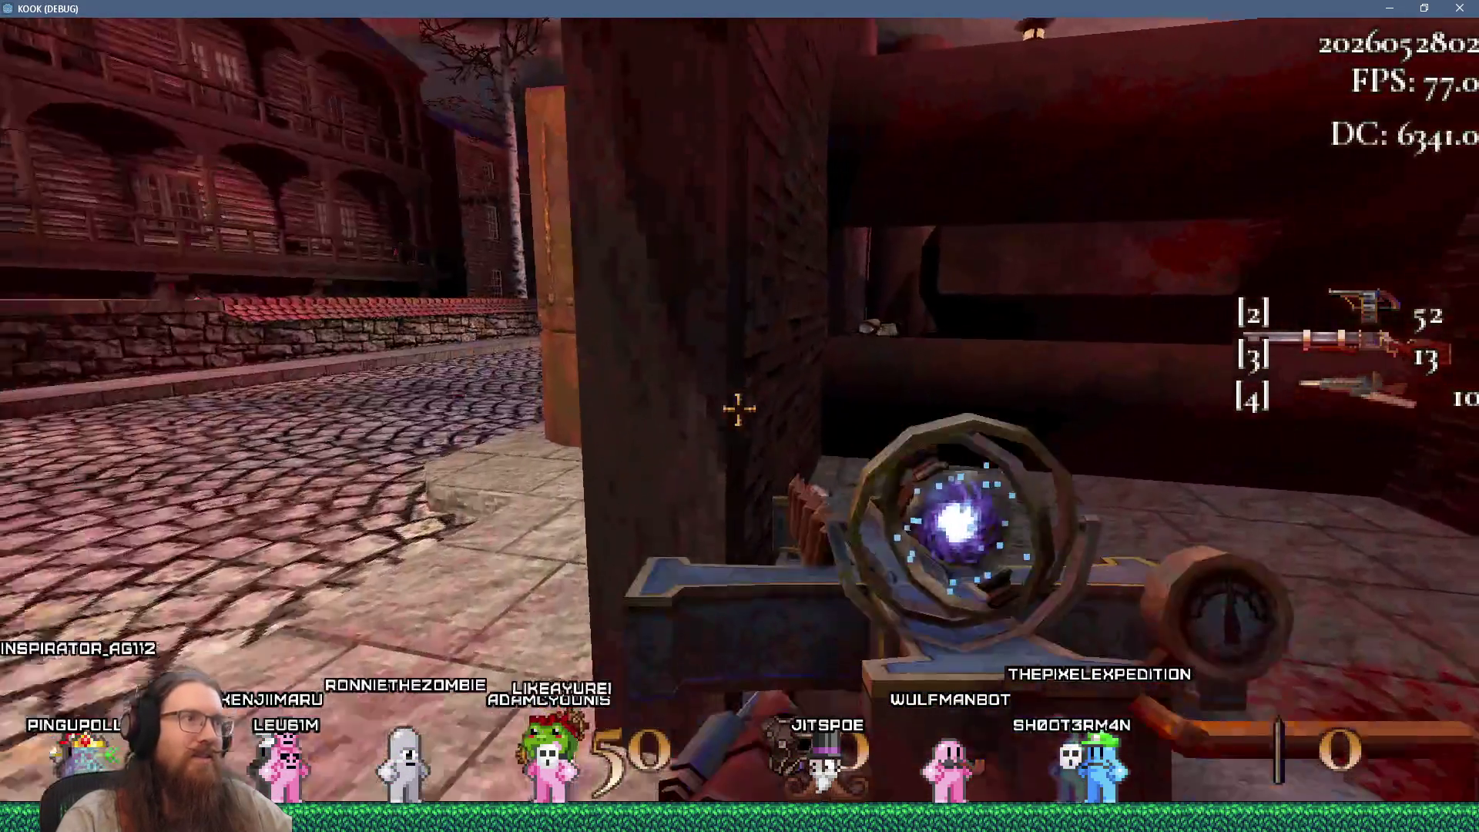
# Probe the brick doorway twice, backing out and switching to weapon slot 1
pyautogui.press('w')
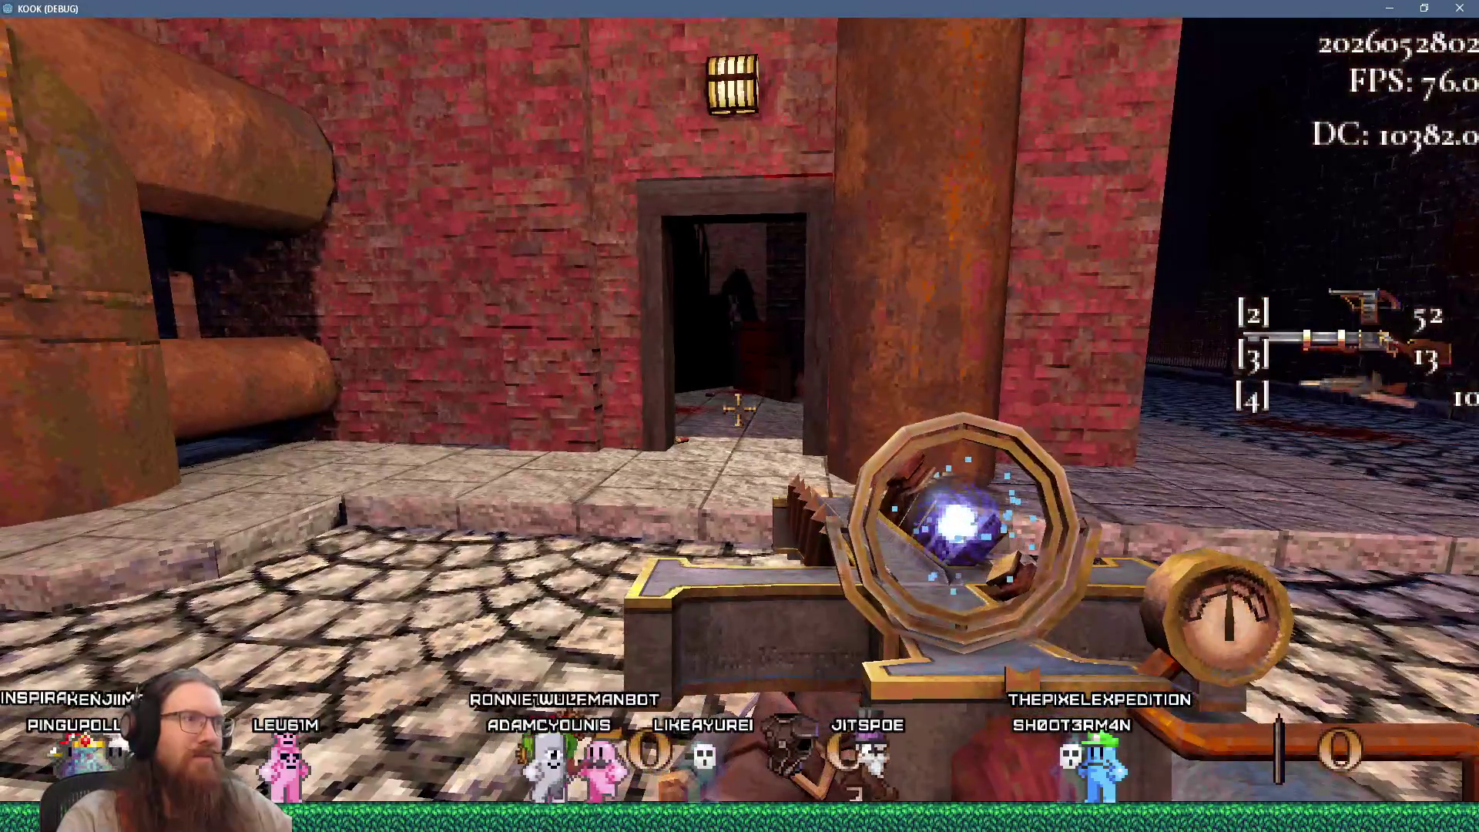
pyautogui.press('w')
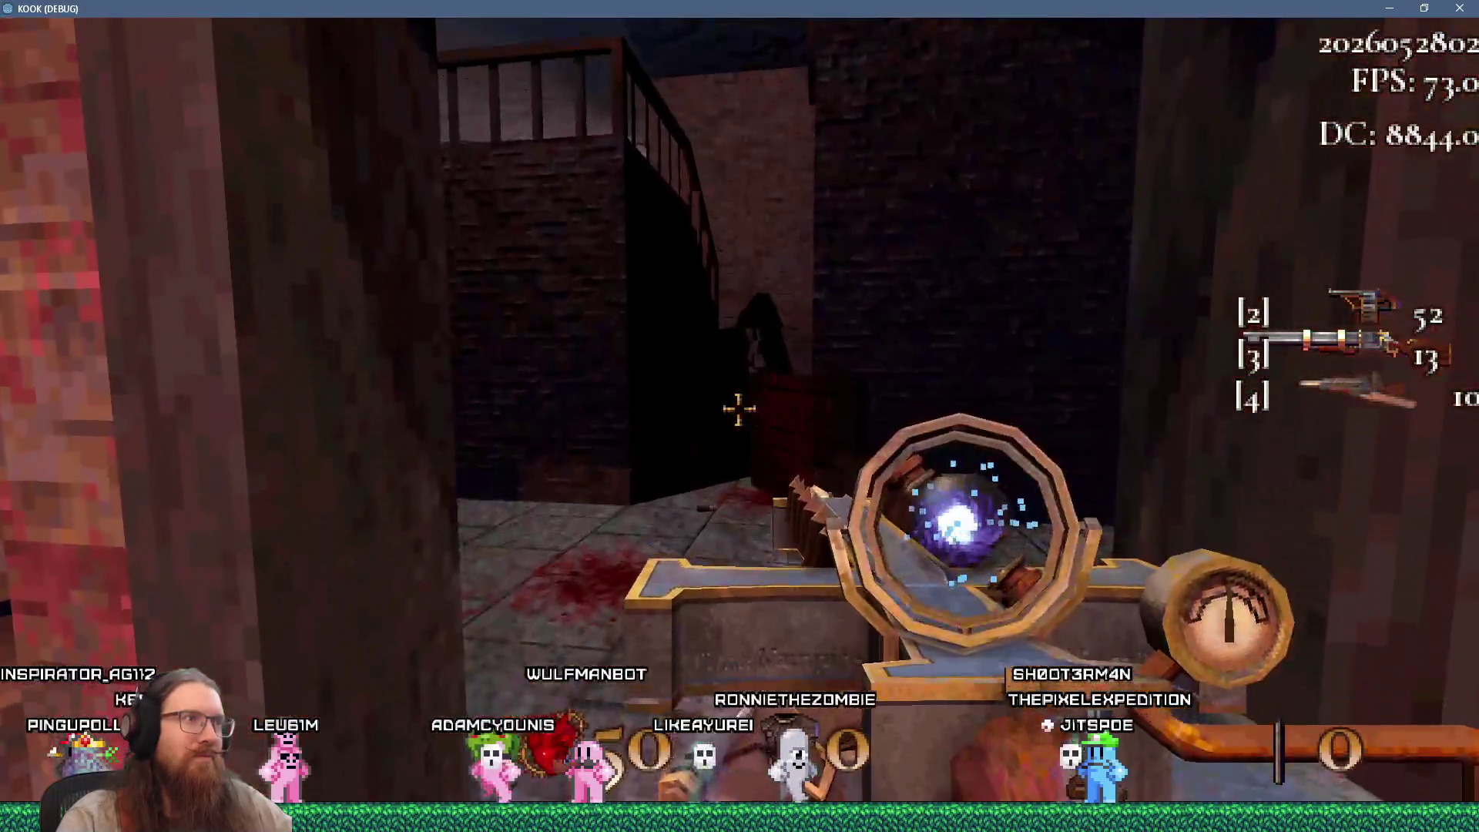
pyautogui.press('s')
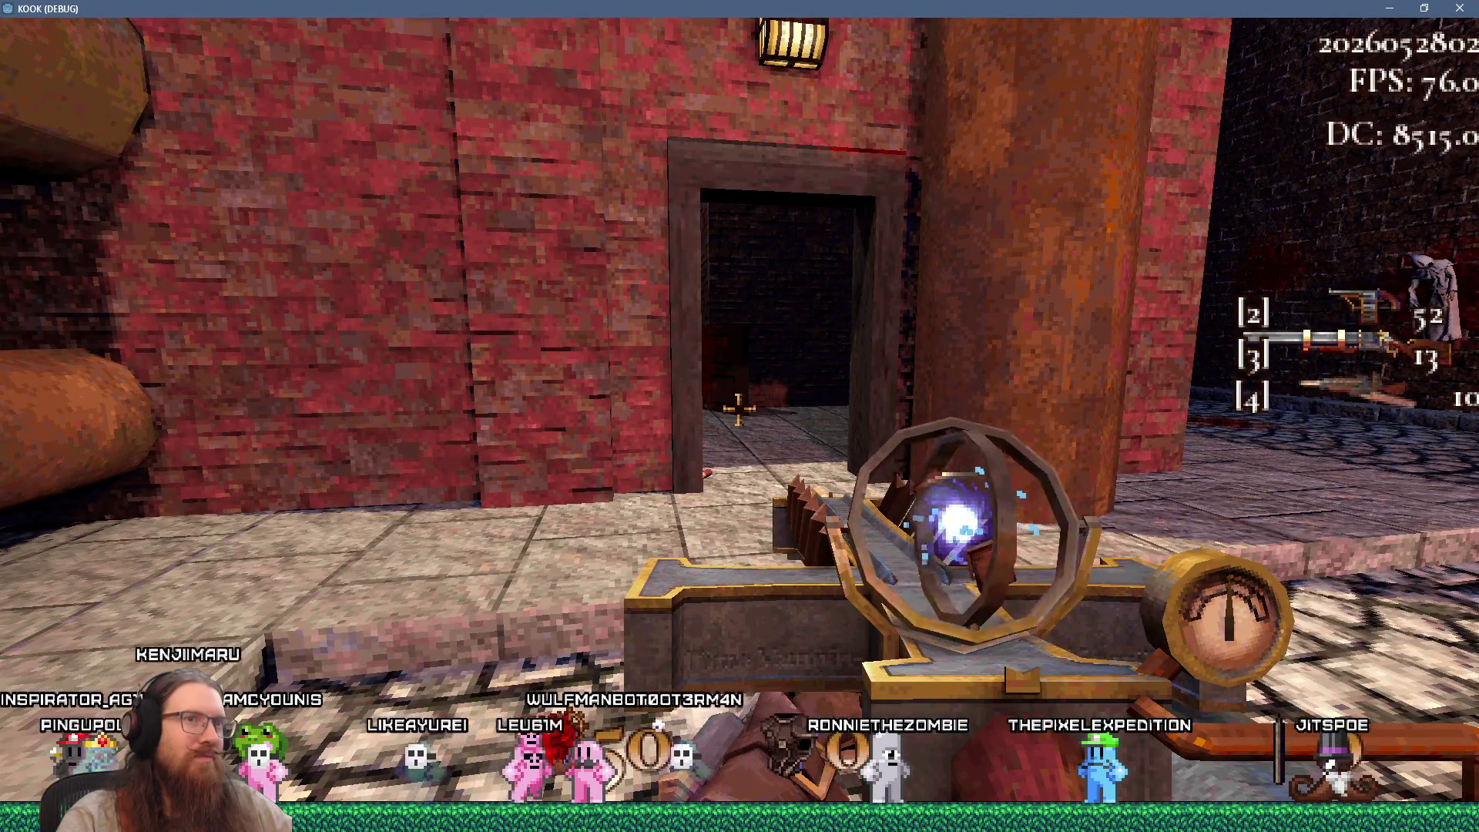
pyautogui.press('w')
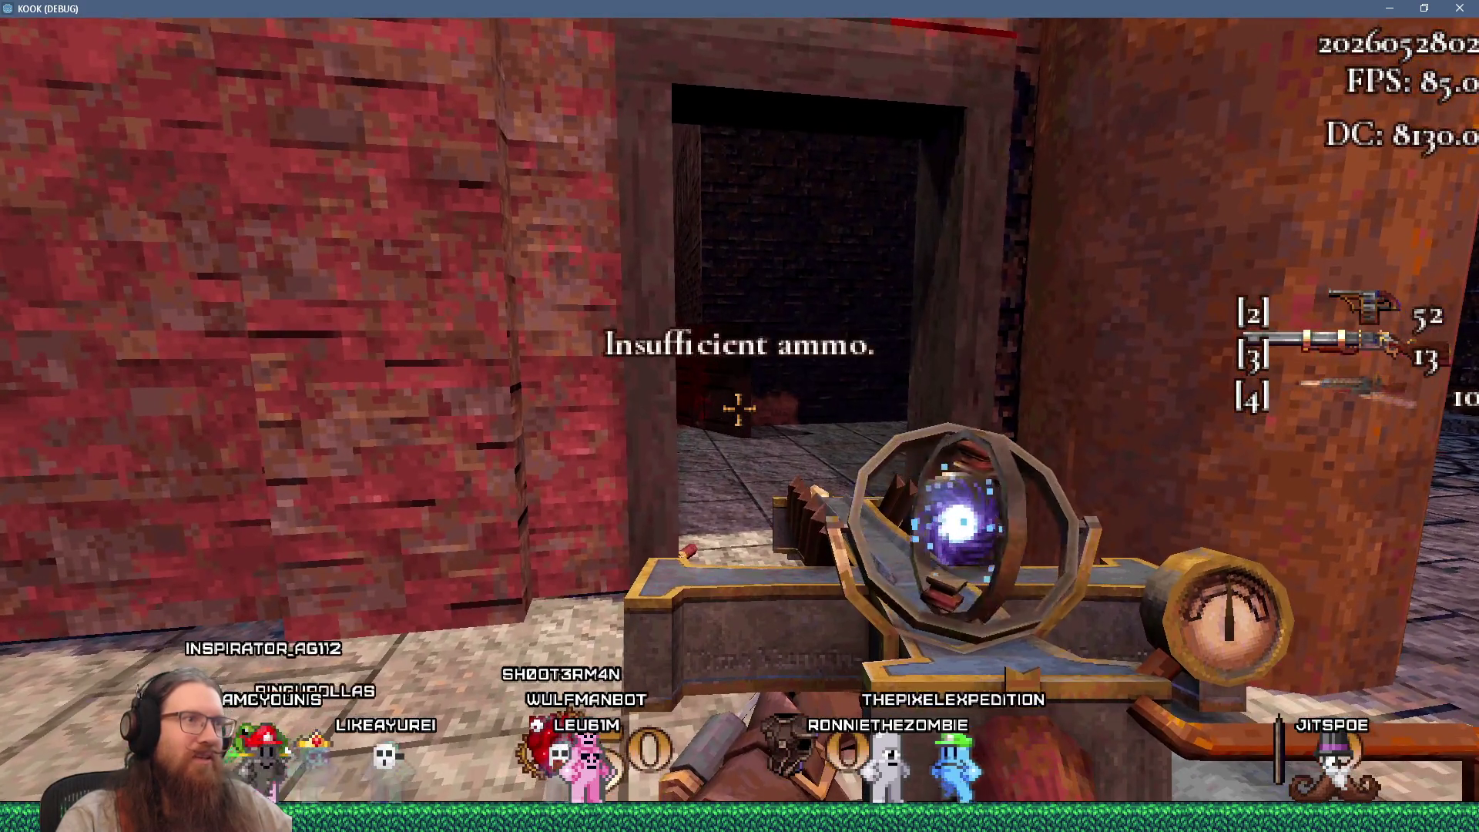
pyautogui.press('s')
pyautogui.press('1')
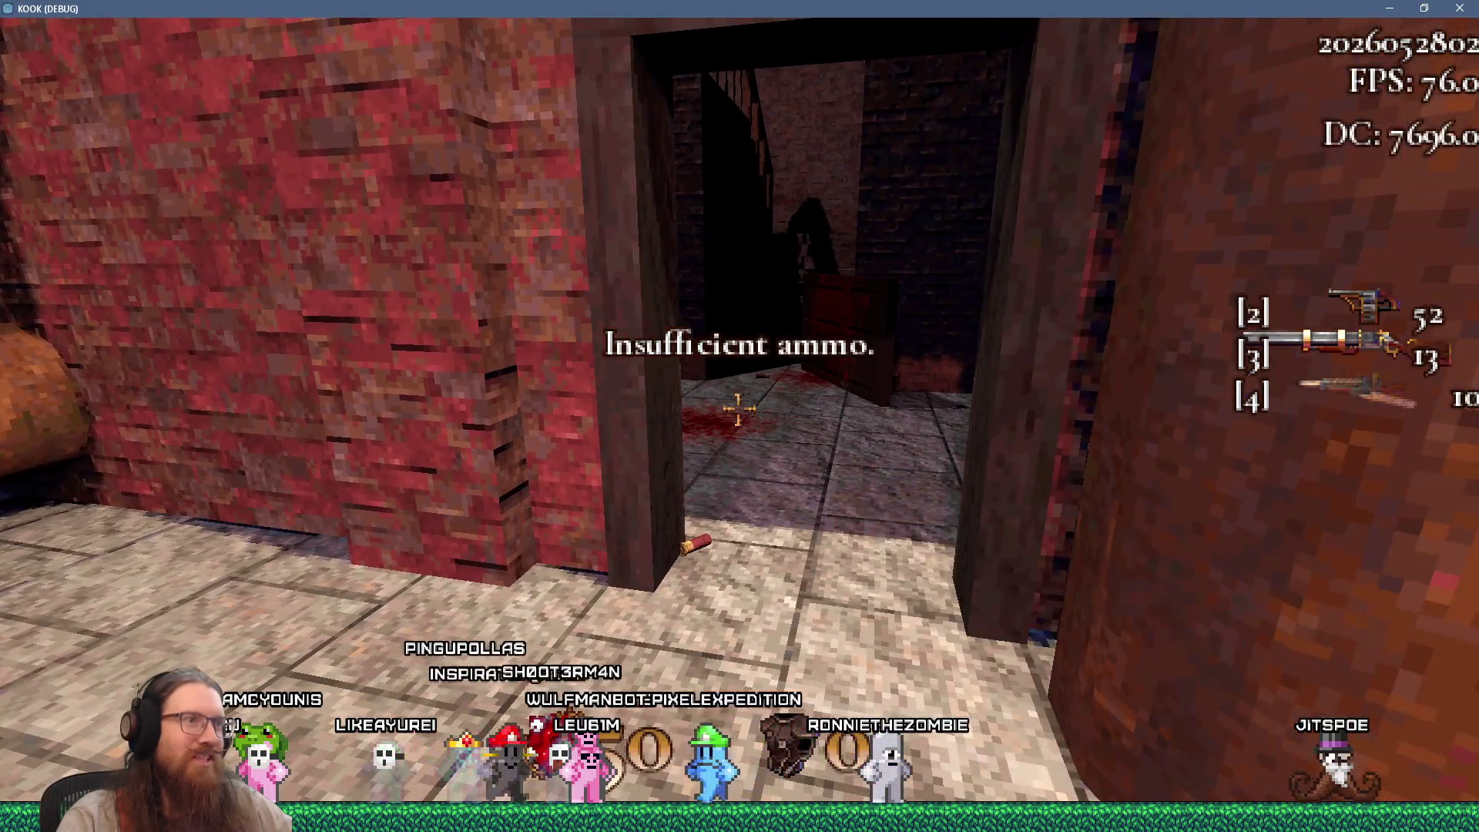
# Fire the shotgun into the stairwell room, back out, and walk back in
pyautogui.press('w')
pyautogui.click(738, 408)
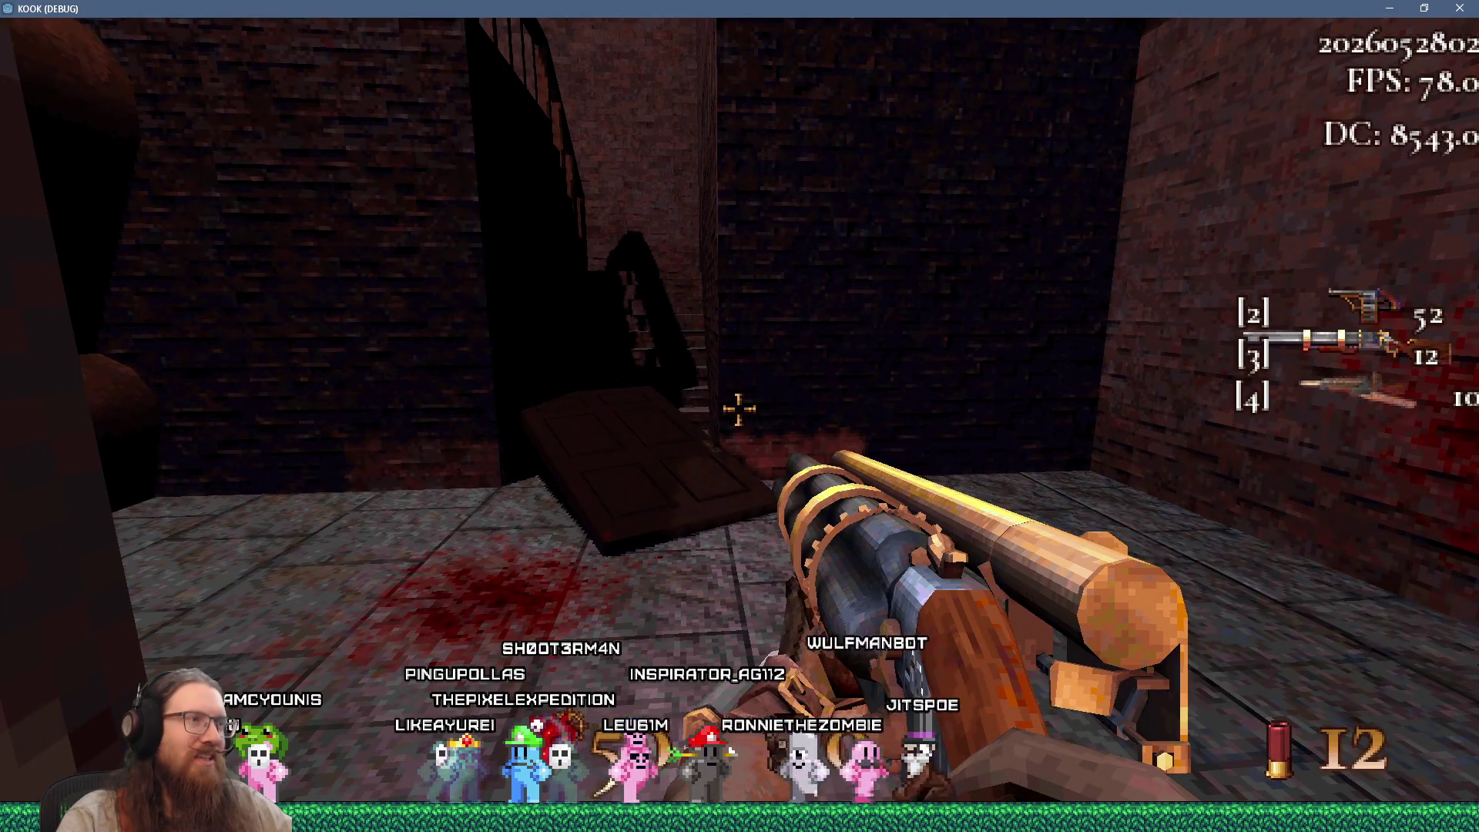
pyautogui.press('s')
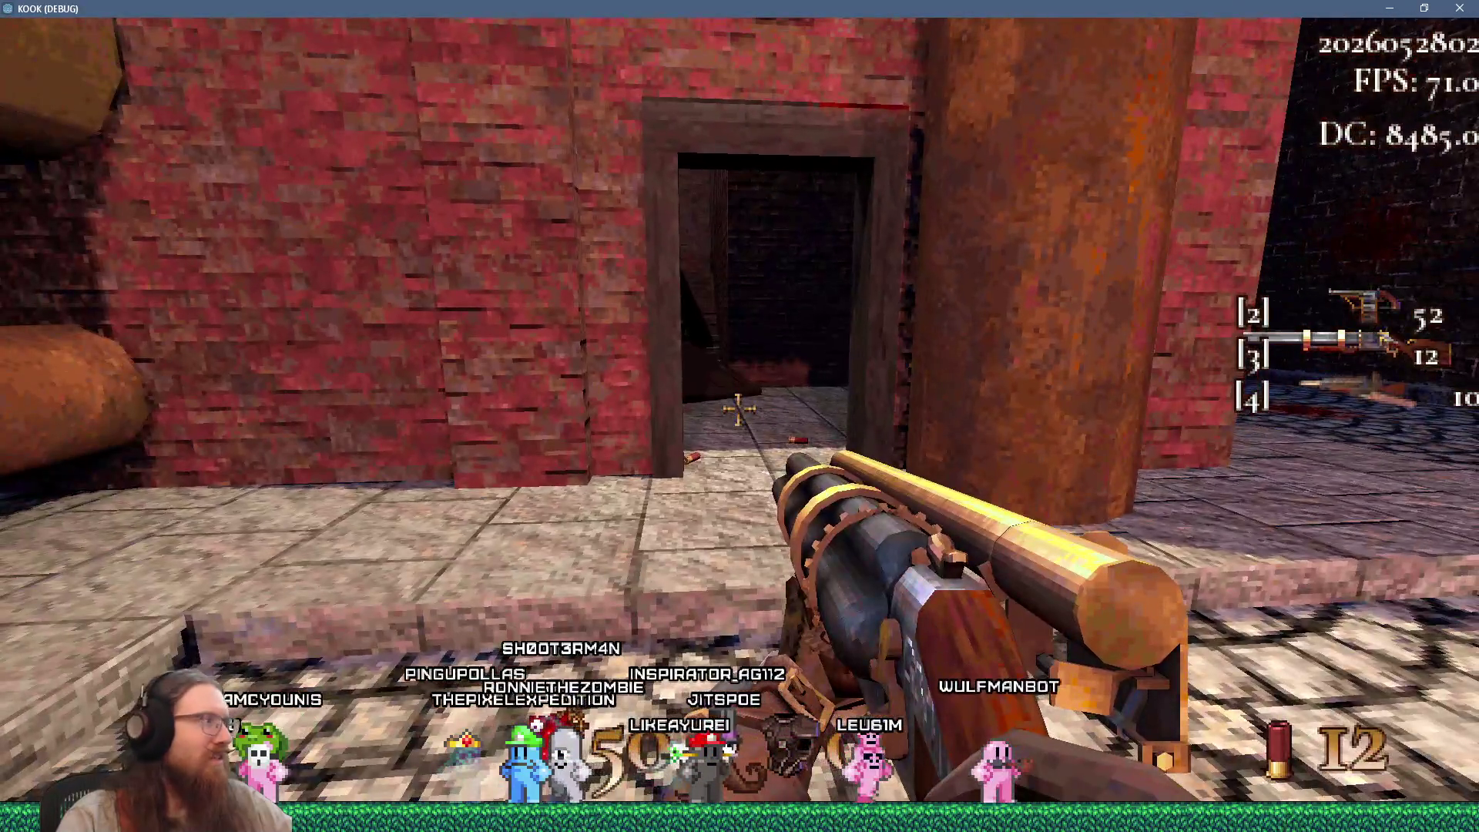
pyautogui.press('w')
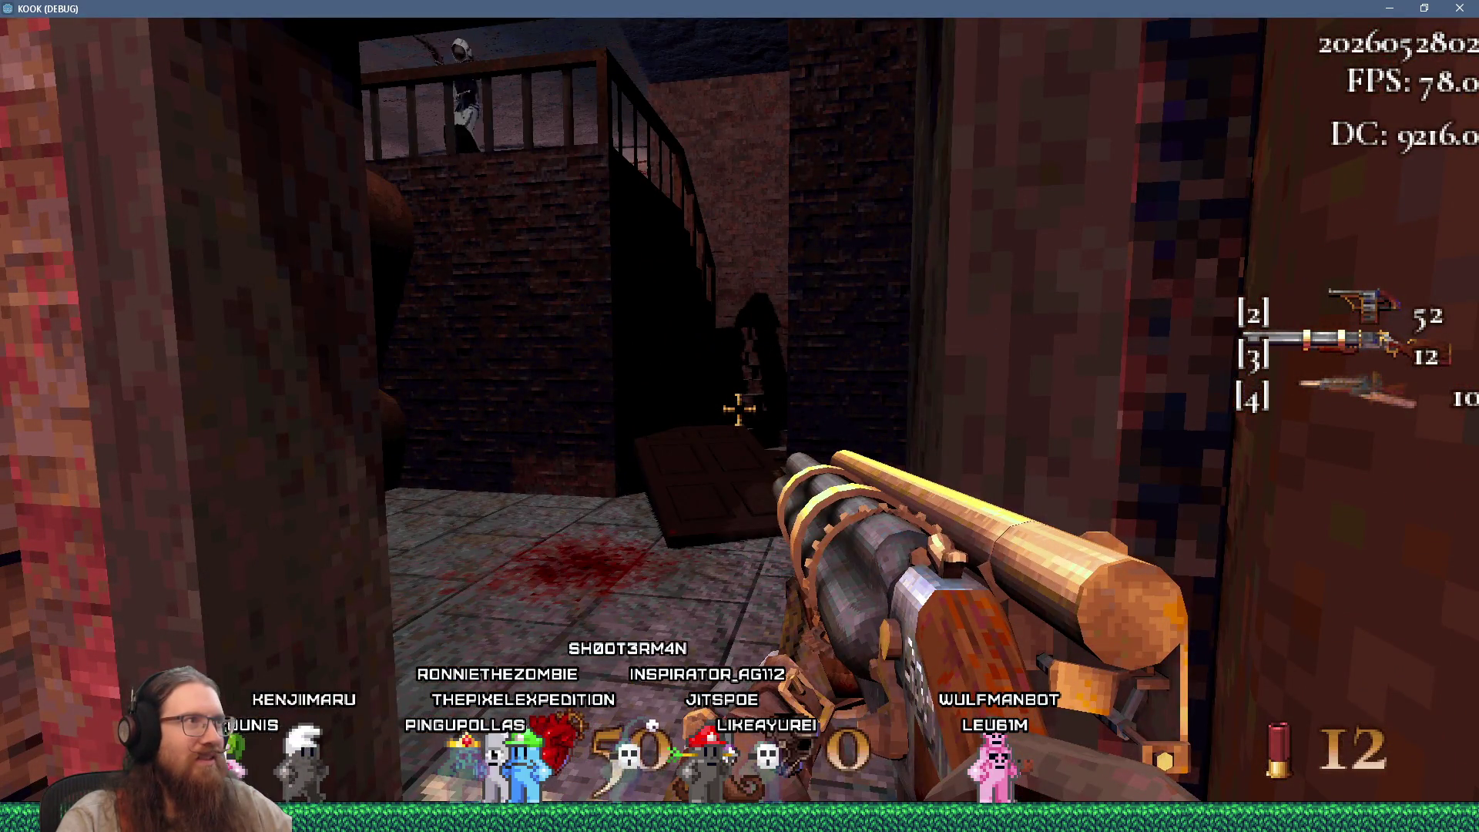
# Climb past the hooded enemy into the brick corridor and open the development console
pyautogui.press('w')
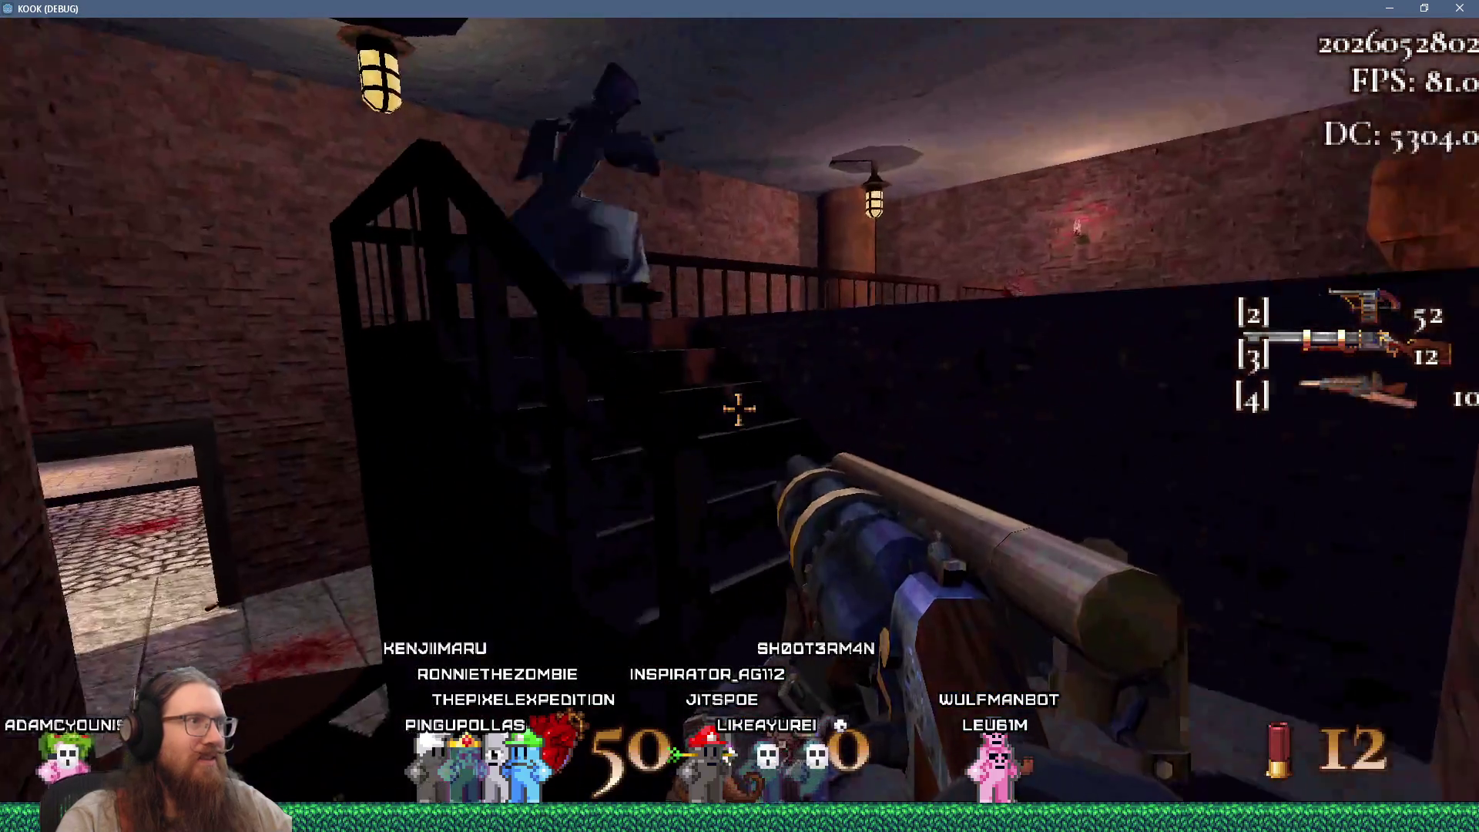
pyautogui.press('w')
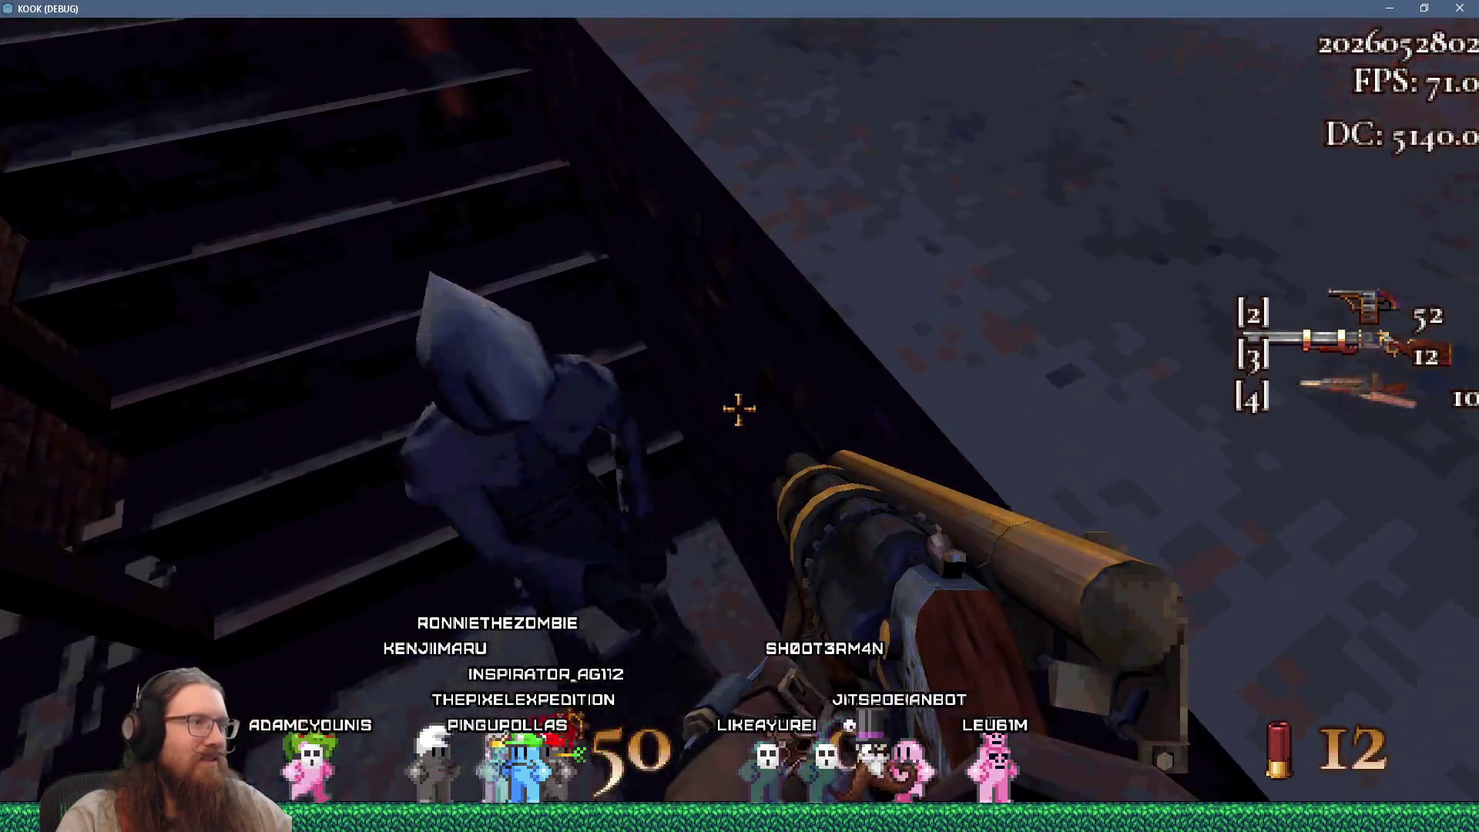
pyautogui.press('w')
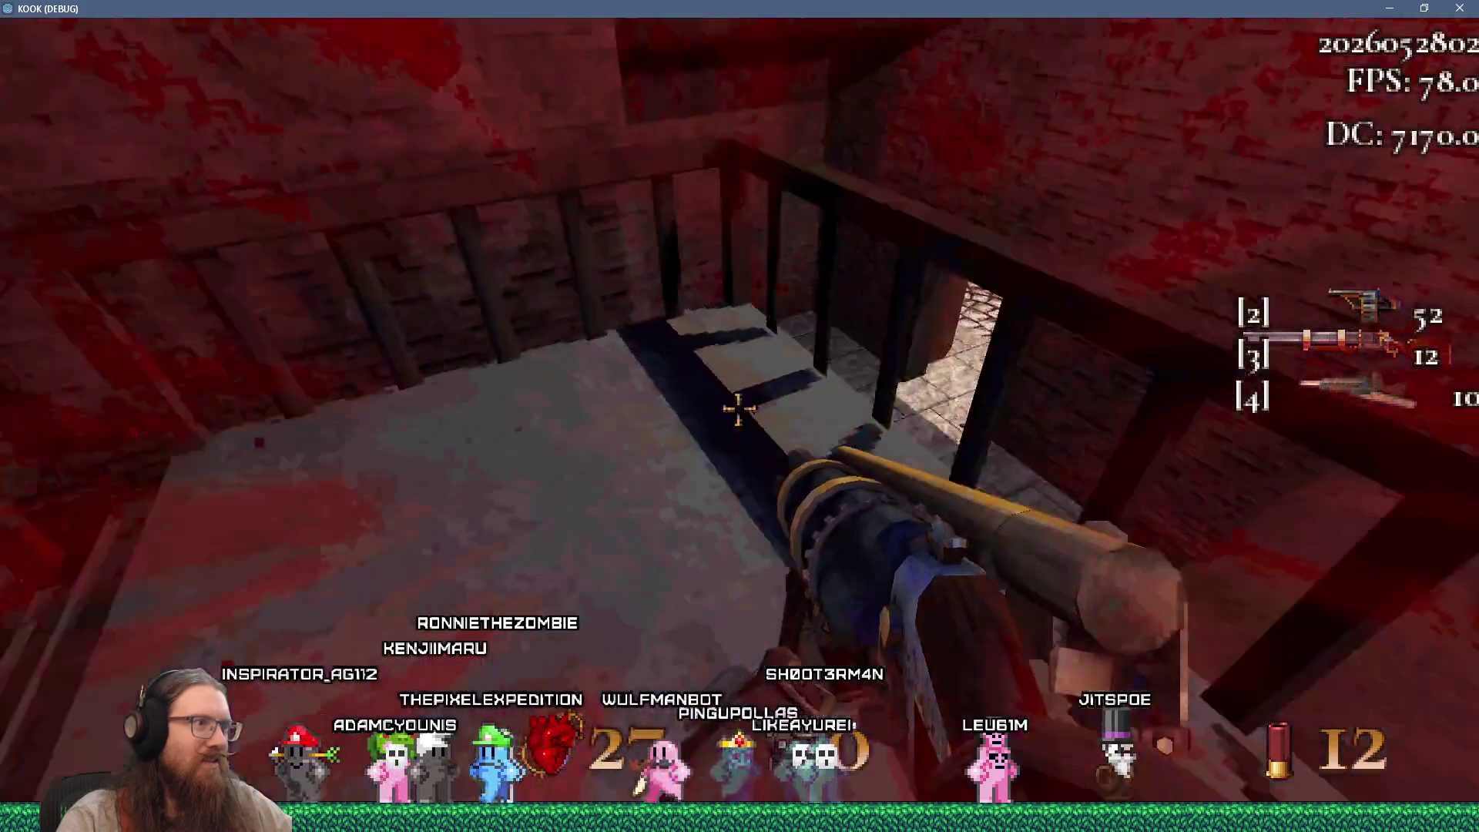
pyautogui.press('w')
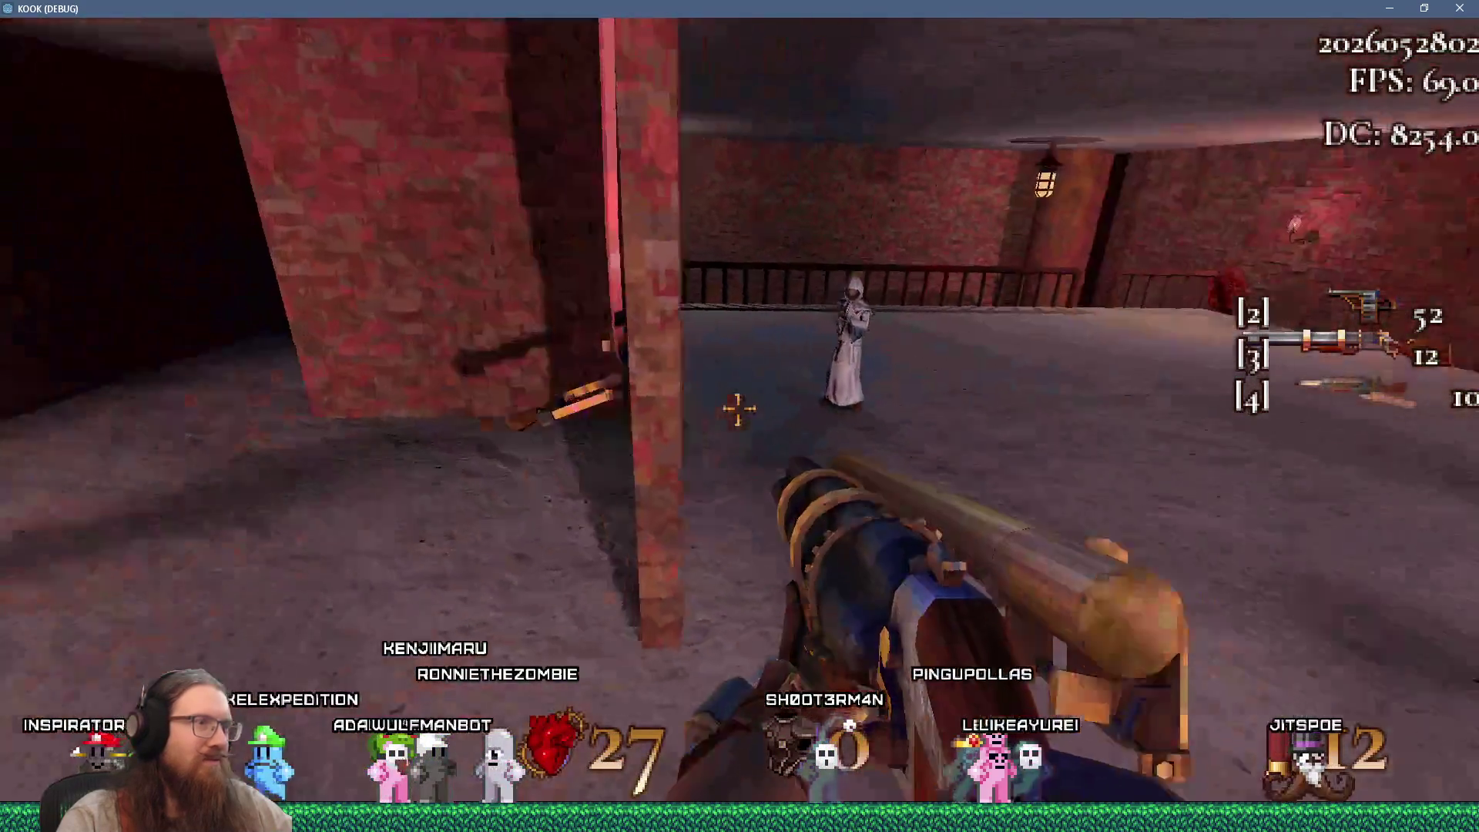
pyautogui.press('`')
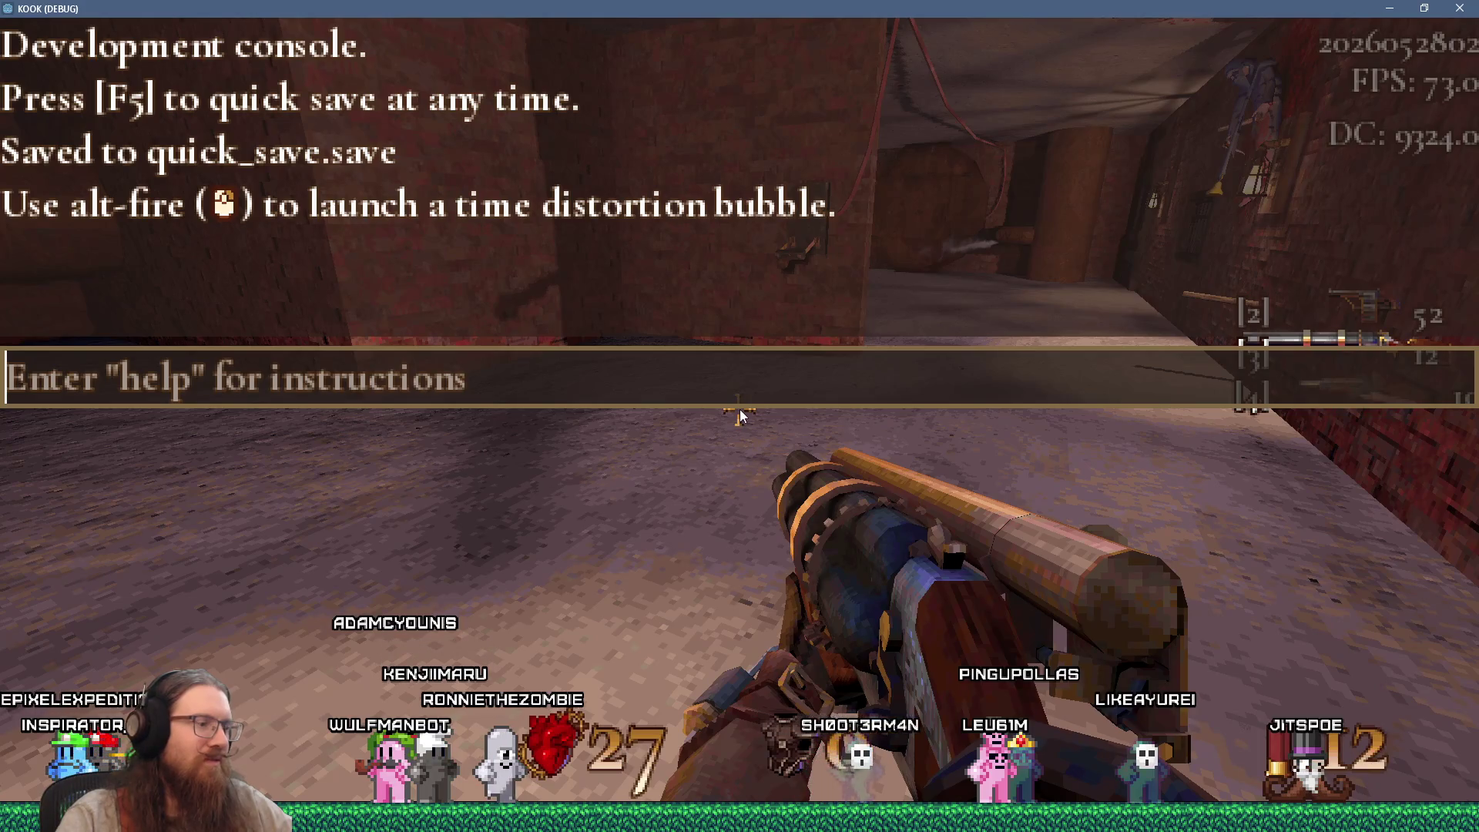
pyautogui.write('god')
# Close the console and walk from the balcony down the stairs into the courtyard past the pillar
pyautogui.press('Return')
pyautogui.press('w')
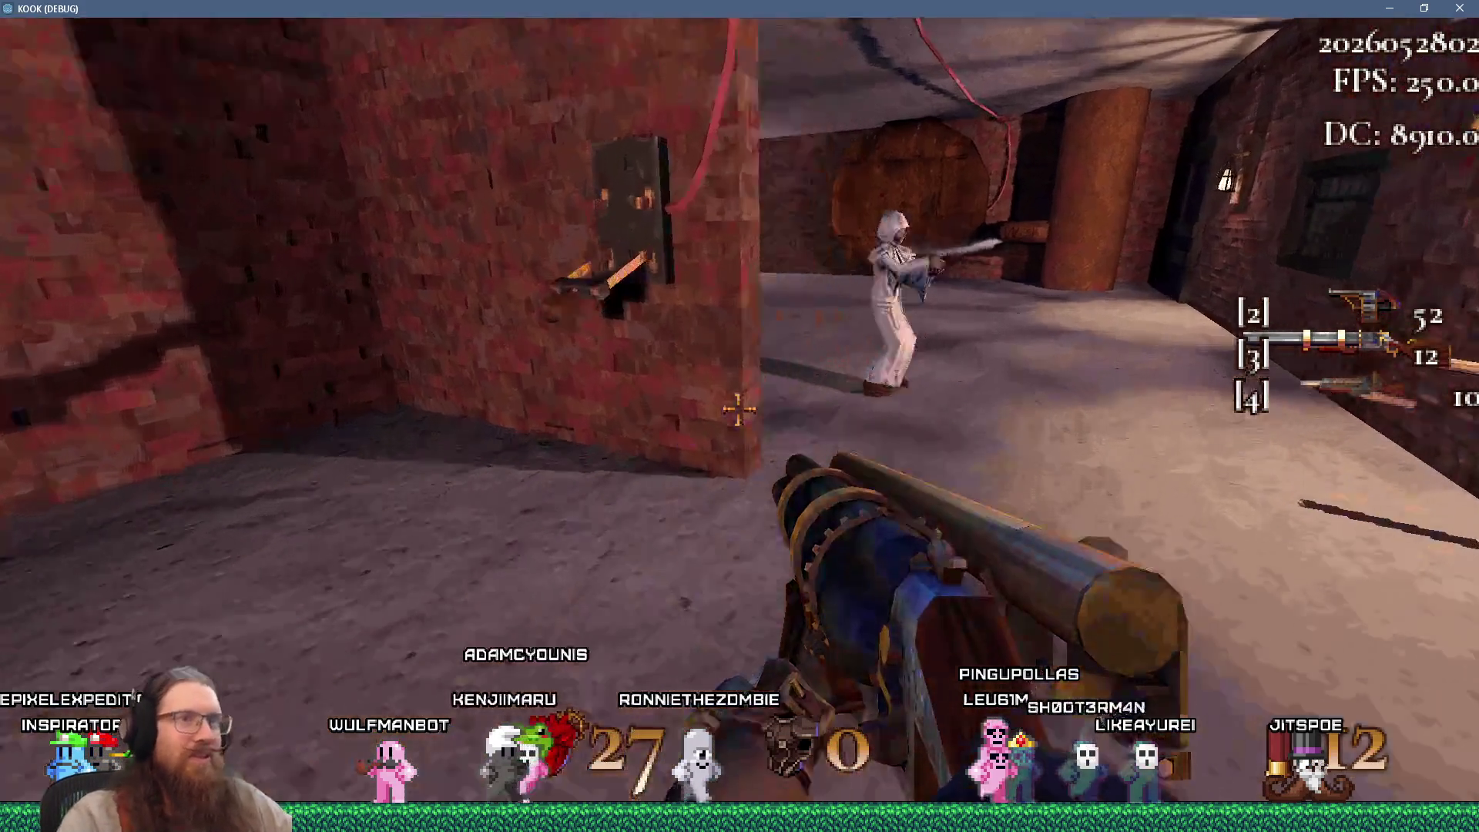
pyautogui.press('w')
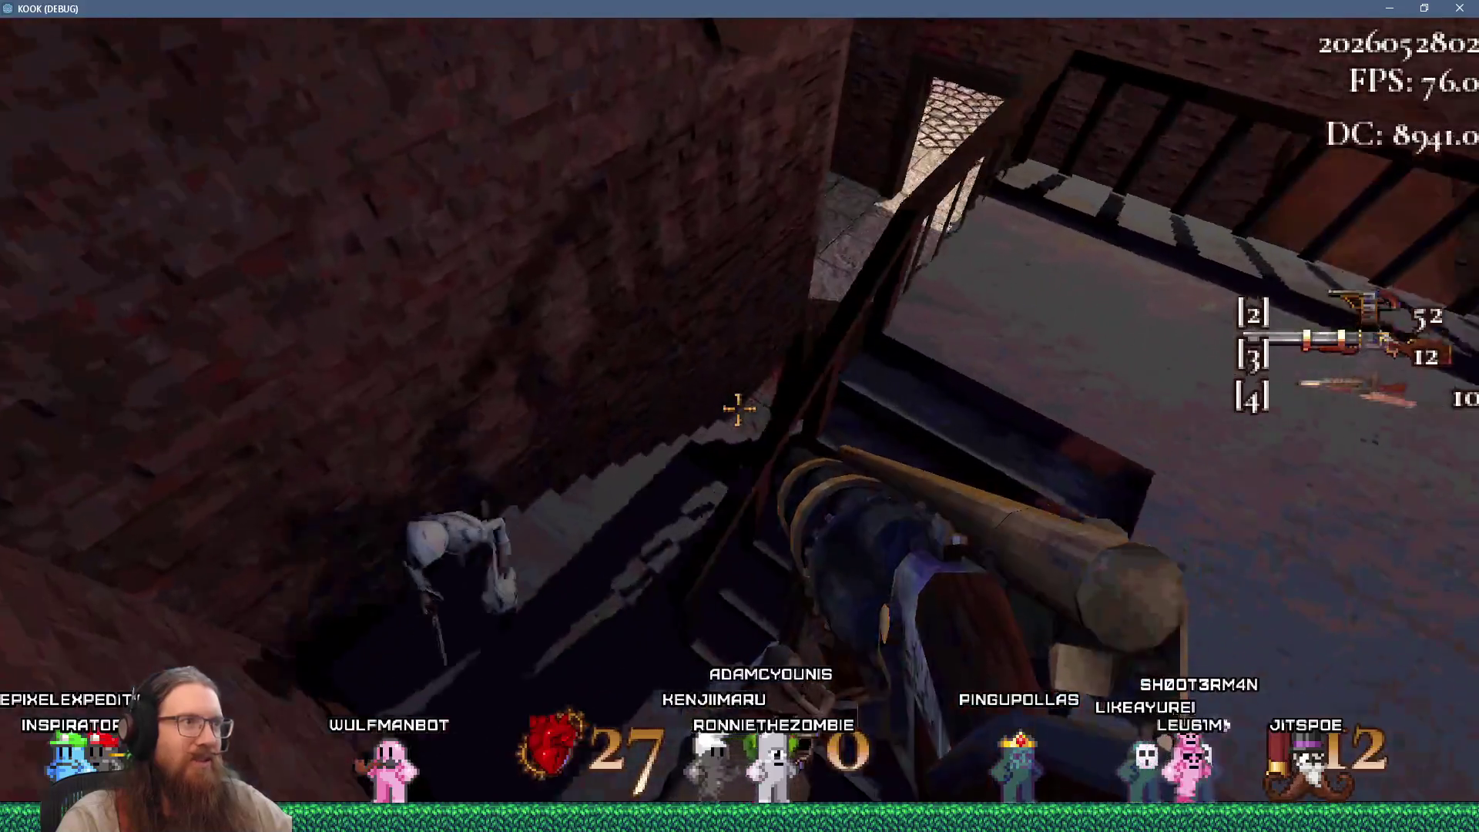
pyautogui.press('w')
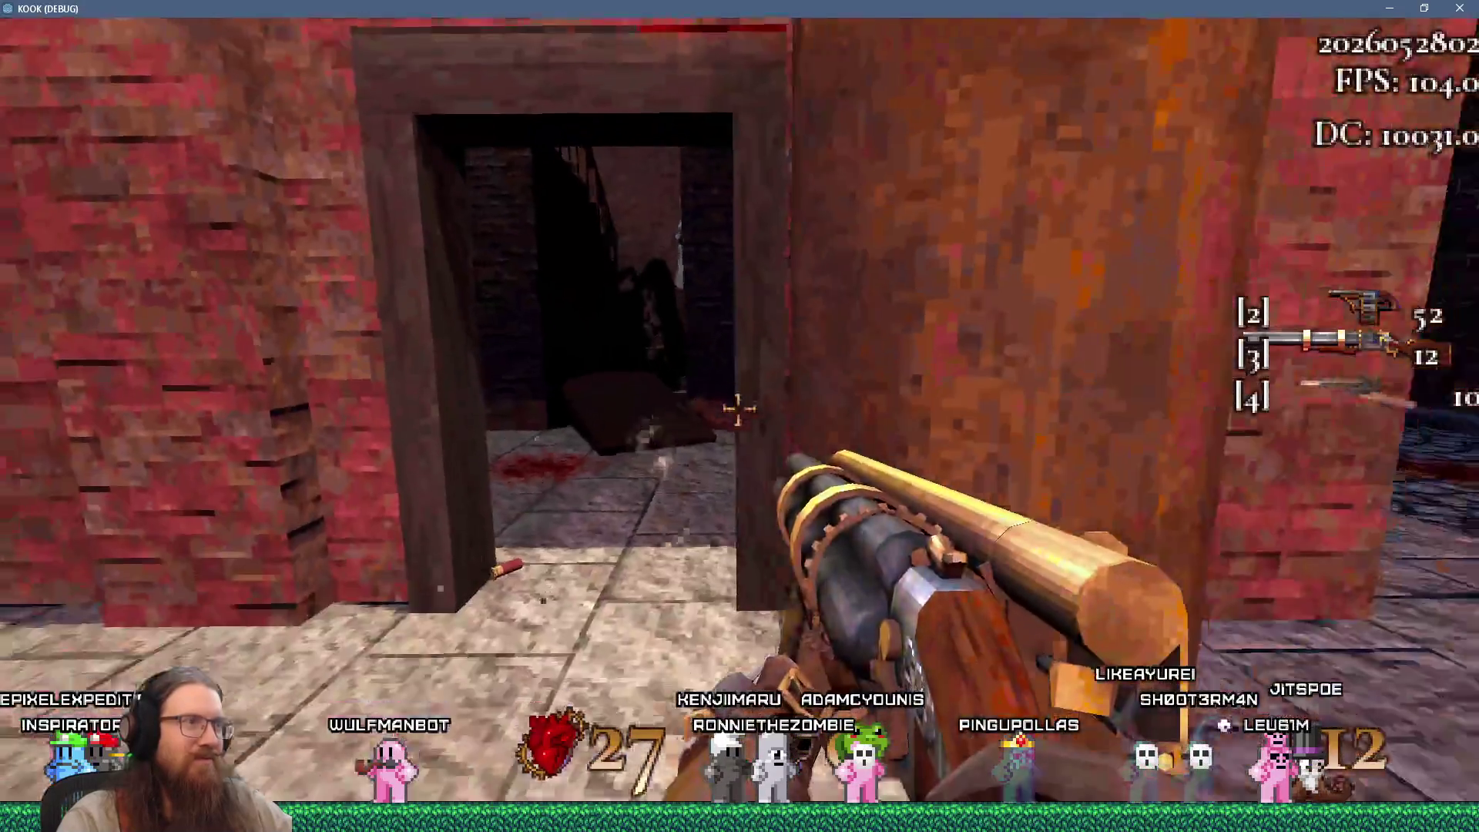
pyautogui.press('w')
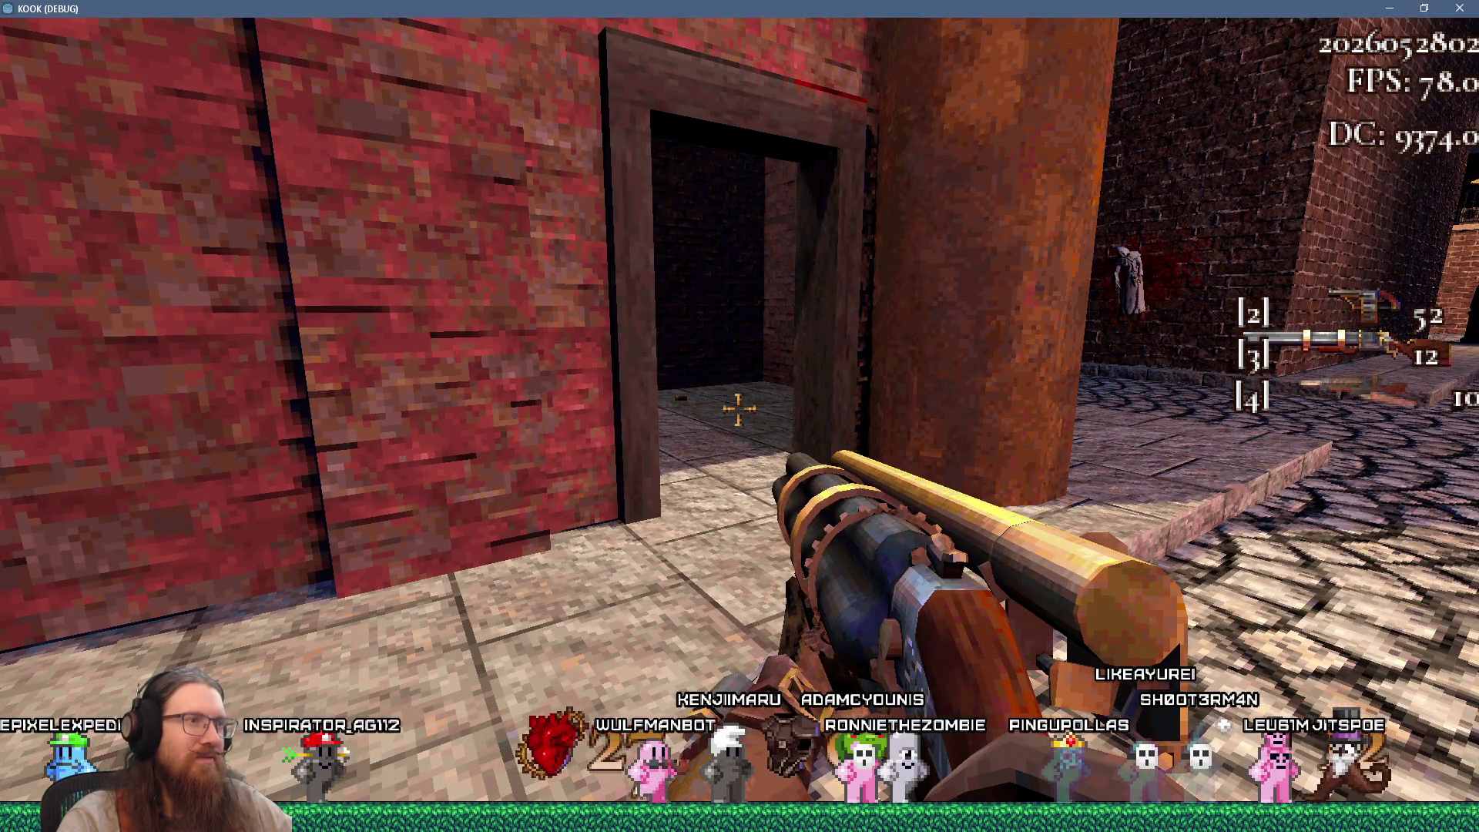
pyautogui.press('s')
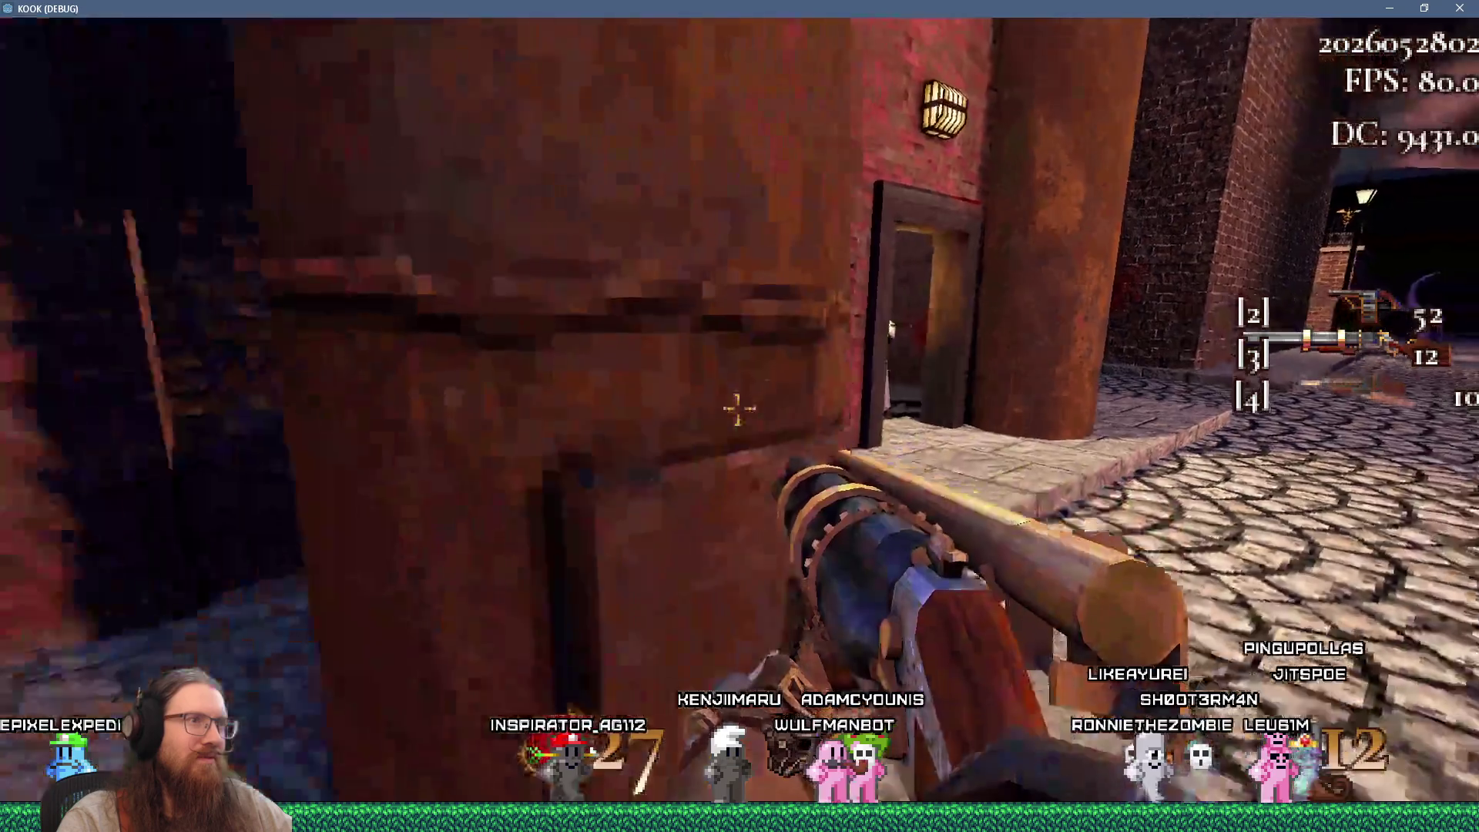
pyautogui.press('w')
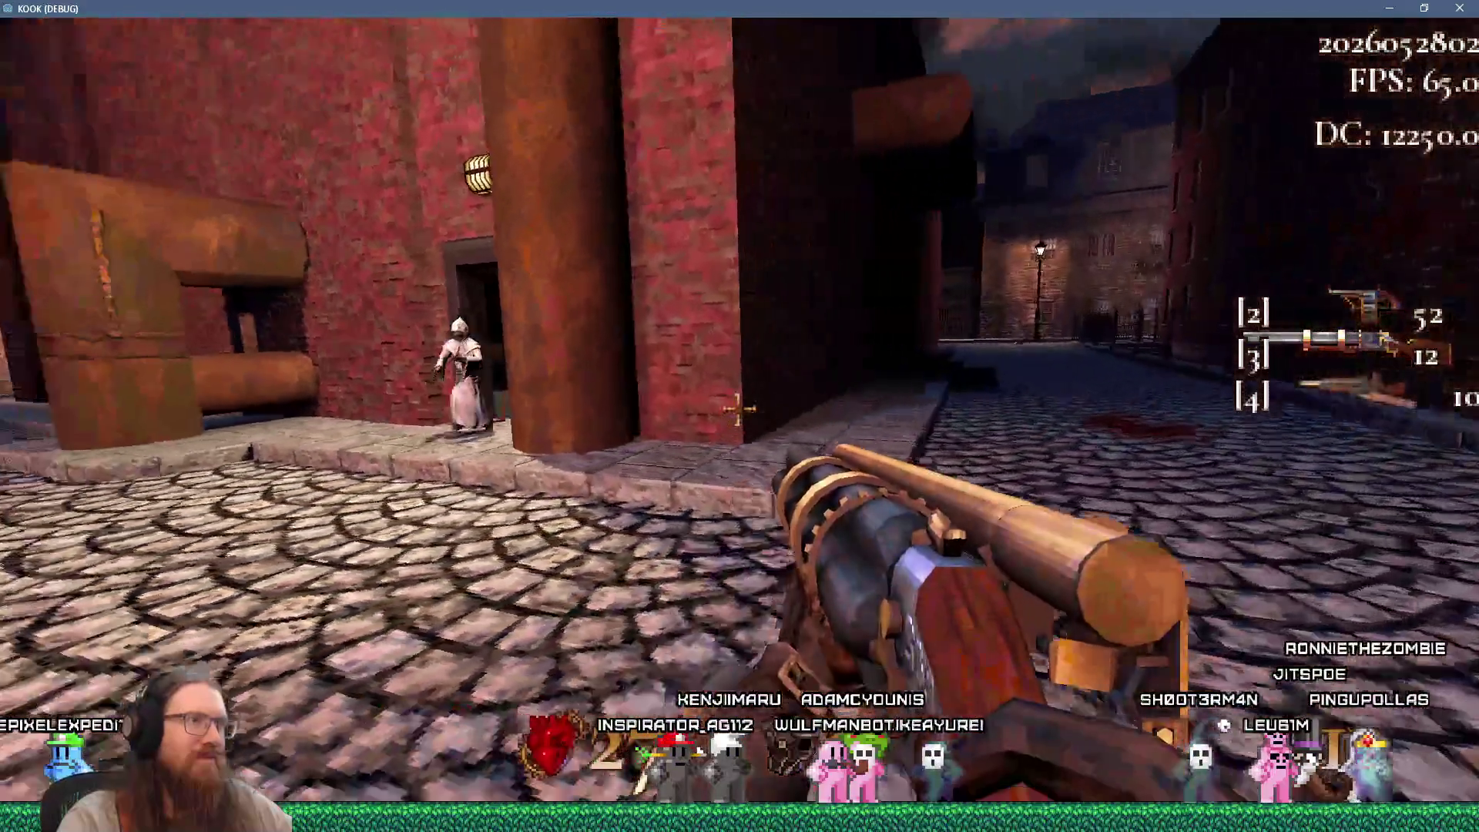
# Follow the lamp-lit street collecting revolver bullets, then shoot the fallen door in the dark room
pyautogui.press('w')
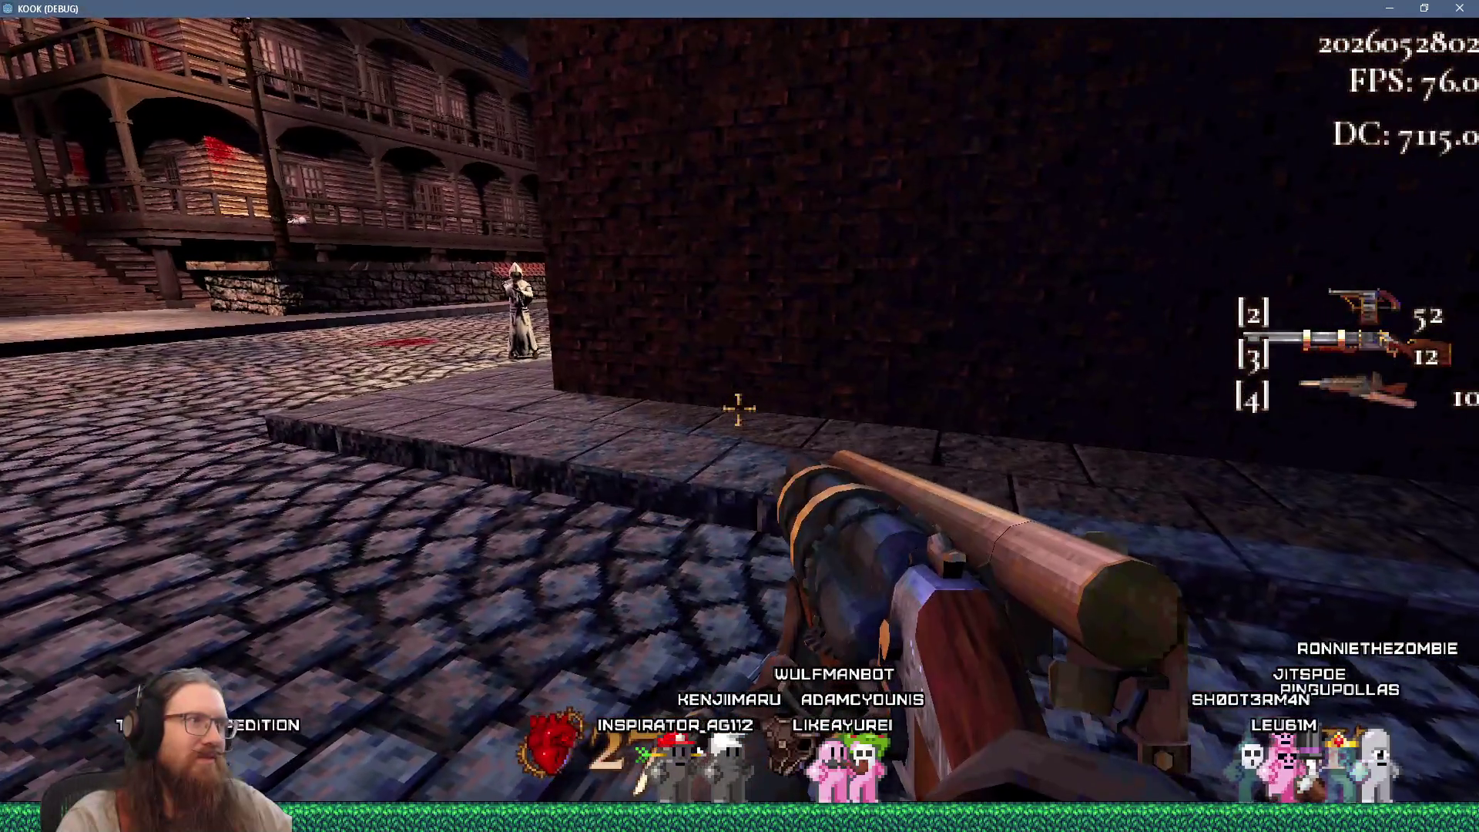
pyautogui.press('w')
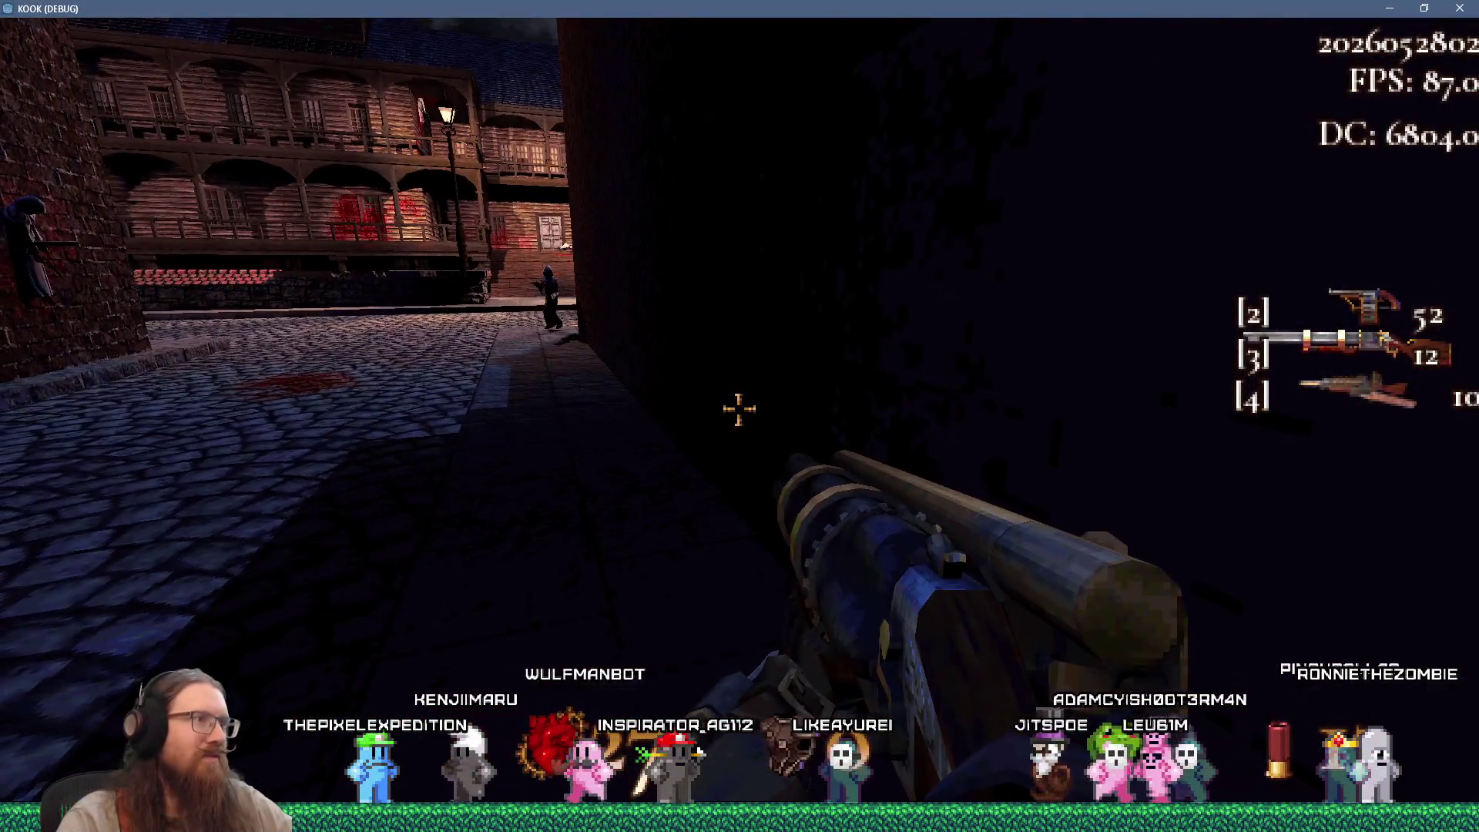
pyautogui.press('w')
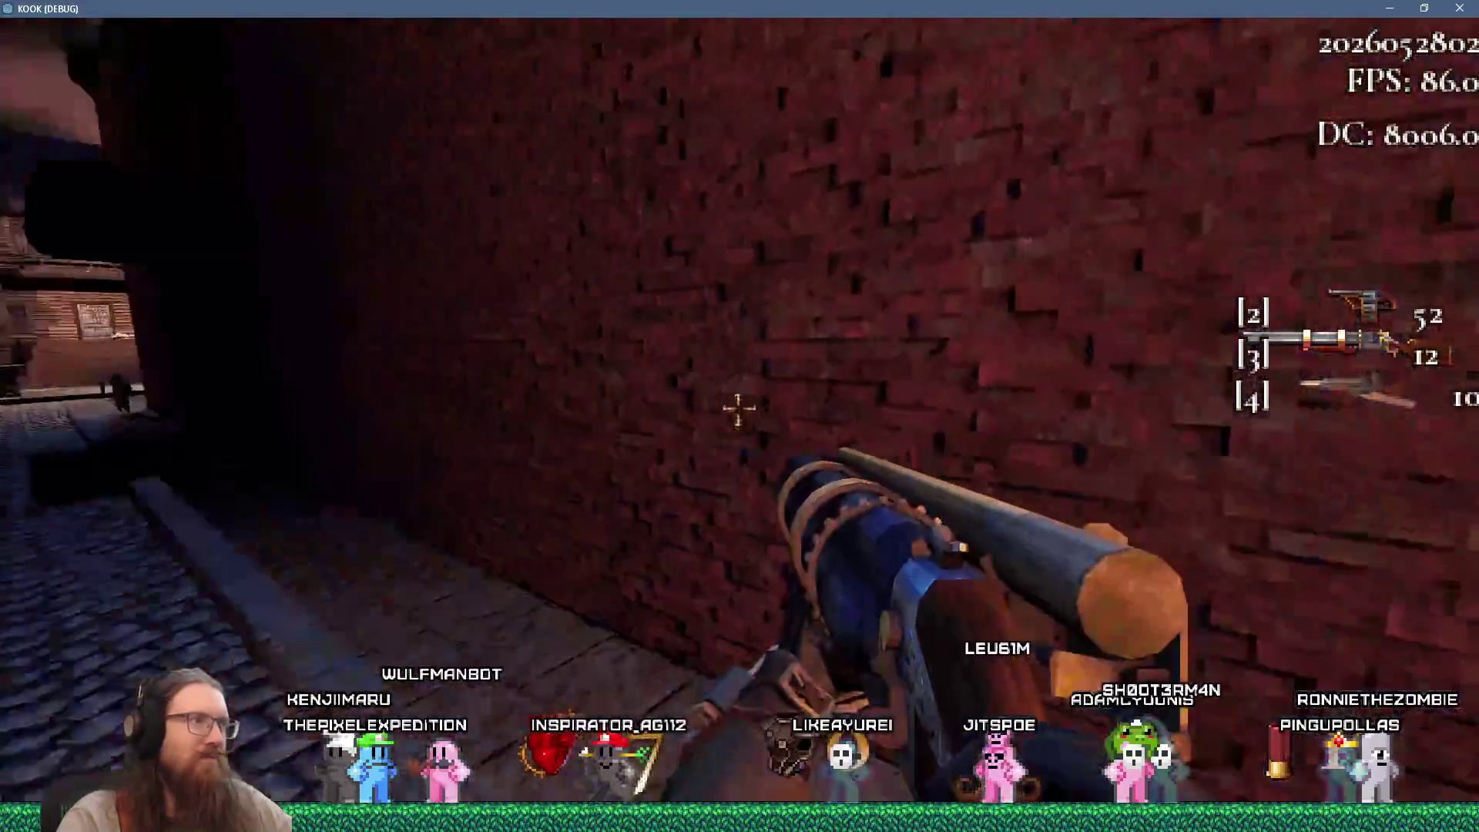
pyautogui.press('w')
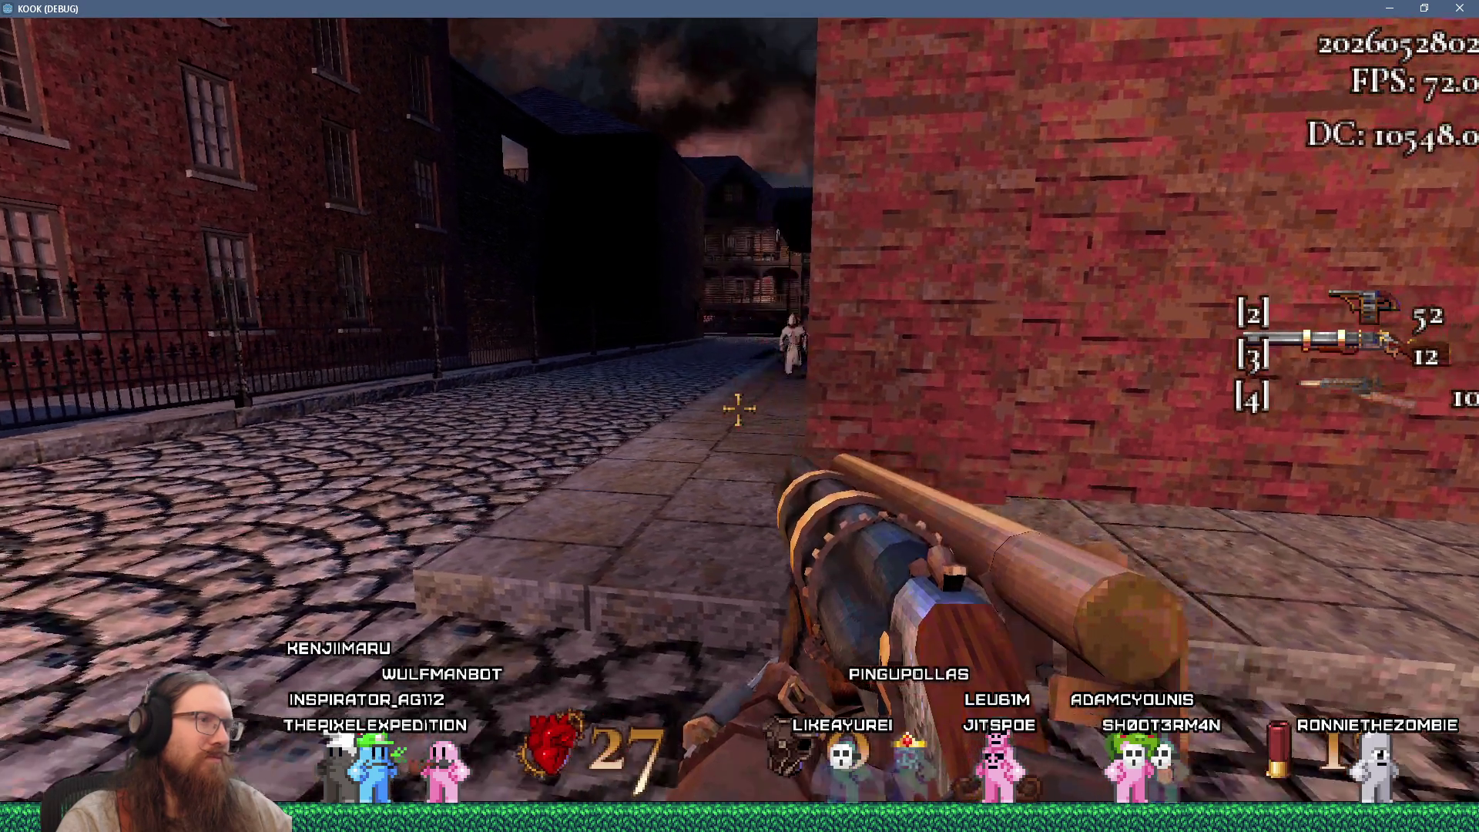
pyautogui.press('w')
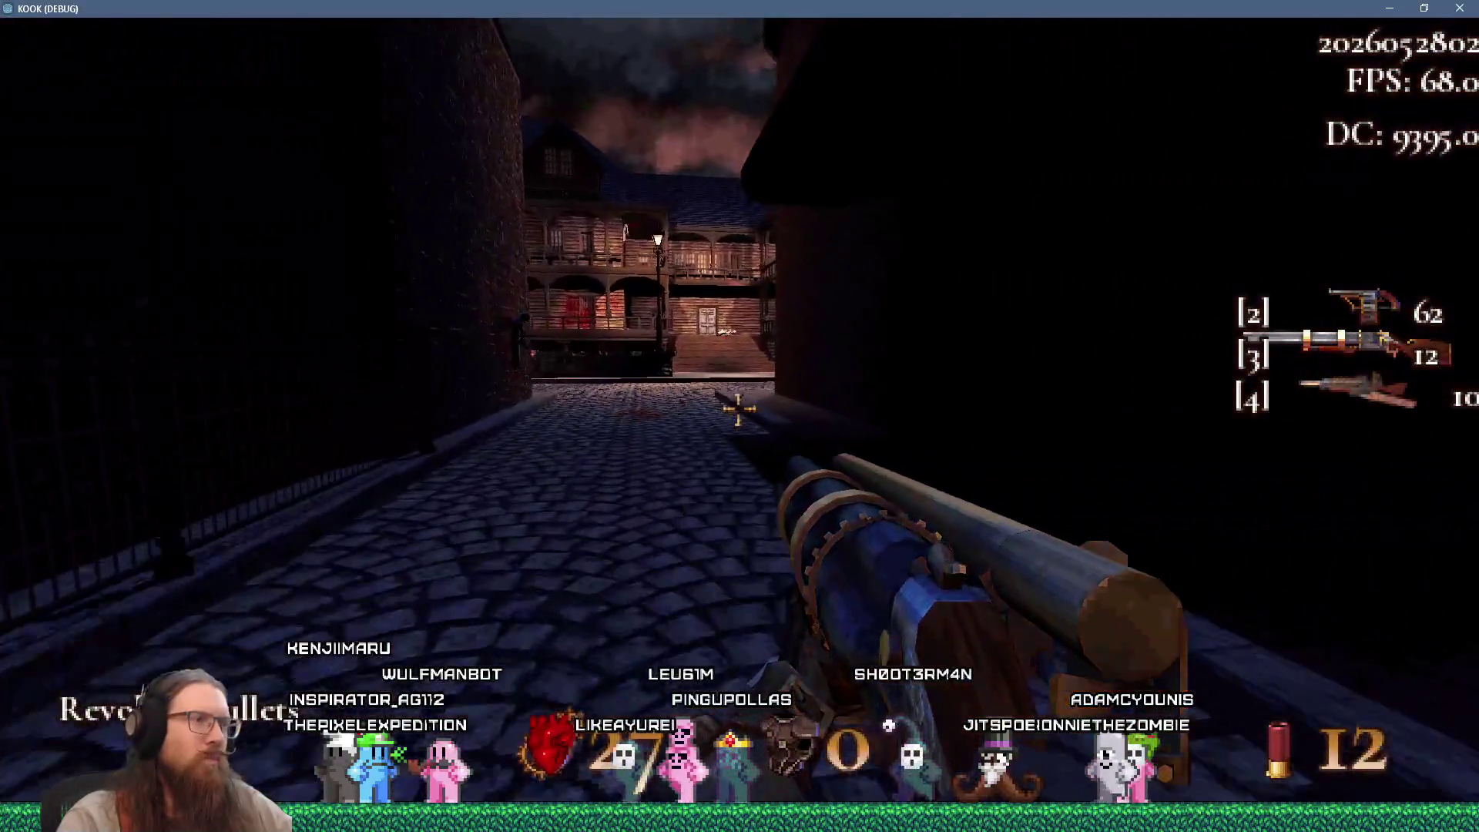
pyautogui.press('w')
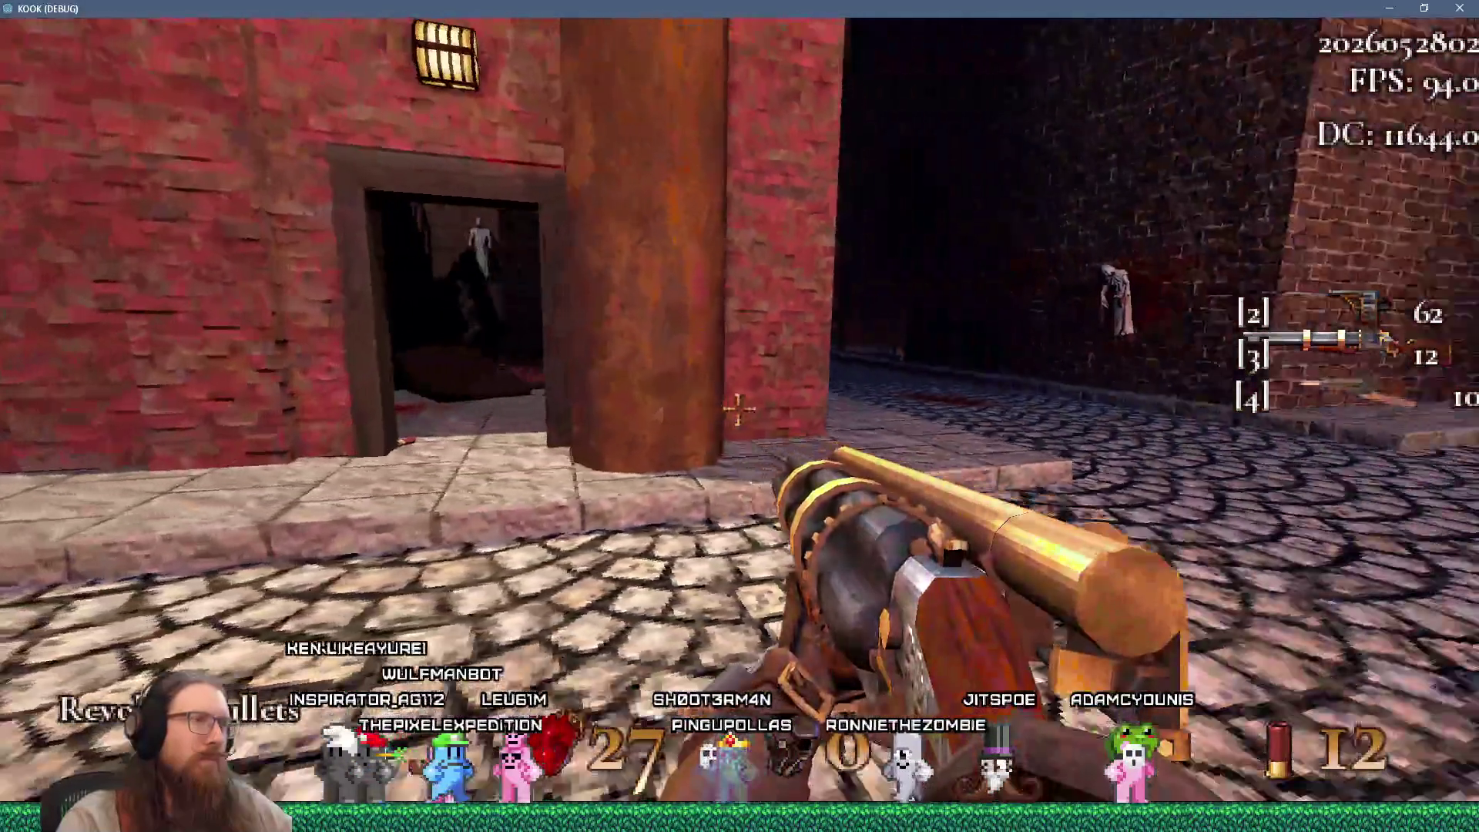
pyautogui.press('w')
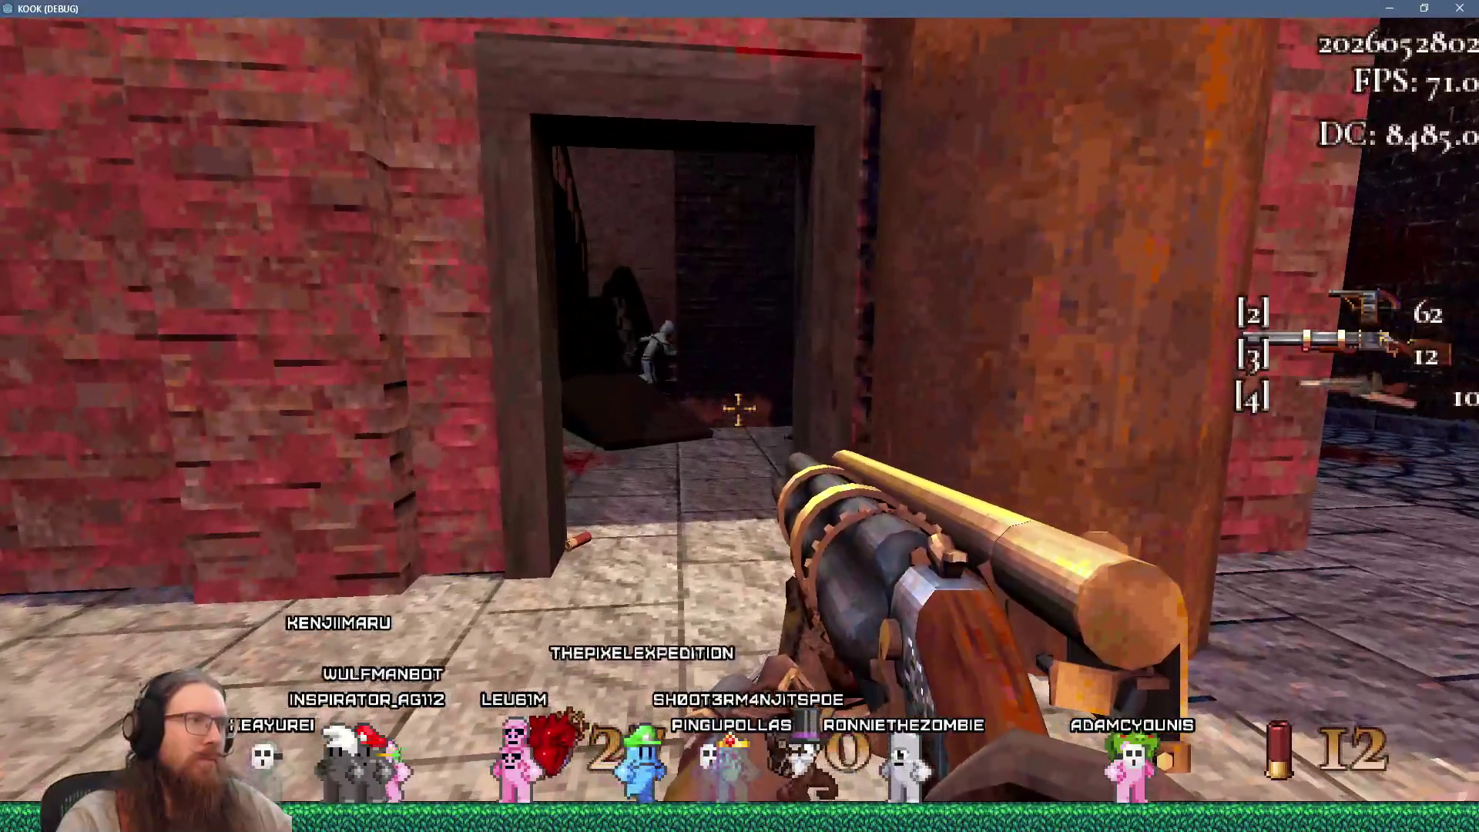
pyautogui.press('w')
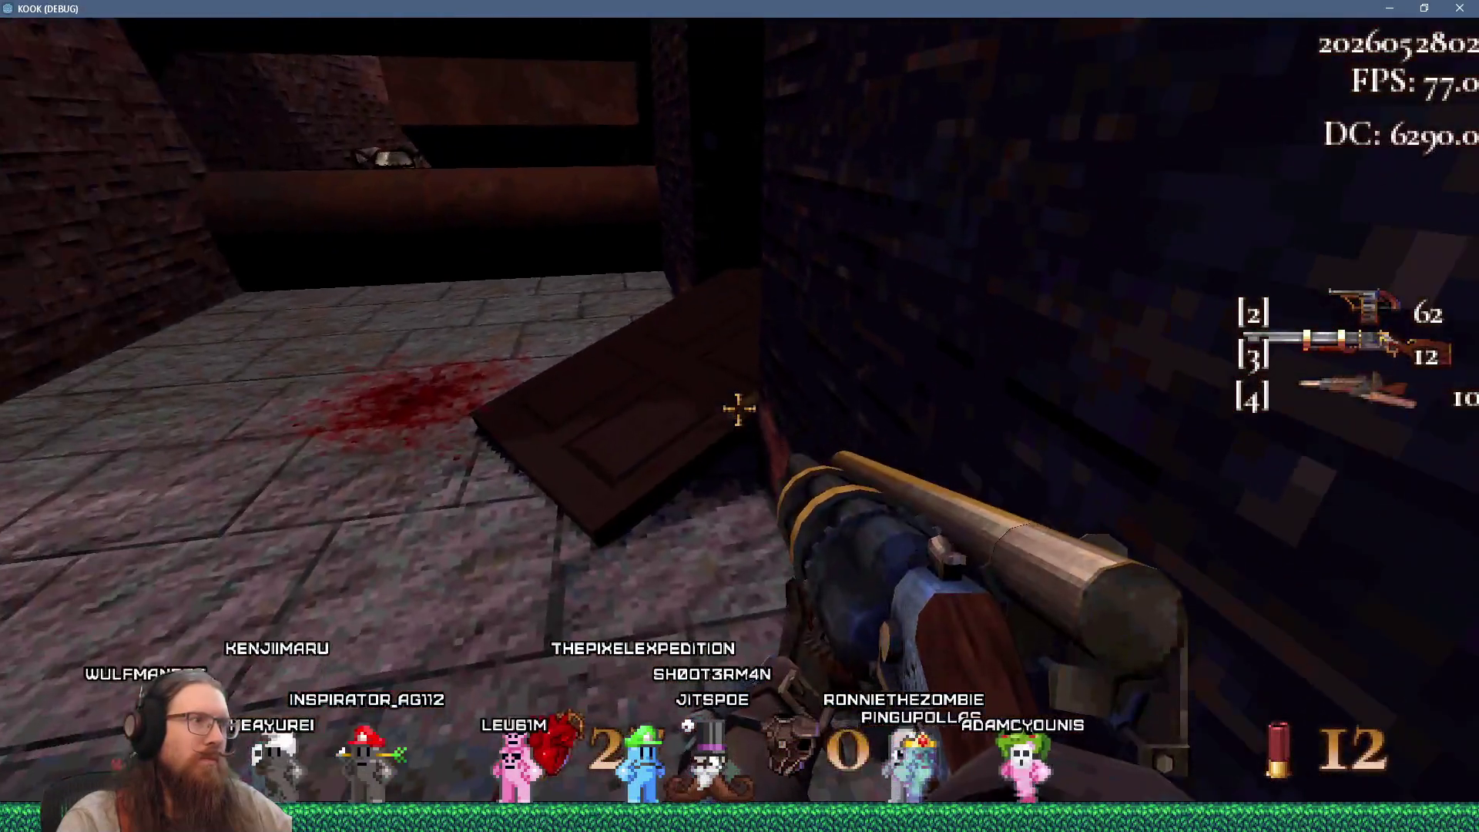
pyautogui.click(739, 408)
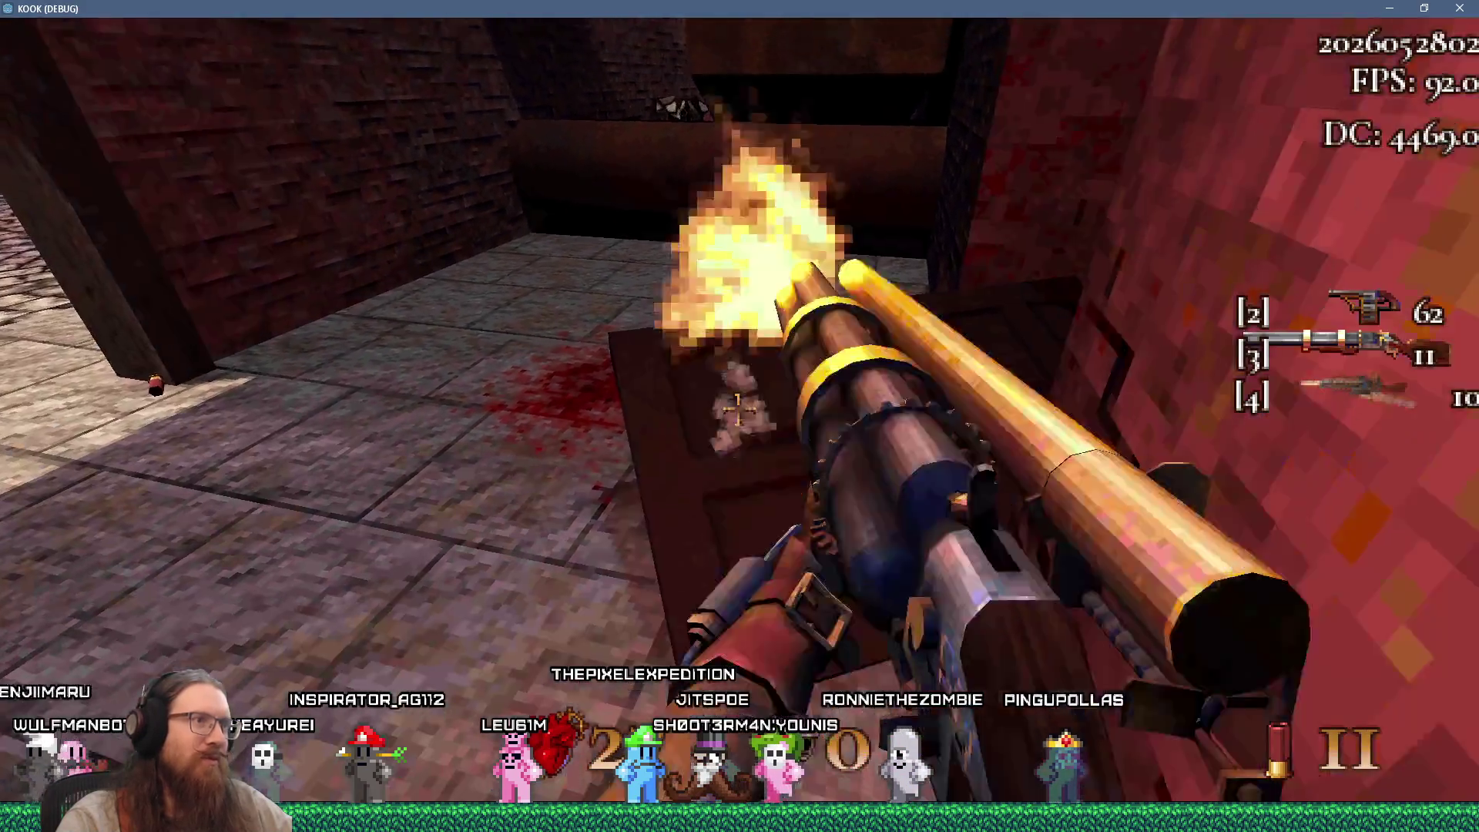
# Climb the dark stairway and follow the walkway to face the brick wall doorway
pyautogui.press('w')
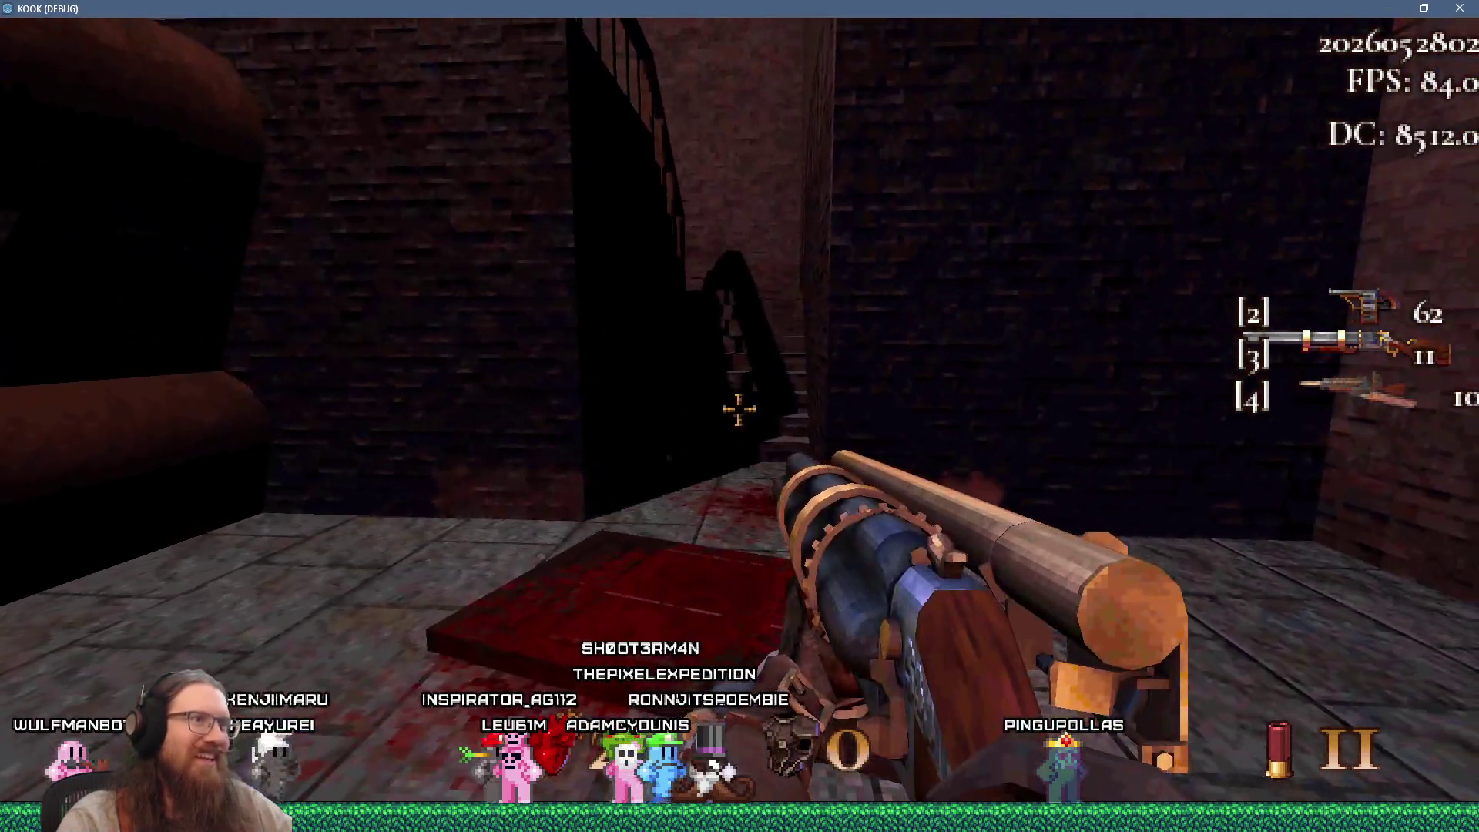
pyautogui.press('w')
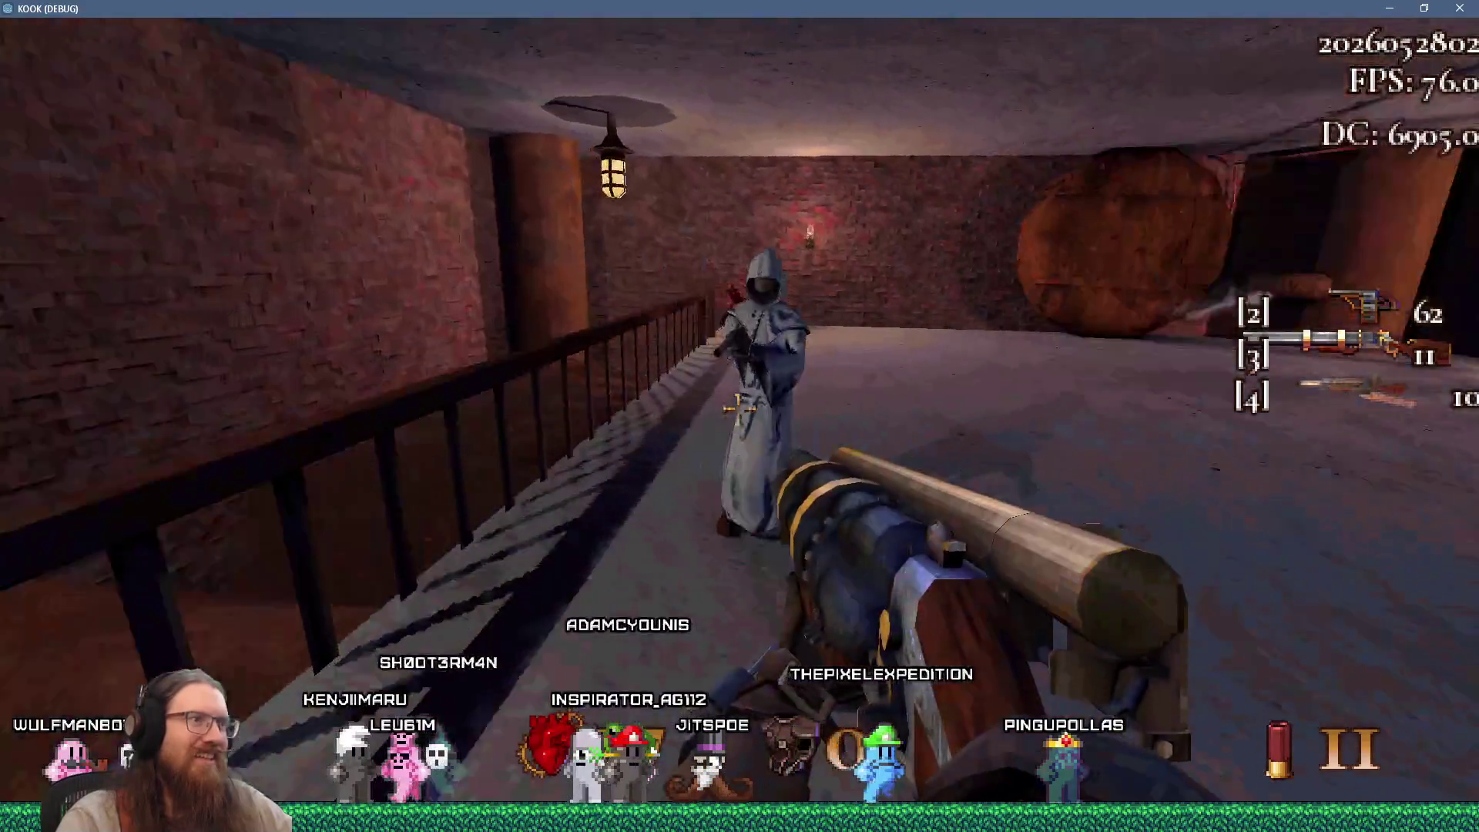
pyautogui.press('w')
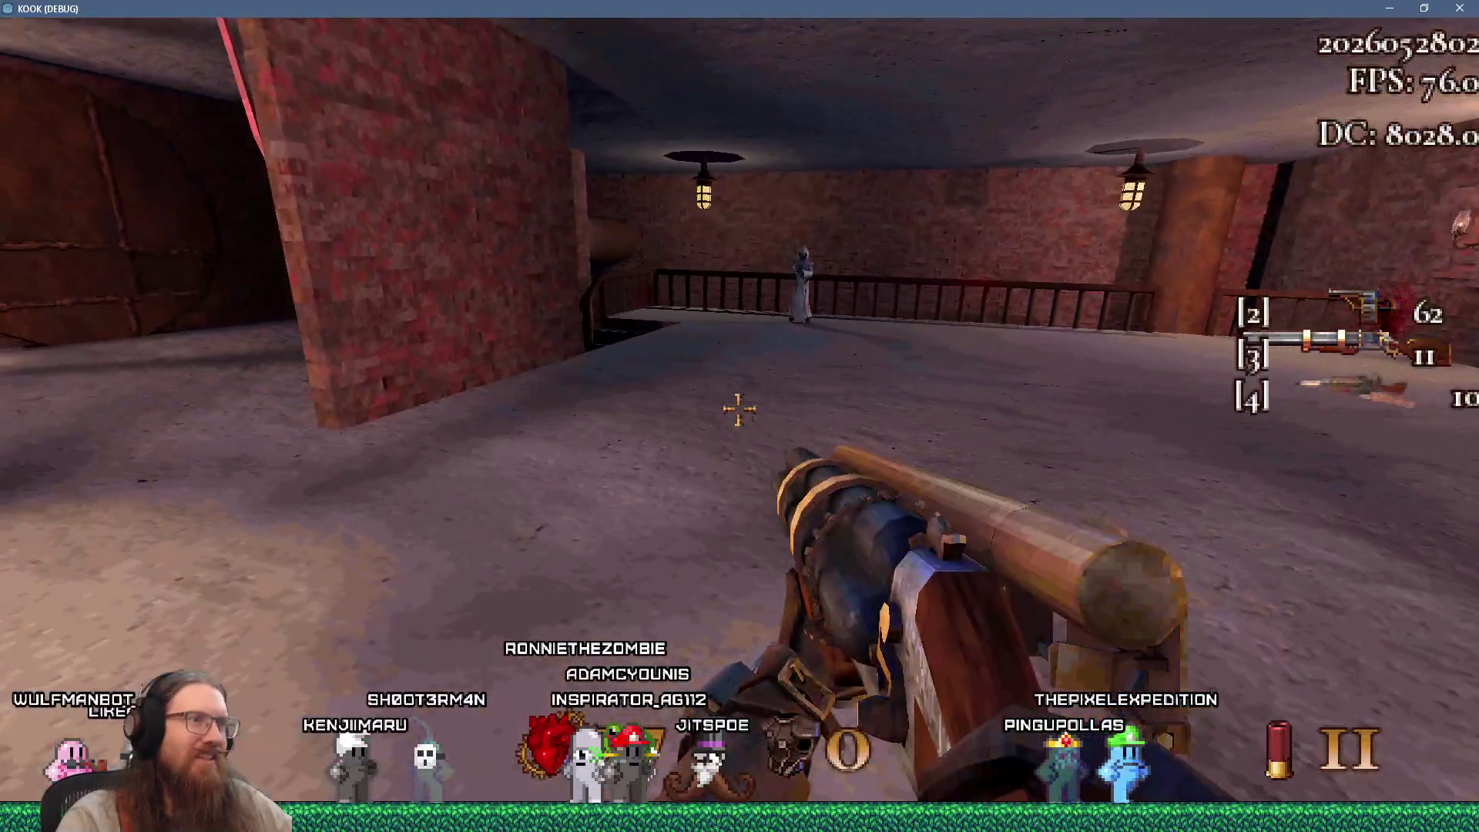
pyautogui.press('w')
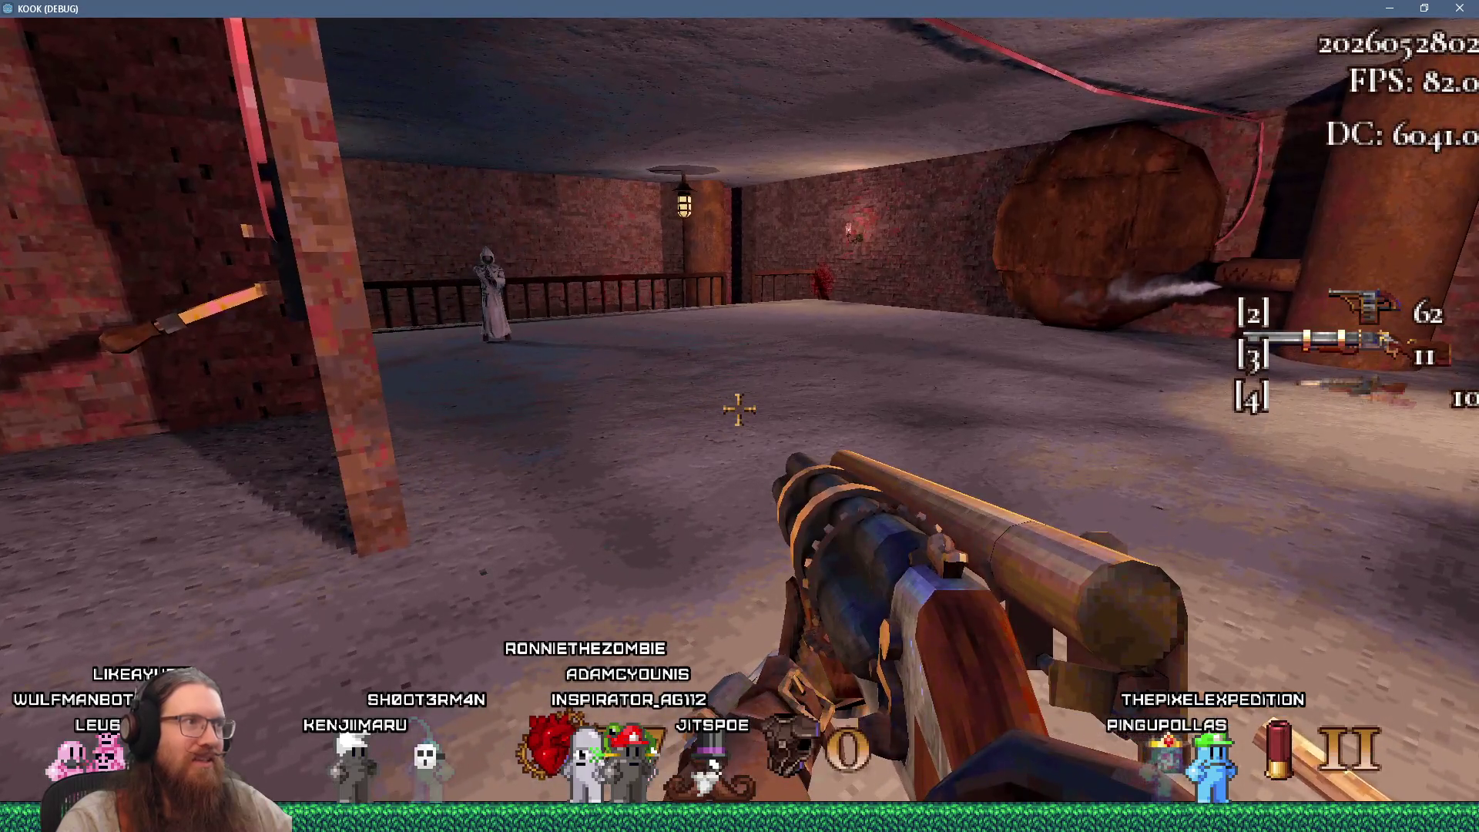
pyautogui.press('w')
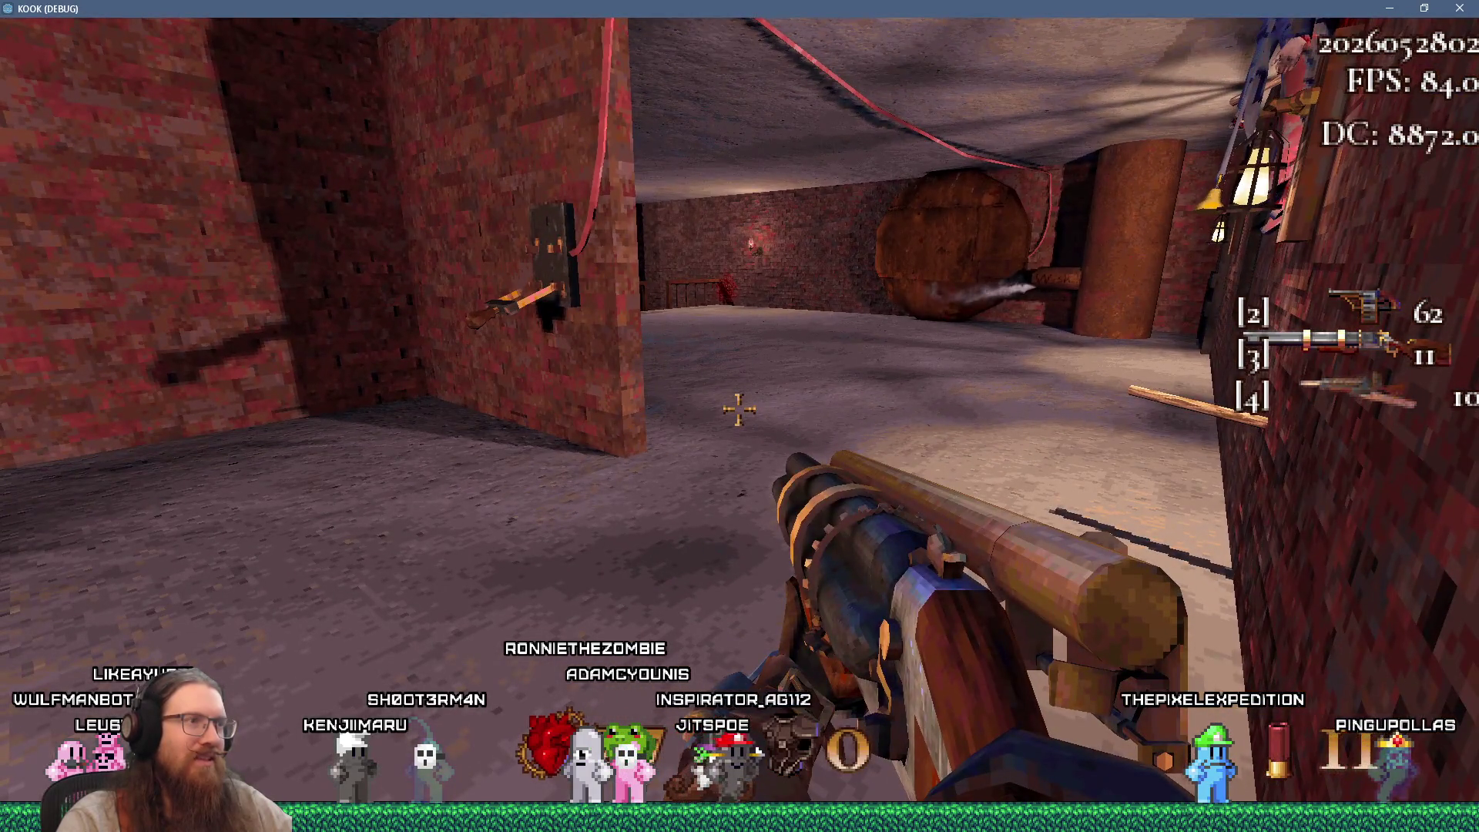
pyautogui.press('w')
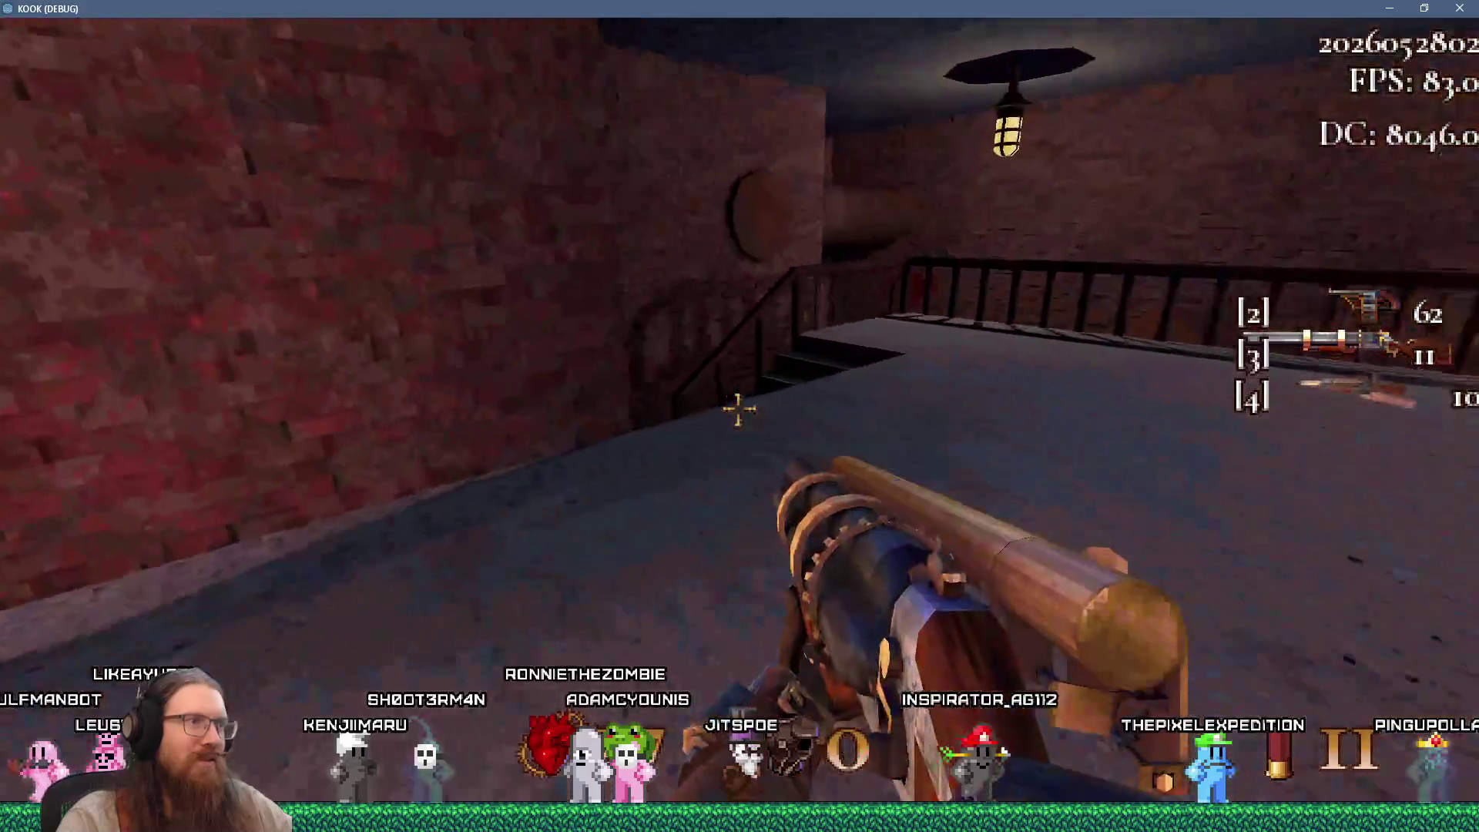
pyautogui.press('w')
pyautogui.press('w')
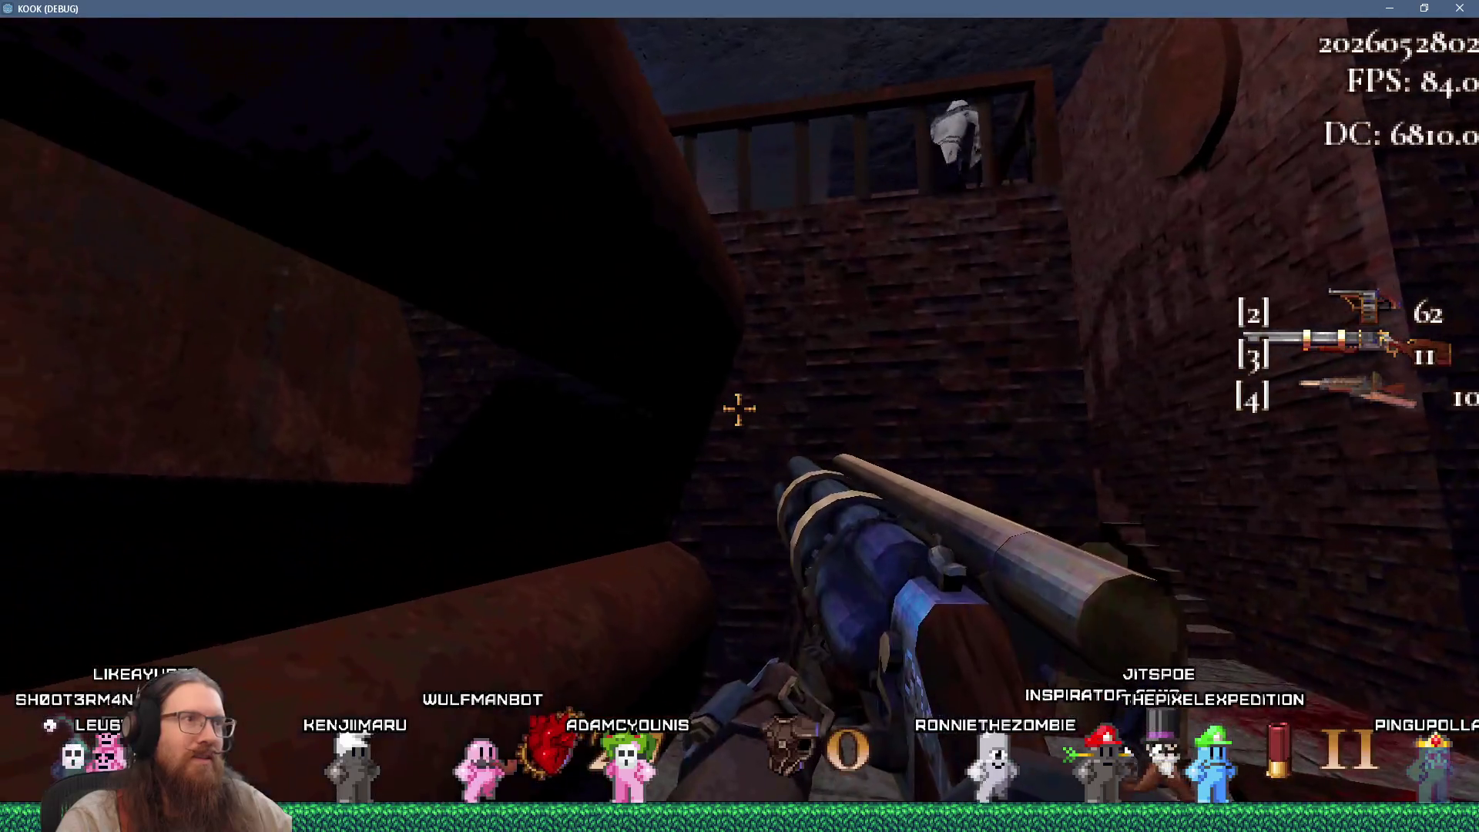
pyautogui.press('w')
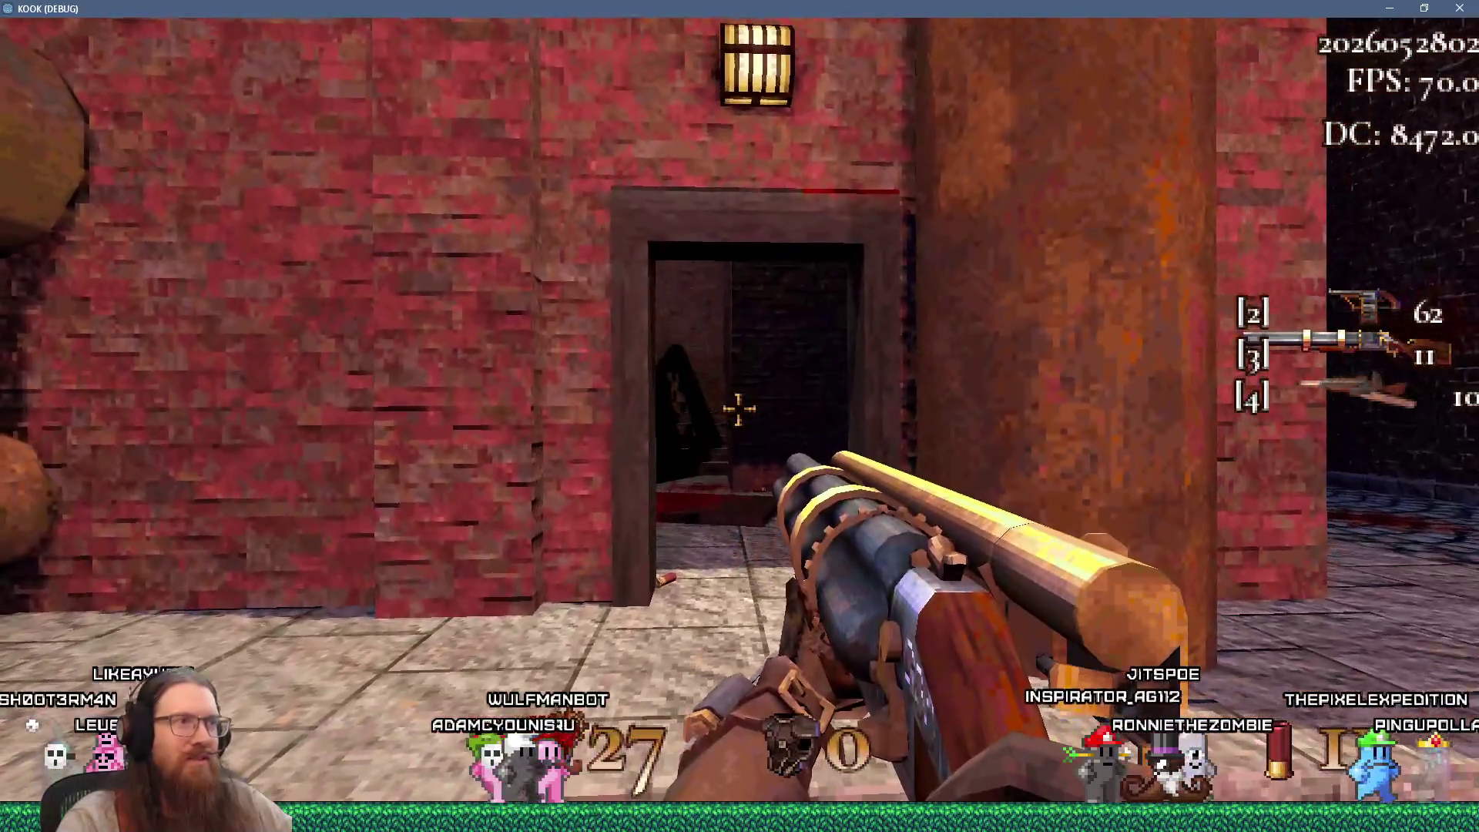
# Step into the doorway, then back away so the robed enemies follow out
pyautogui.press('w')
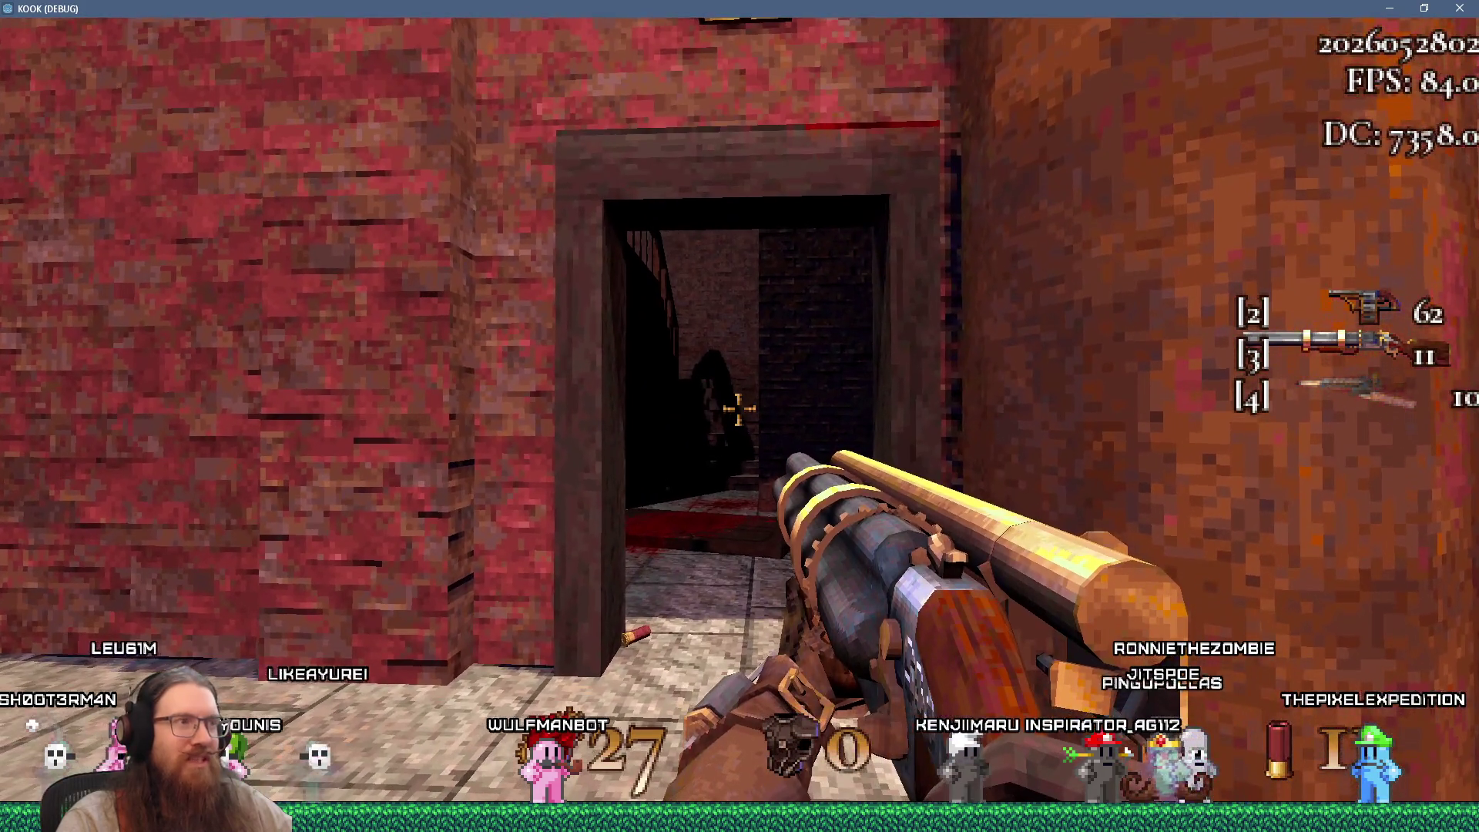
pyautogui.press('w')
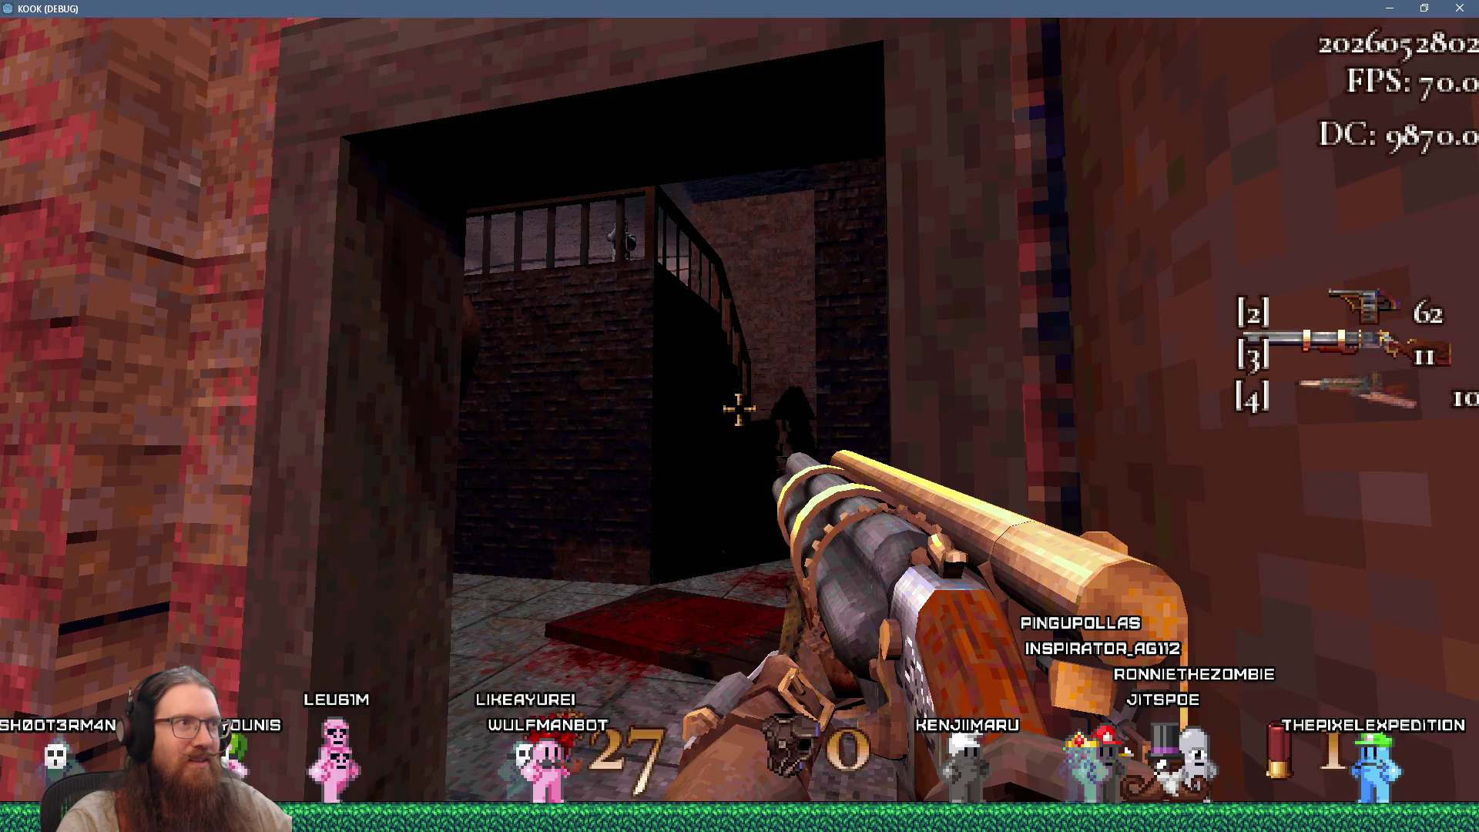
pyautogui.press('s')
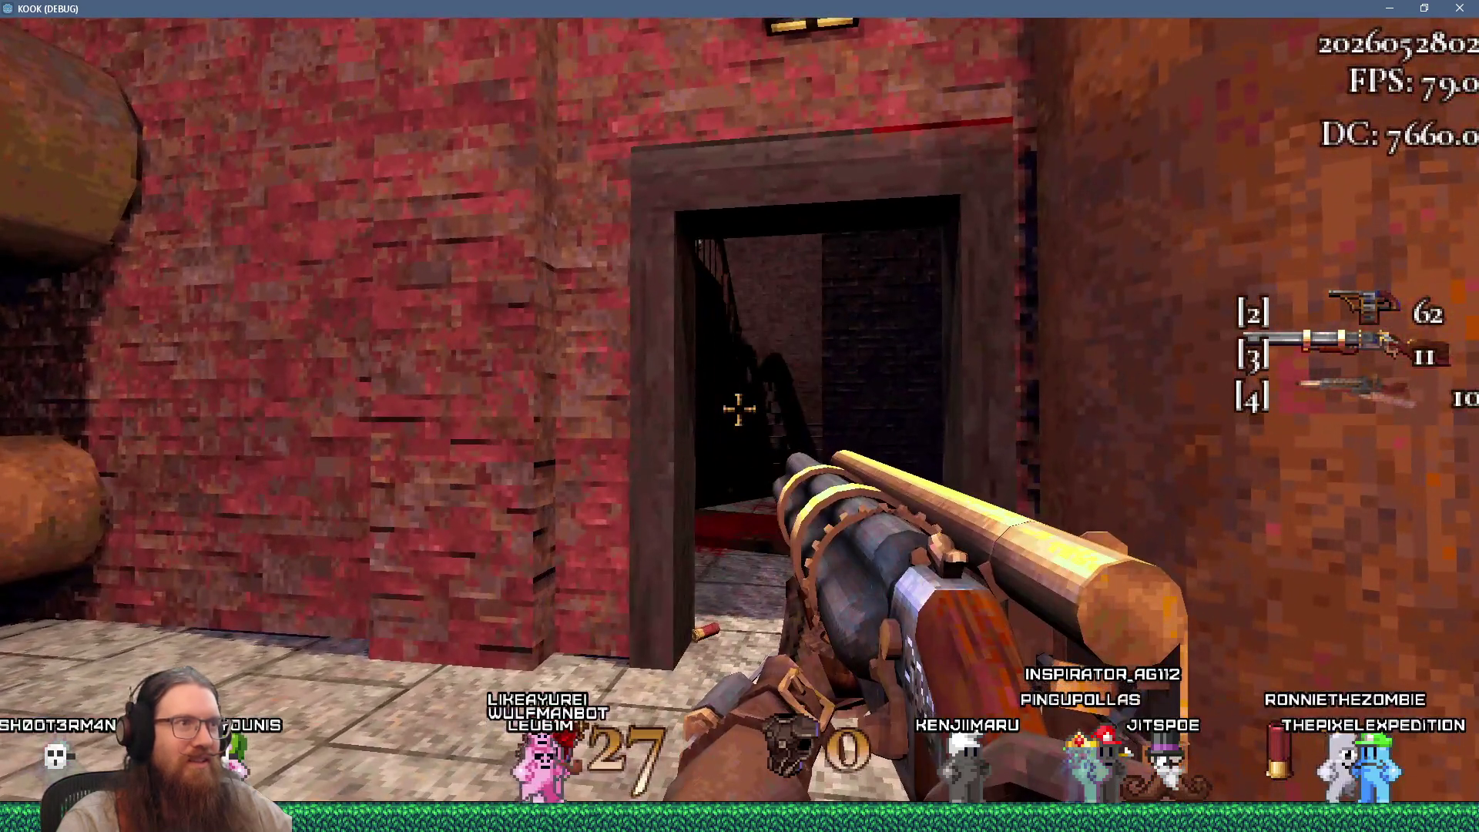
pyautogui.press('s')
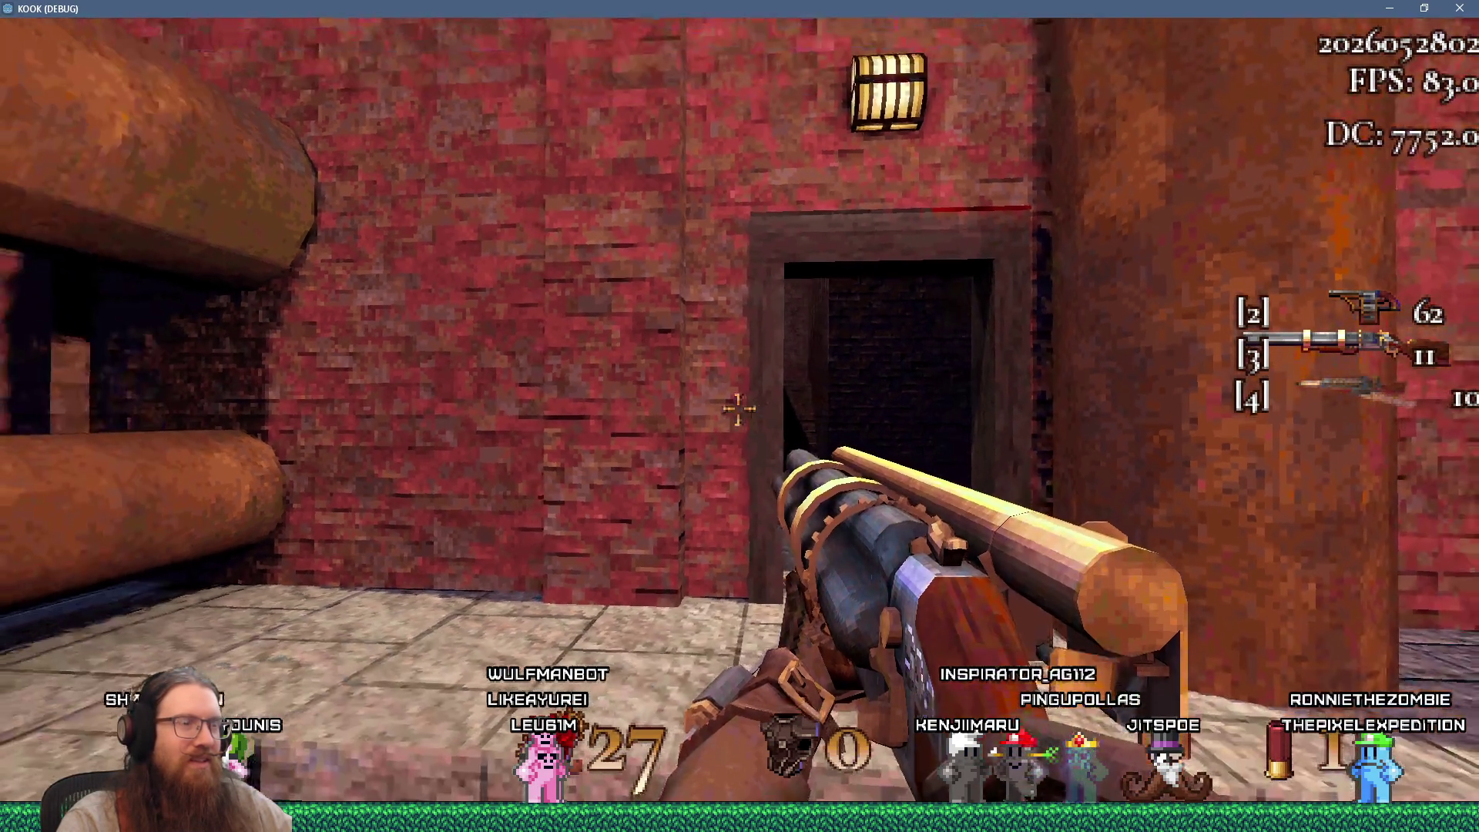
pyautogui.press('s')
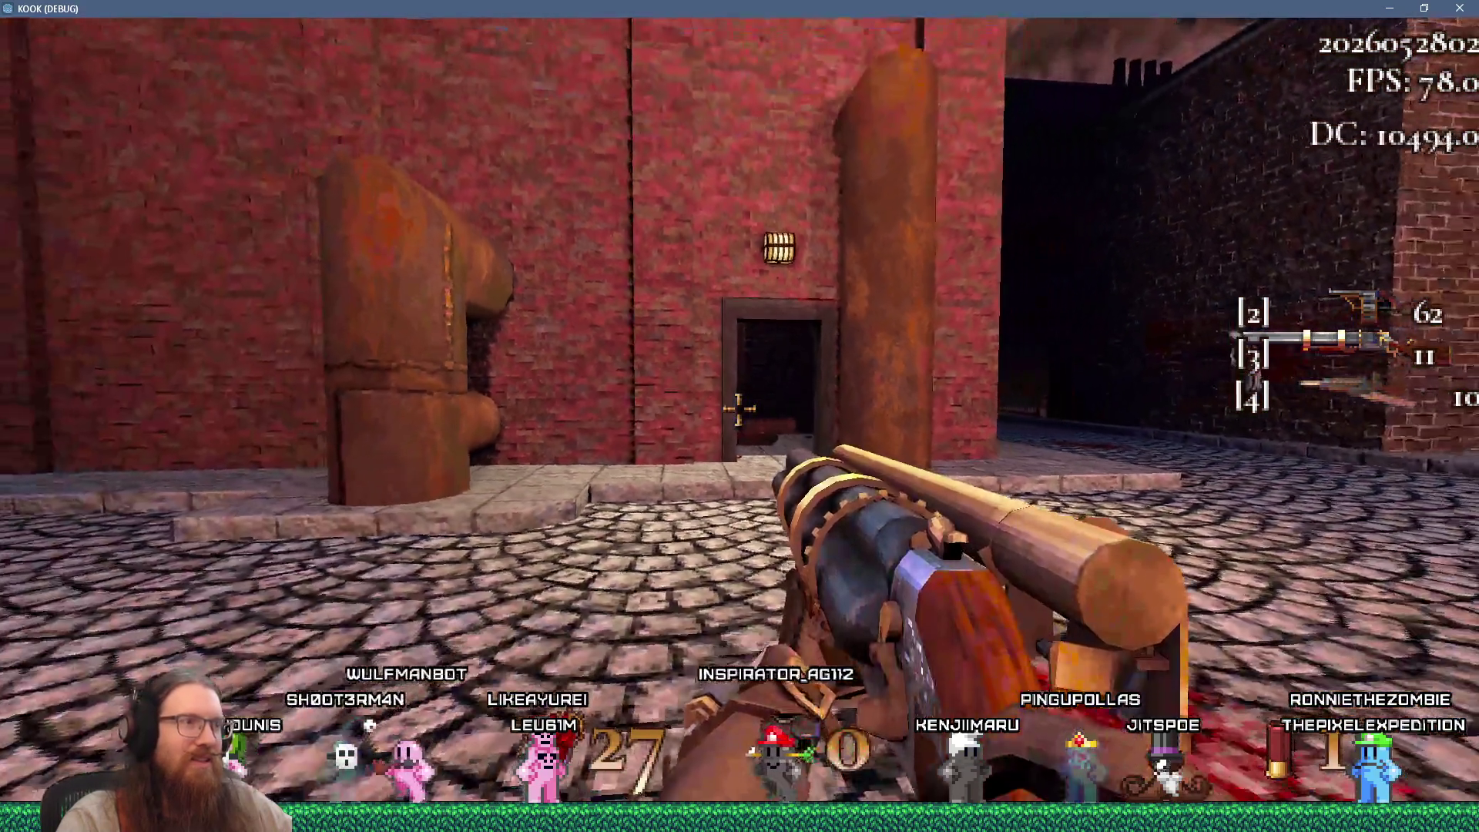
pyautogui.press('a')
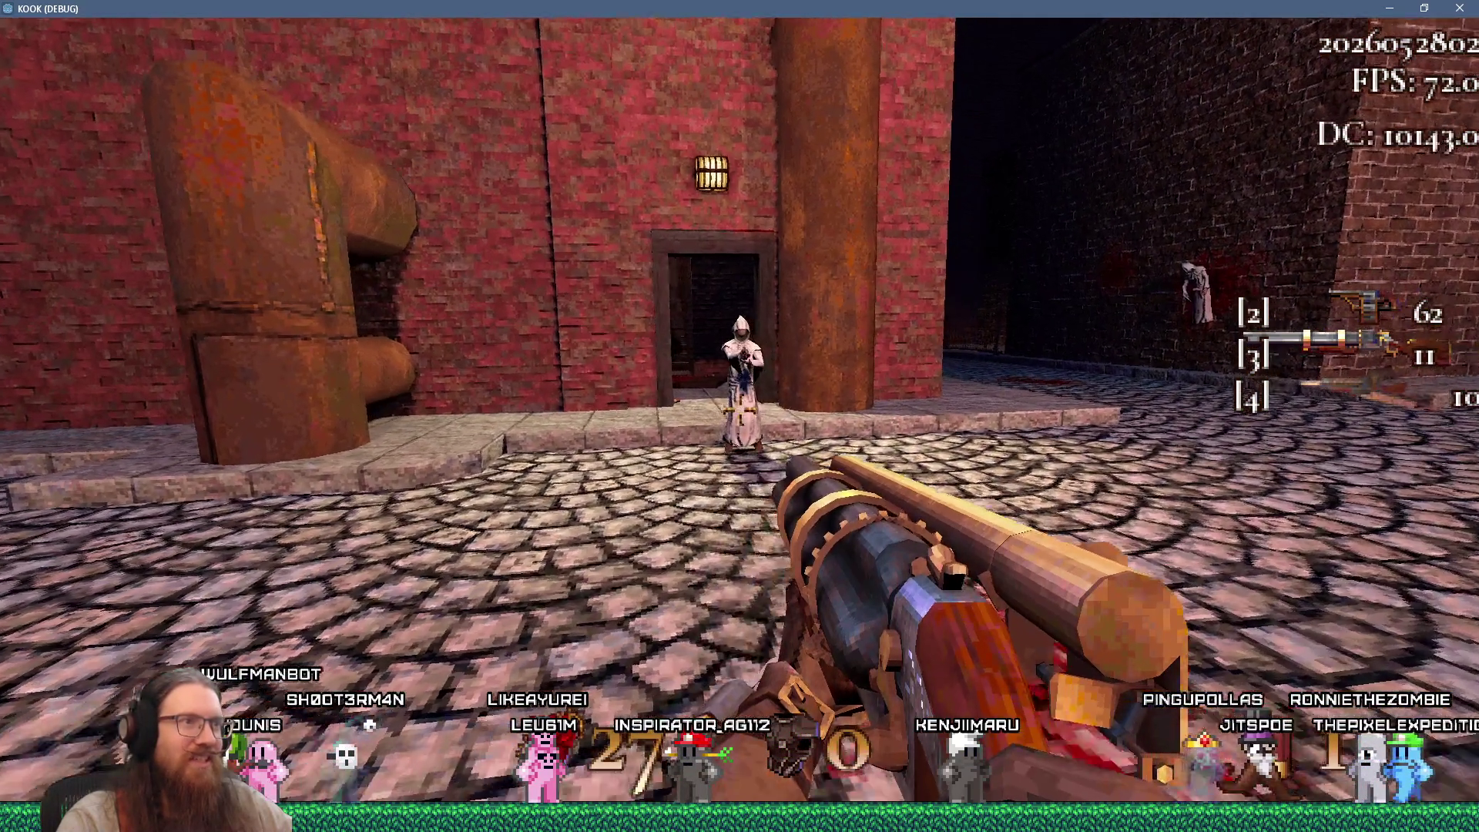
pyautogui.press('d')
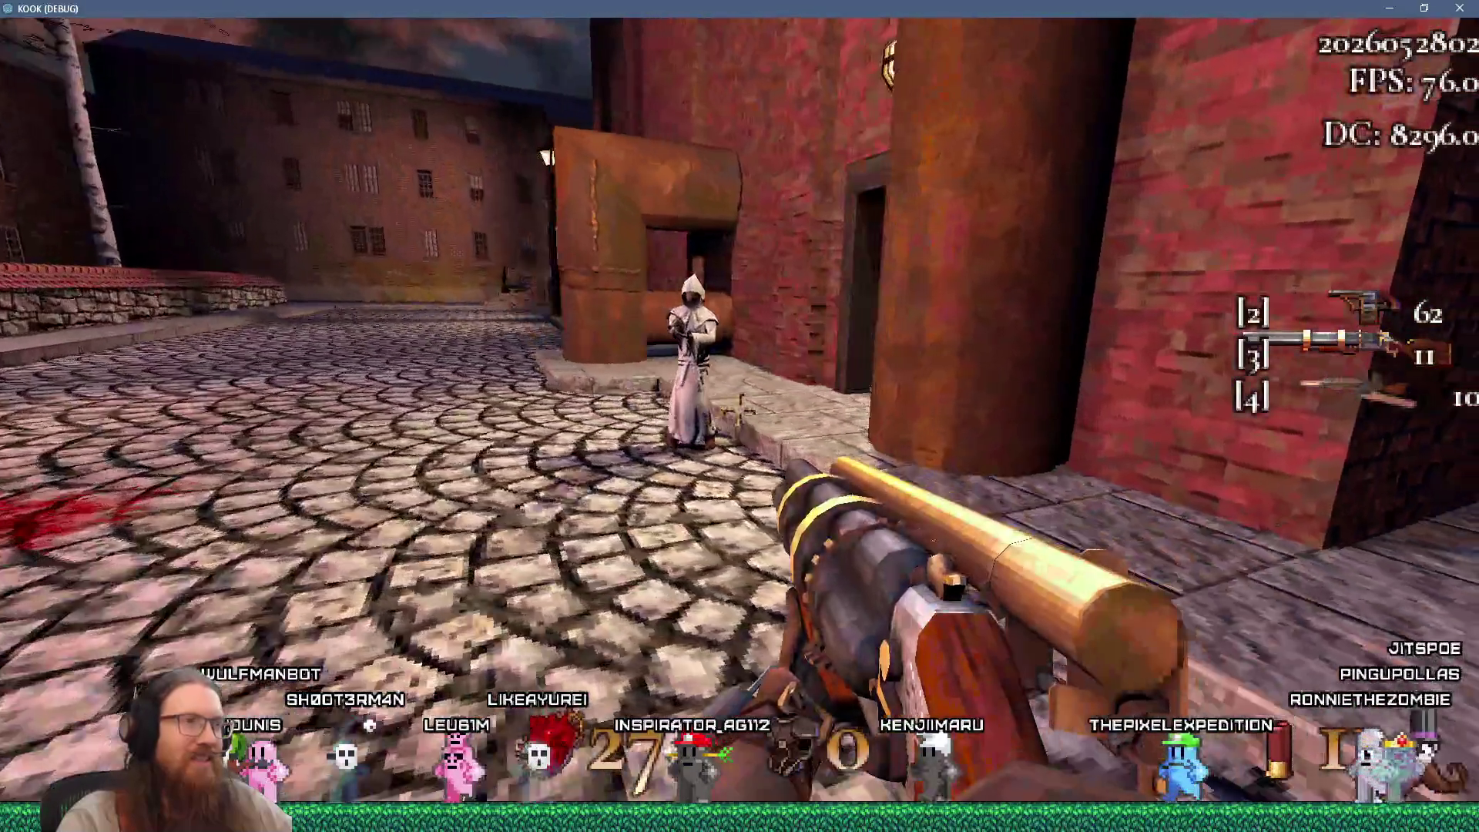
pyautogui.press('s')
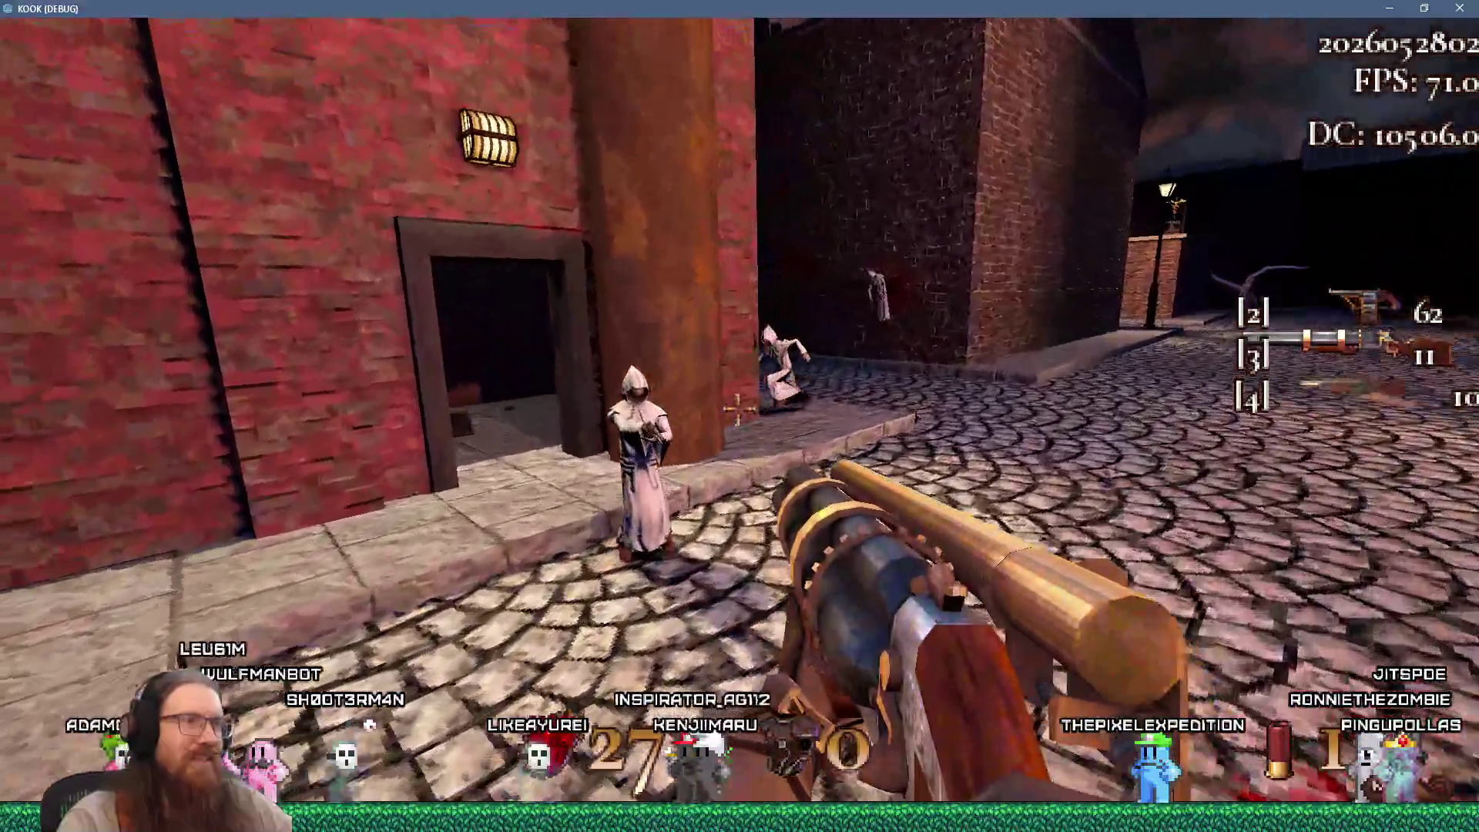
# Cross the balcony down to the cobblestone street and fire the shotgun at a wooden wall
pyautogui.press('w')
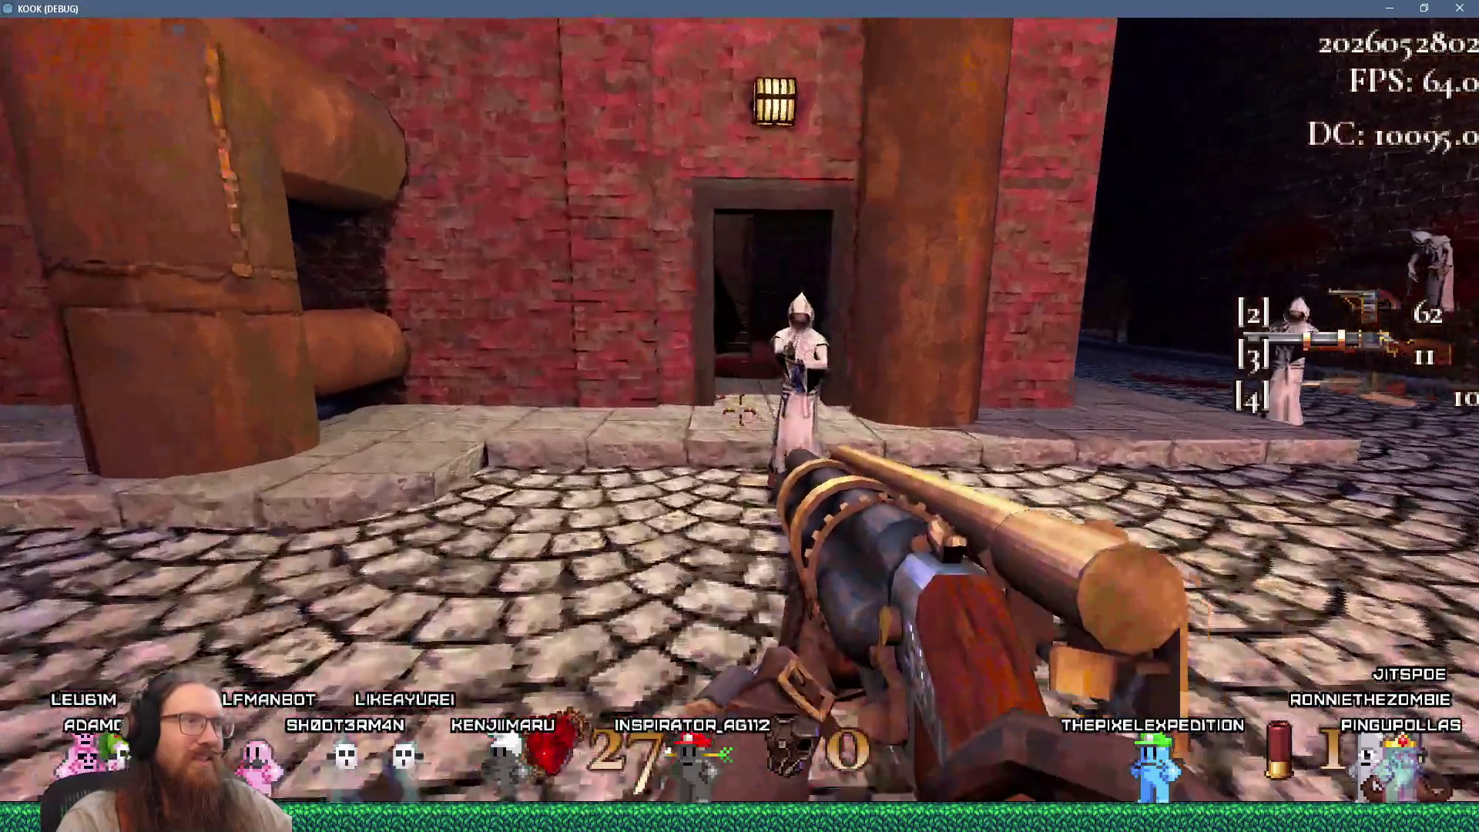
pyautogui.press('w')
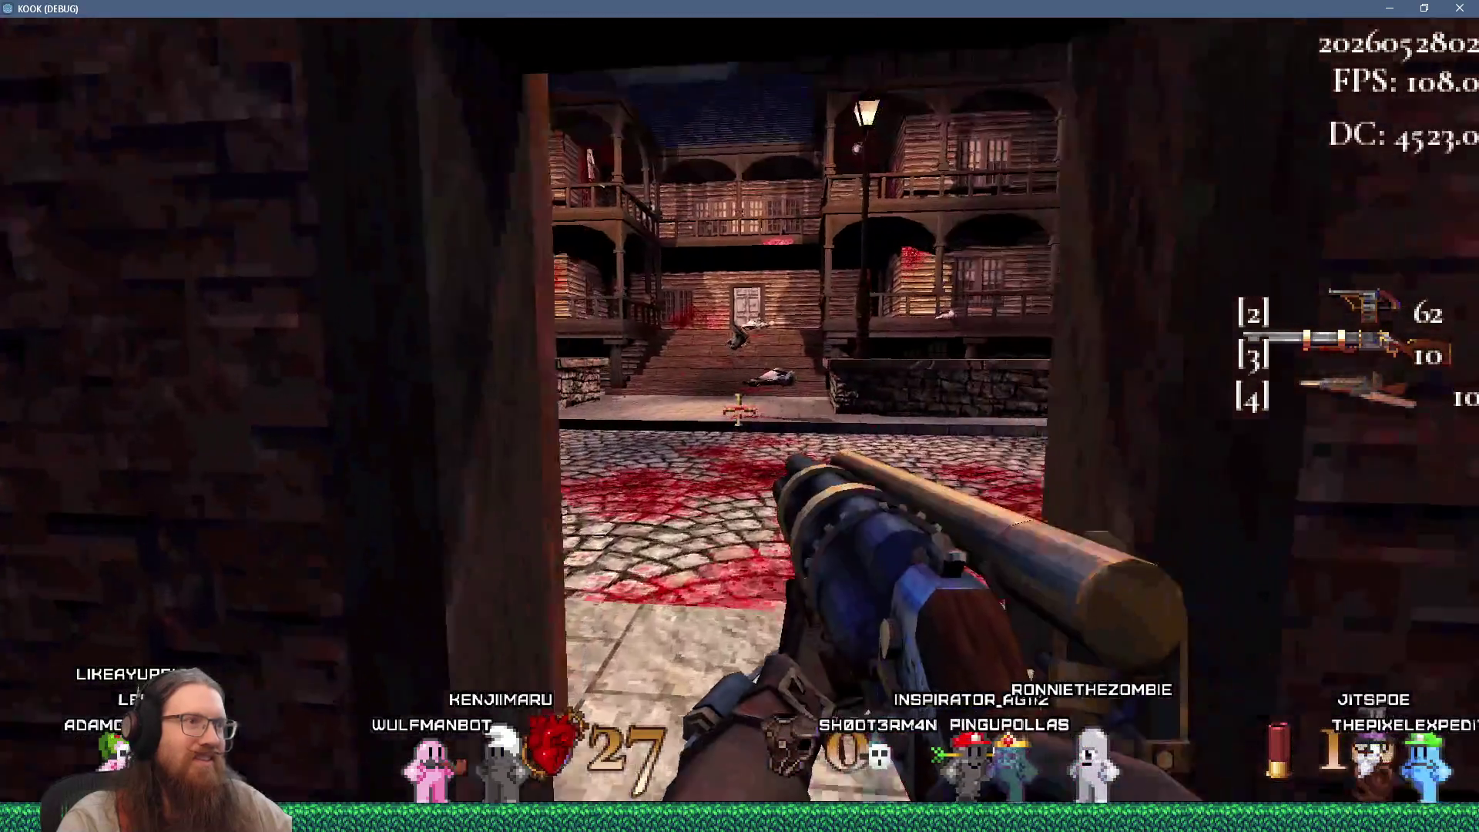
pyautogui.press('w')
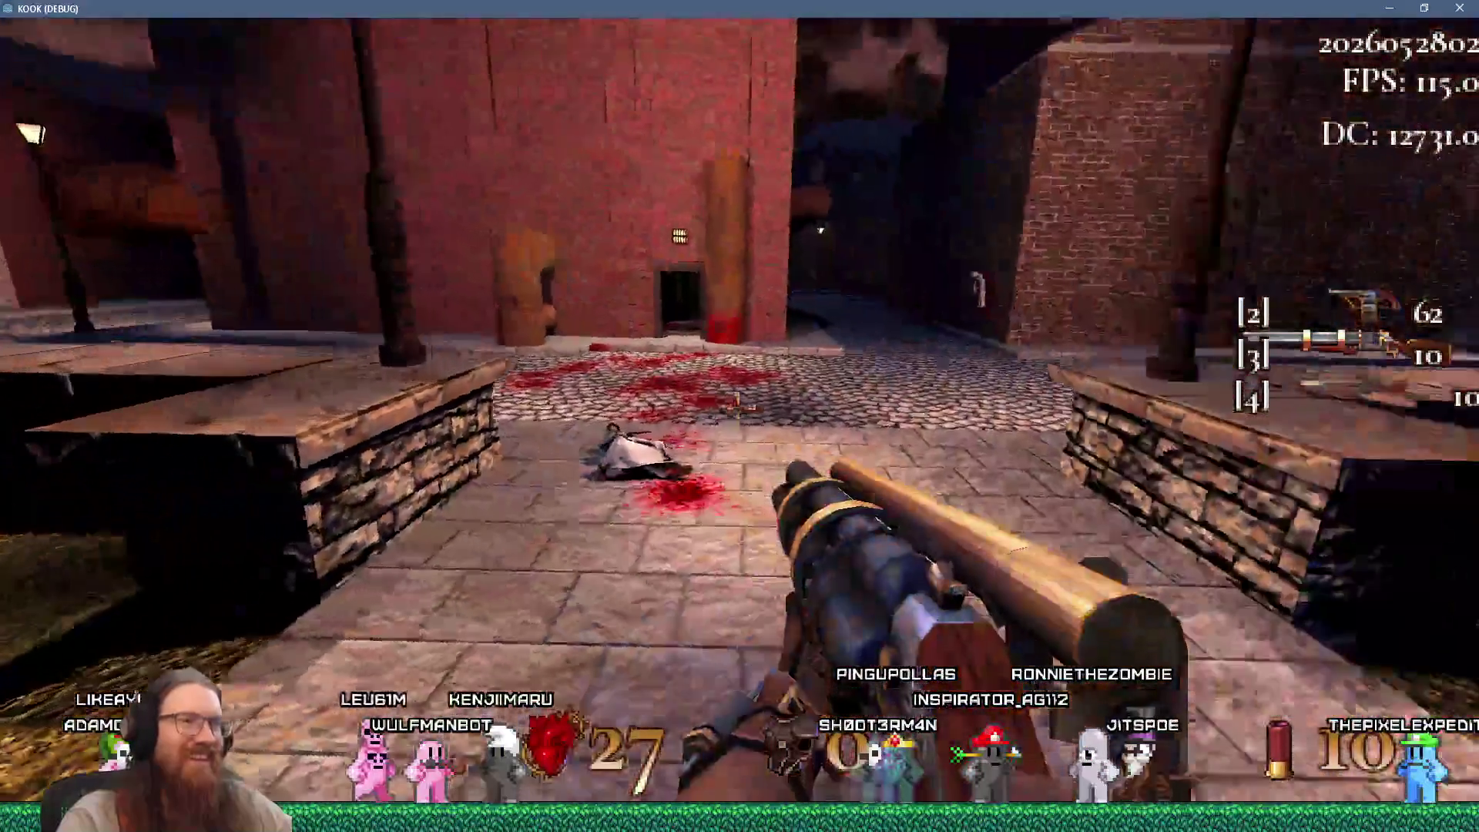
pyautogui.press('w')
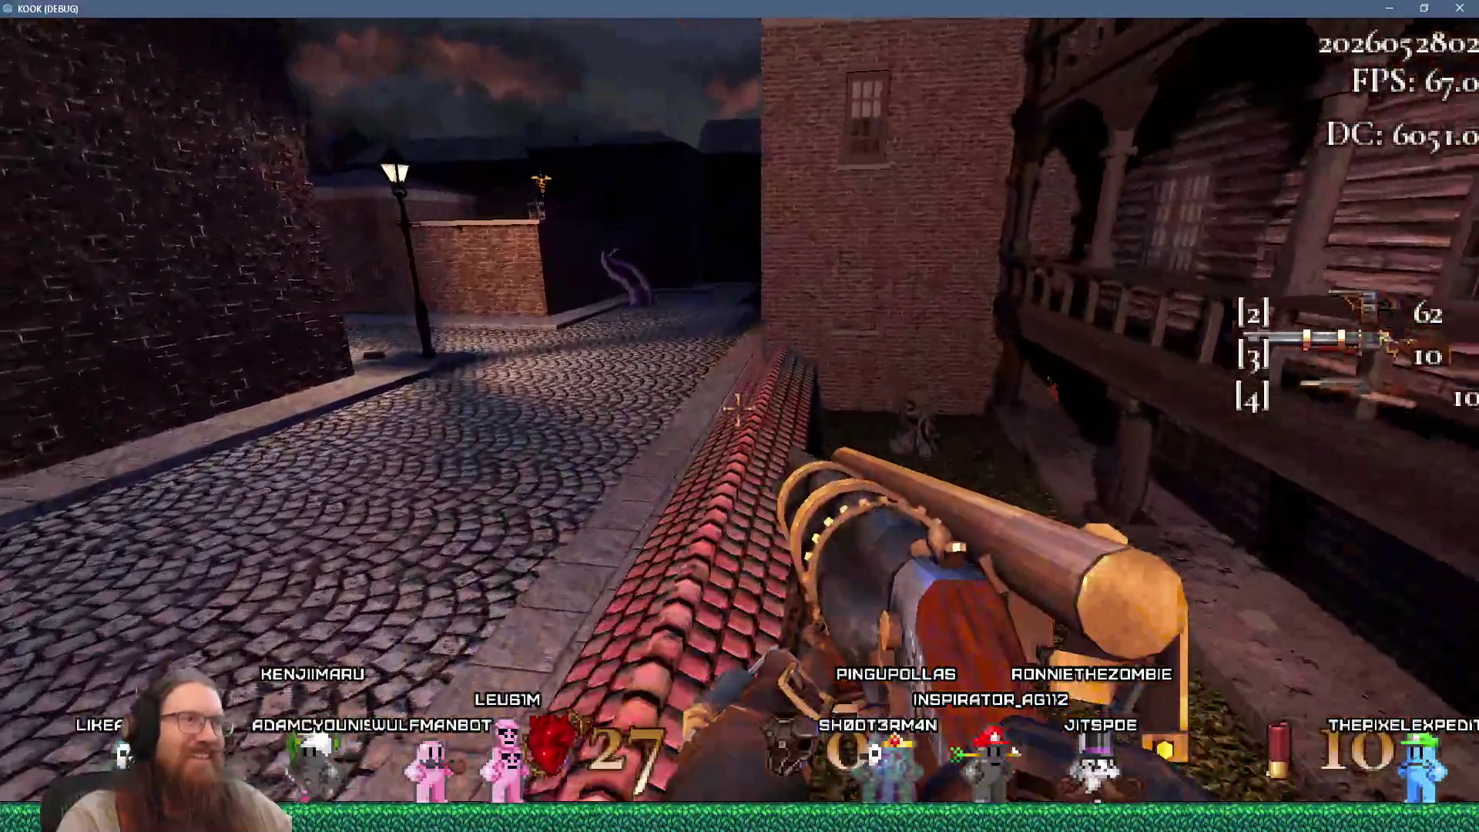
pyautogui.press('w')
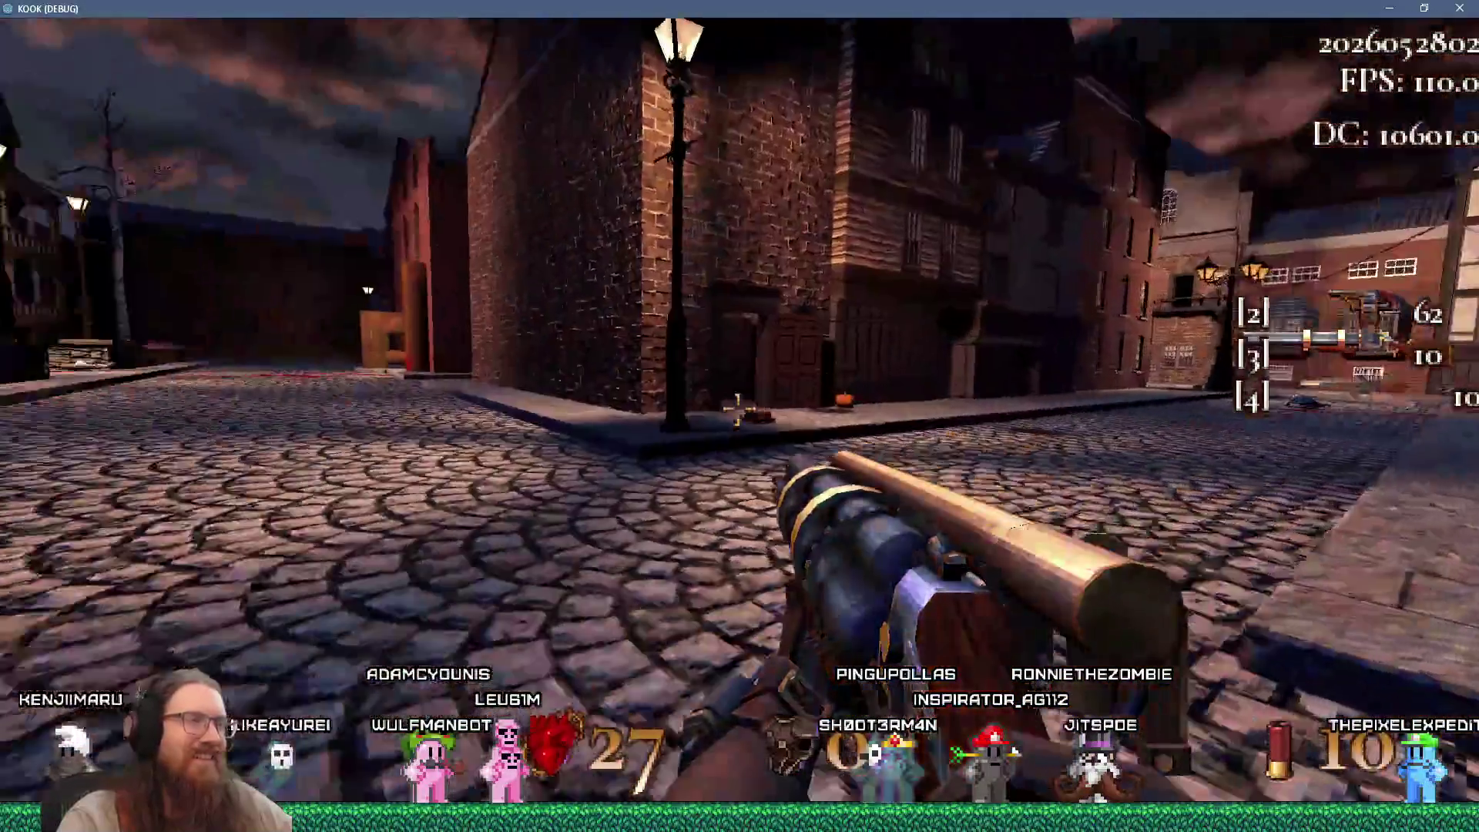
pyautogui.press('w')
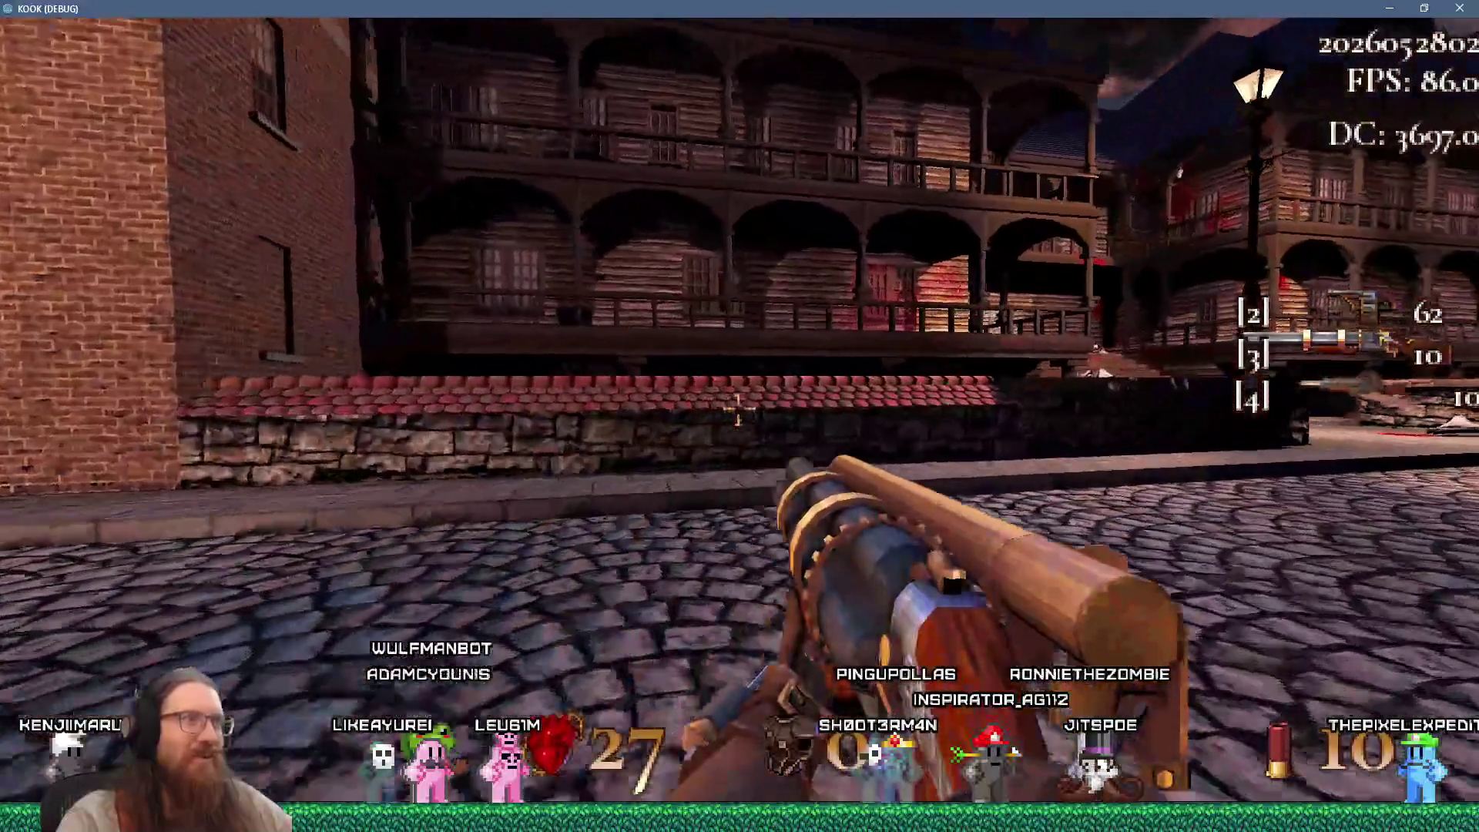
pyautogui.click(738, 410)
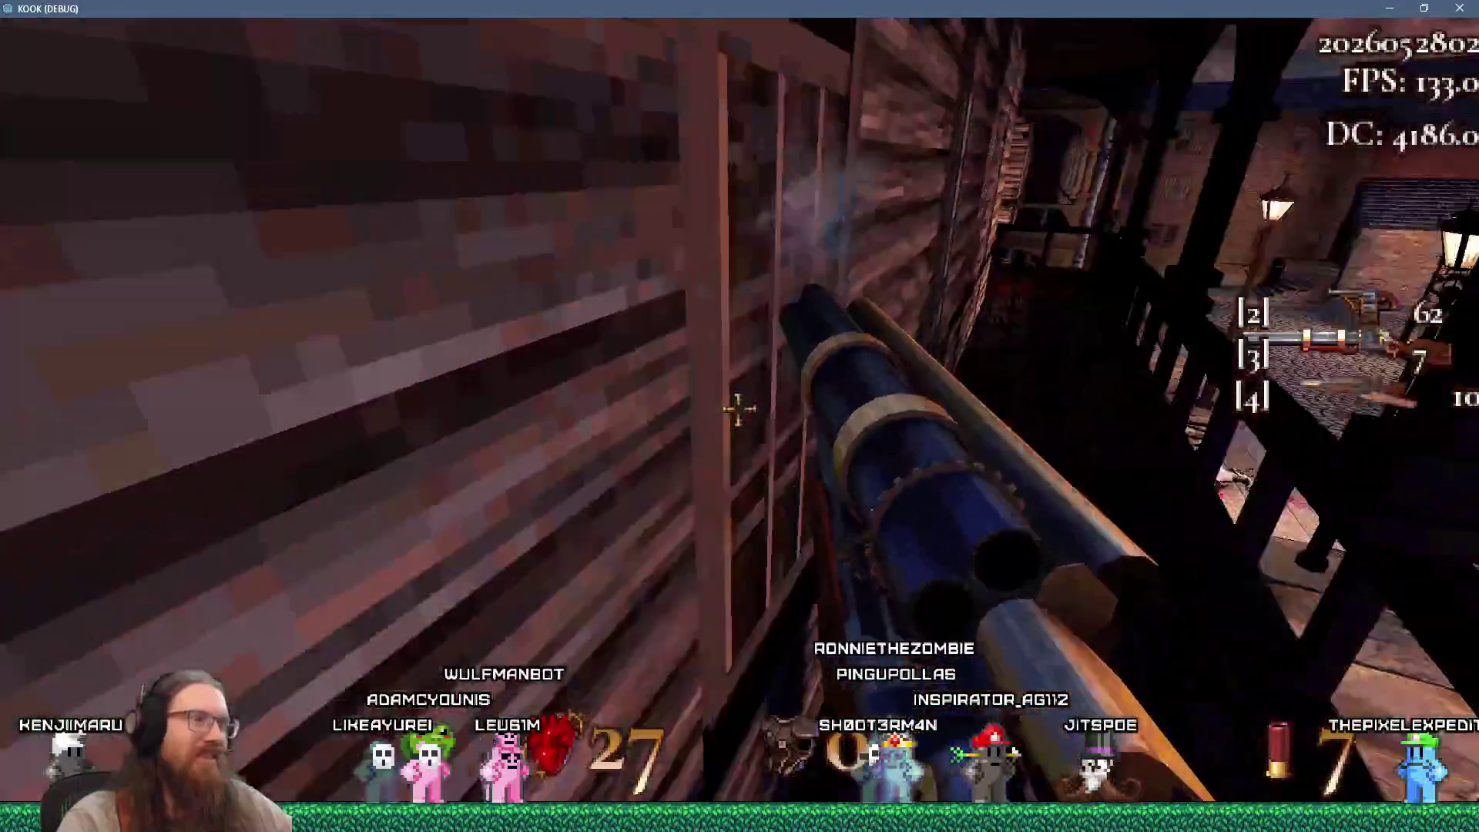
# Move along the street wall toward the lamp and switch to the Time Vampire orb weapon
pyautogui.press('w')
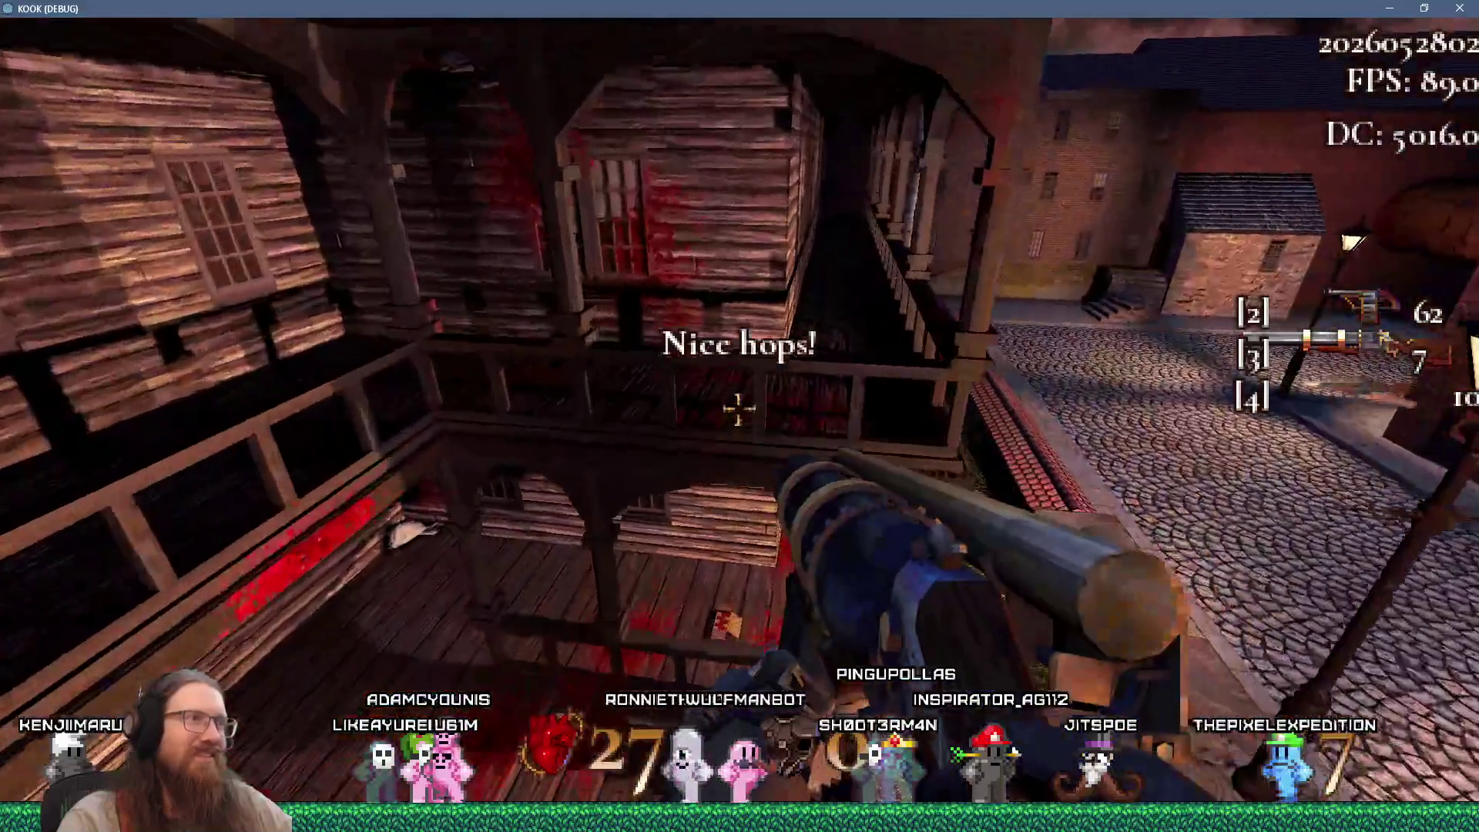
pyautogui.press('w')
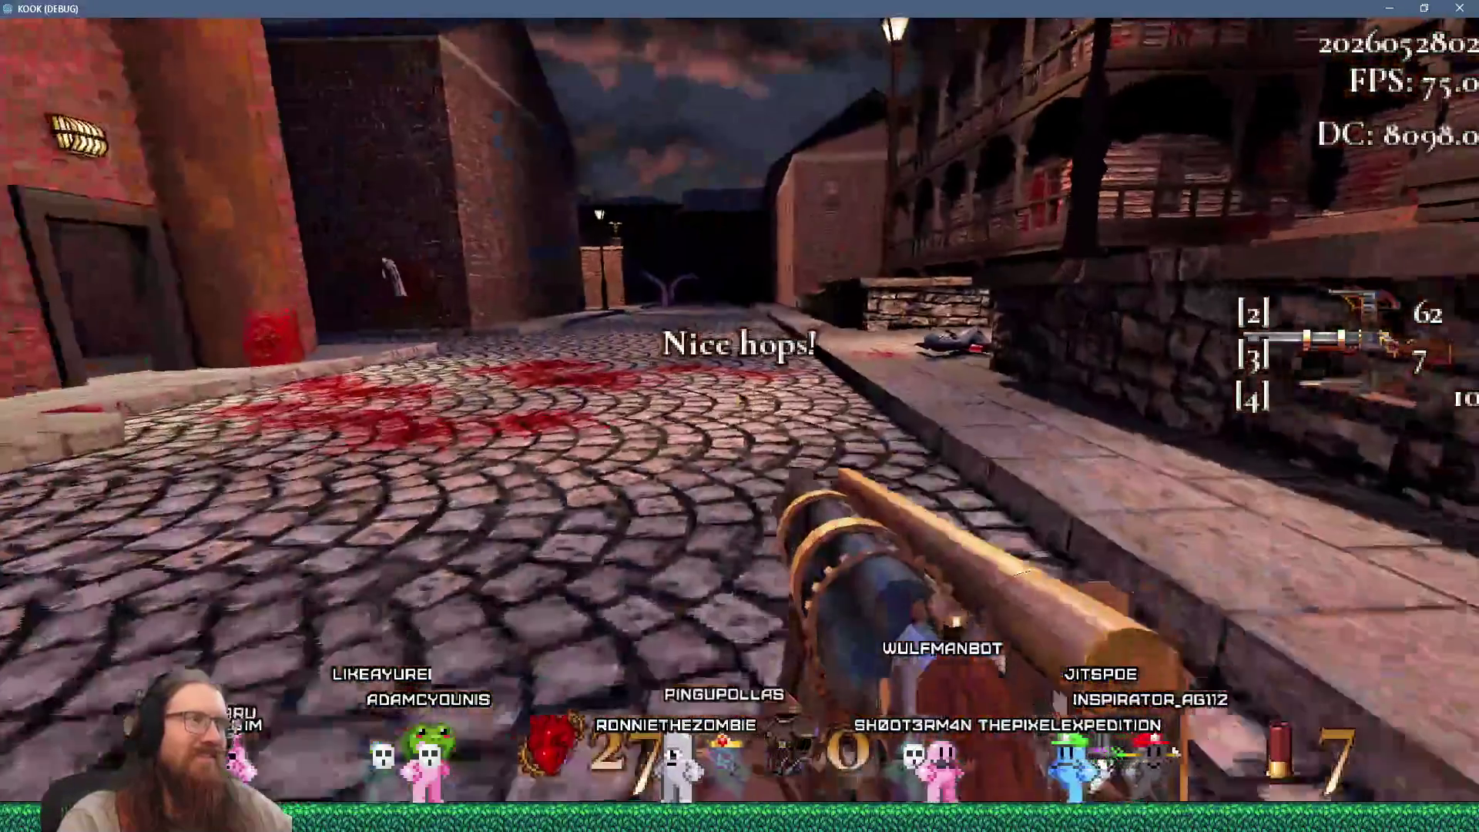
pyautogui.press('w')
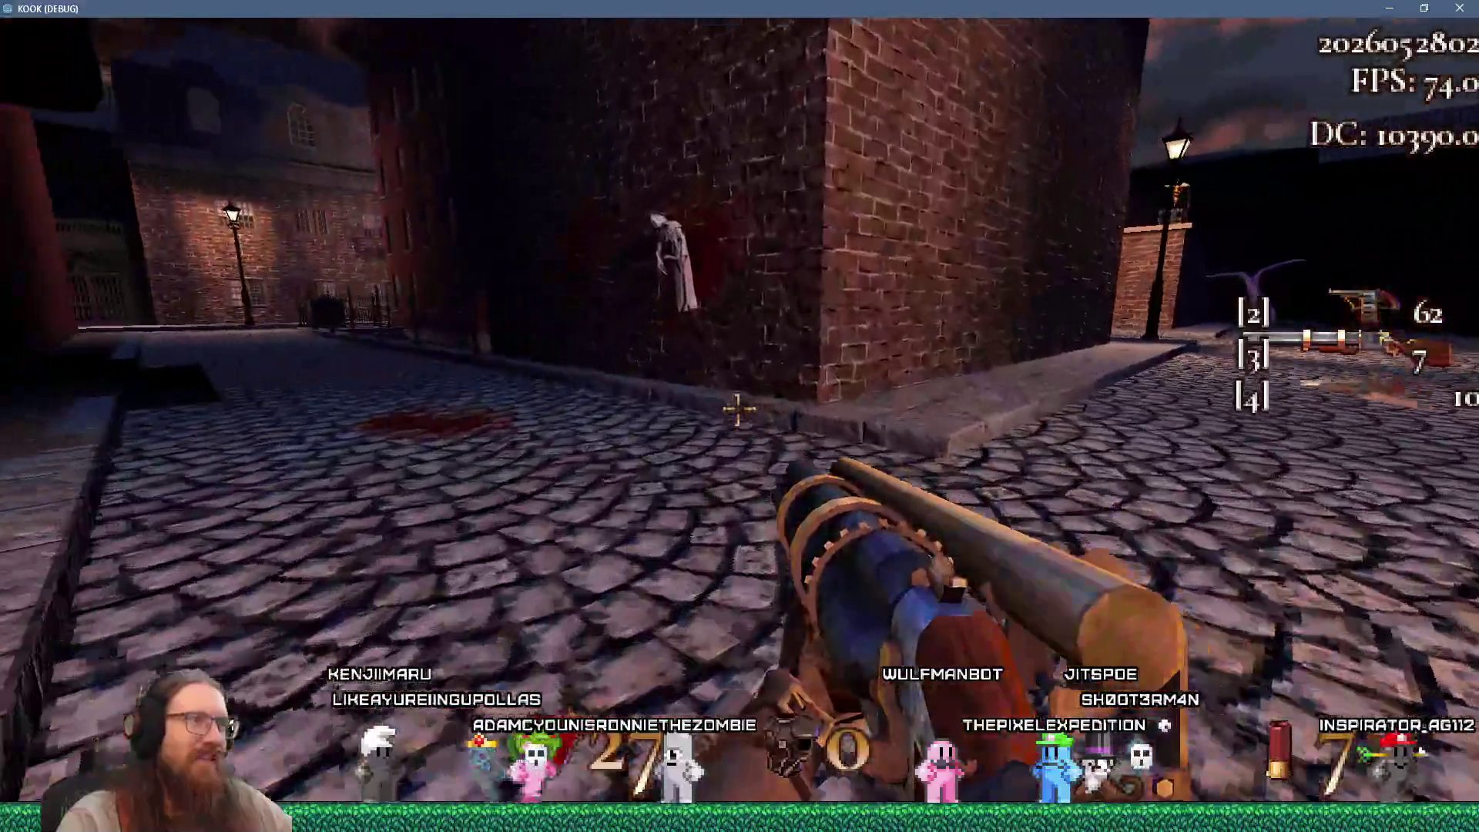
pyautogui.press('w')
pyautogui.press('w')
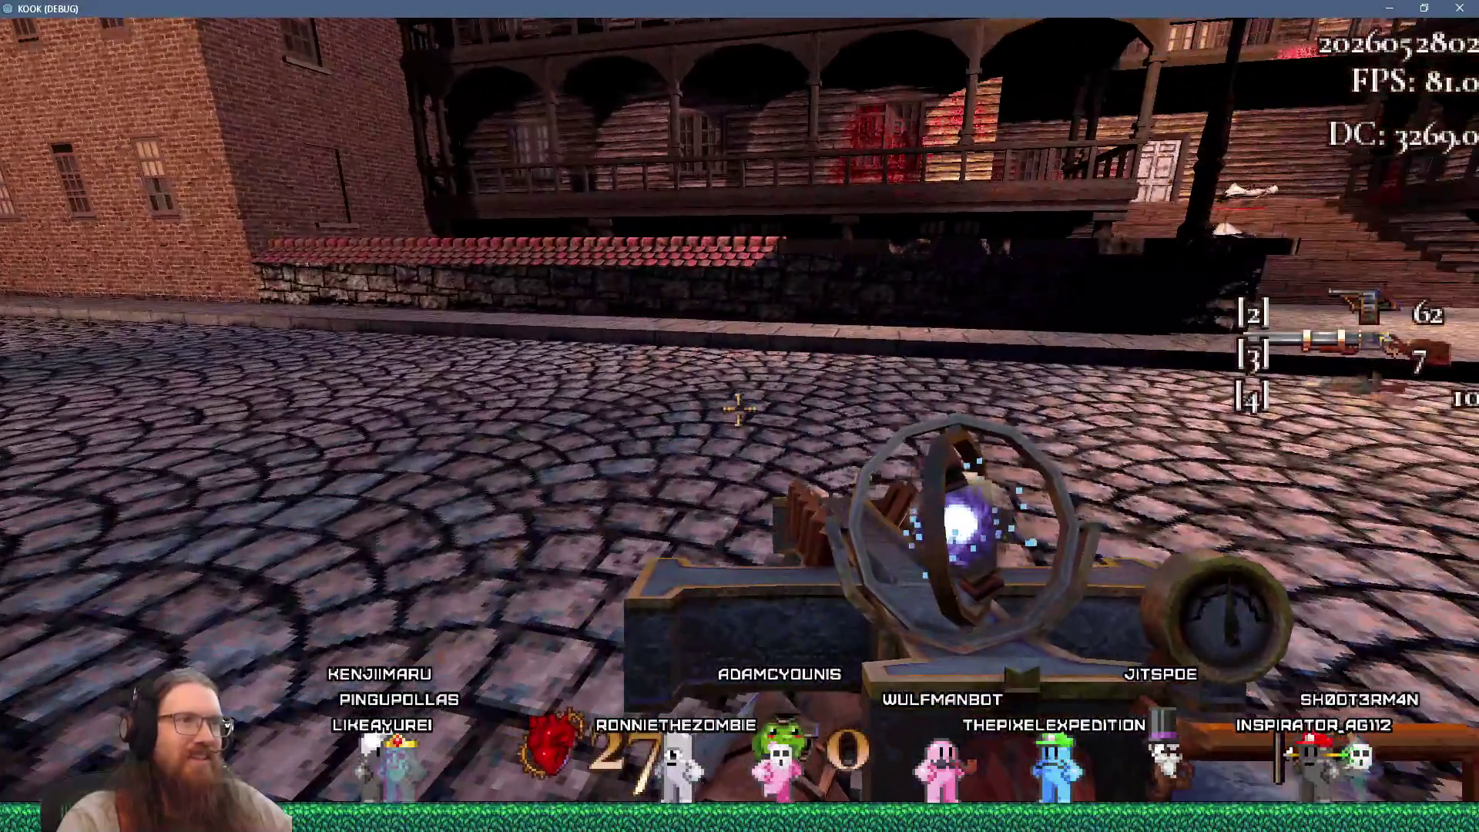
pyautogui.press('w')
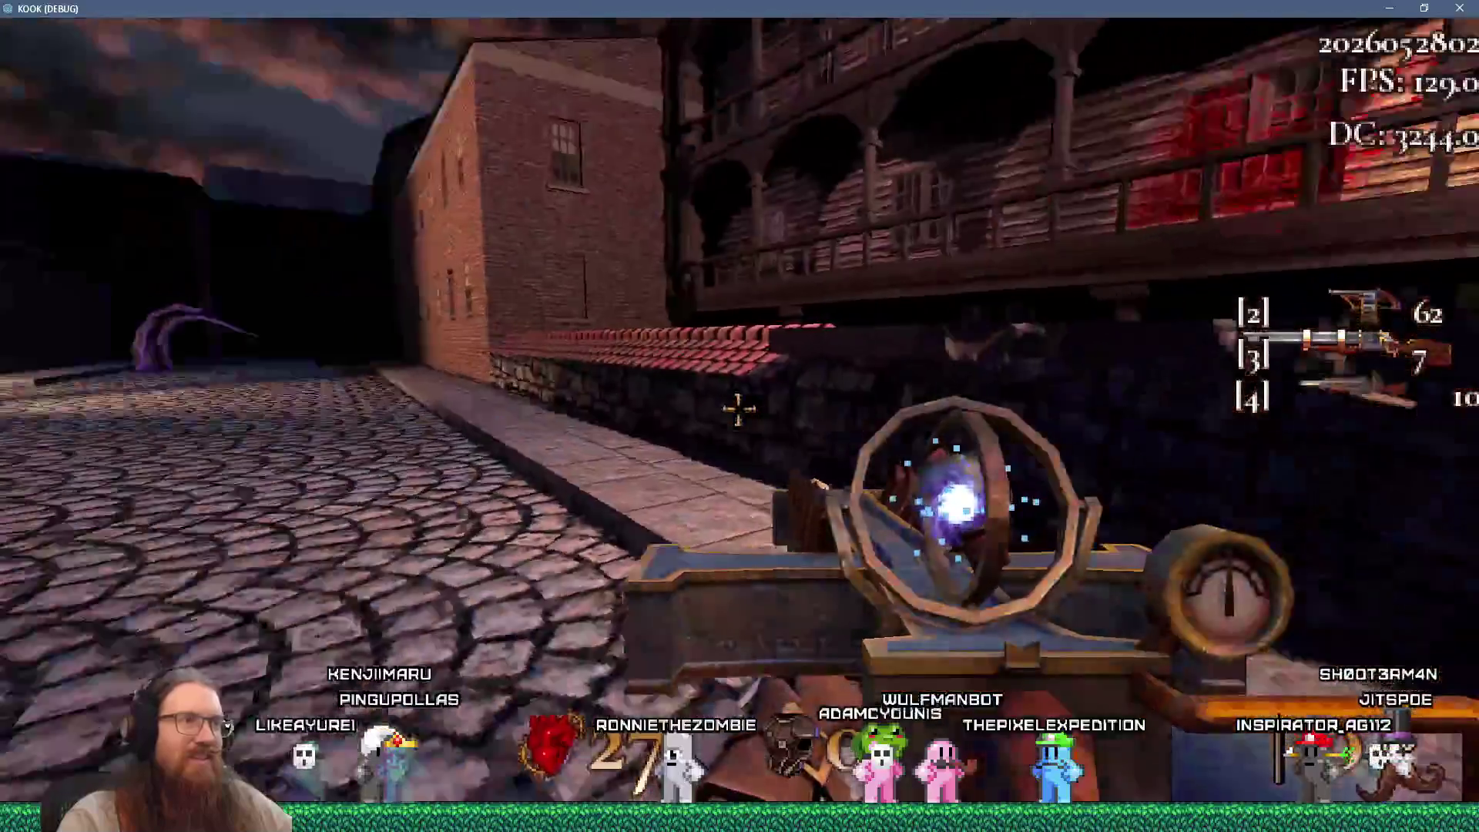
# Walk through the doorway along the walkway and kick the wall switch
pyautogui.press('w')
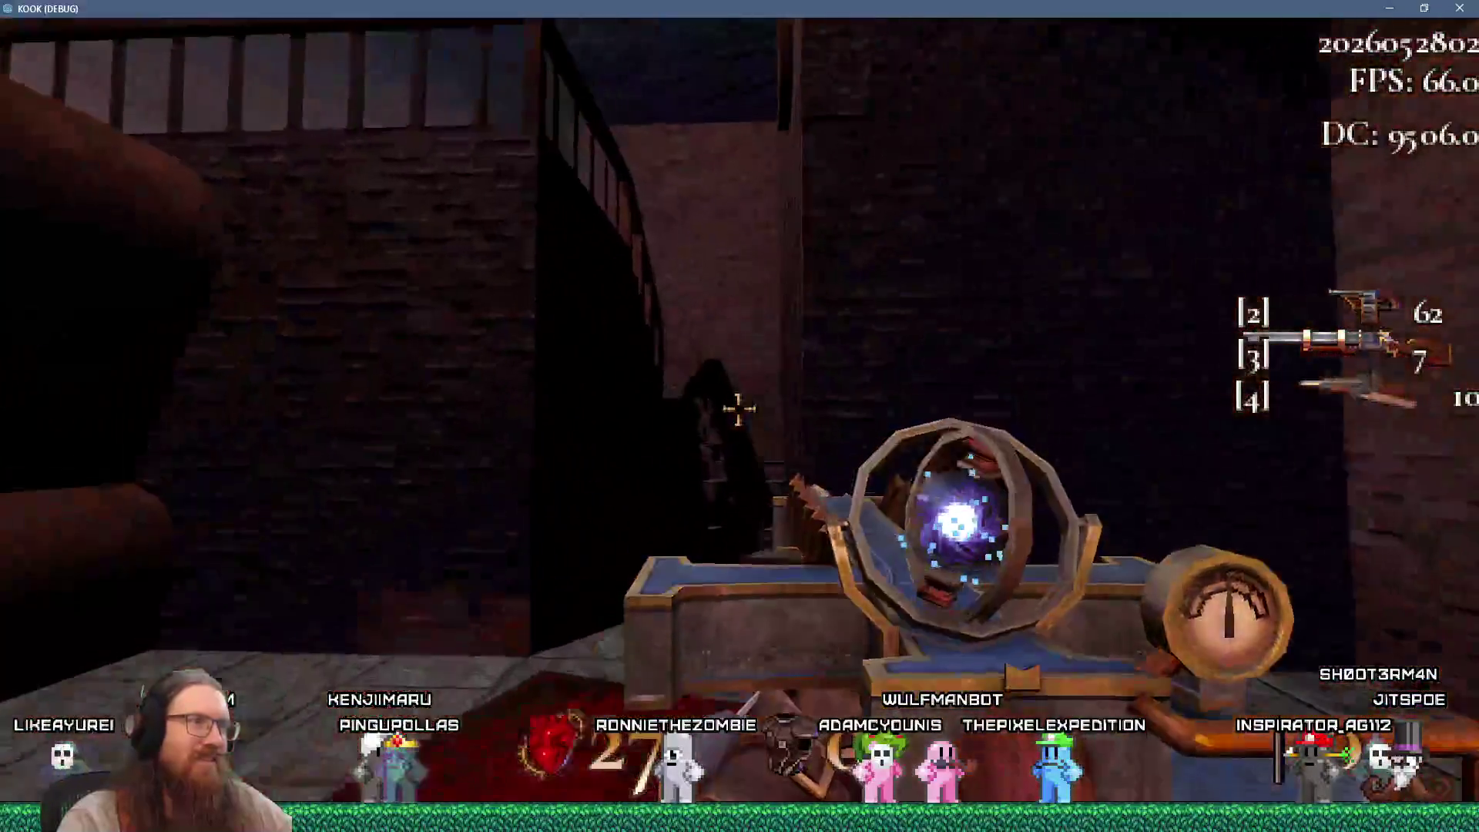
pyautogui.press('w')
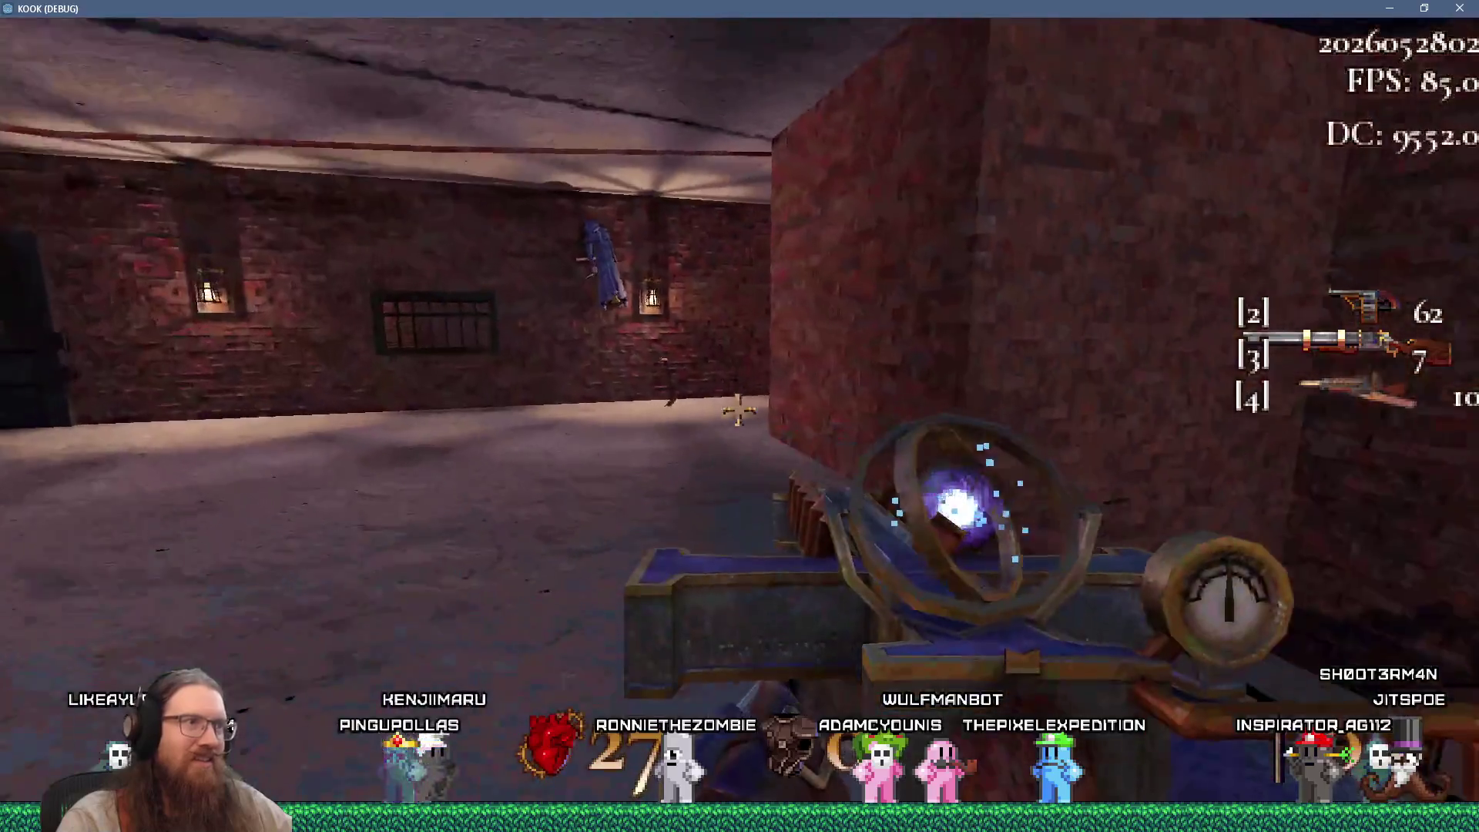
pyautogui.press('w')
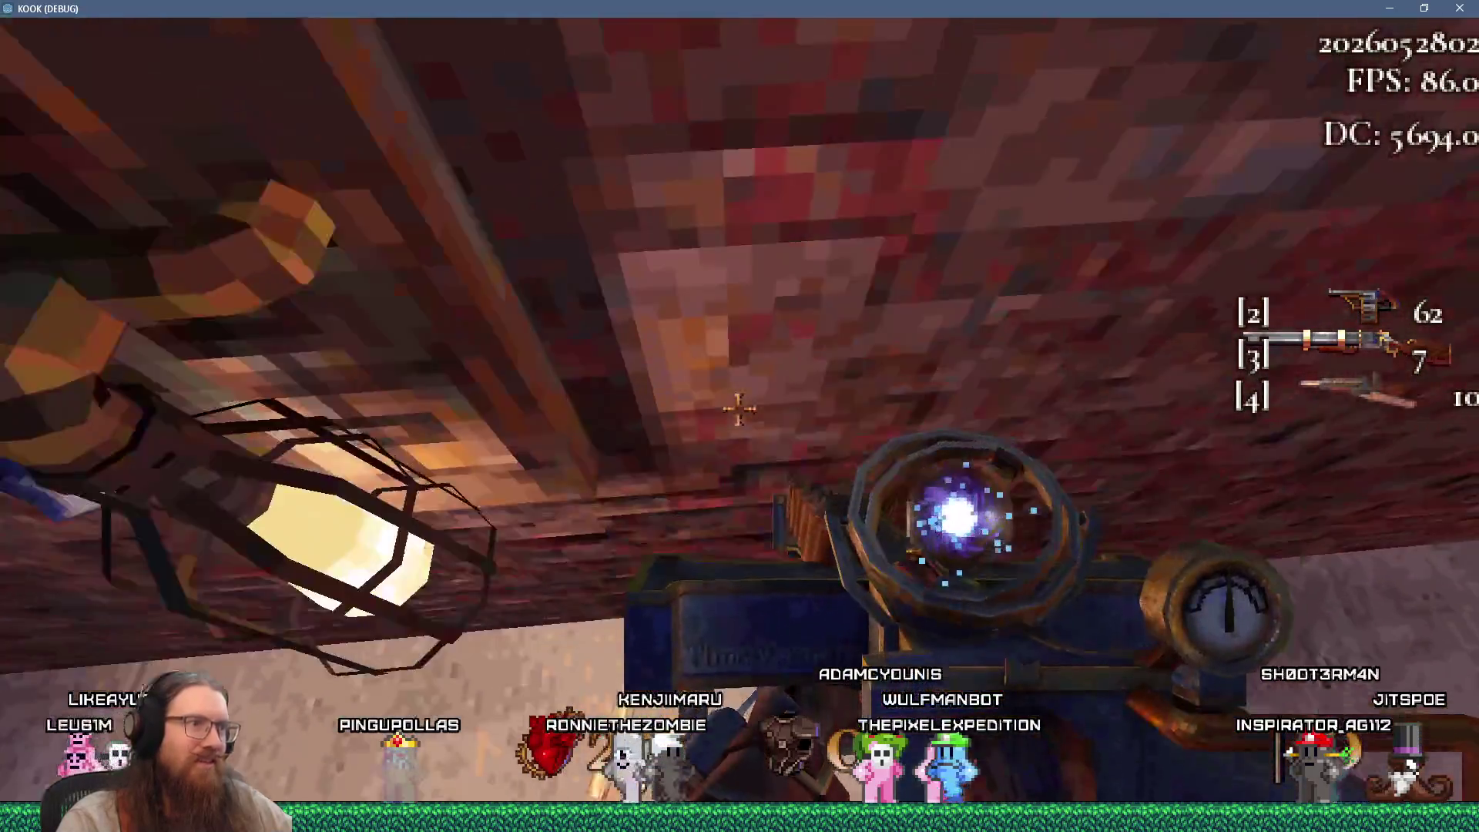
pyautogui.press('w')
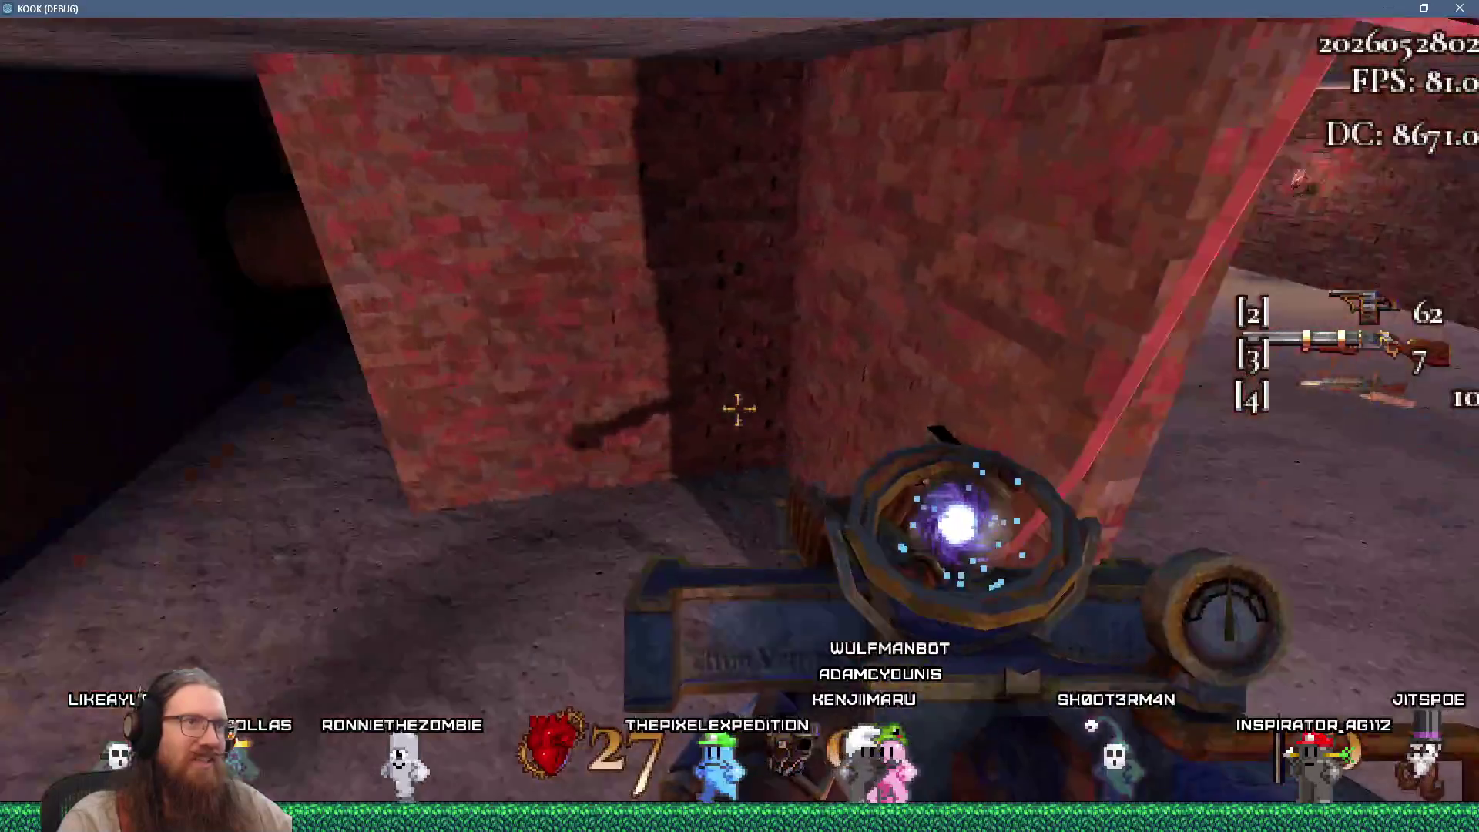
pyautogui.press('f')
# Pass through the pipe tunnel and shoot down the robed enemies in the dark room
pyautogui.press('w')
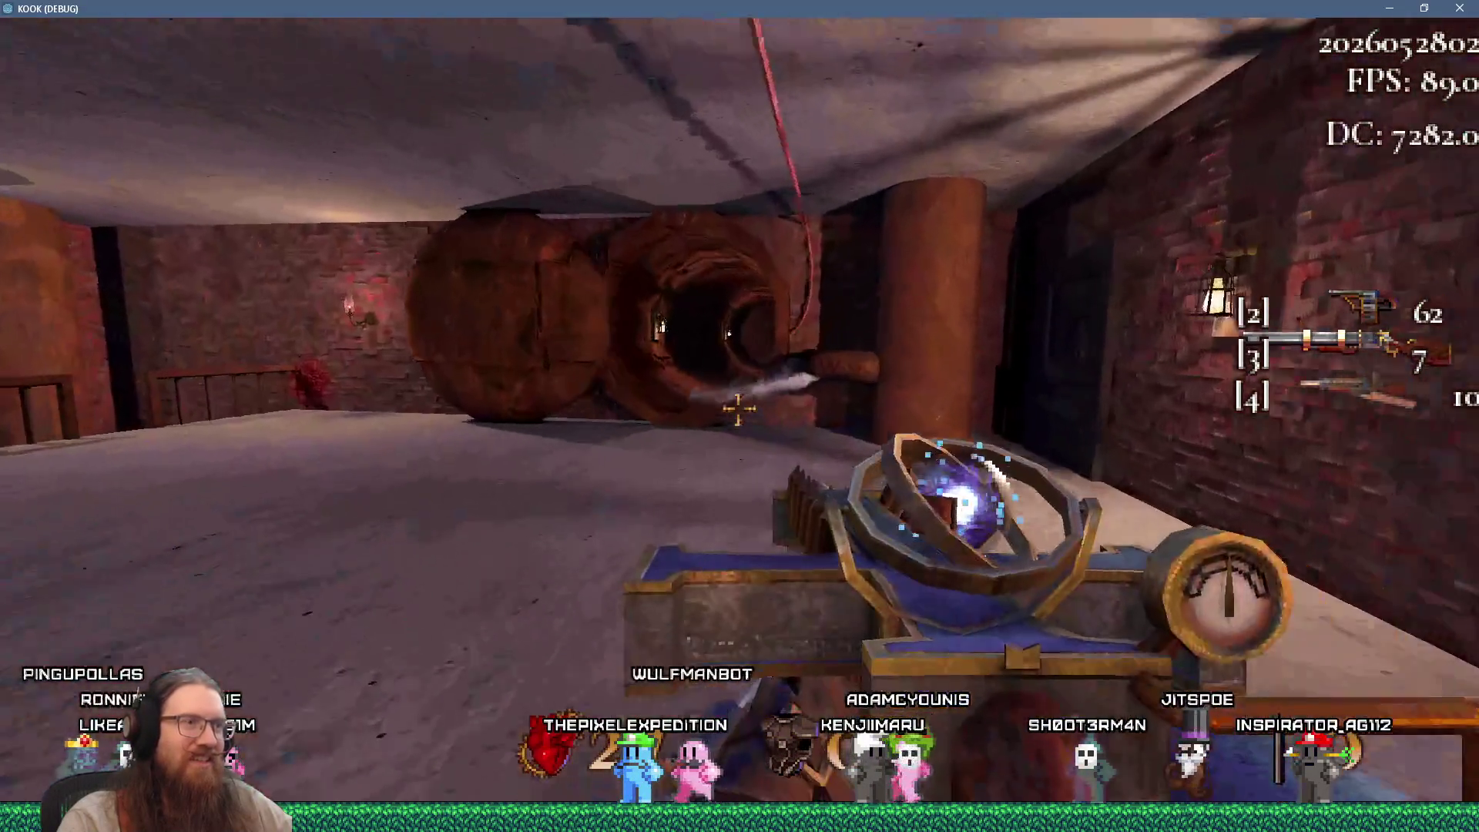
pyautogui.press('w')
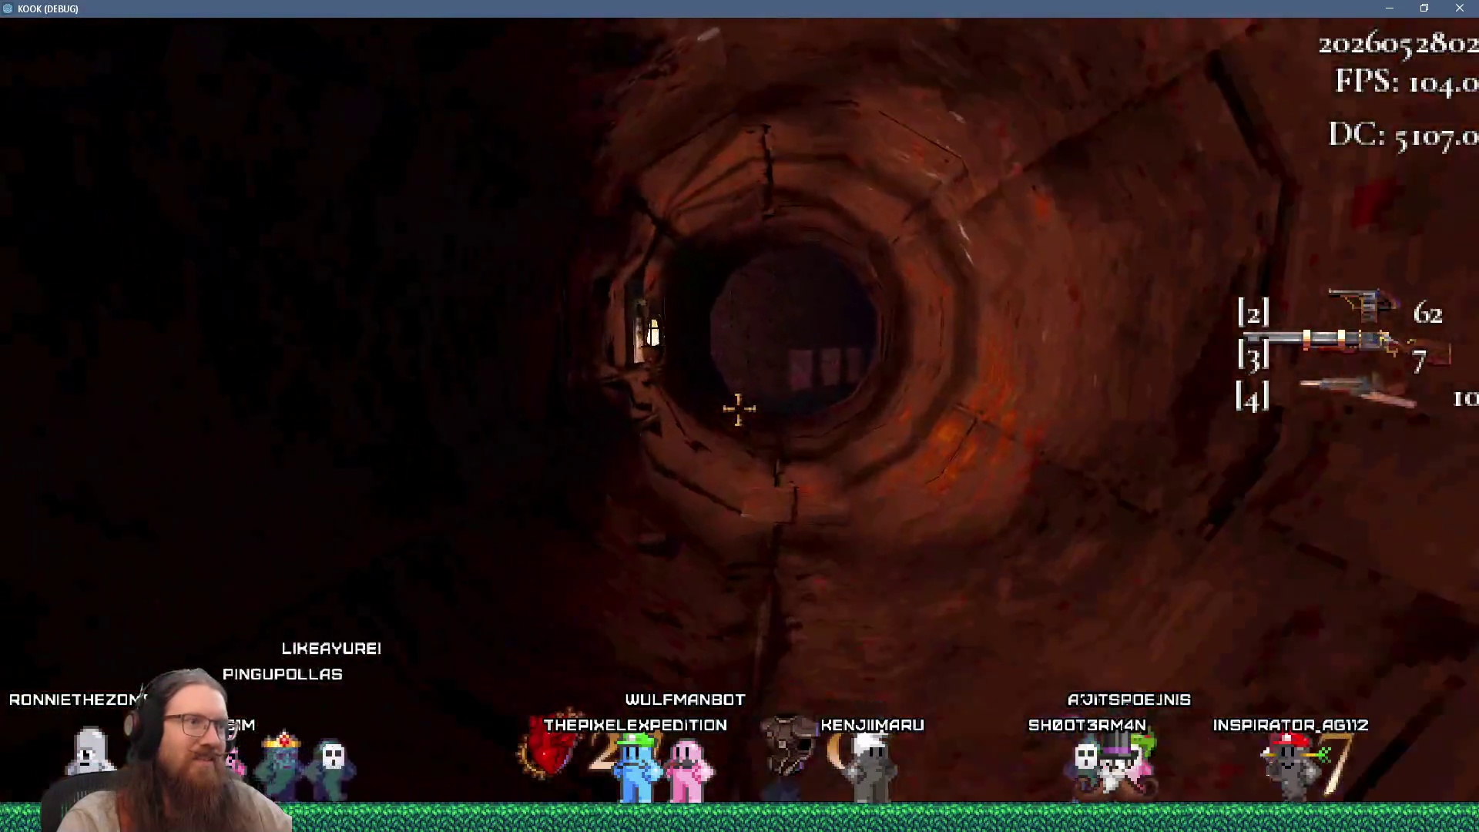
pyautogui.press('w')
pyautogui.click(738, 409)
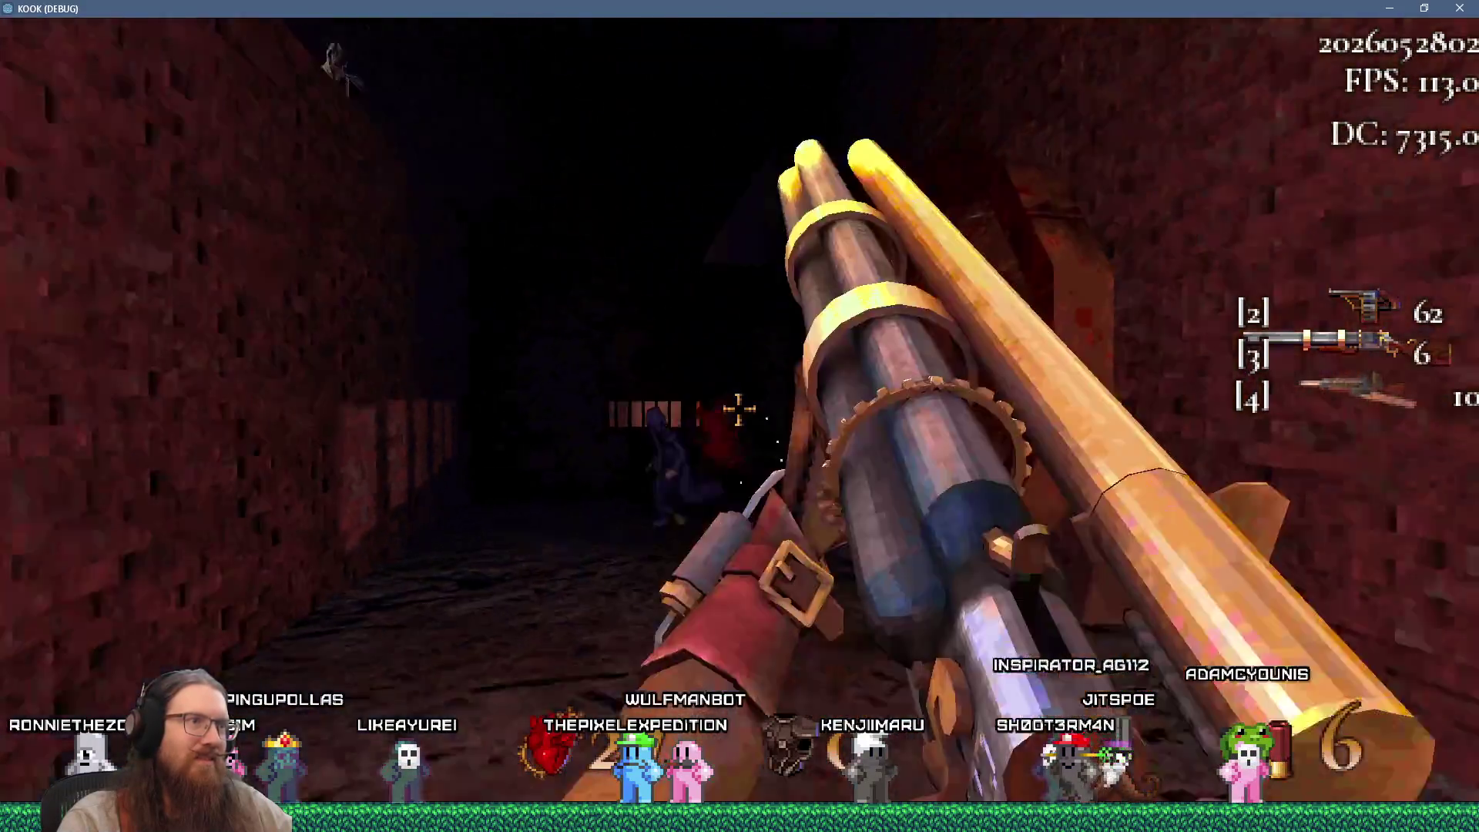
pyautogui.click(738, 409)
pyautogui.click(739, 409)
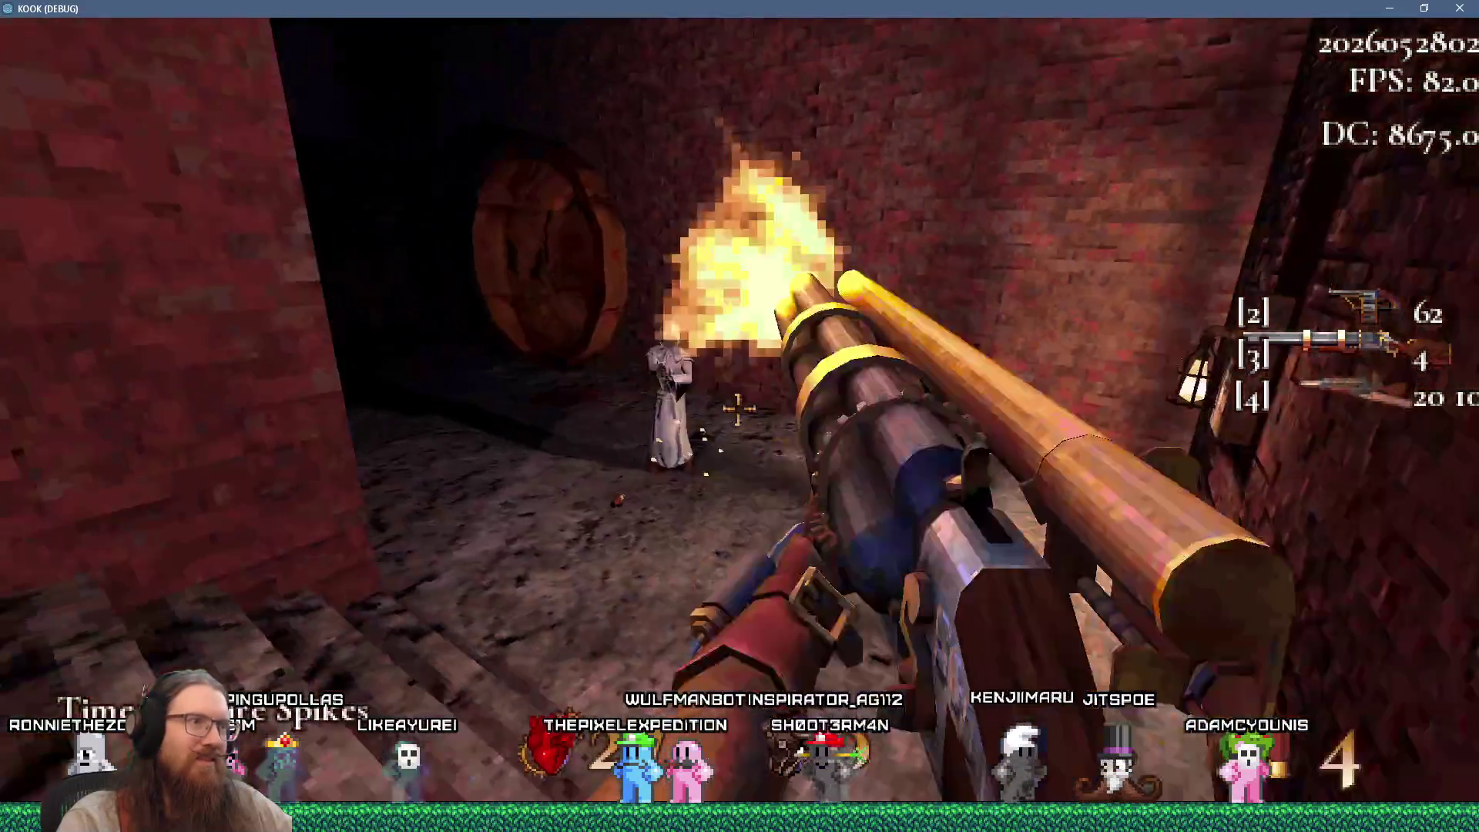
pyautogui.click(738, 409)
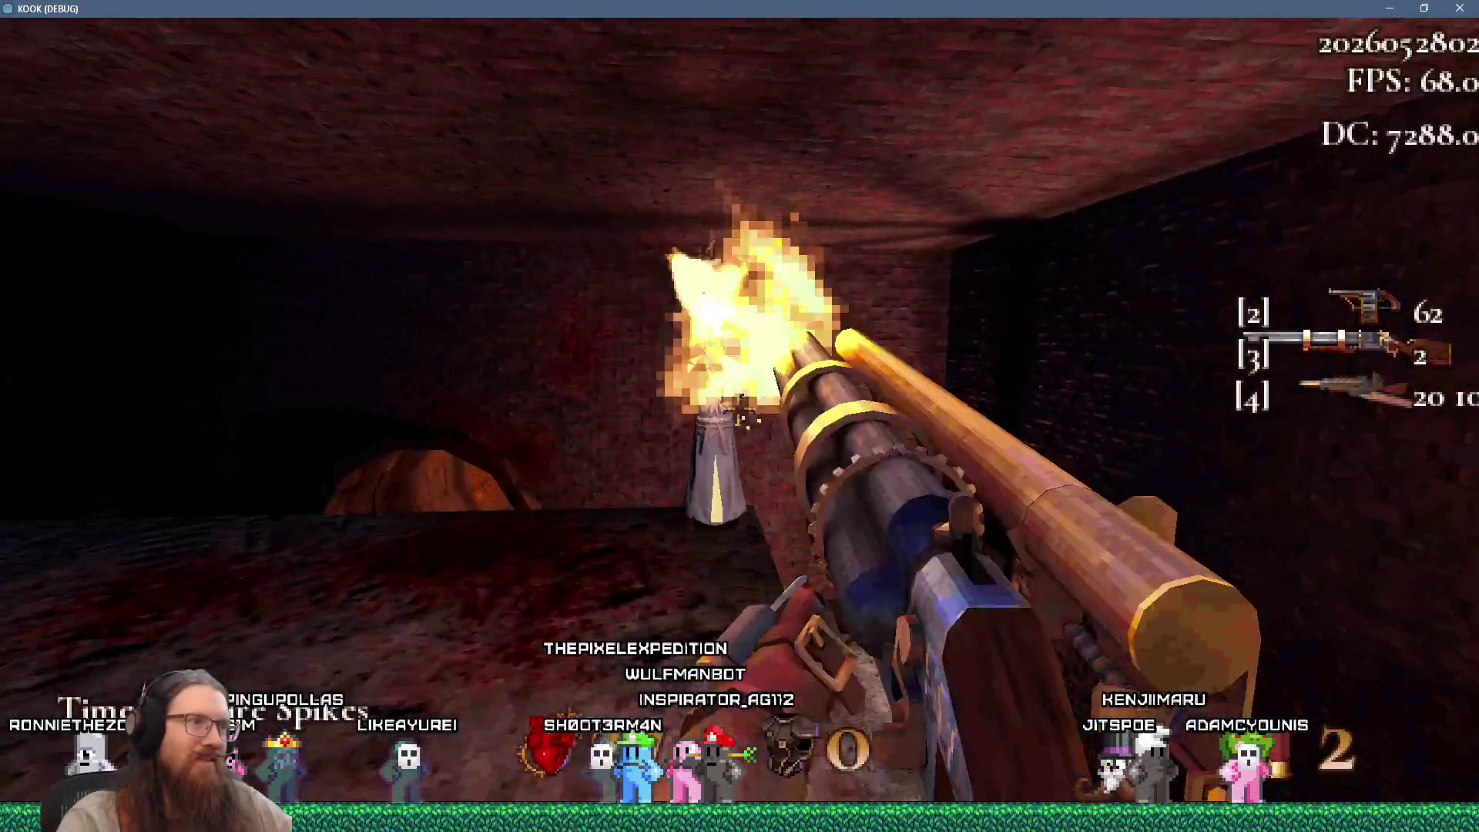
pyautogui.click(739, 409)
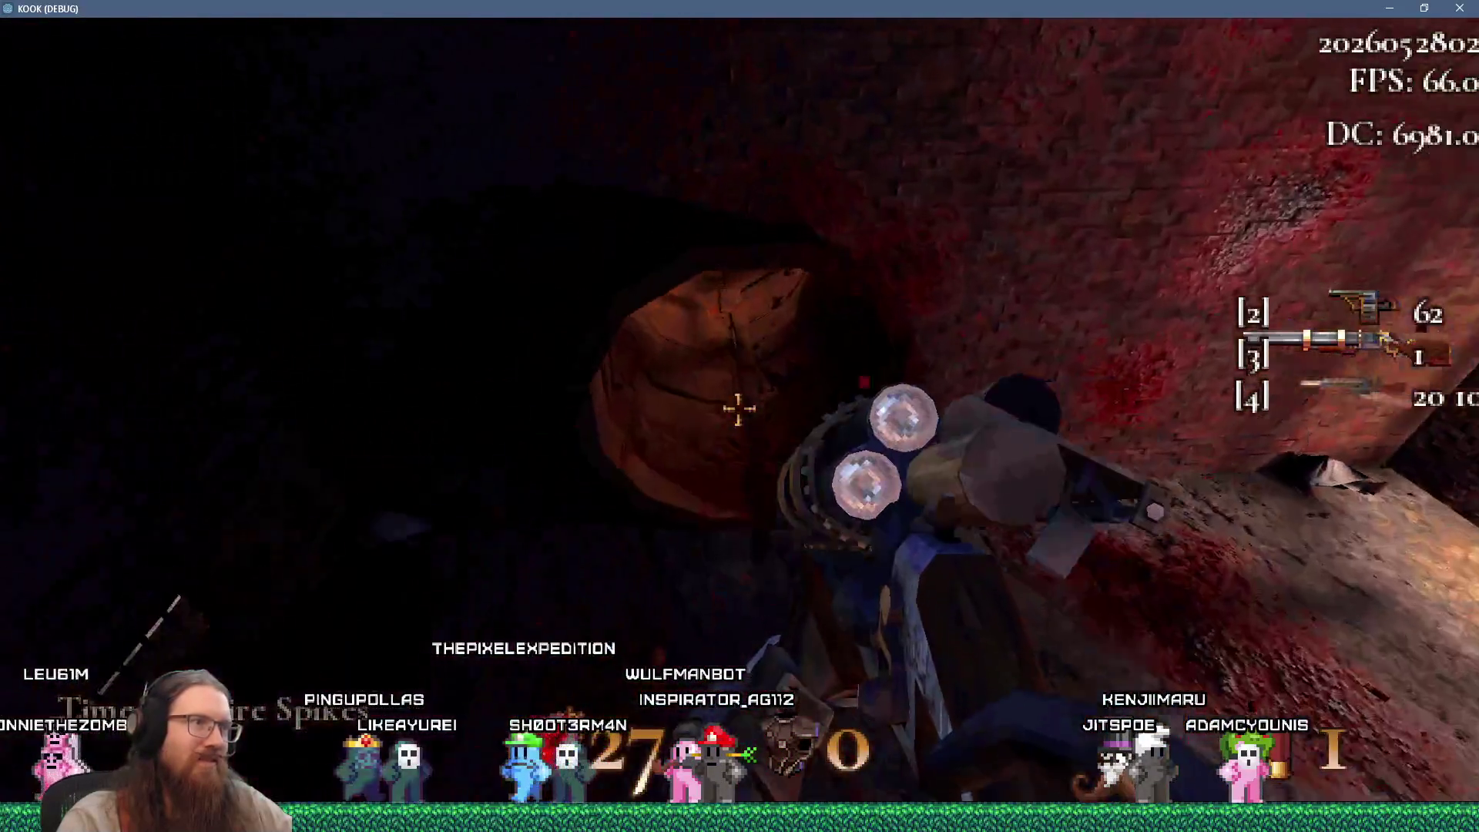
# Return through the tunnel to the robed body and fire the last round toward the railing
pyautogui.press('w')
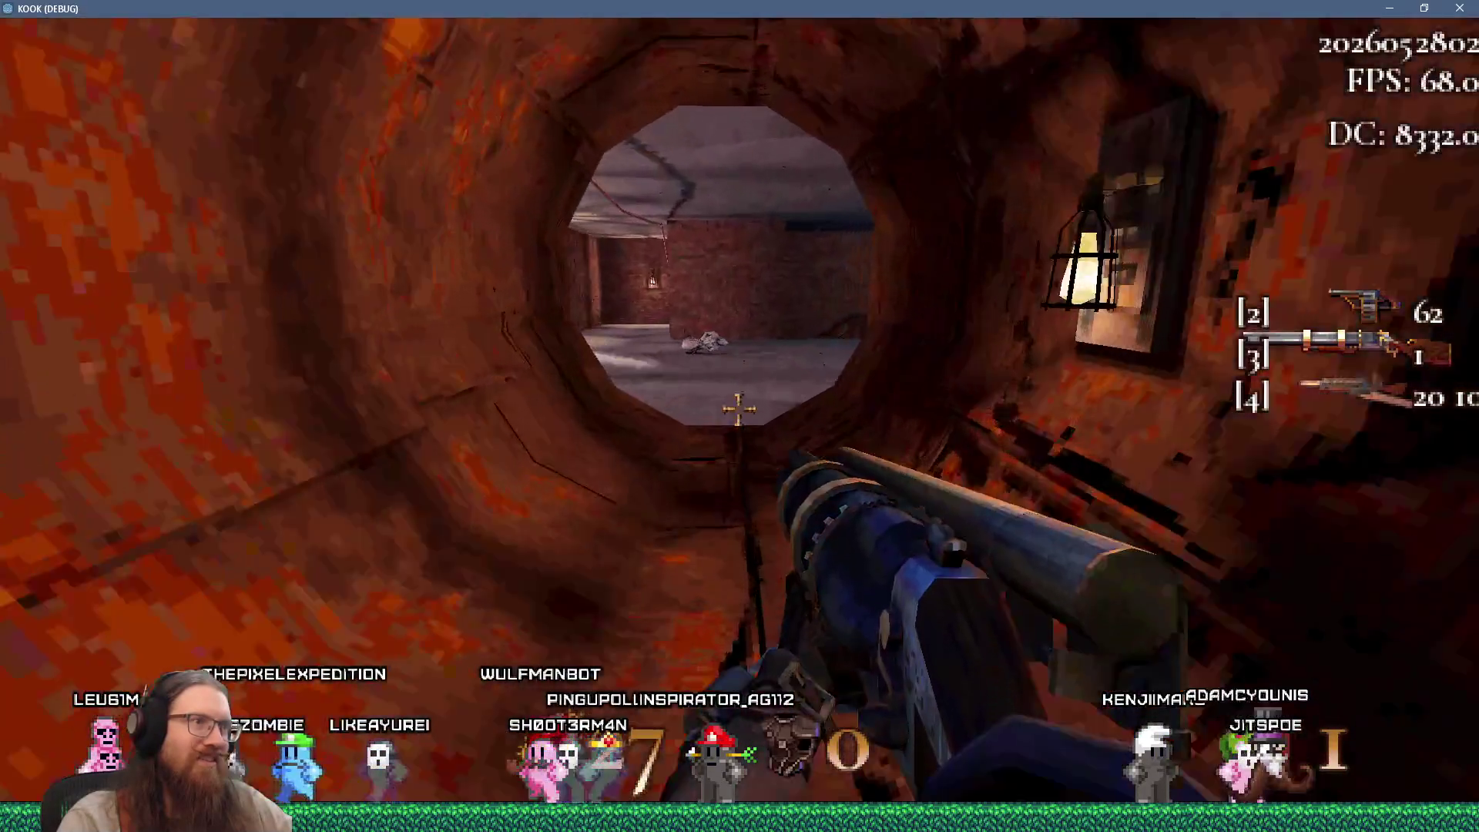
pyautogui.press('w')
pyautogui.press('w')
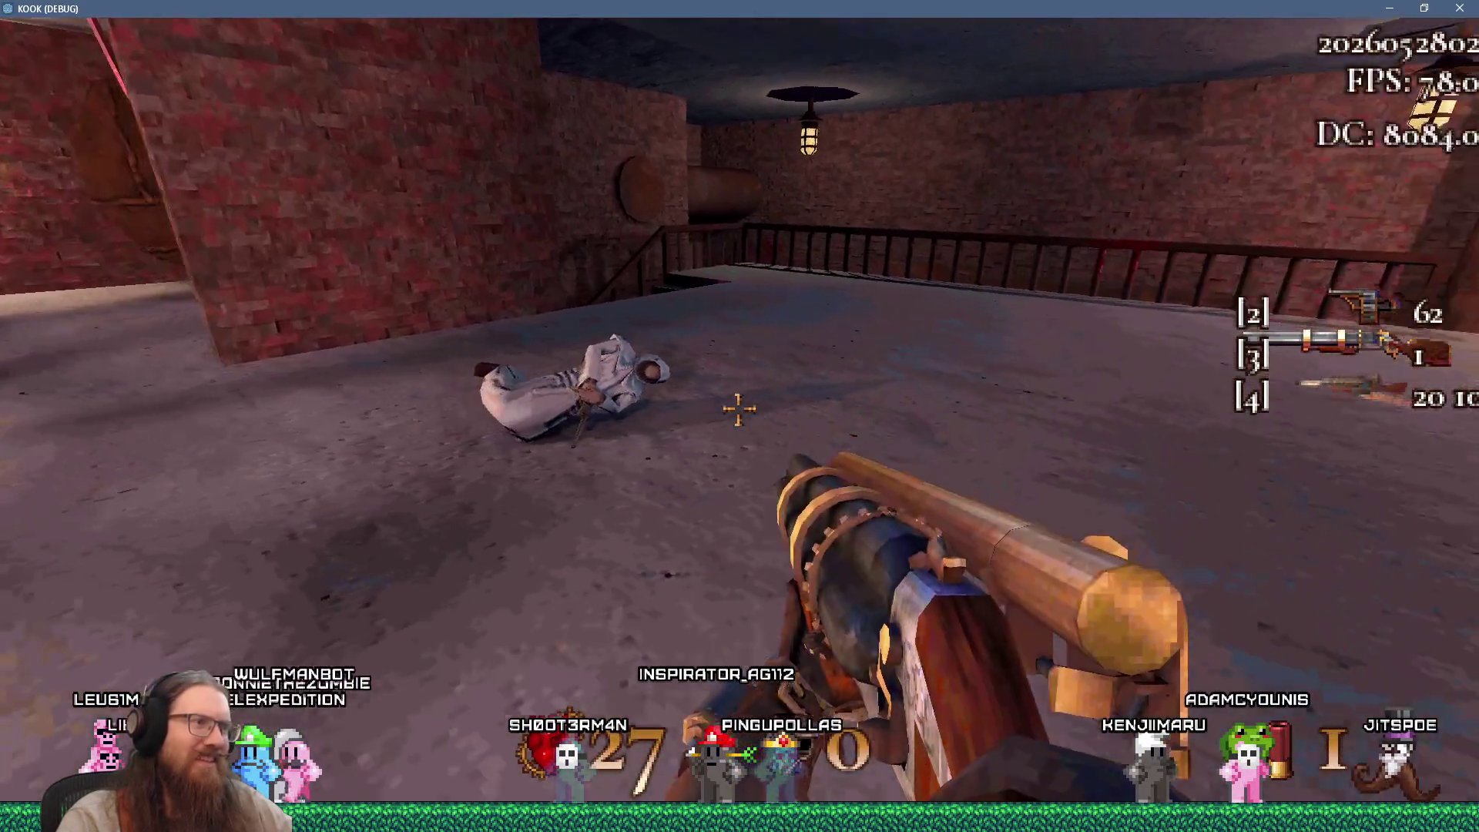
pyautogui.press('w')
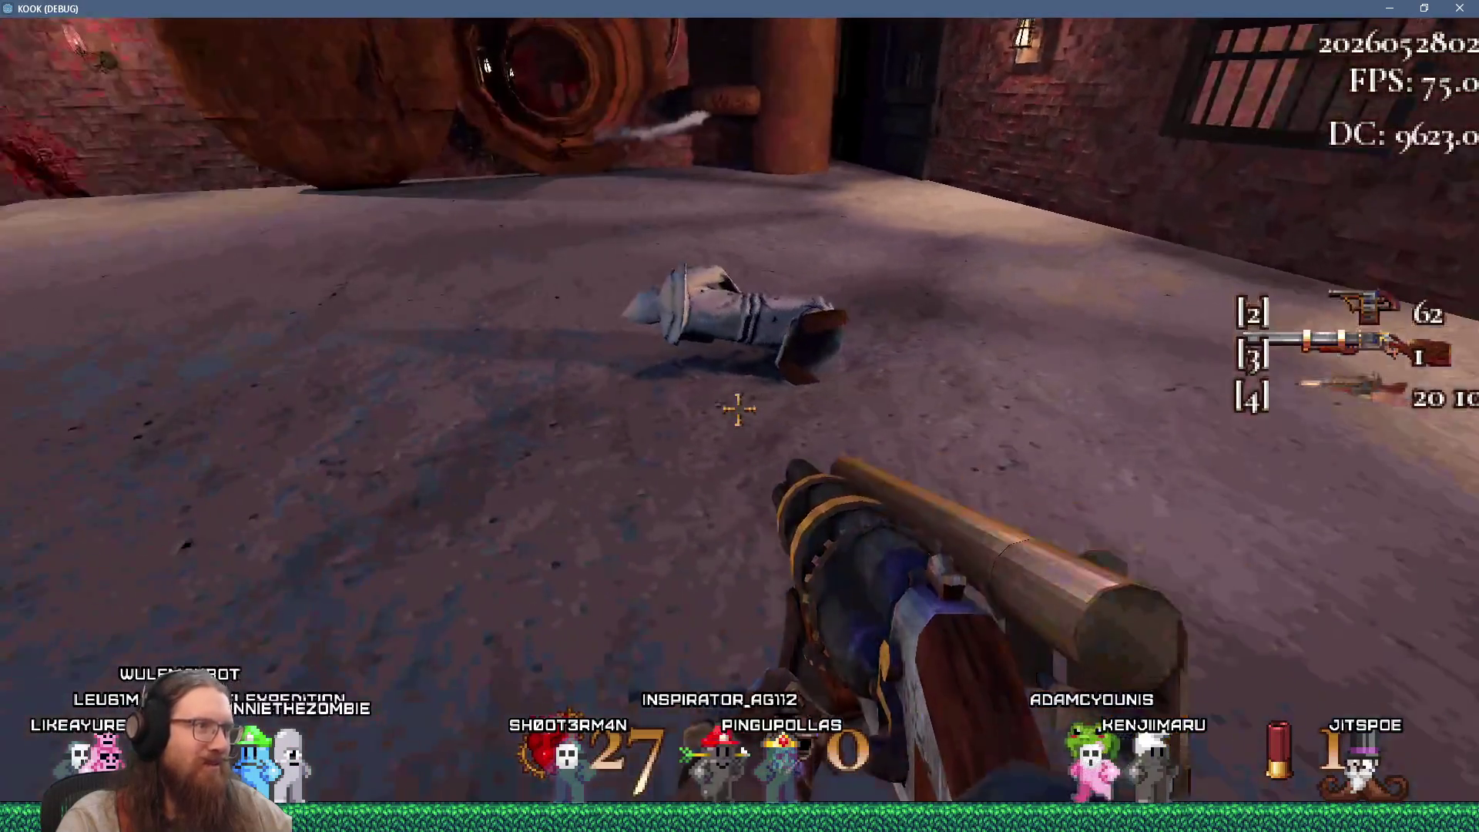
pyautogui.press('w')
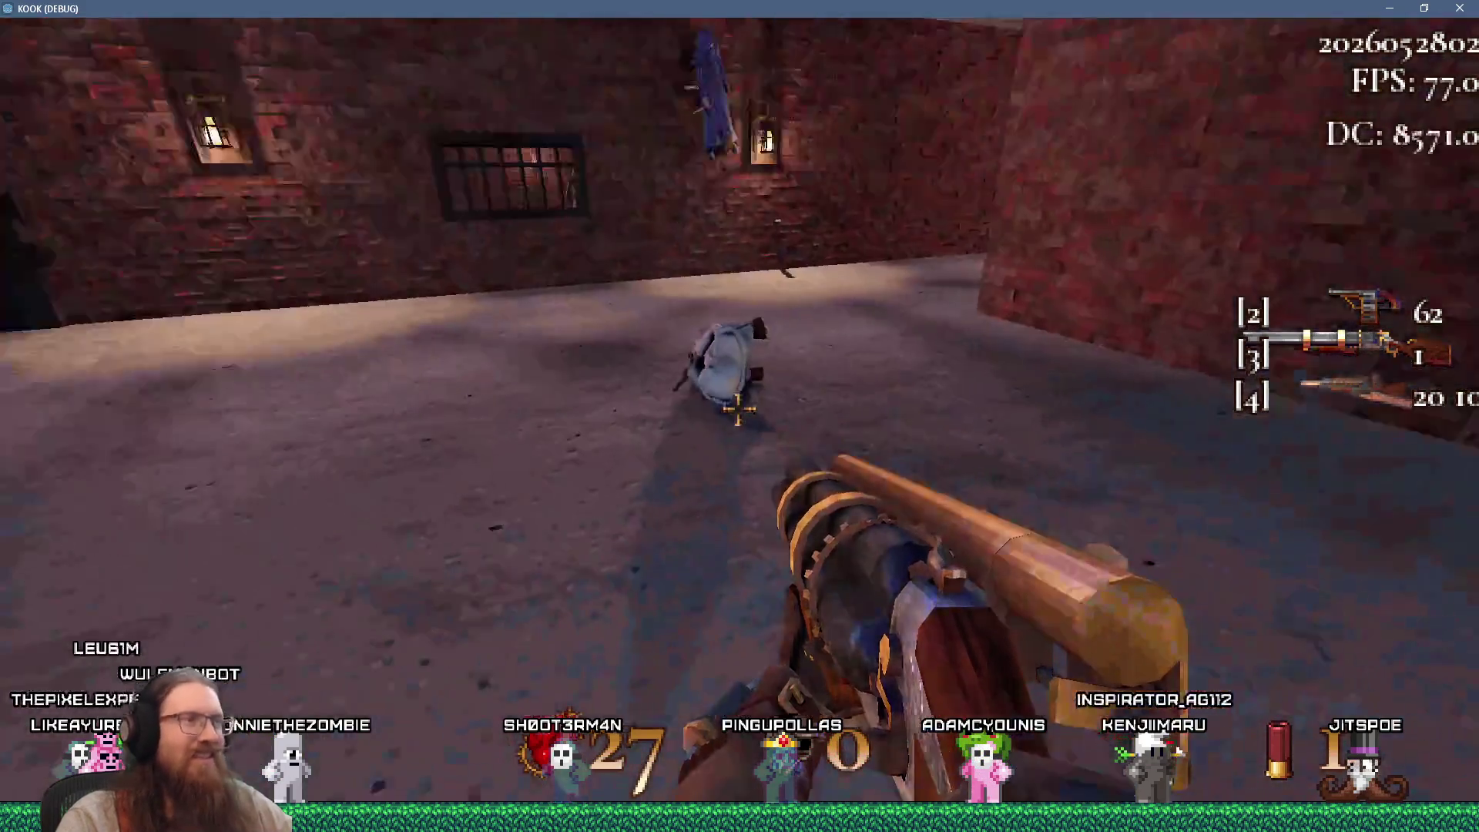
pyautogui.click(739, 408)
# Leave into the courtyard and work along the red brick wall past the rusty pillar and ledge
pyautogui.press('w')
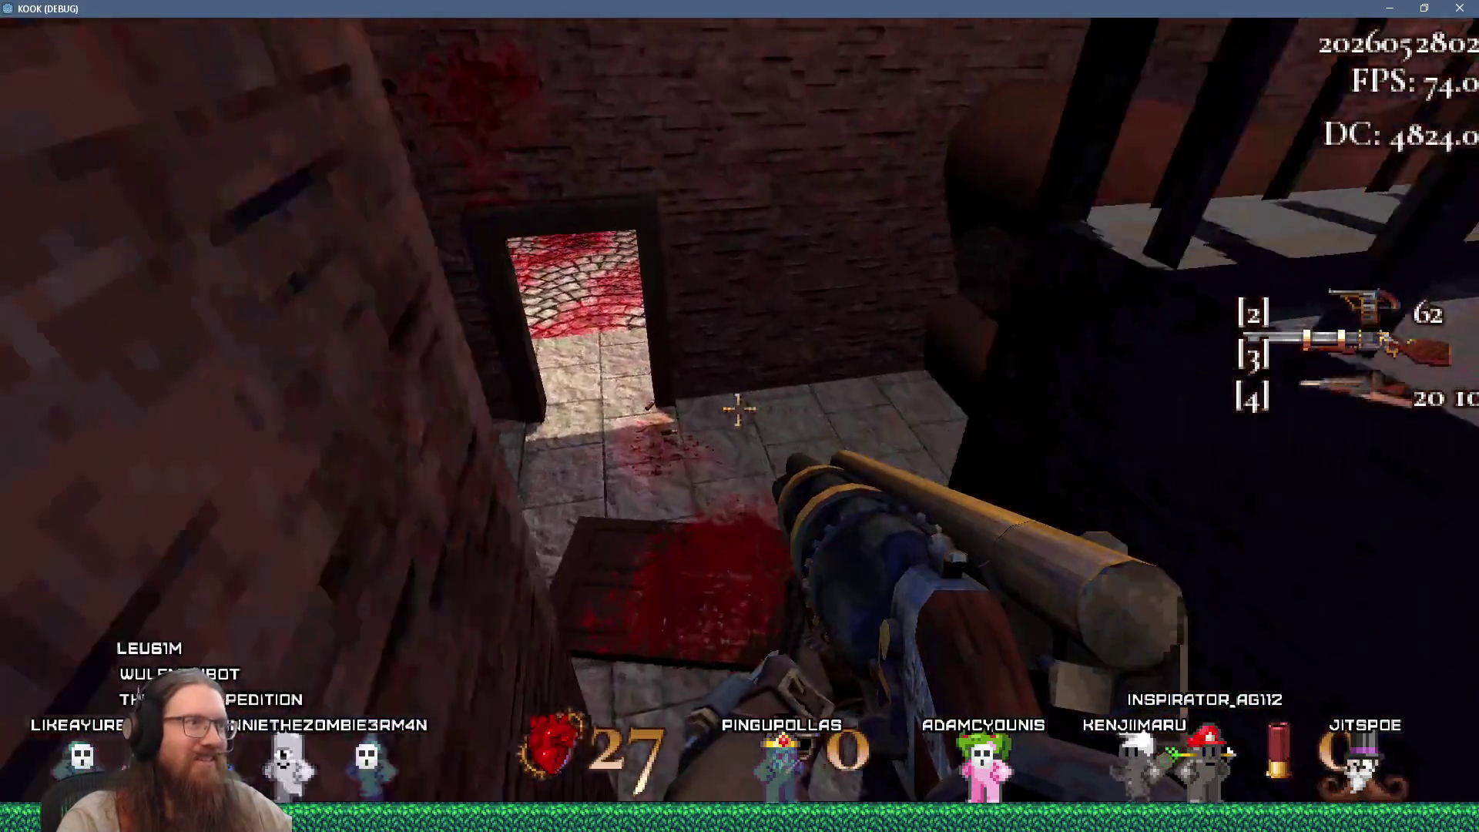
pyautogui.press('w')
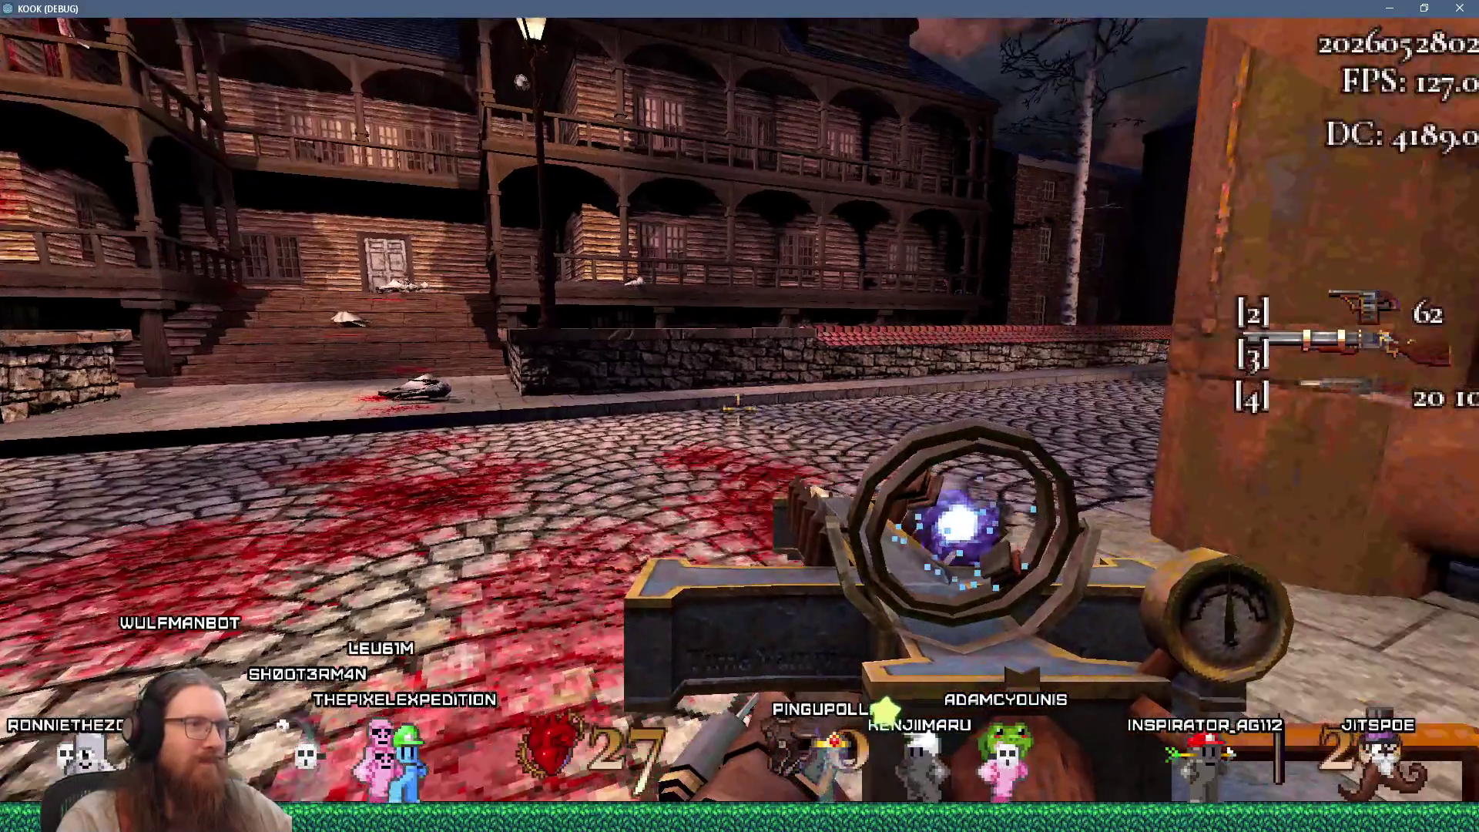
pyautogui.press('w')
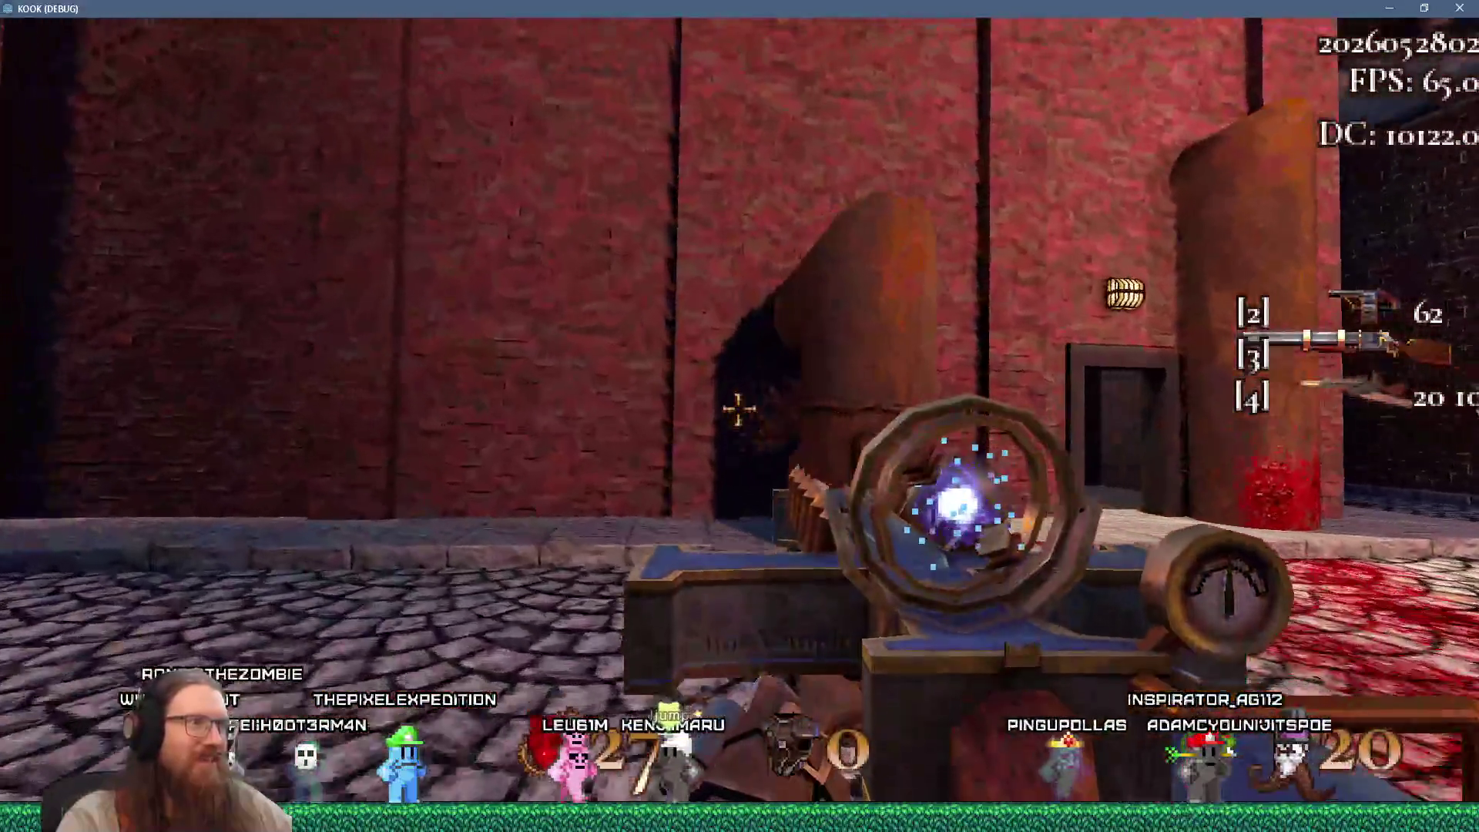
pyautogui.press('s')
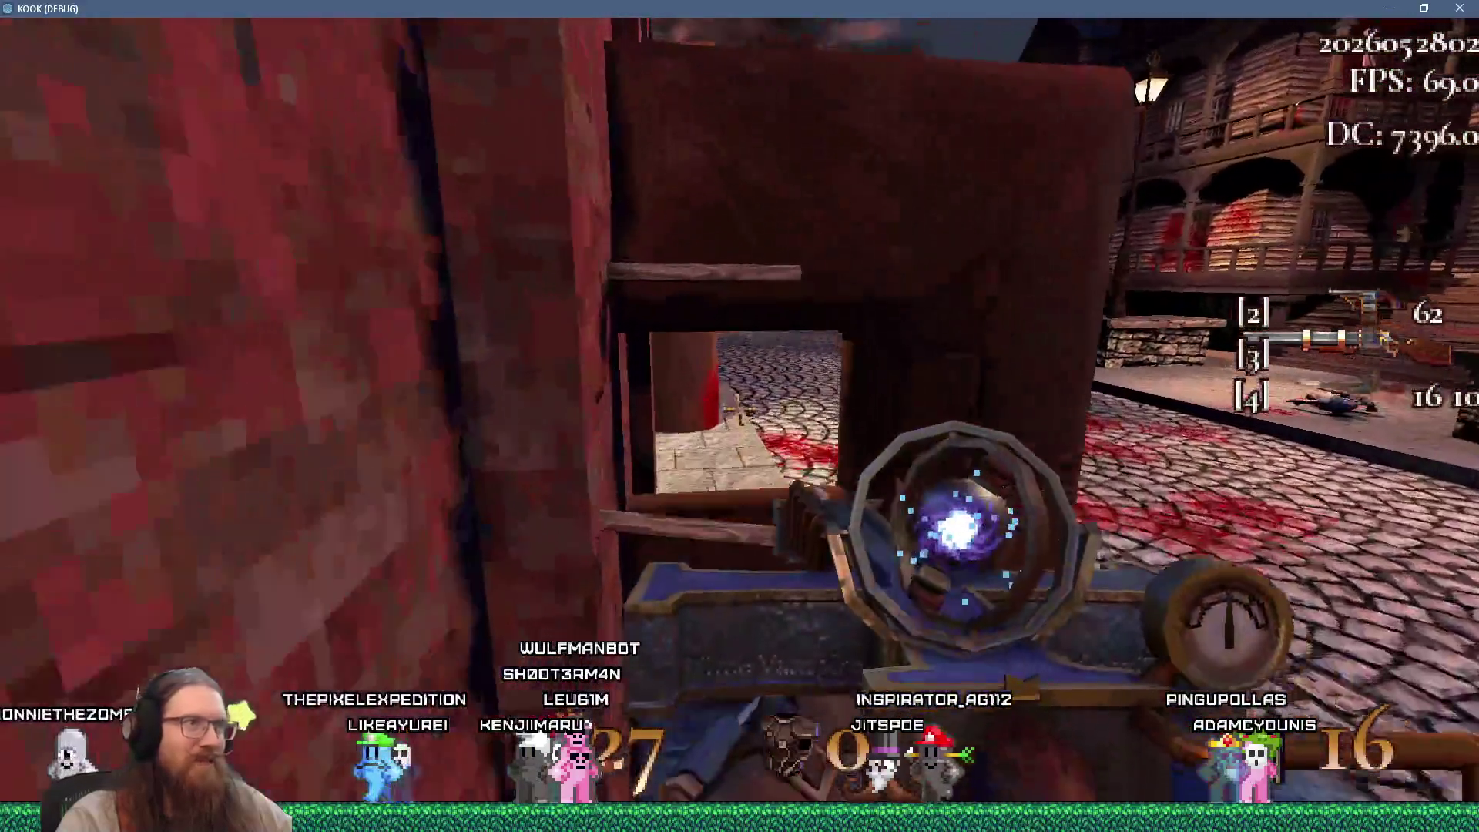
pyautogui.press('w')
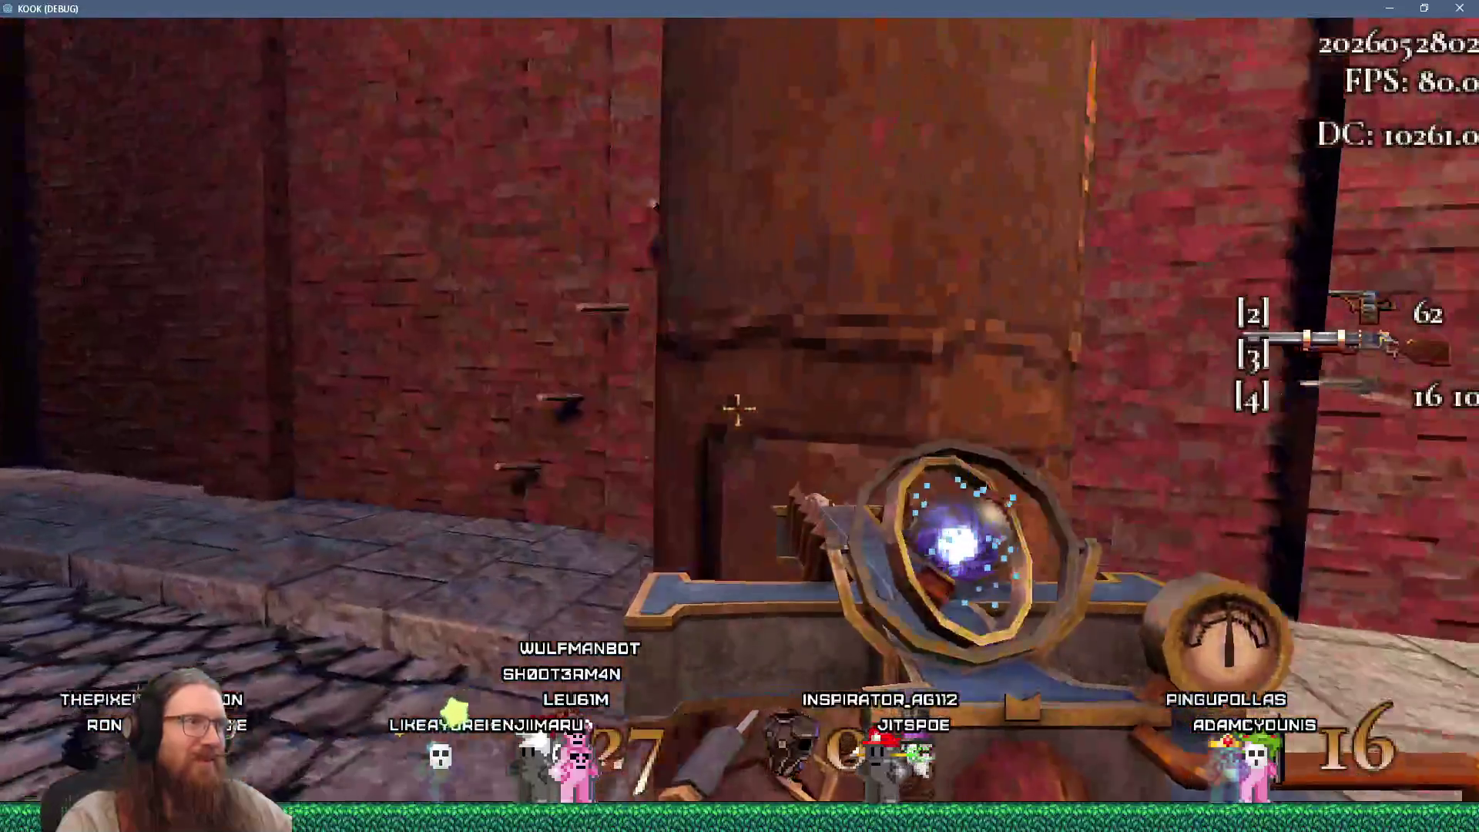
pyautogui.press('s')
pyautogui.press('w')
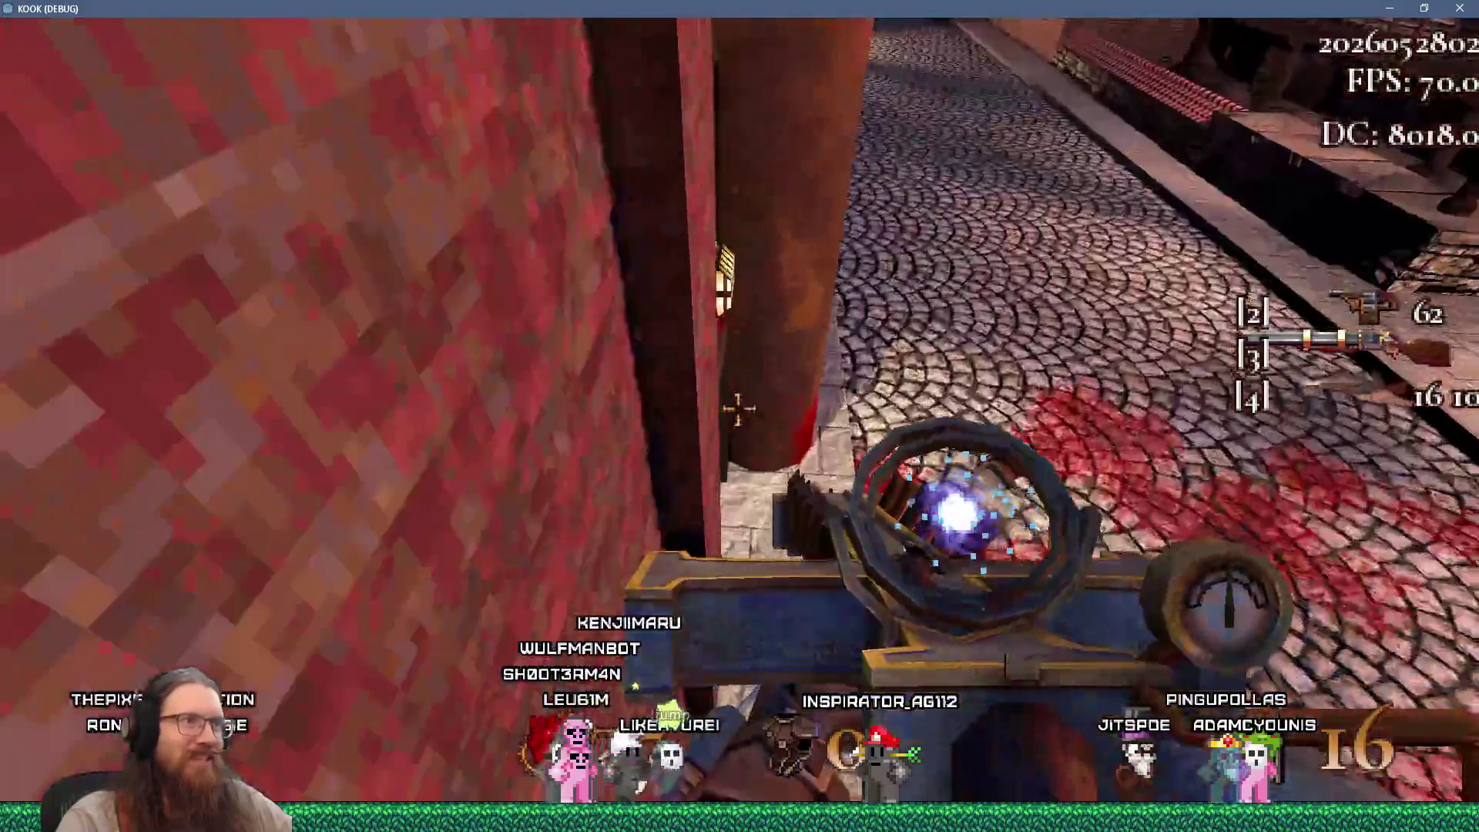
pyautogui.press('w')
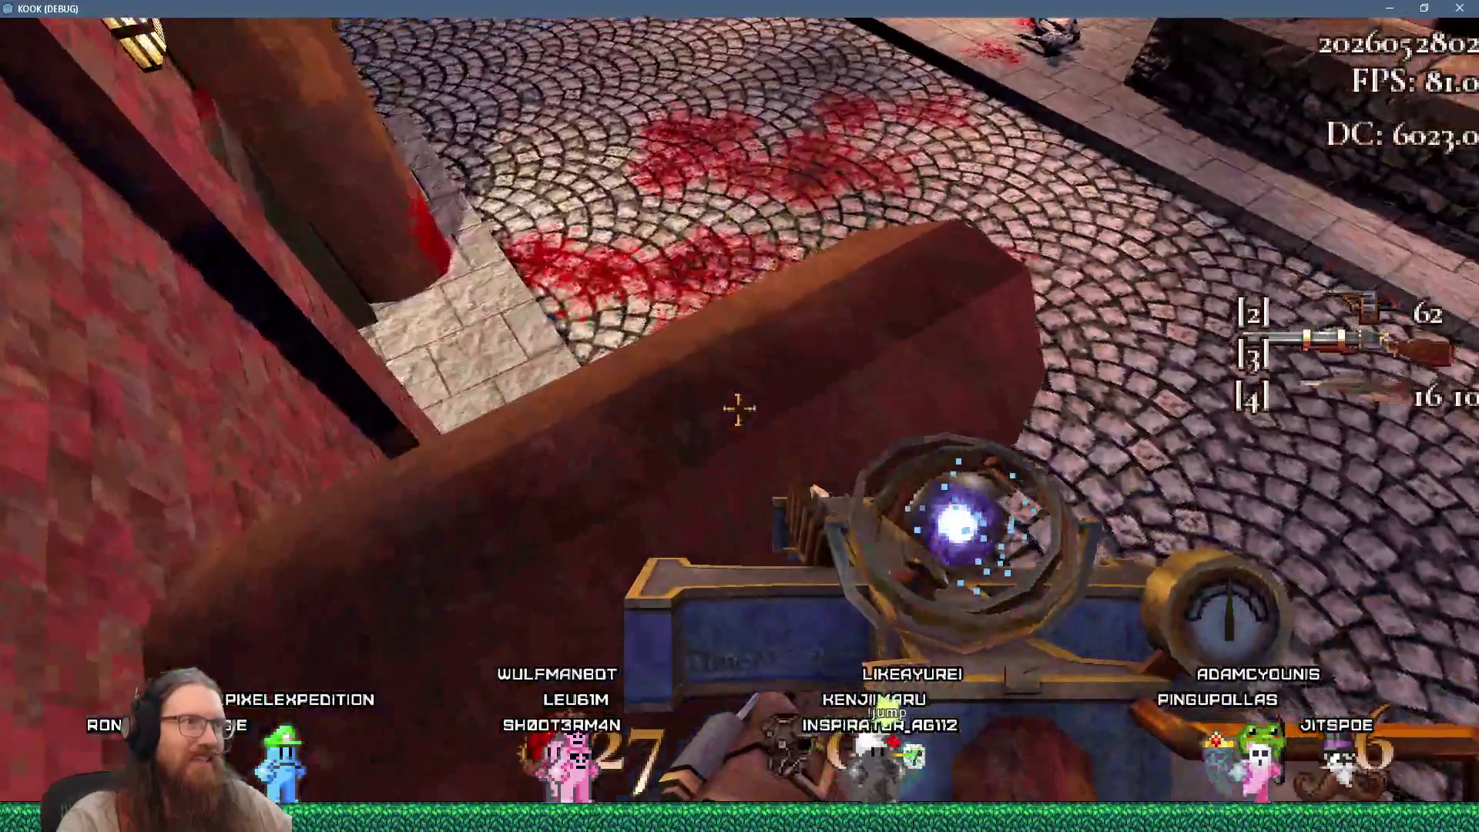
pyautogui.press('w')
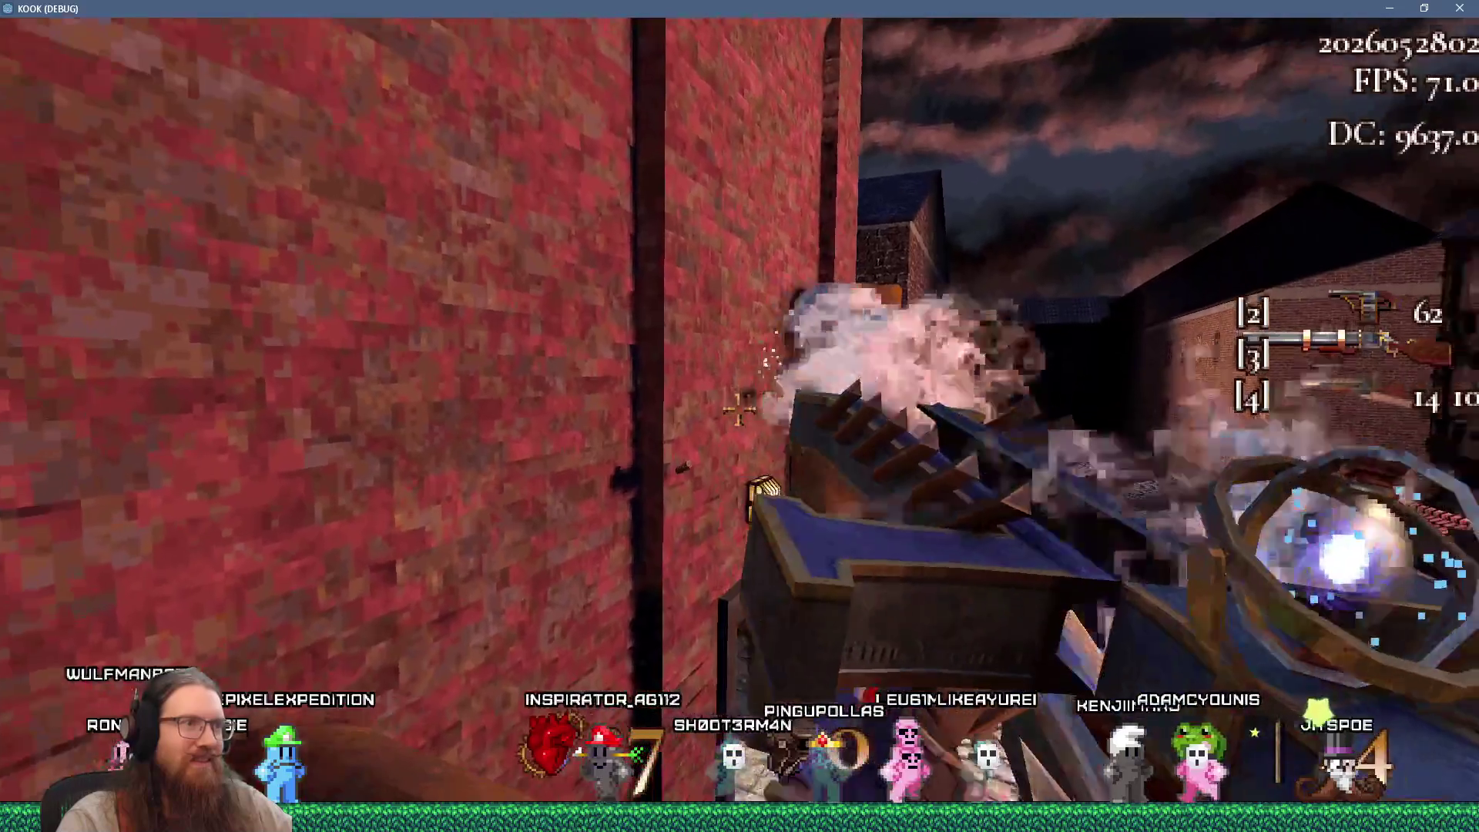
# Jump up the red wall, climb onto the ledge overlooking the street, then step back down
pyautogui.press('w')
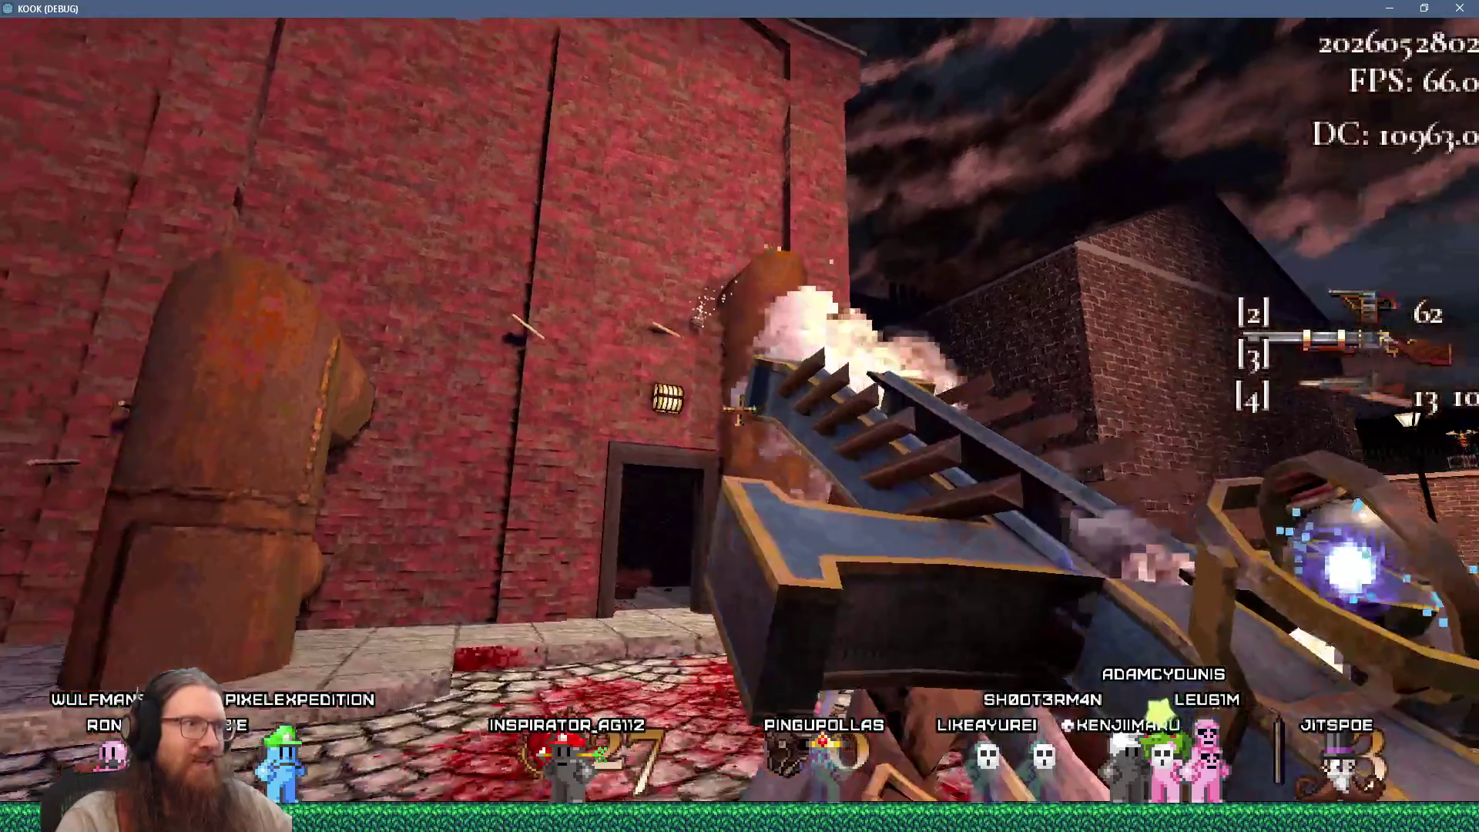
pyautogui.press('w')
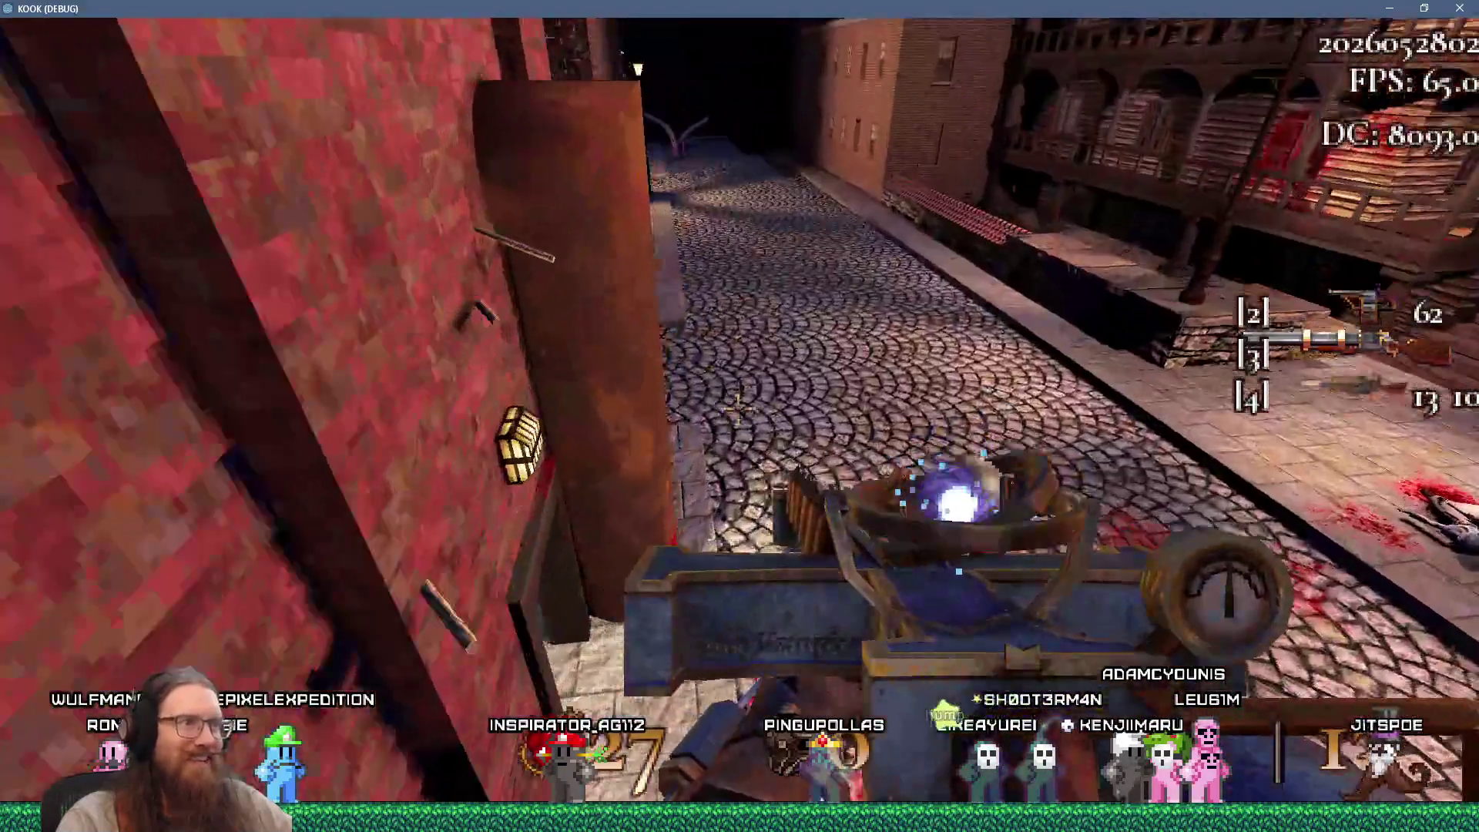
pyautogui.press('w')
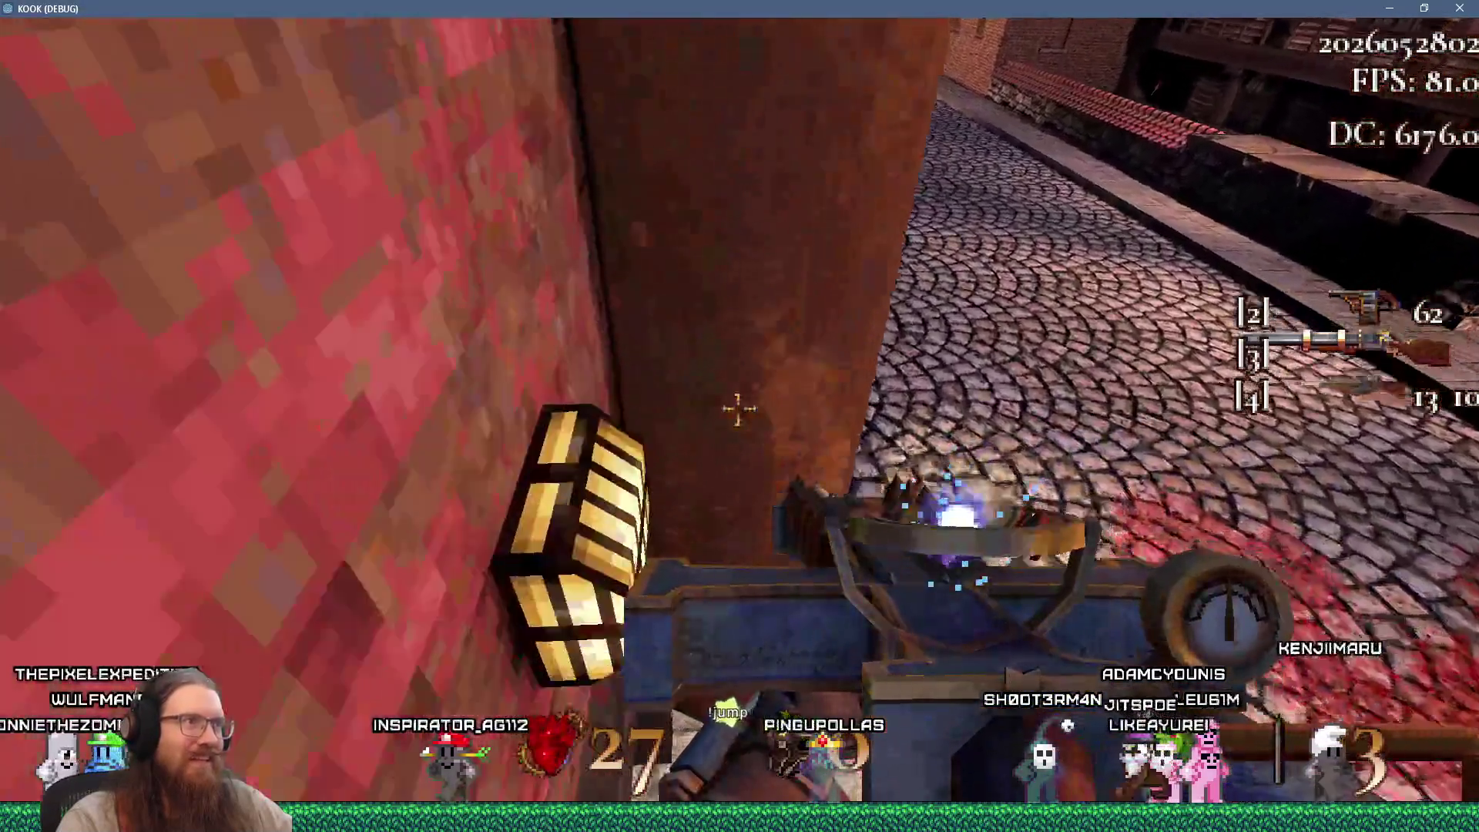
pyautogui.press('space')
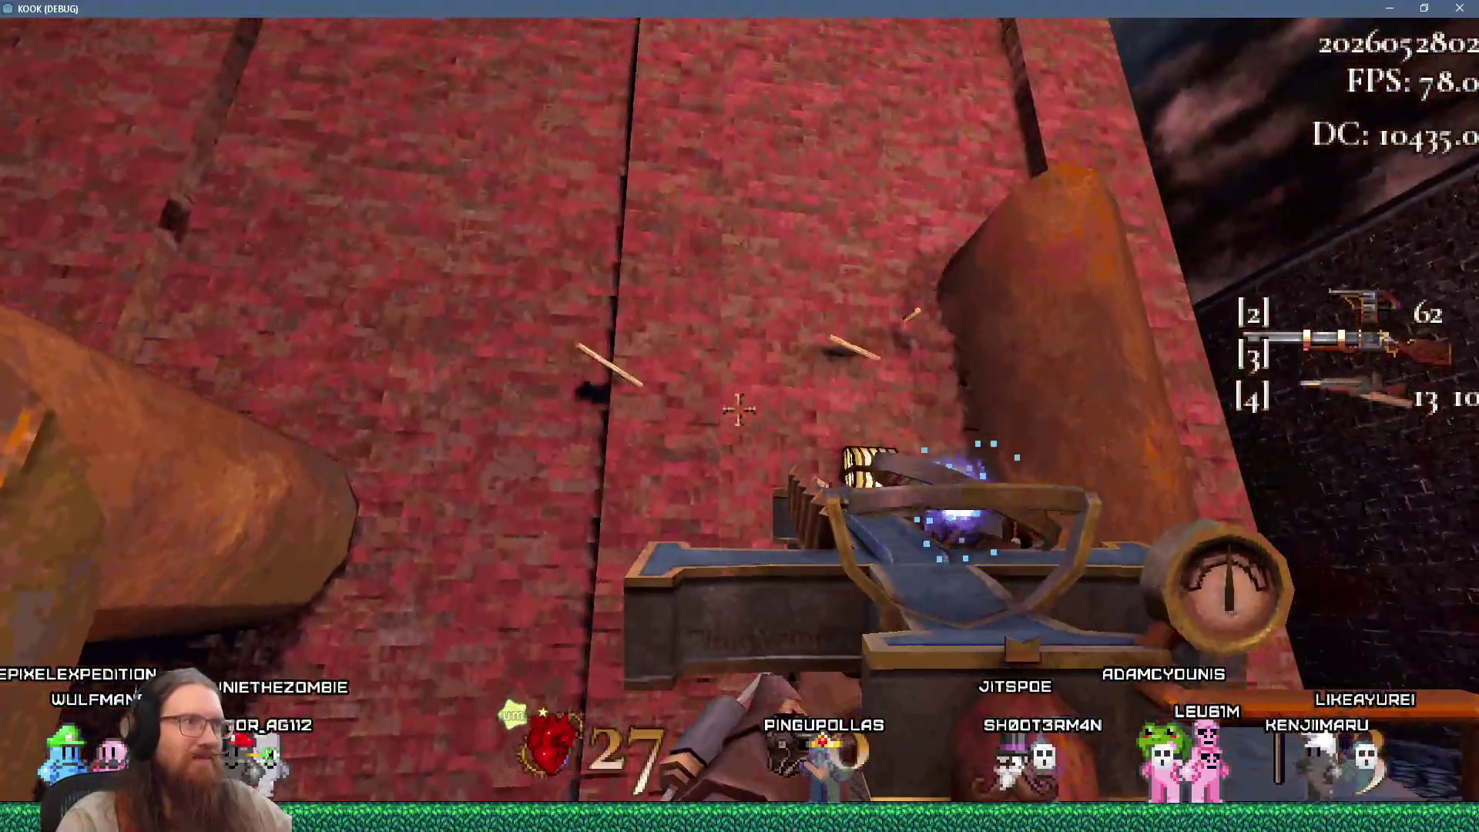
pyautogui.press('w')
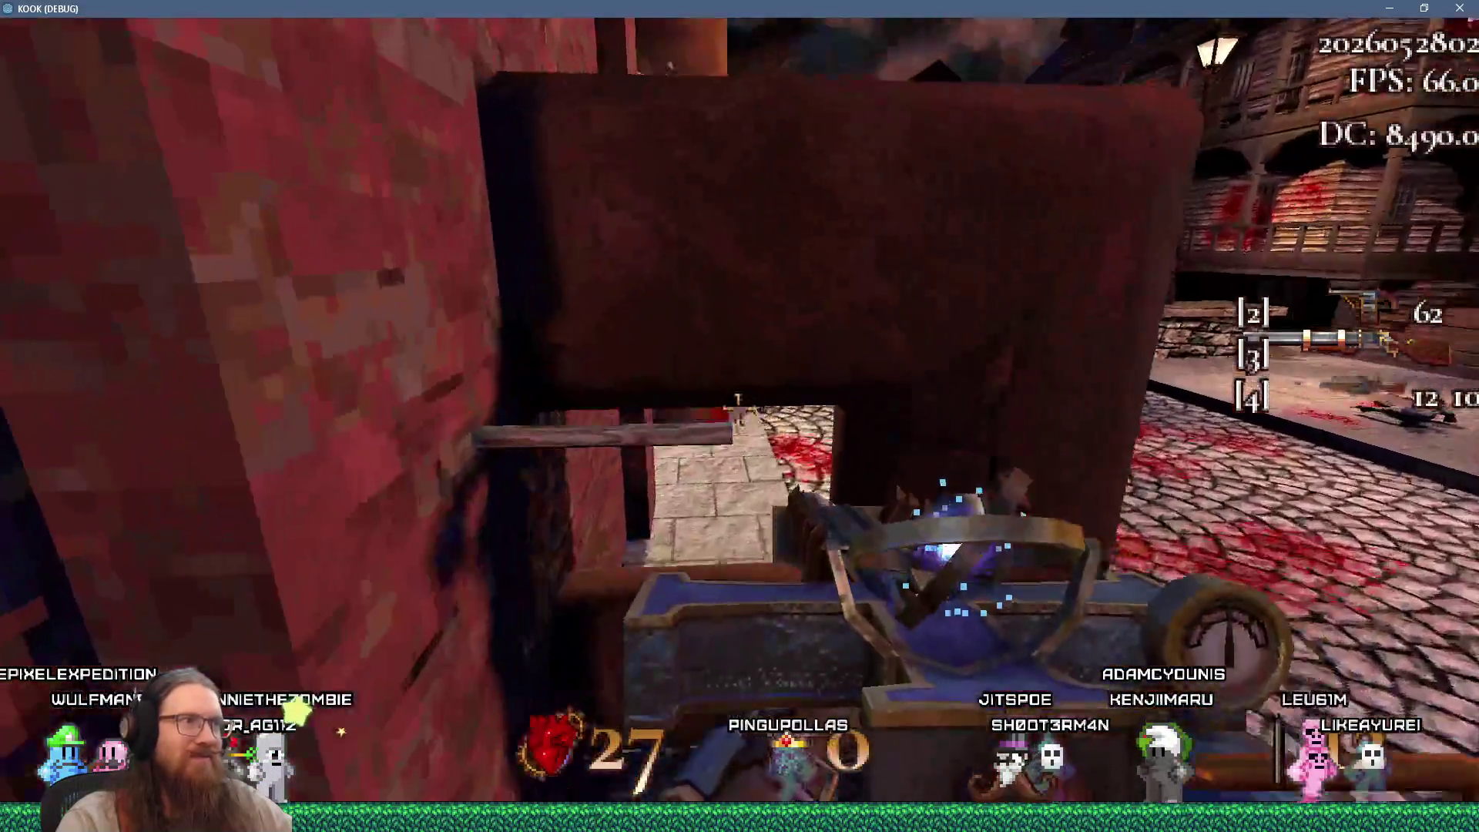
pyautogui.press('w')
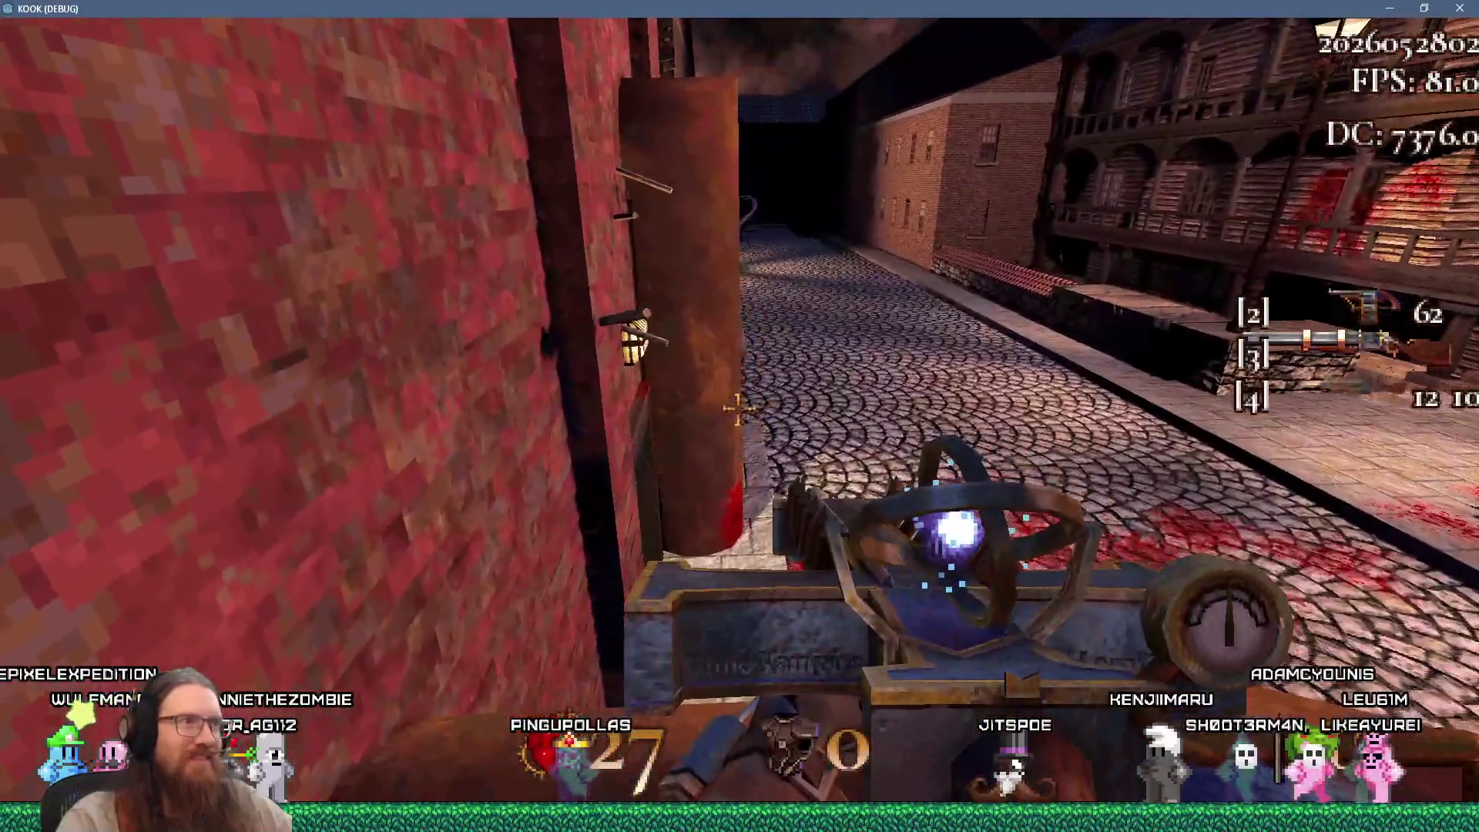
pyautogui.press('w')
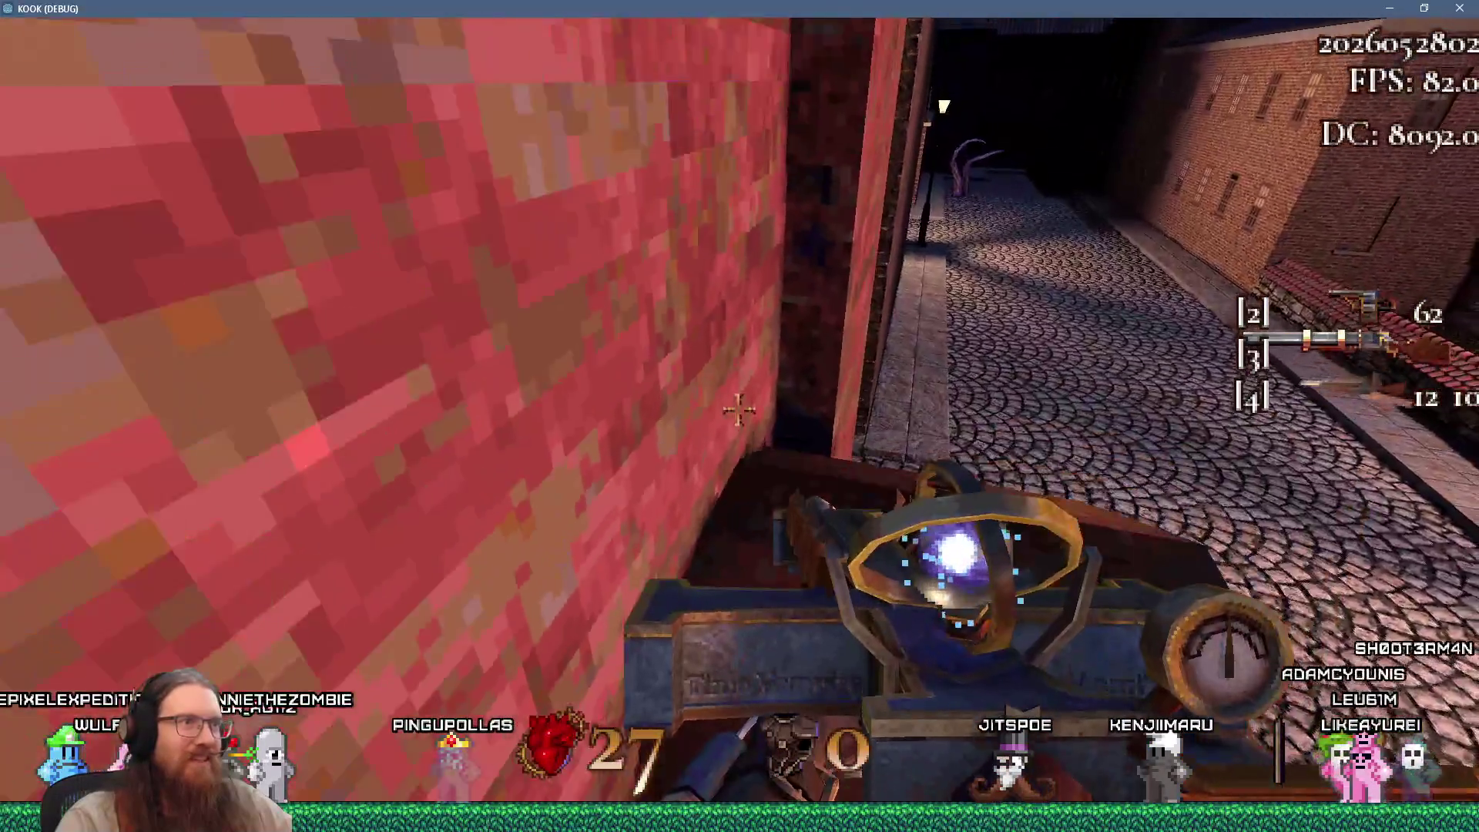
pyautogui.press('w')
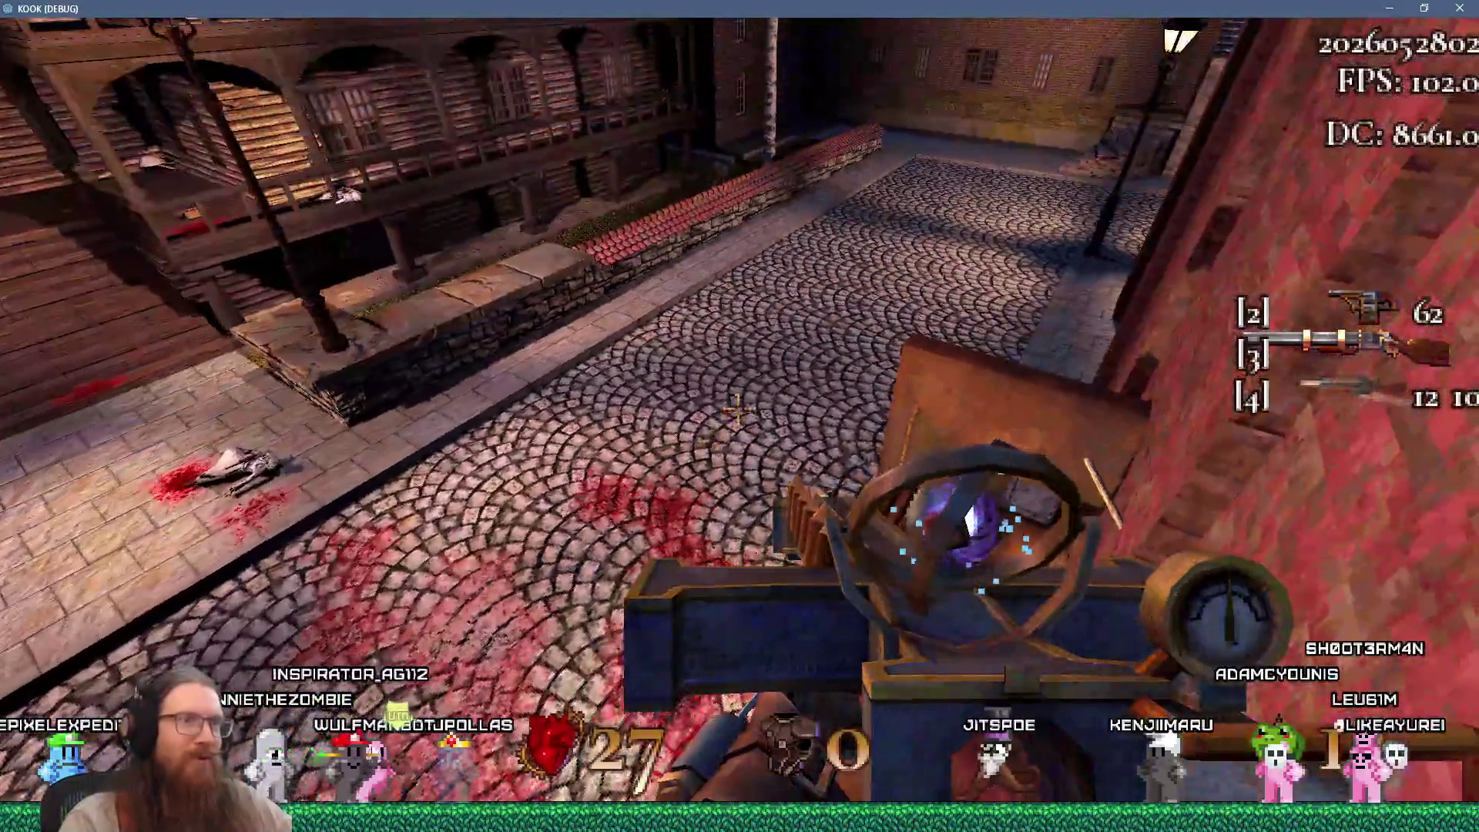
pyautogui.press('w')
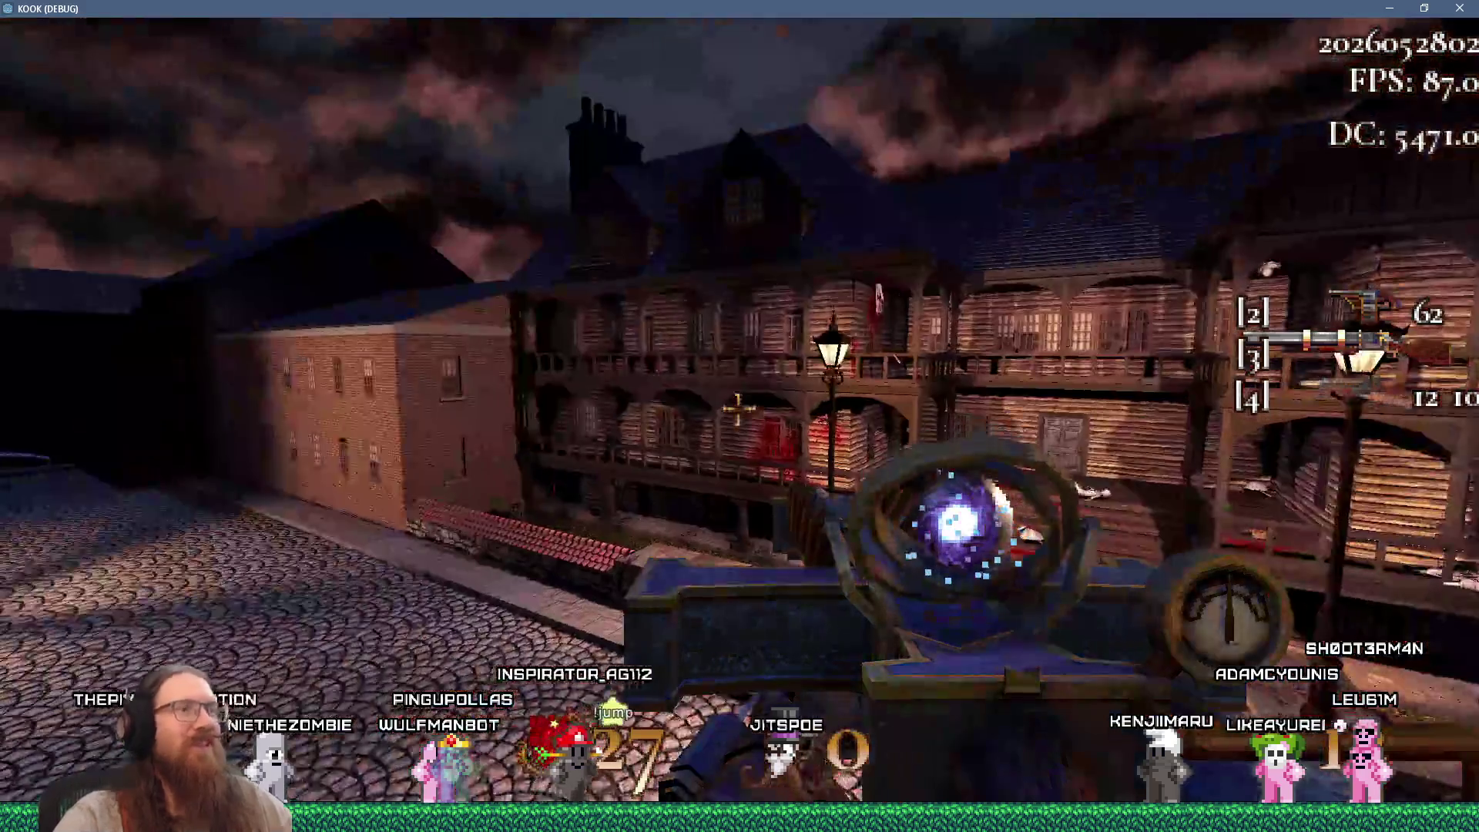
pyautogui.press('w')
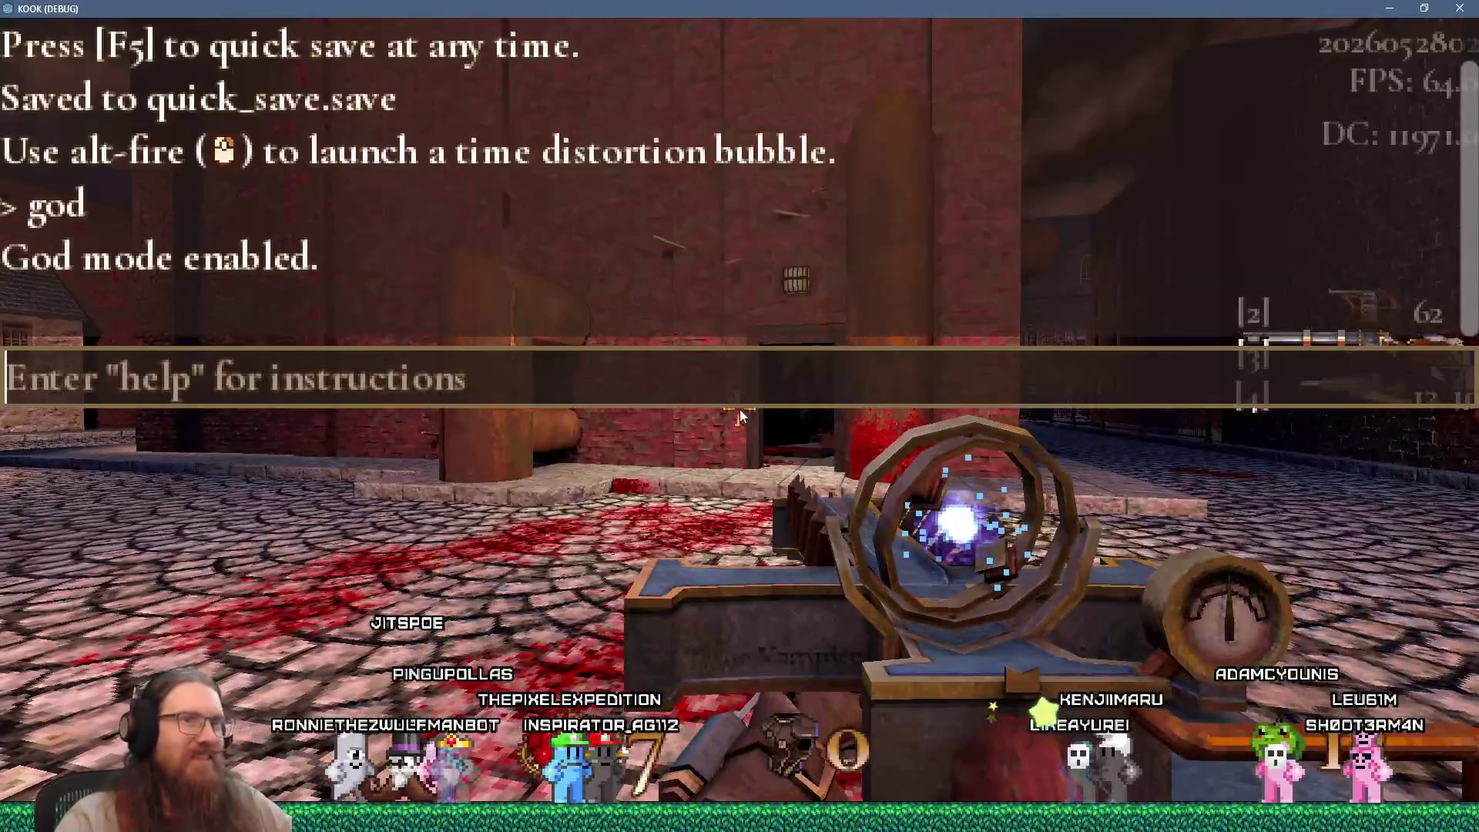
# Run the all-weapons-and-ammo console command and cross the street toward the wooden staircase
pyautogui.write('giveal')
pyautogui.press('Return')
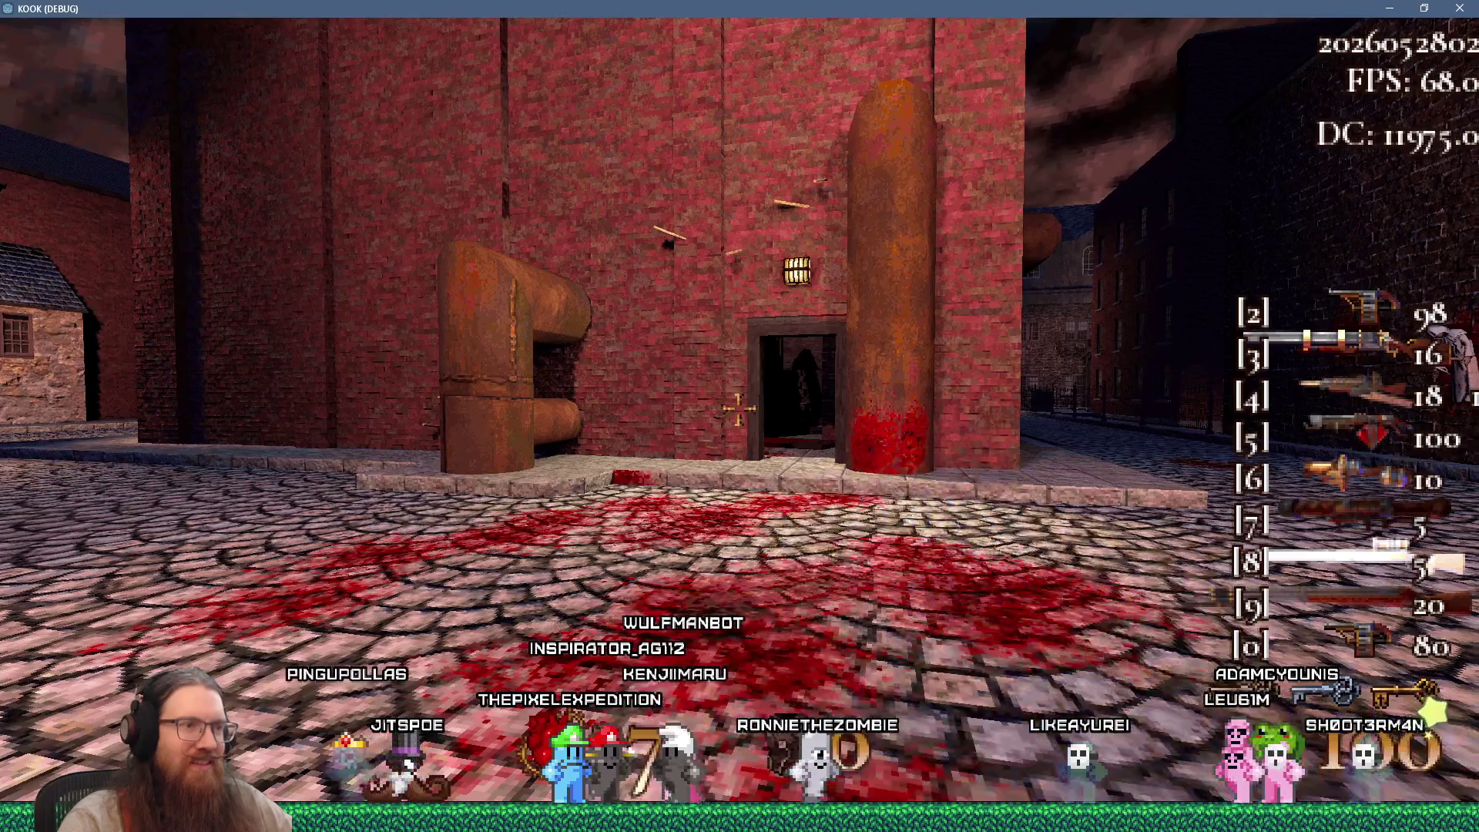
pyautogui.press('w')
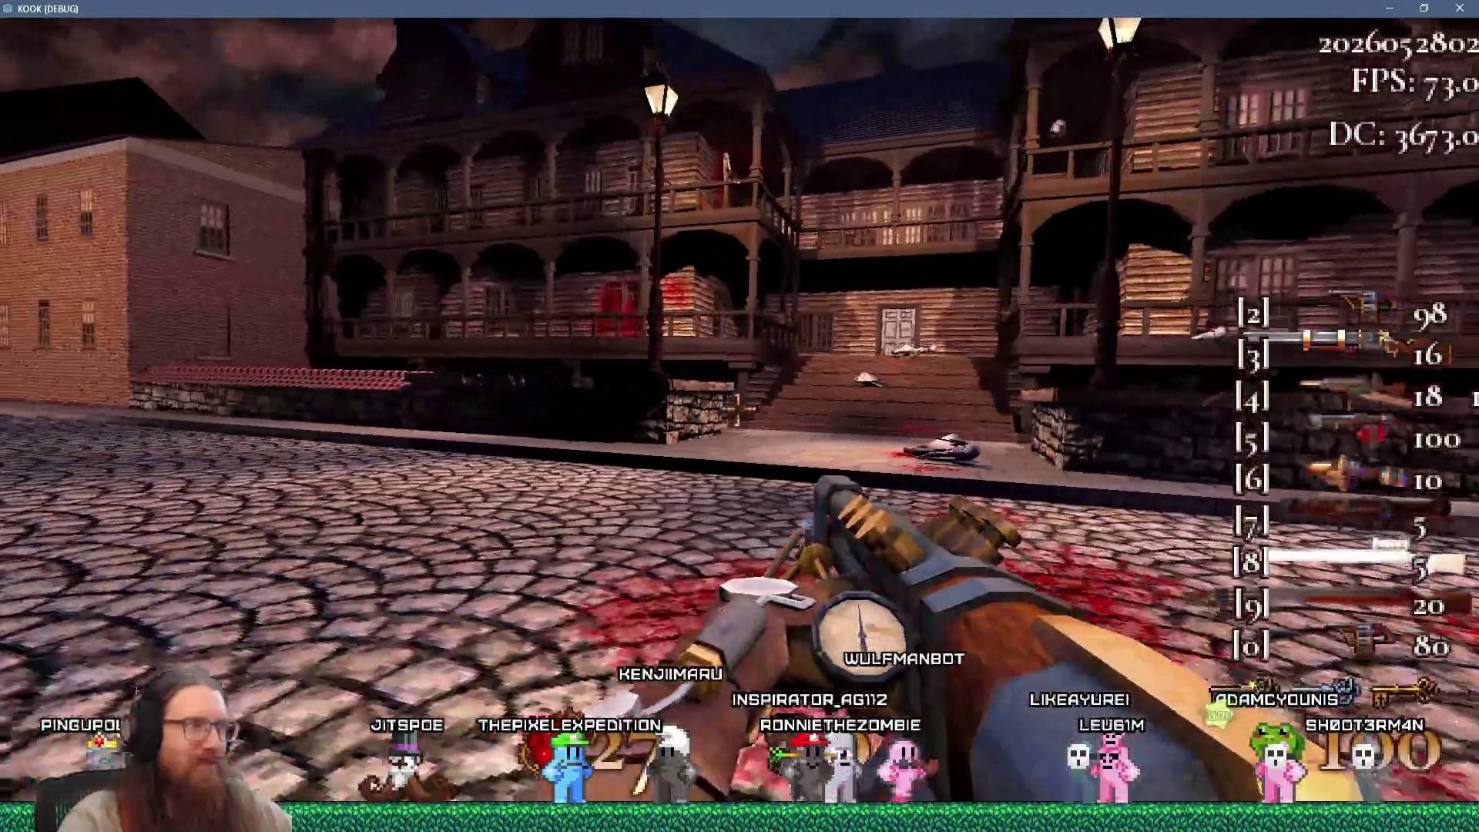
pyautogui.press('w')
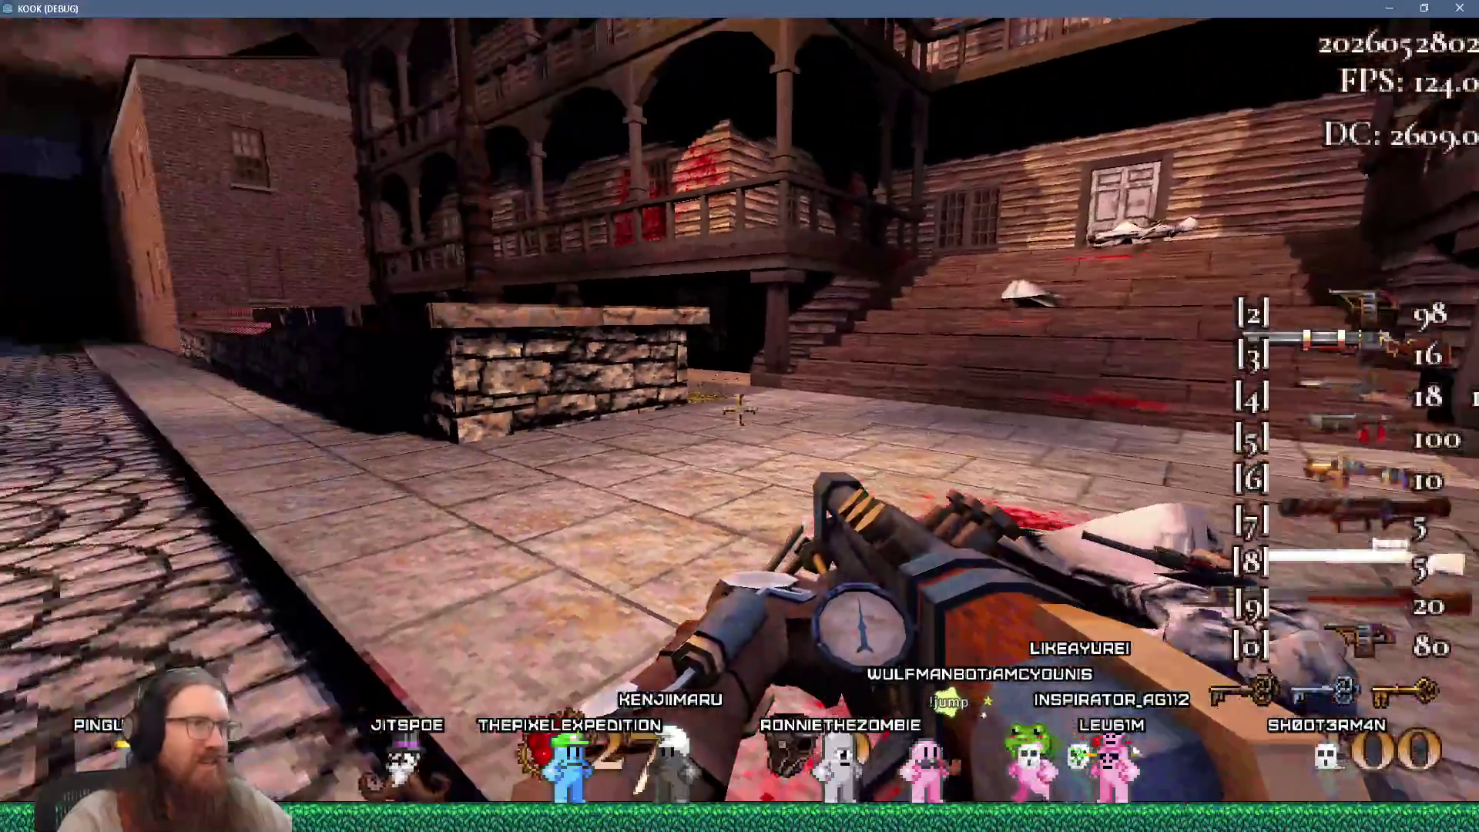
# Burn enemies around the staircase and cobbled street with repeated flamethrower bursts
pyautogui.click(737, 412)
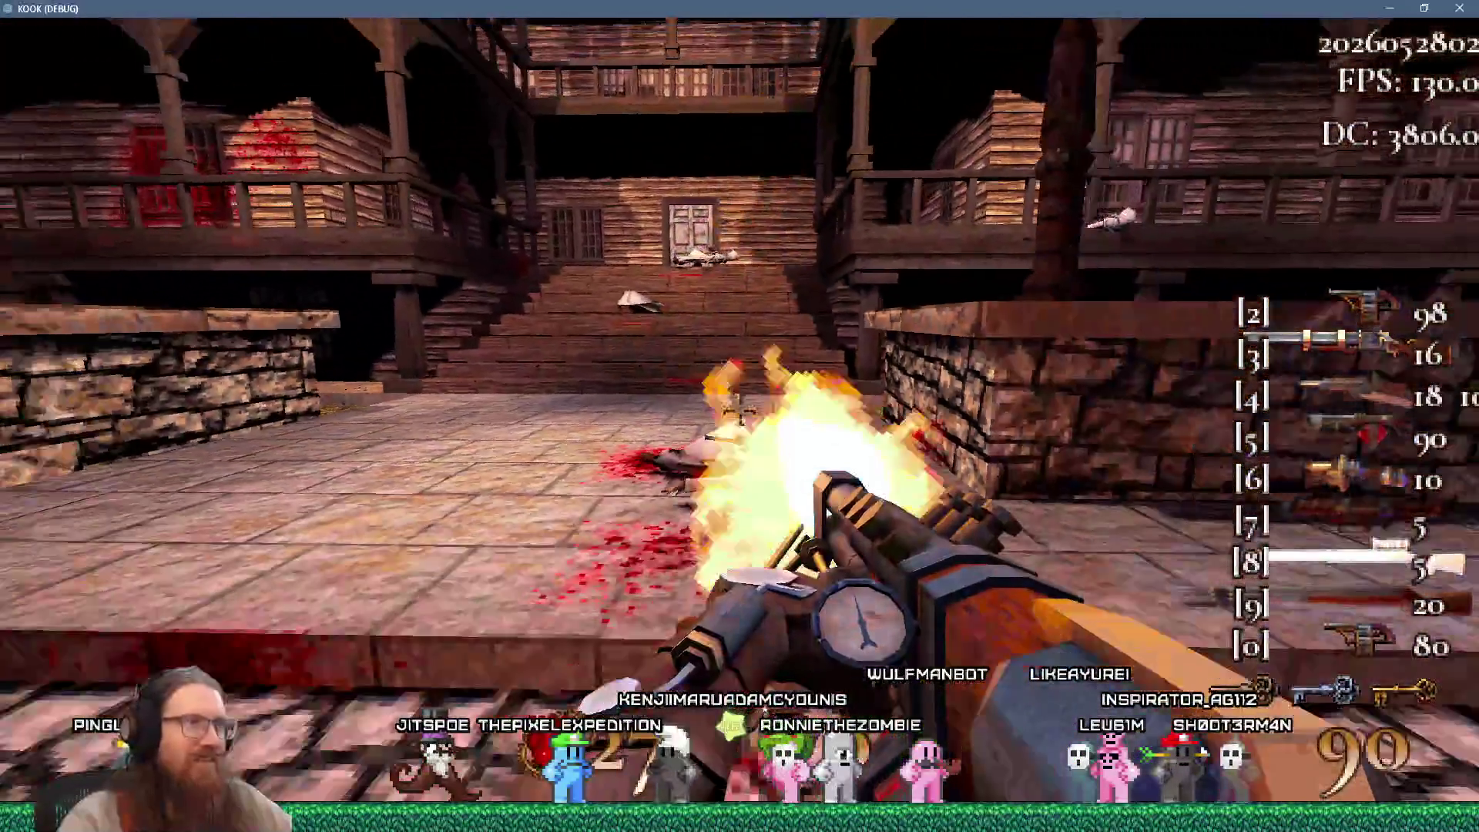
pyautogui.click(739, 416)
pyautogui.press('s')
pyautogui.press('w')
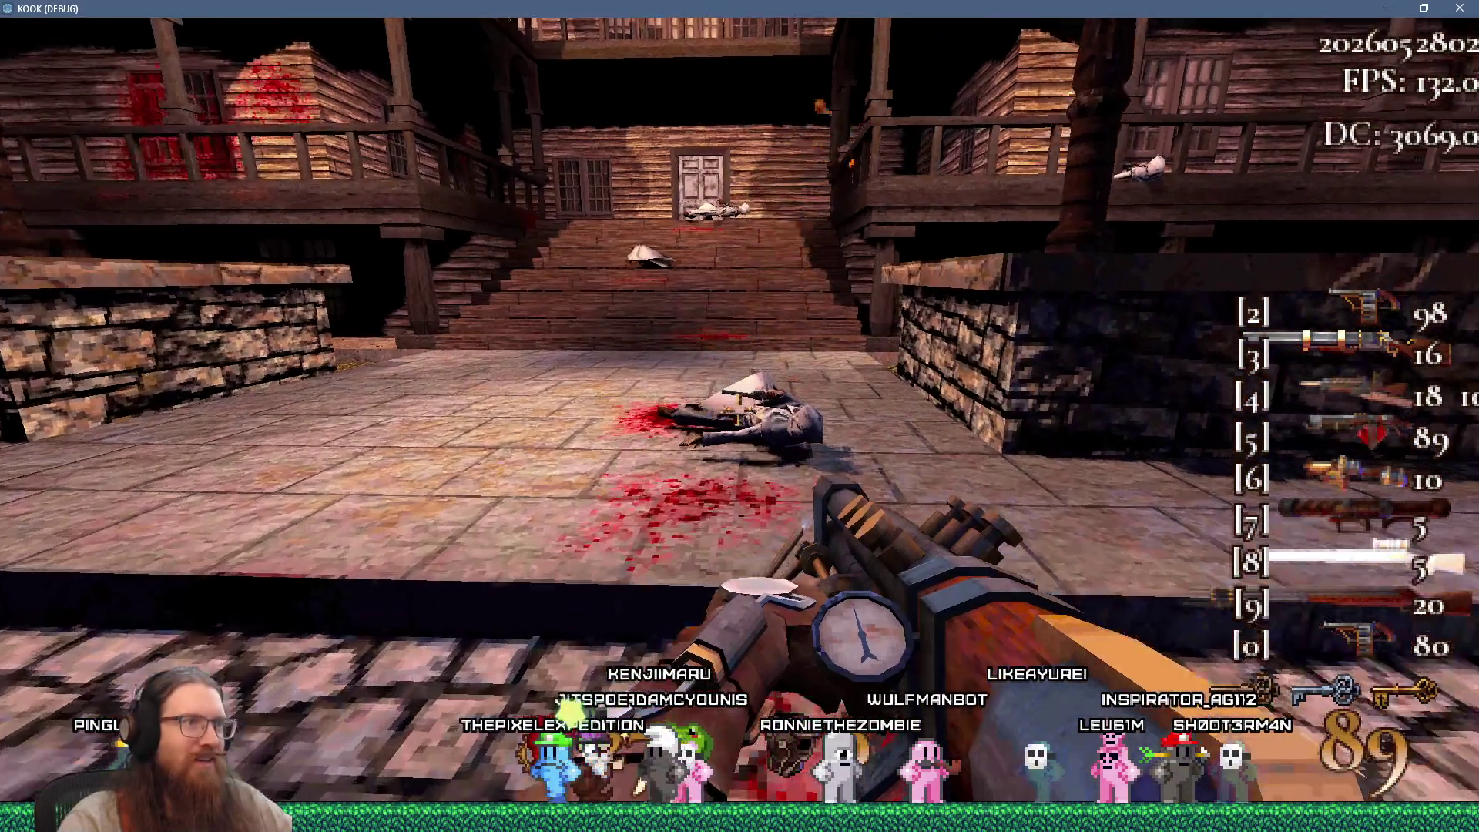
pyautogui.click(739, 416)
pyautogui.press('w')
pyautogui.click(739, 415)
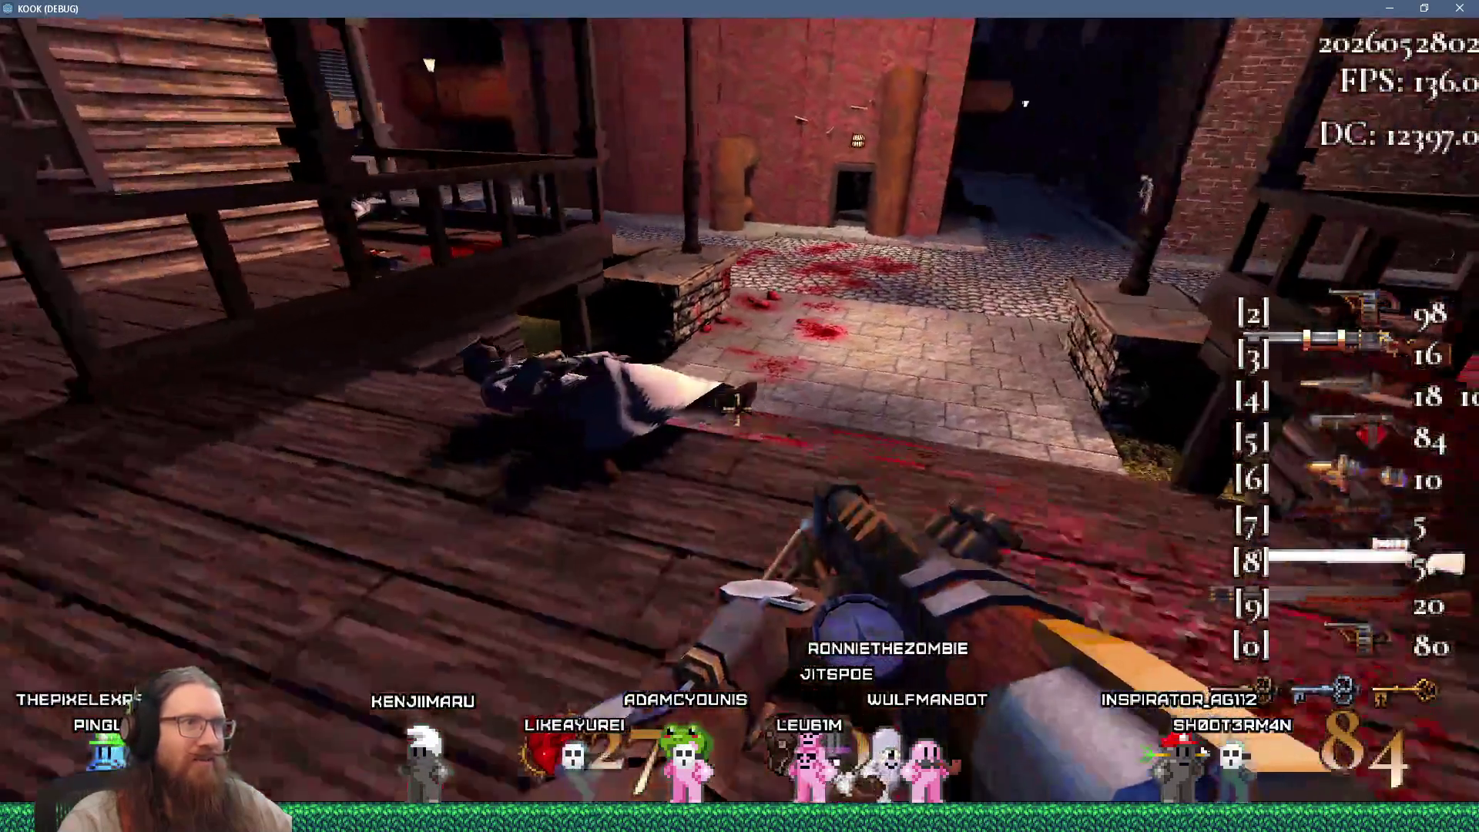
pyautogui.click(739, 416)
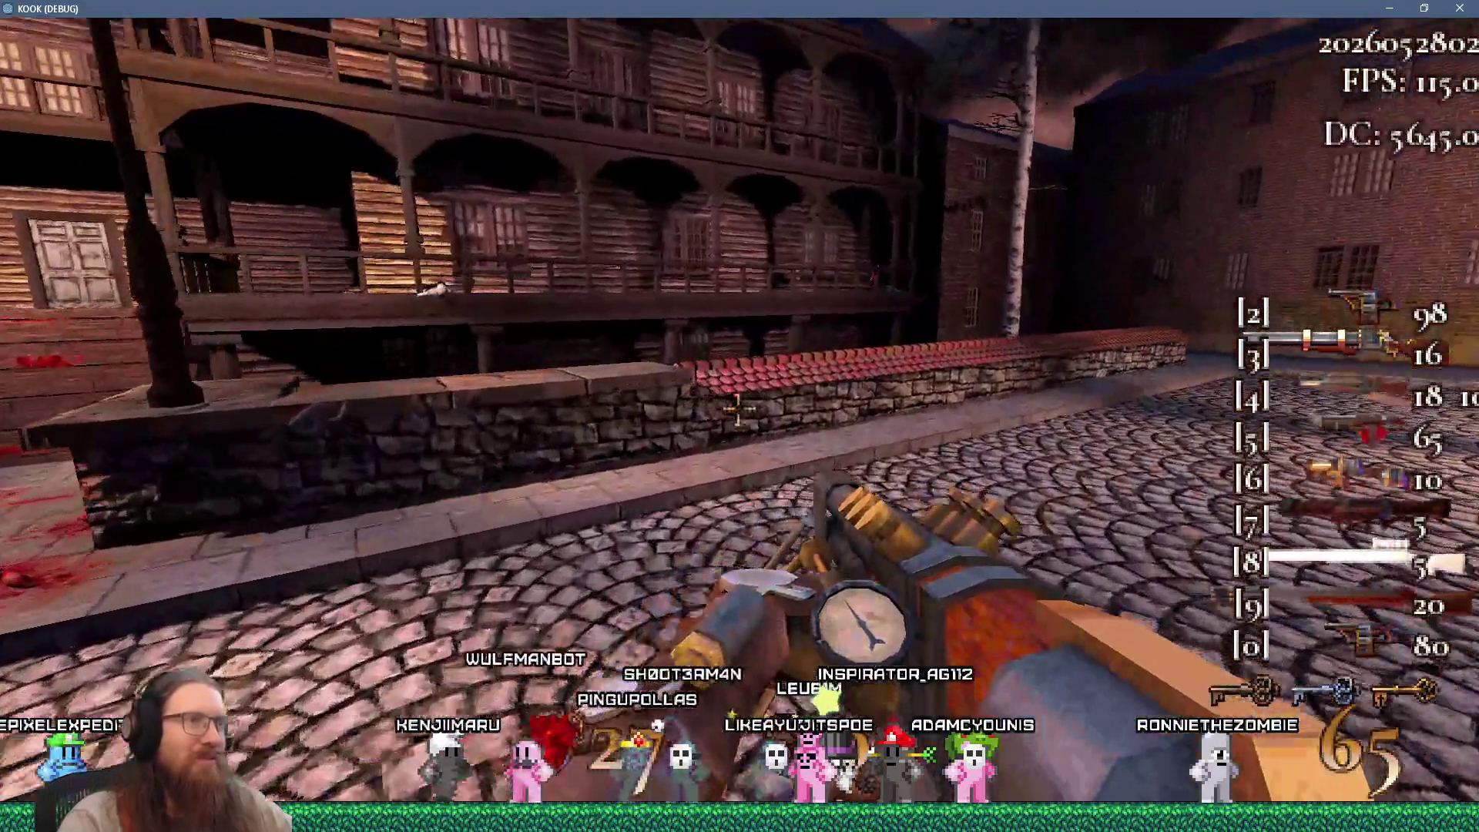
pyautogui.click(737, 410)
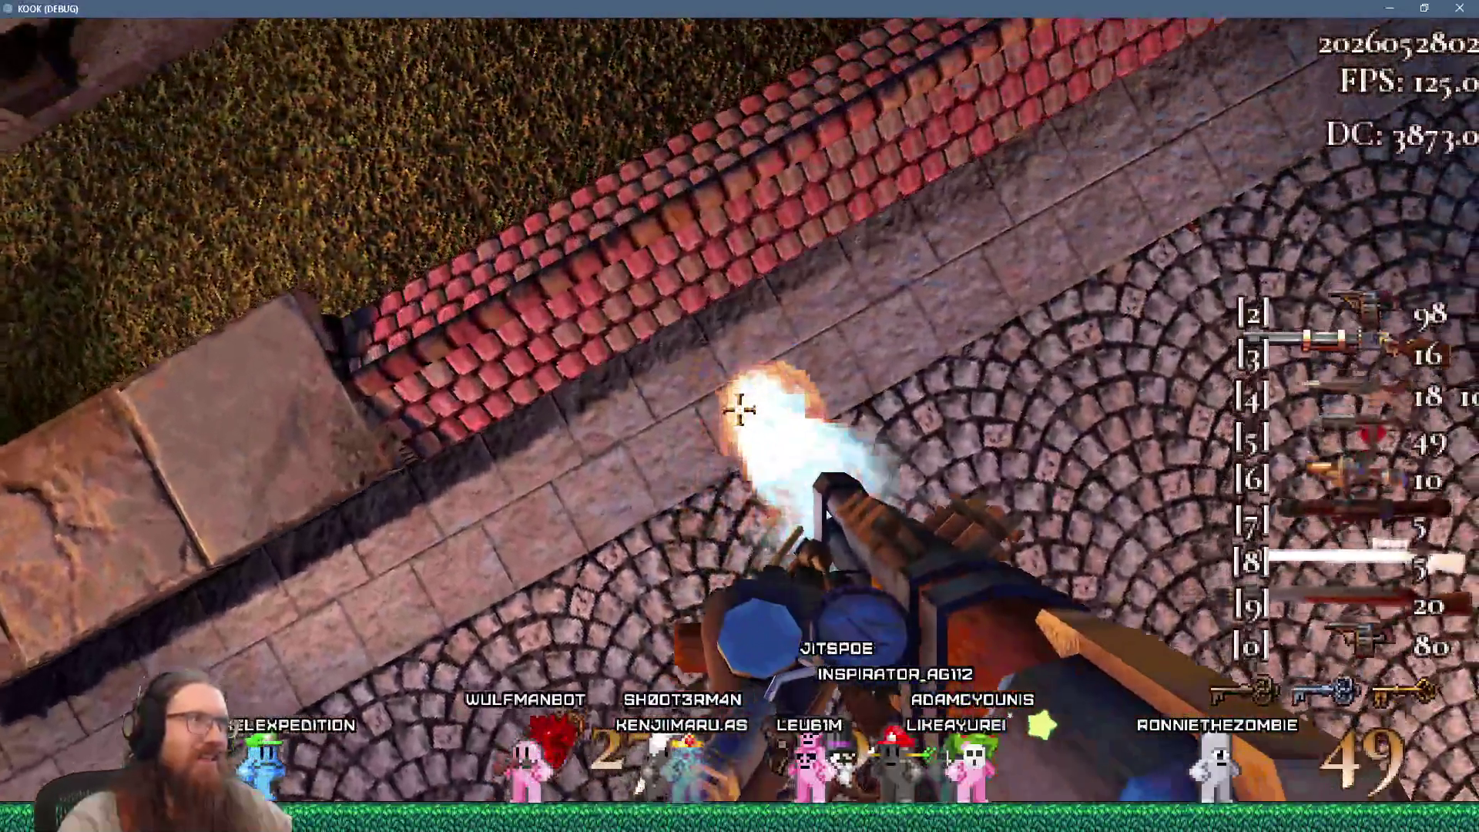
pyautogui.moveTo(738, 410); pyautogui.dragTo(738, 410)
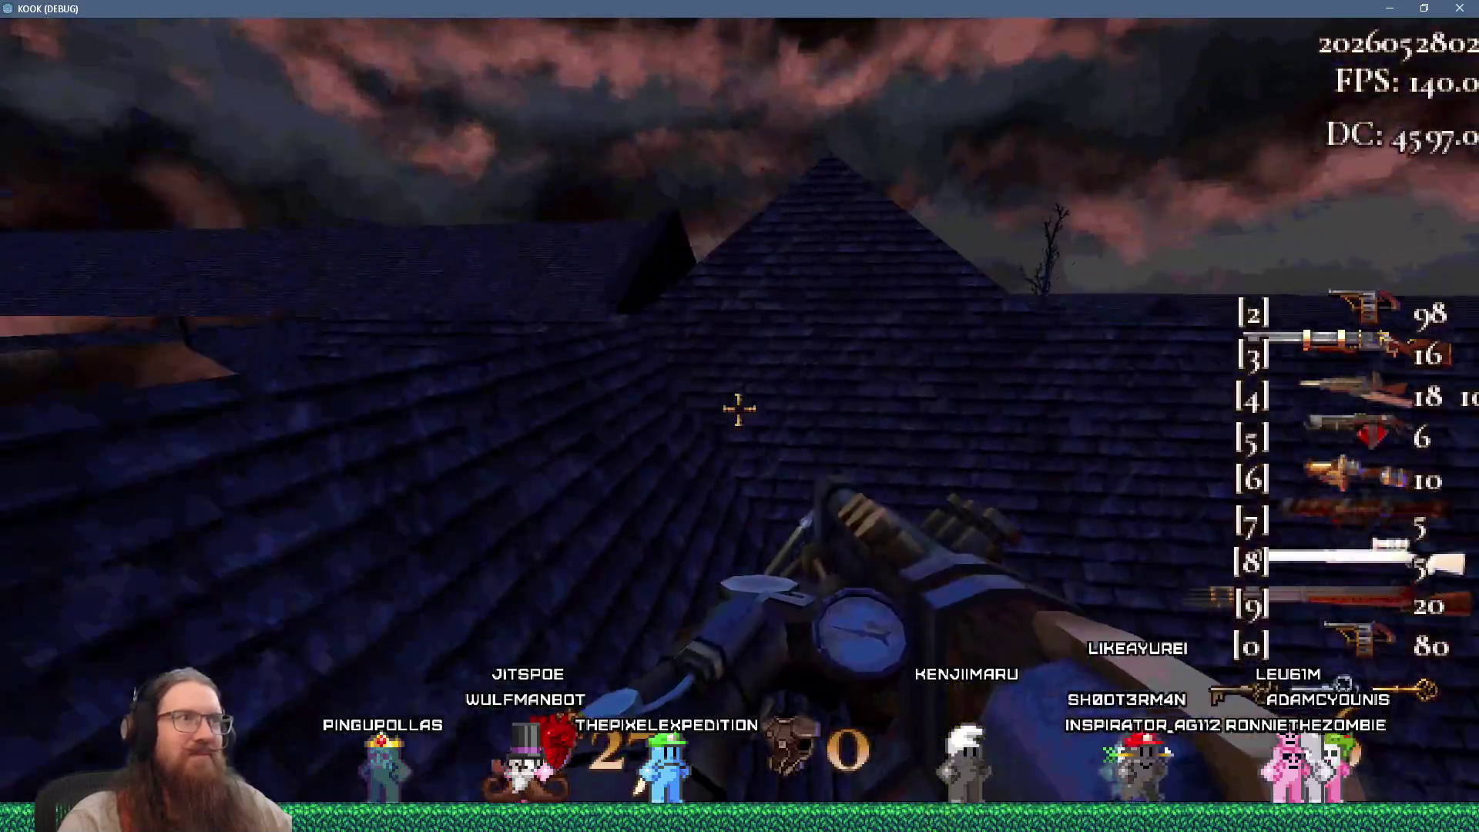
# Spend the last flamethrower ammo, kick open the door, and kill the dock cultists with the Revolver
pyautogui.moveTo(738, 410); pyautogui.dragTo(738, 409)
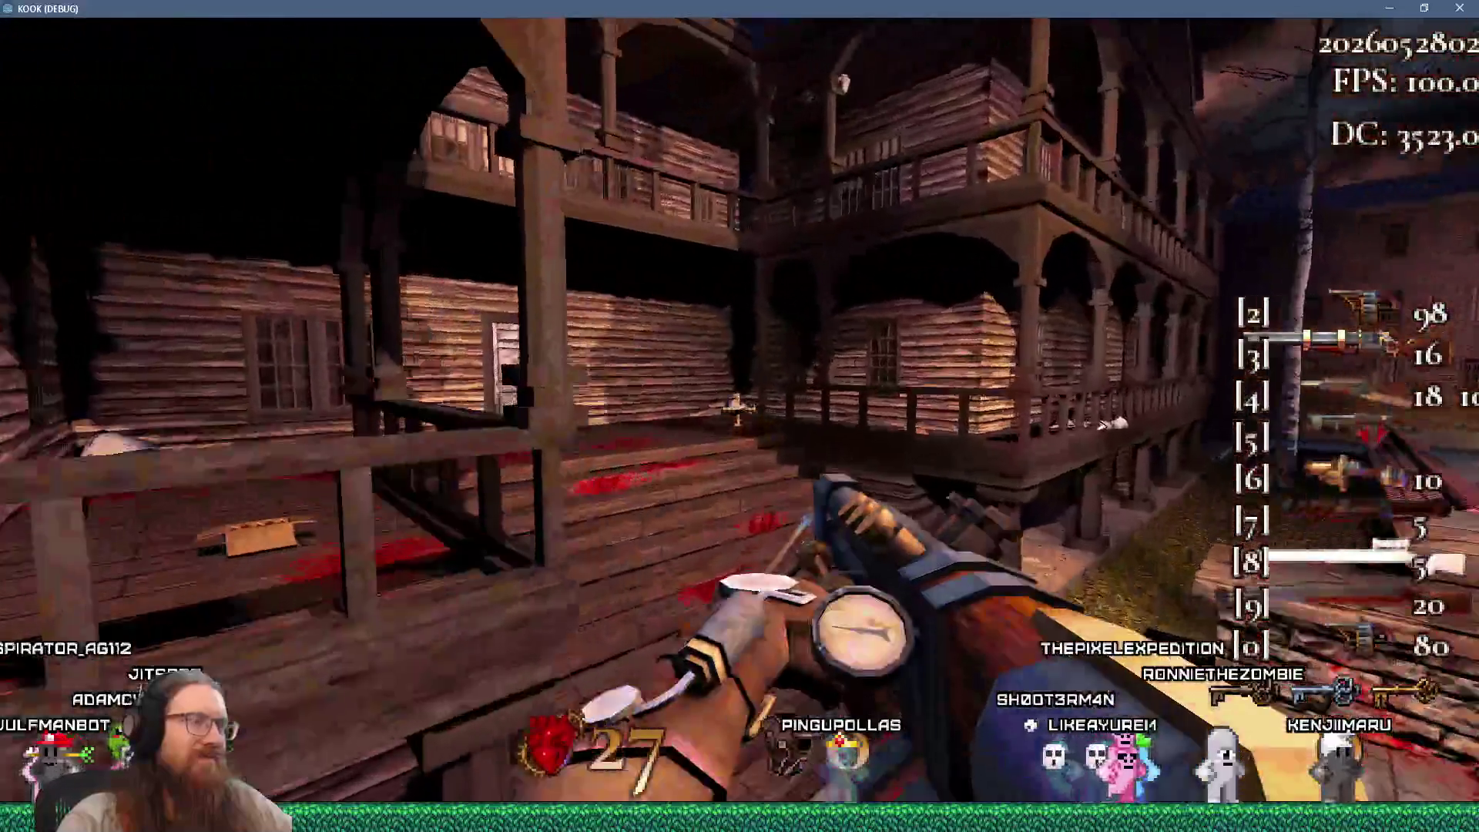
pyautogui.press('f')
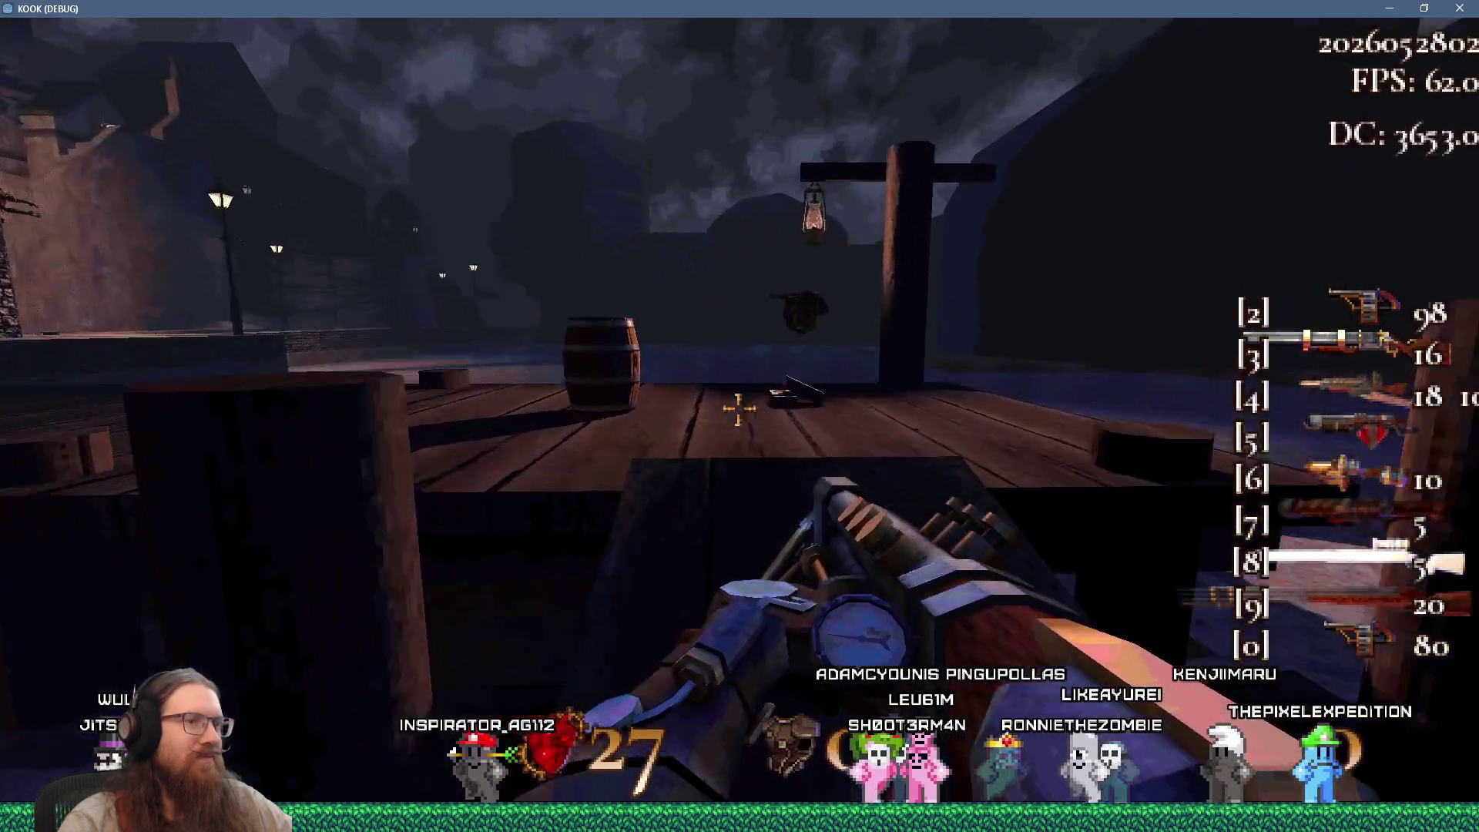
pyautogui.press('2')
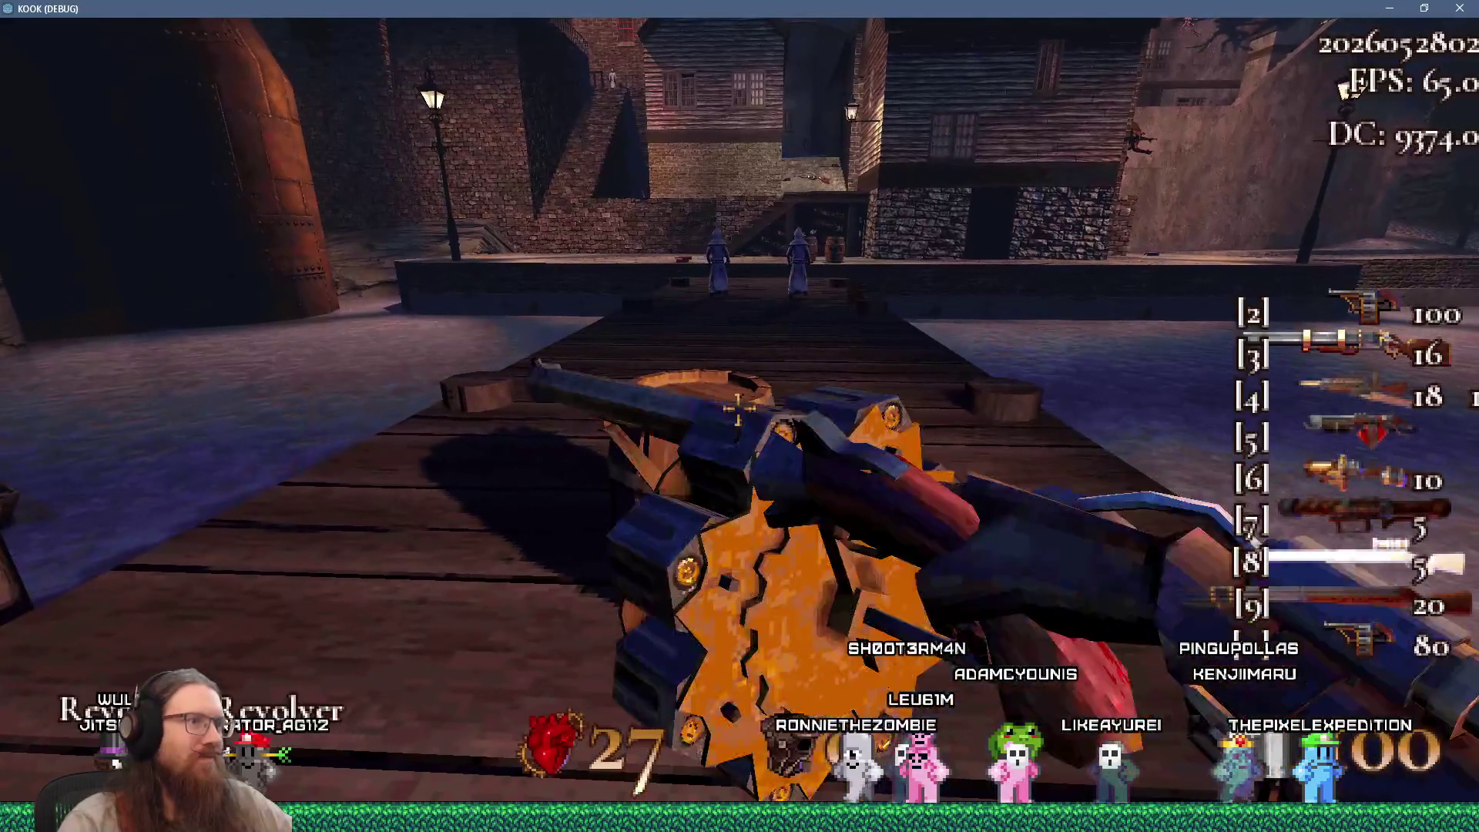
pyautogui.press('s')
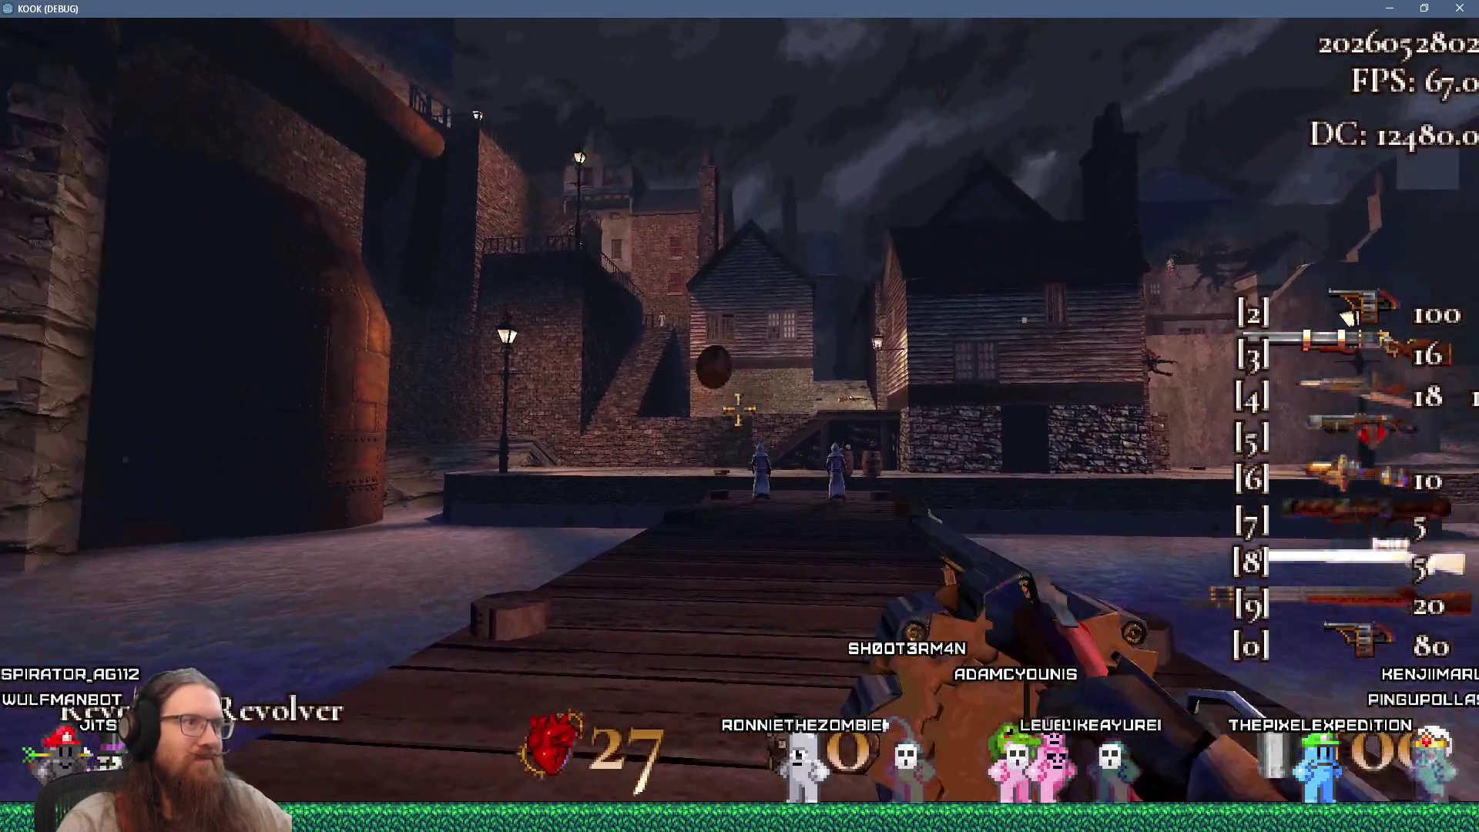
pyautogui.click(738, 408)
pyautogui.click(738, 408)
pyautogui.press('w')
pyautogui.click(738, 408)
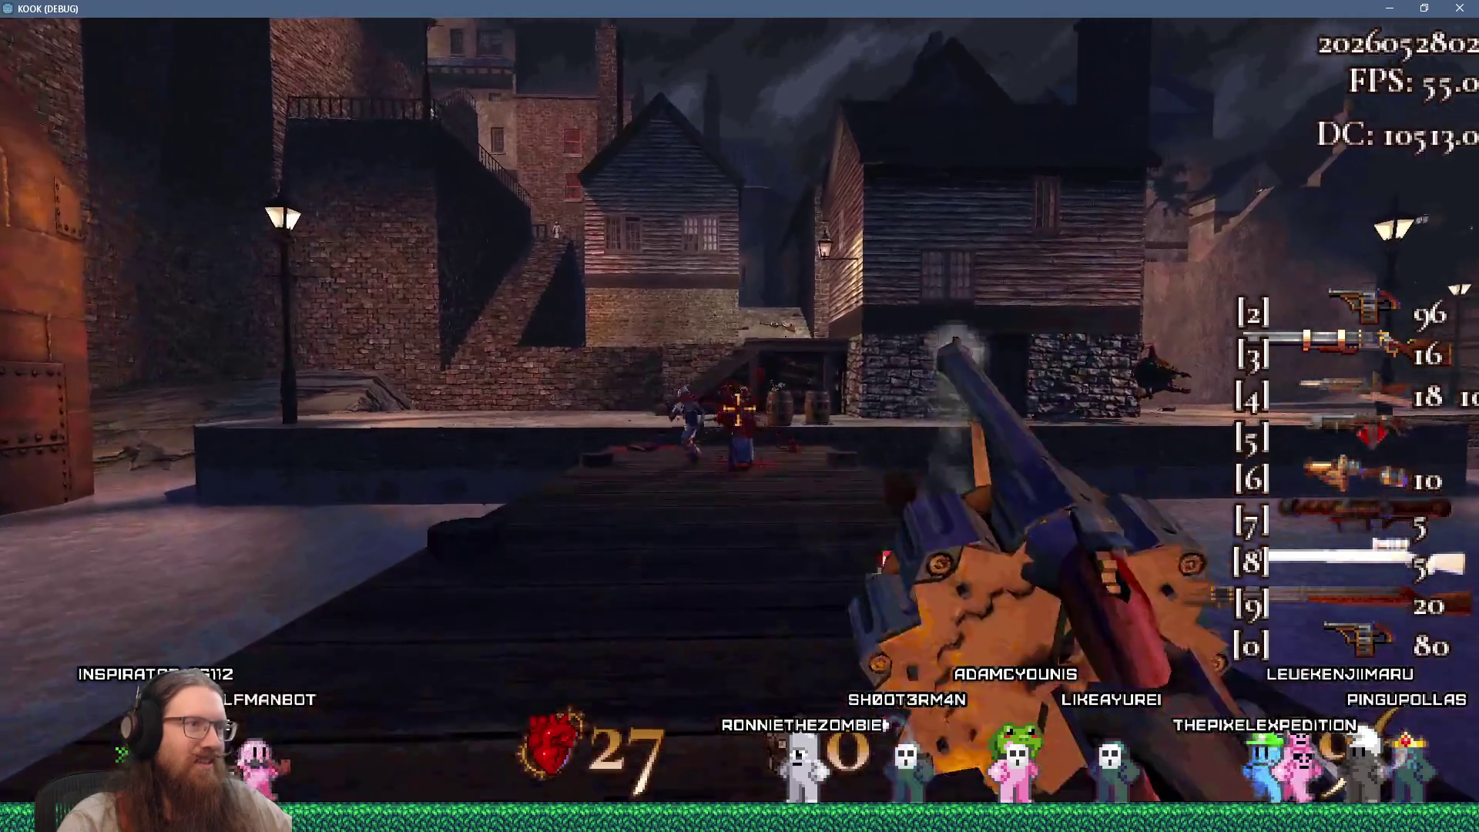
pyautogui.click(737, 408)
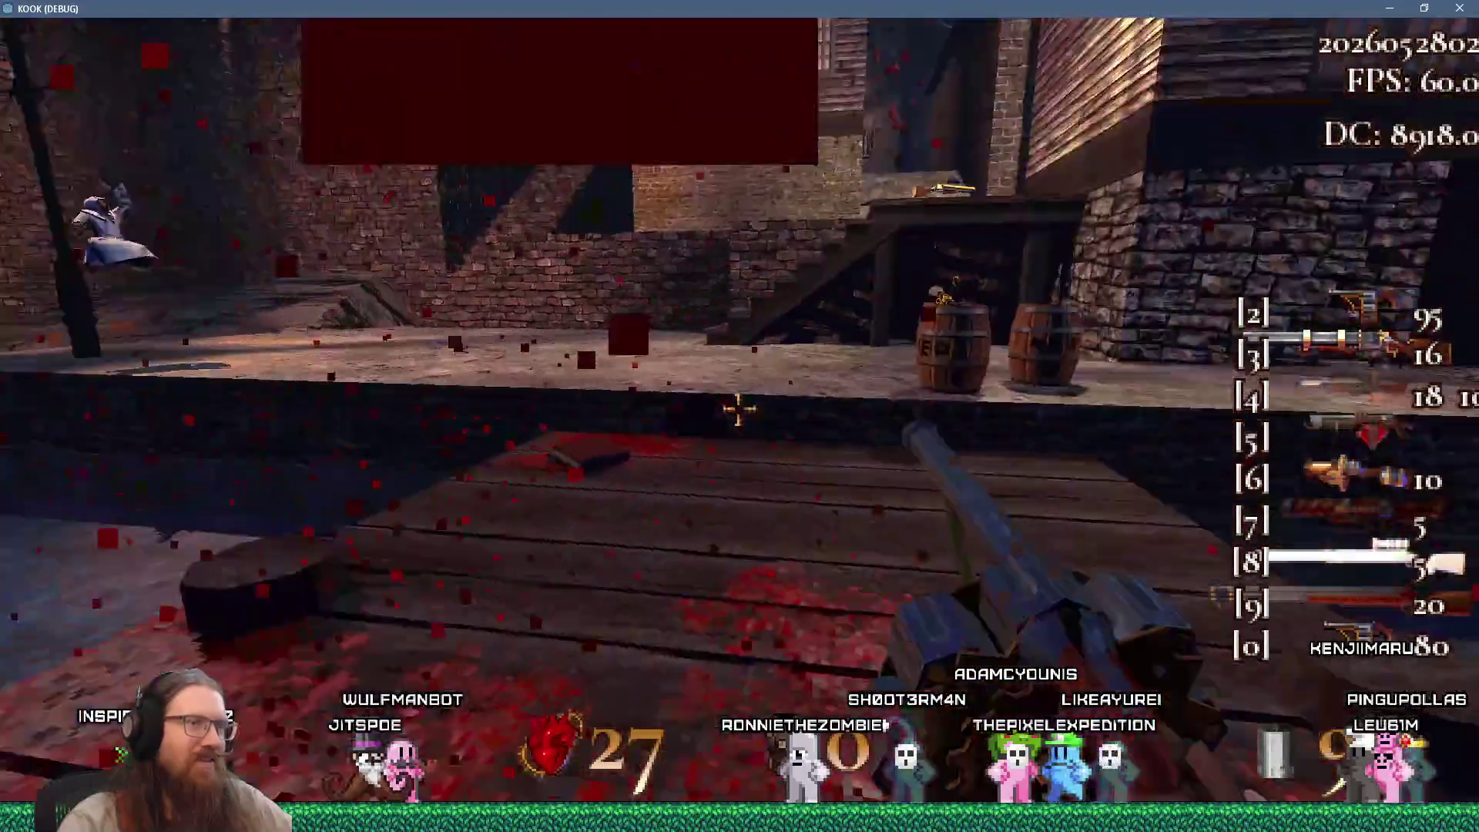
pyautogui.click(737, 408)
# Grab the Health Syringe, Light Armor, Super Shotgun and shells while shooting cultists
pyautogui.press('w')
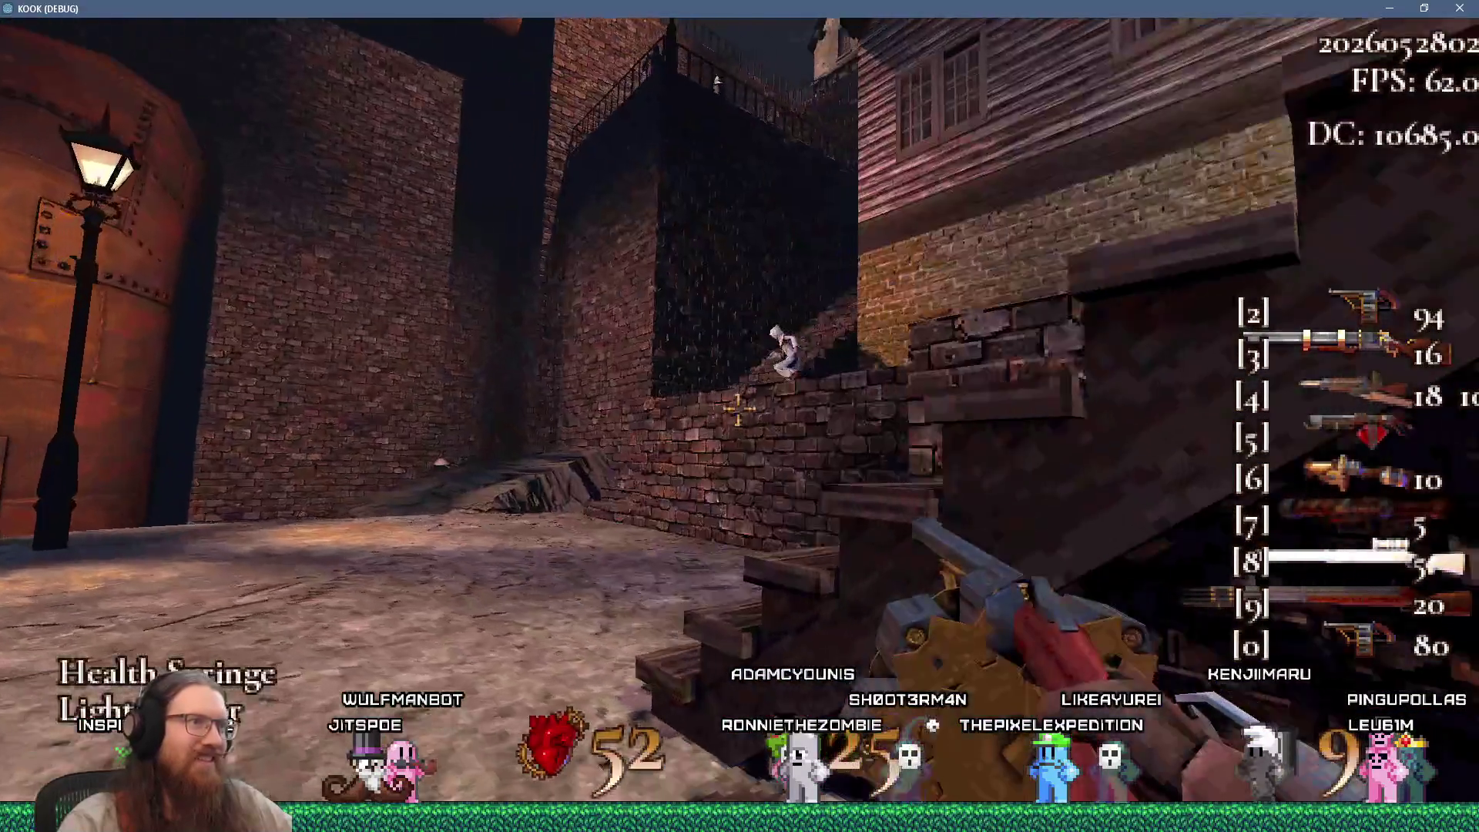
pyautogui.click(738, 408)
pyautogui.click(738, 408)
pyautogui.press('w')
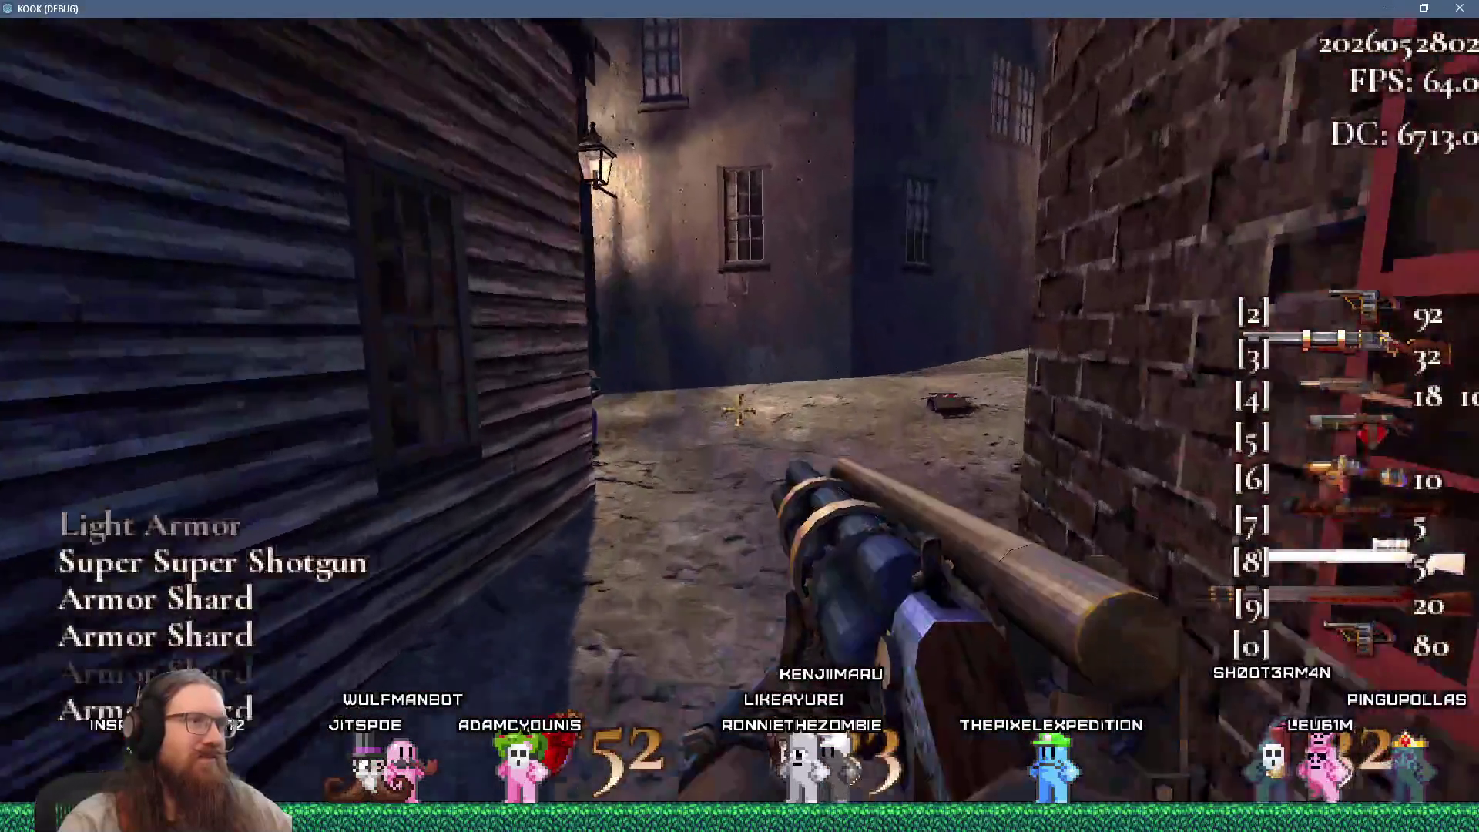
pyautogui.click(738, 408)
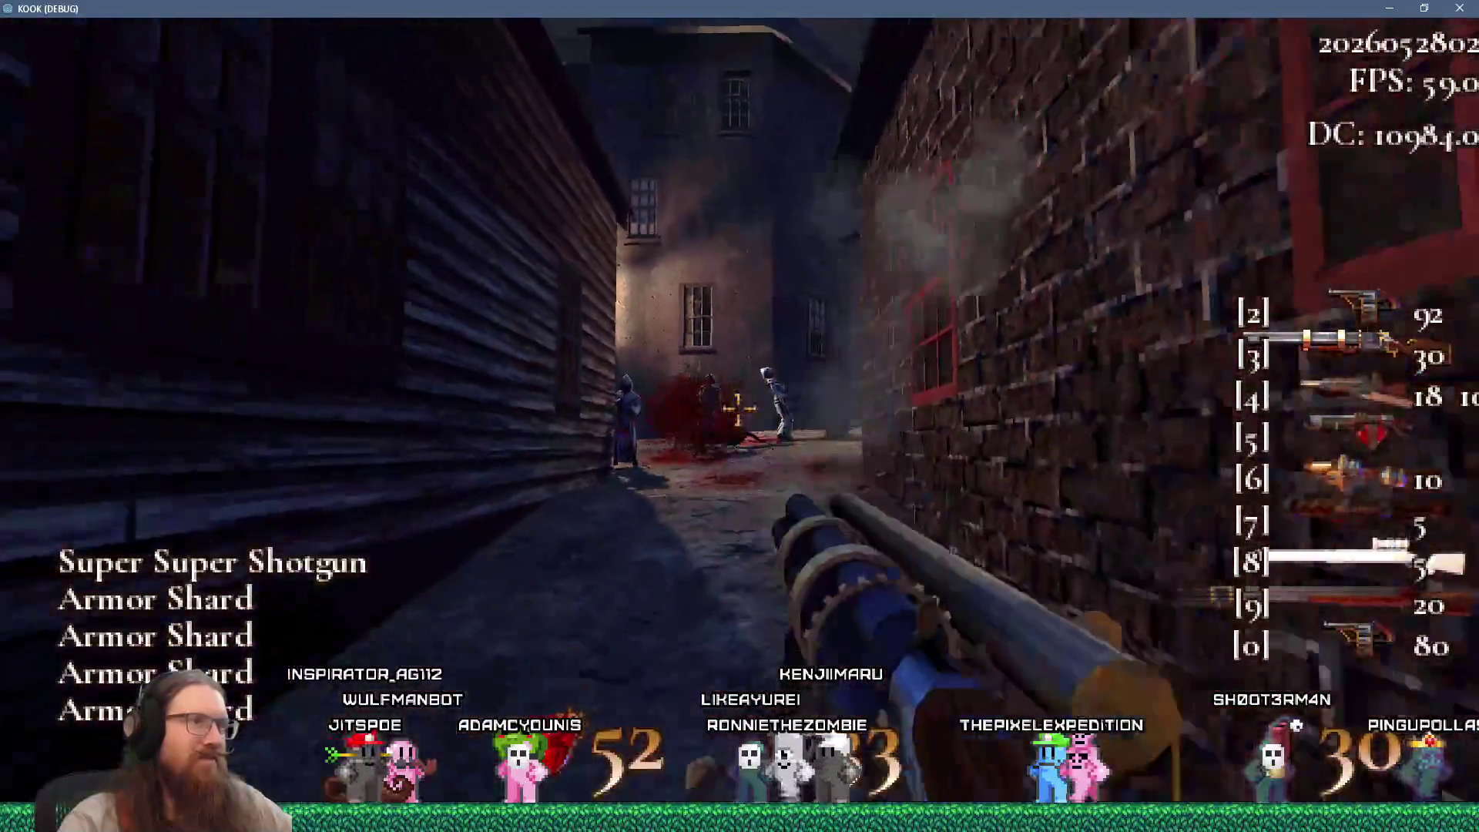
pyautogui.press('w')
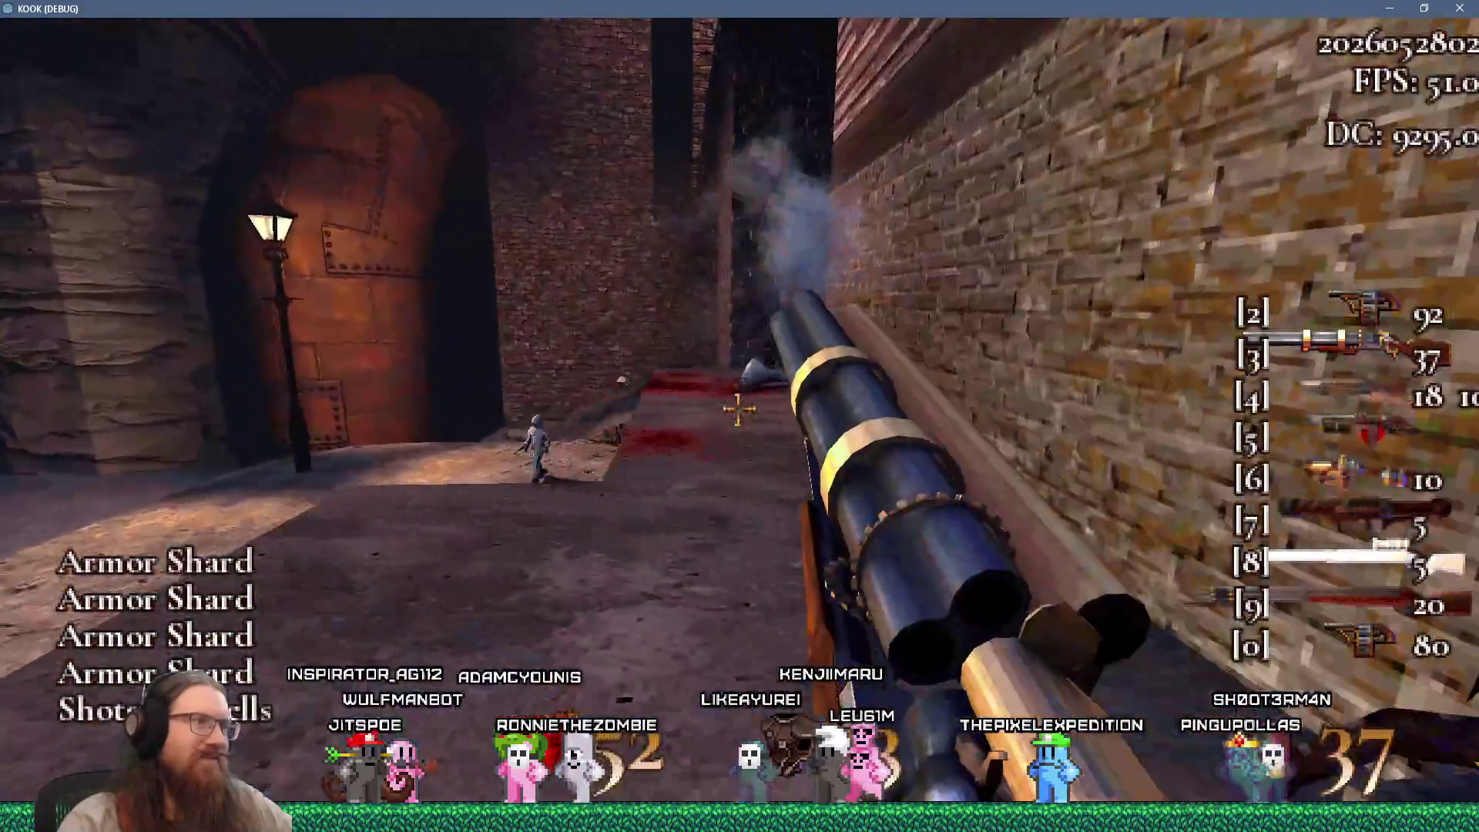
pyautogui.press('w')
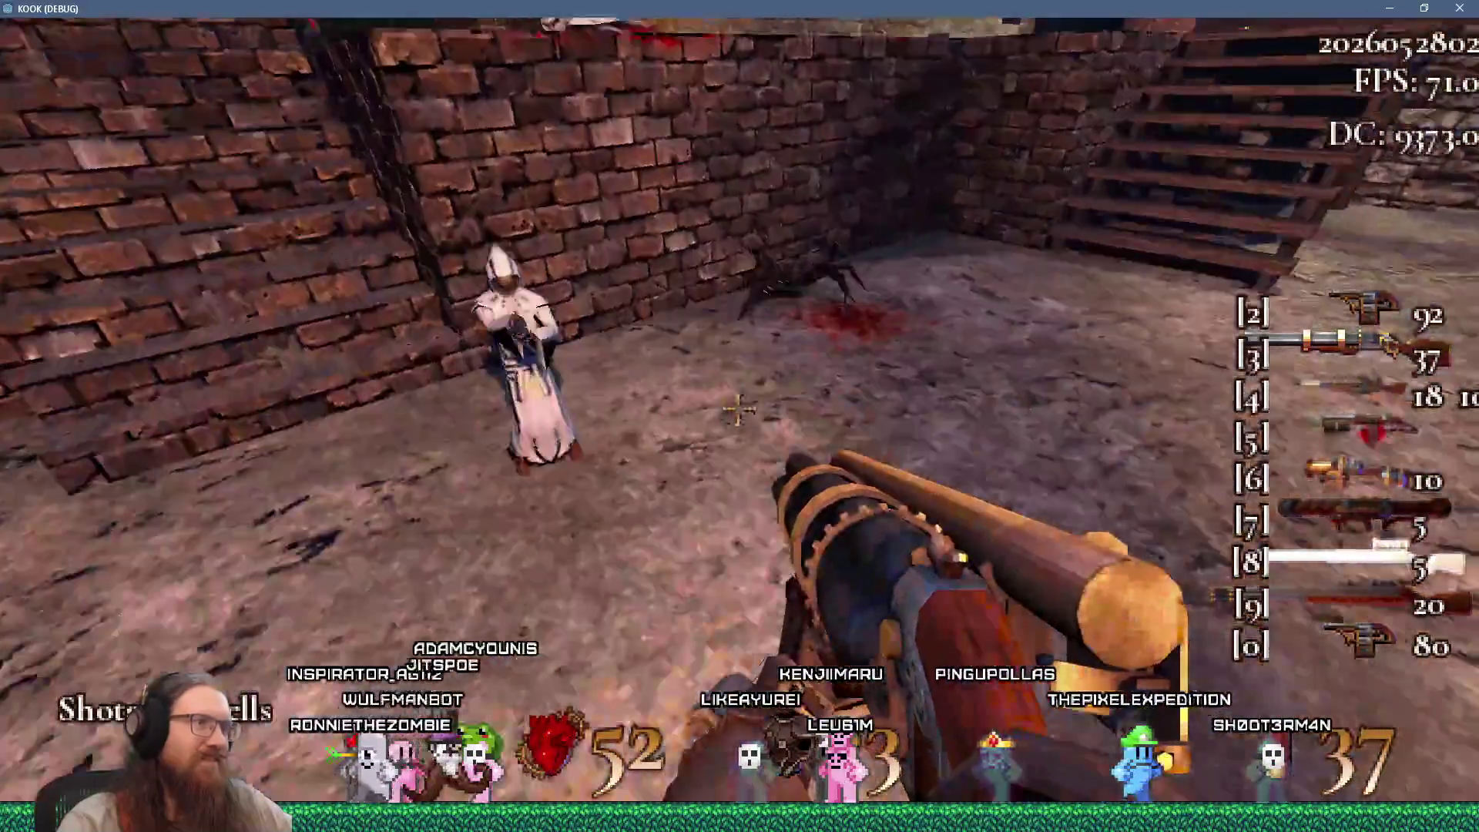
pyautogui.click(739, 416)
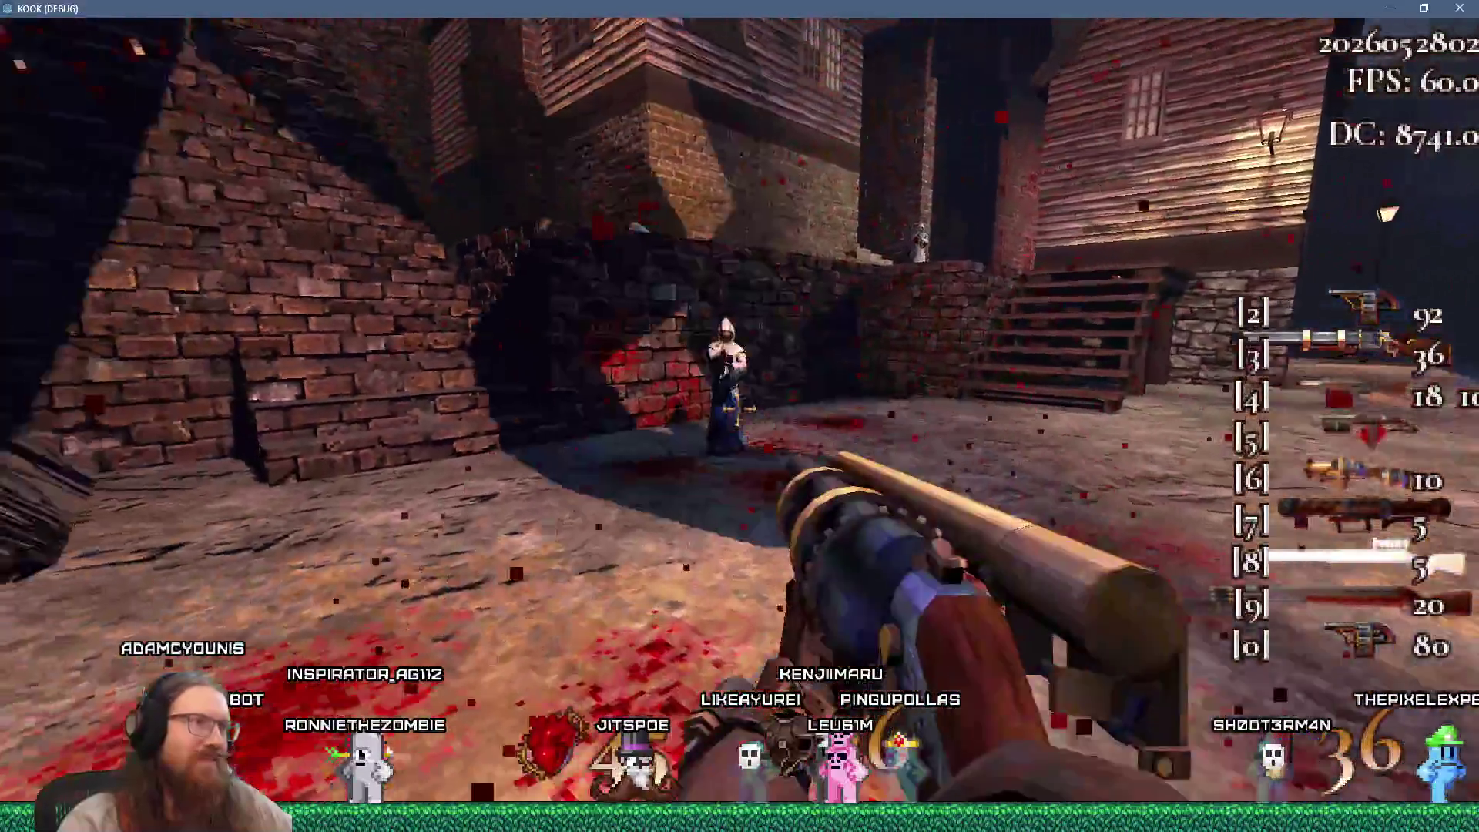
pyautogui.click(739, 416)
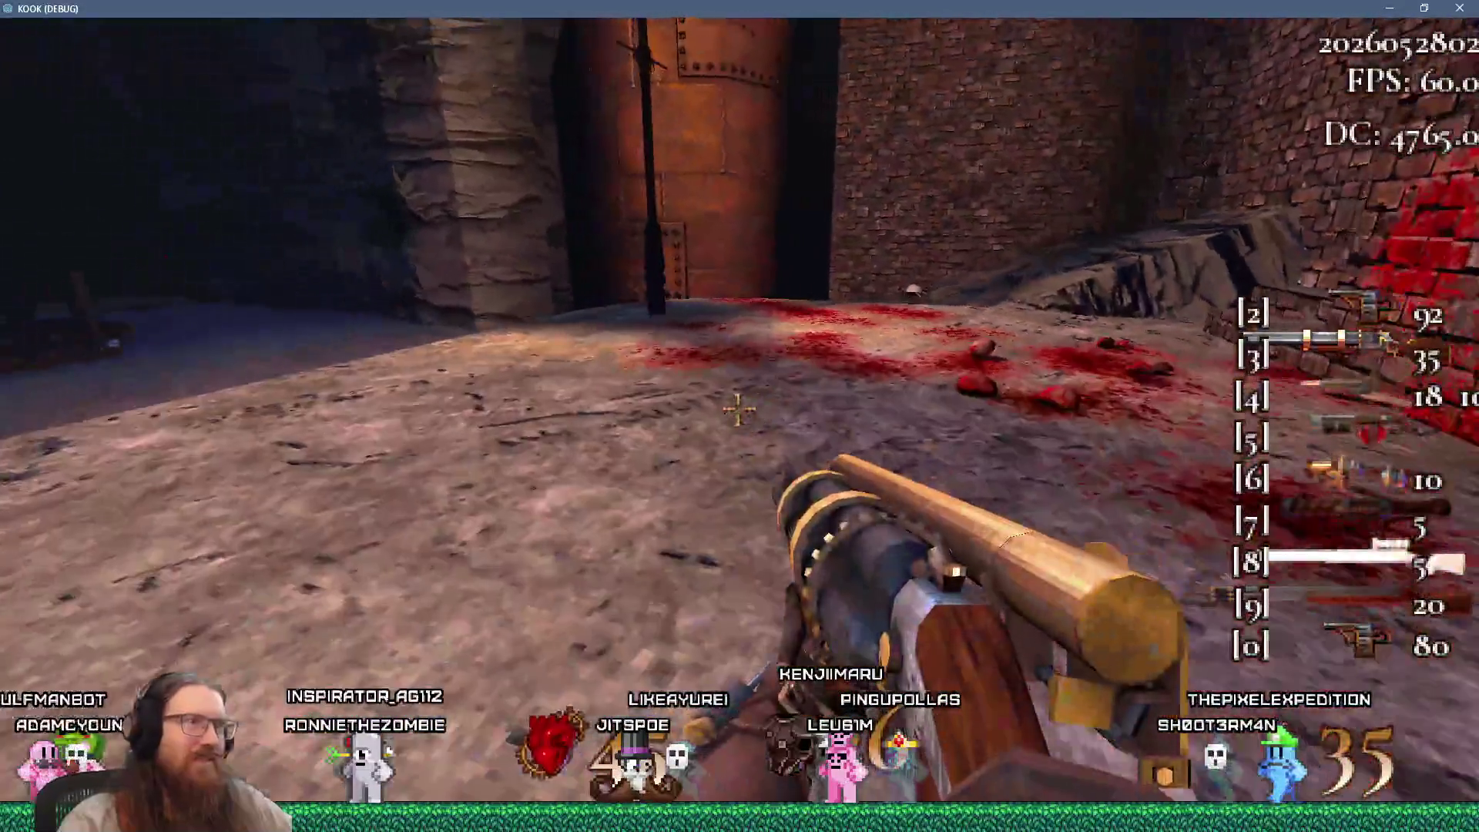
# Kill the enemies by the stairs and iron door, then clear the corridor and tank area
pyautogui.press('w')
pyautogui.click(738, 410)
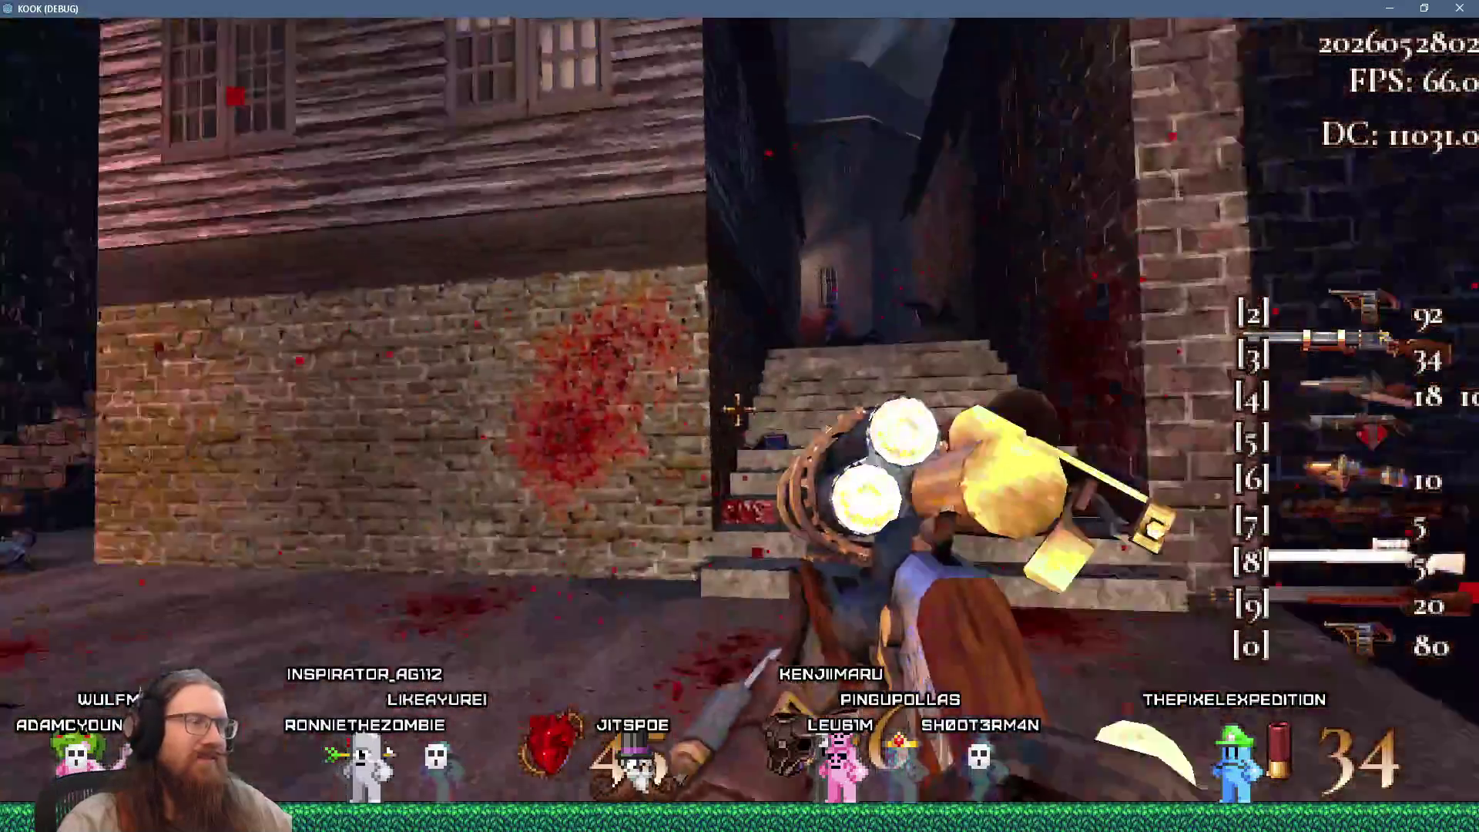
pyautogui.press('w')
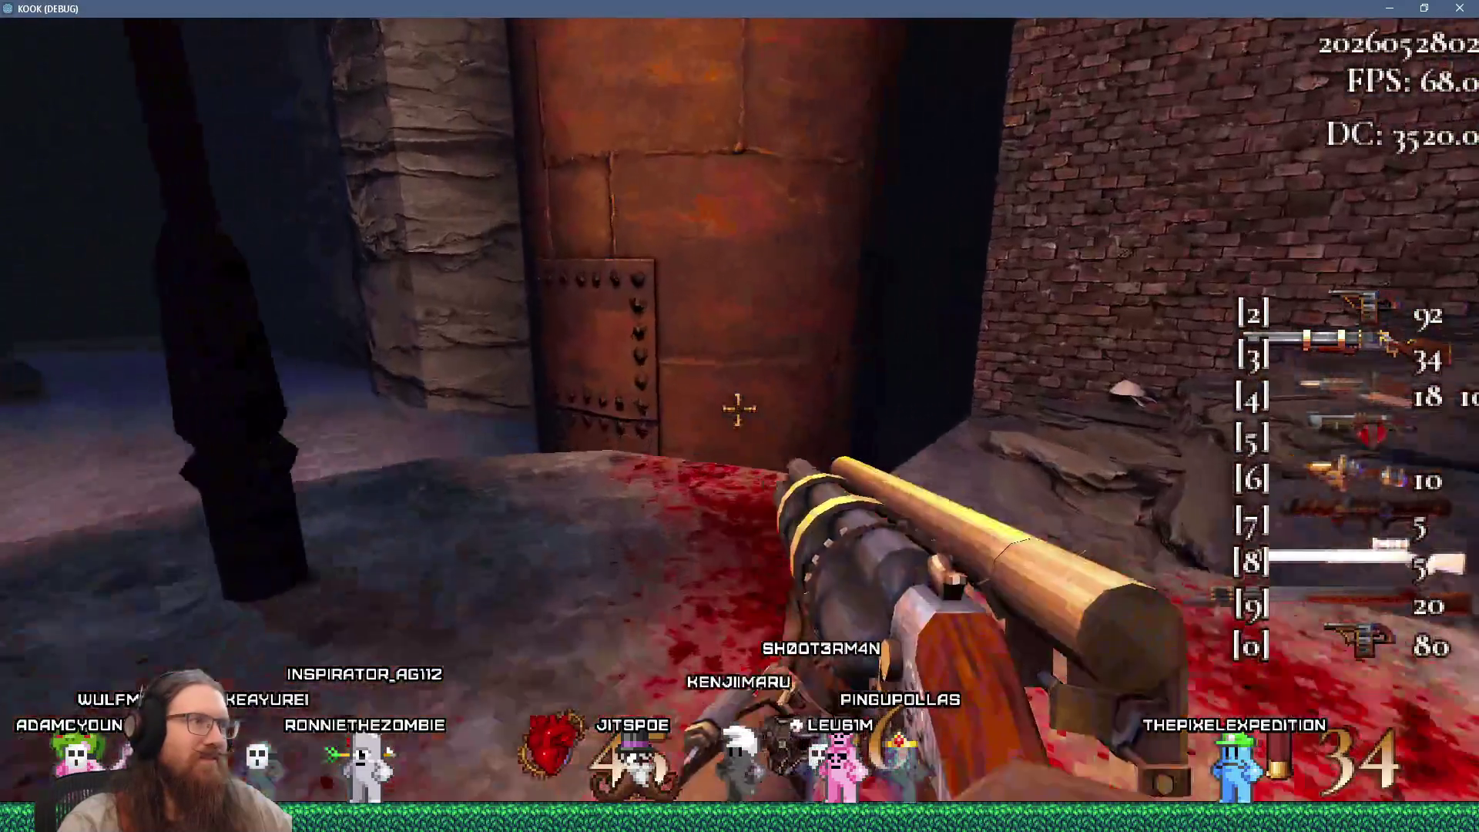
pyautogui.press('w')
pyautogui.press('w')
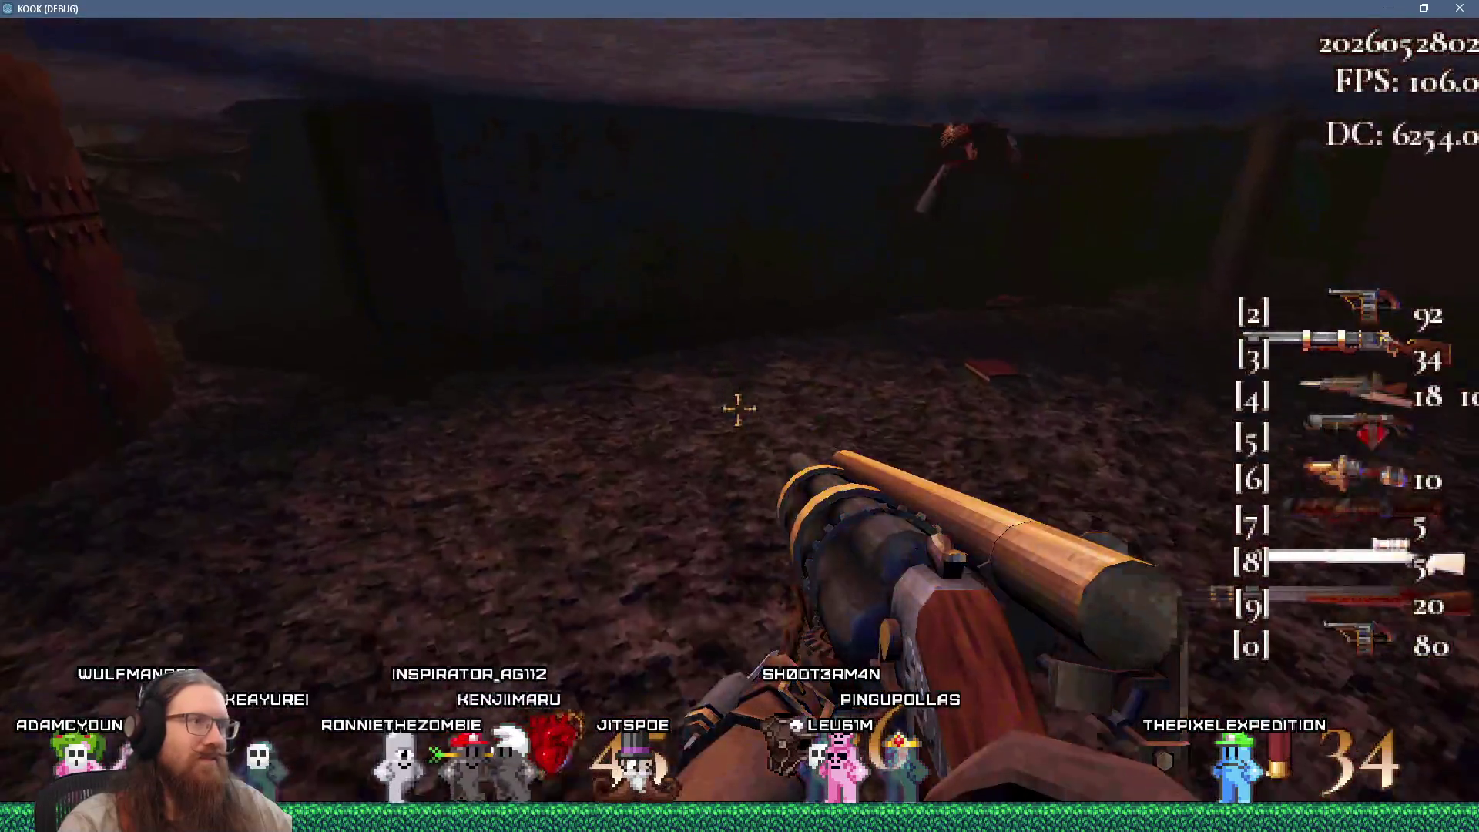
pyautogui.click(738, 409)
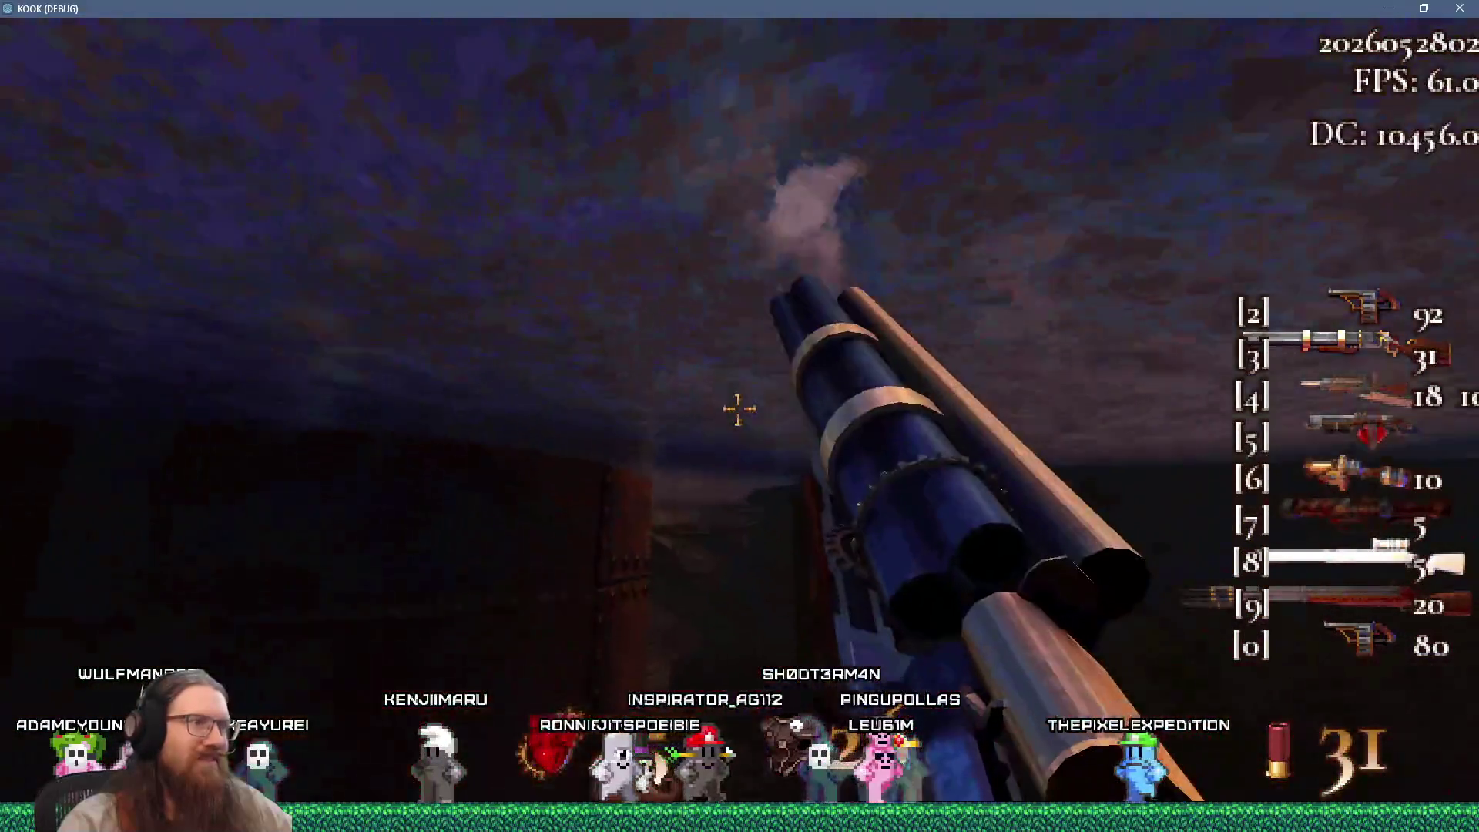
pyautogui.press('w')
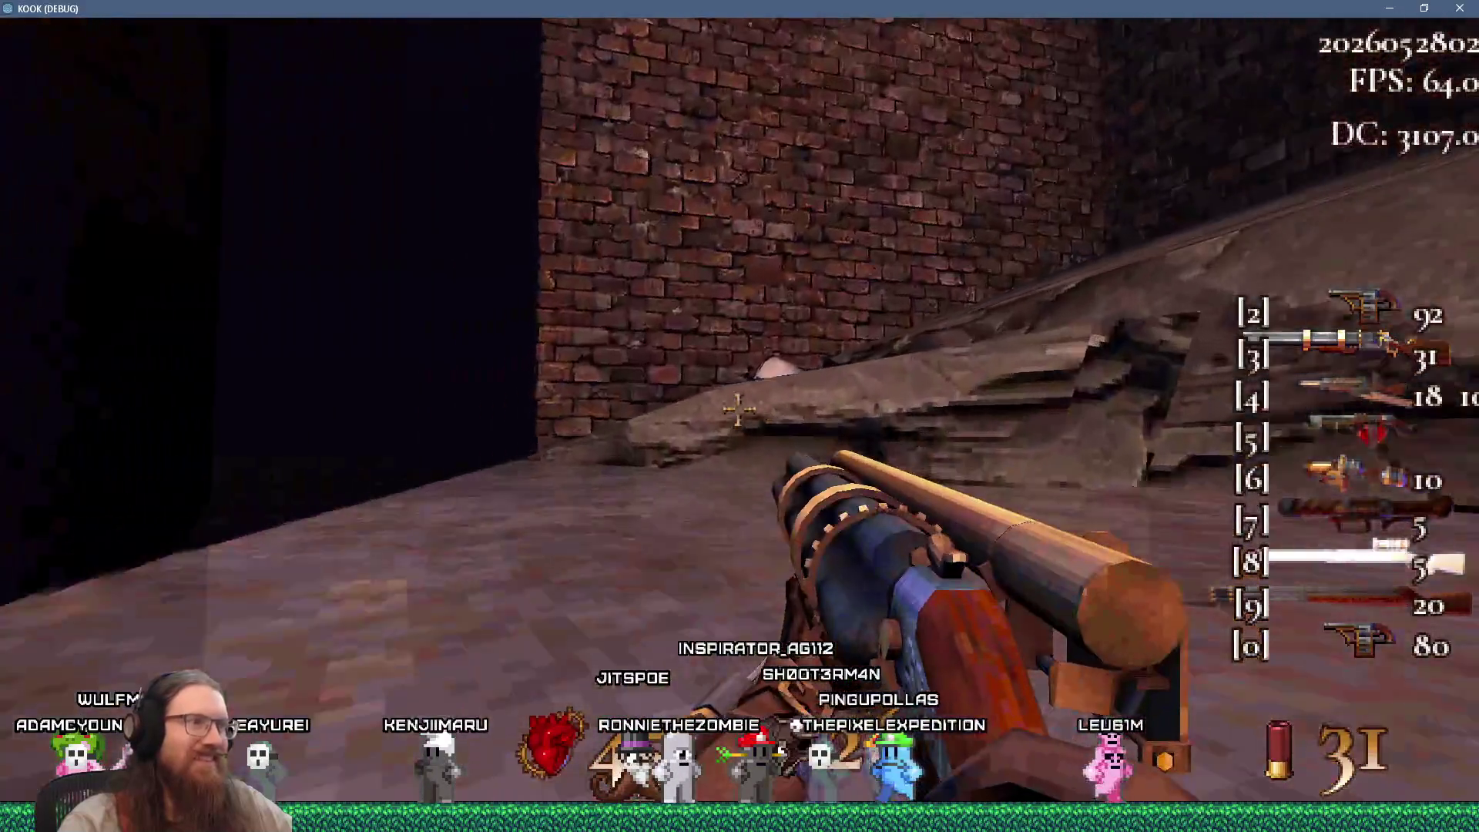
pyautogui.press('w')
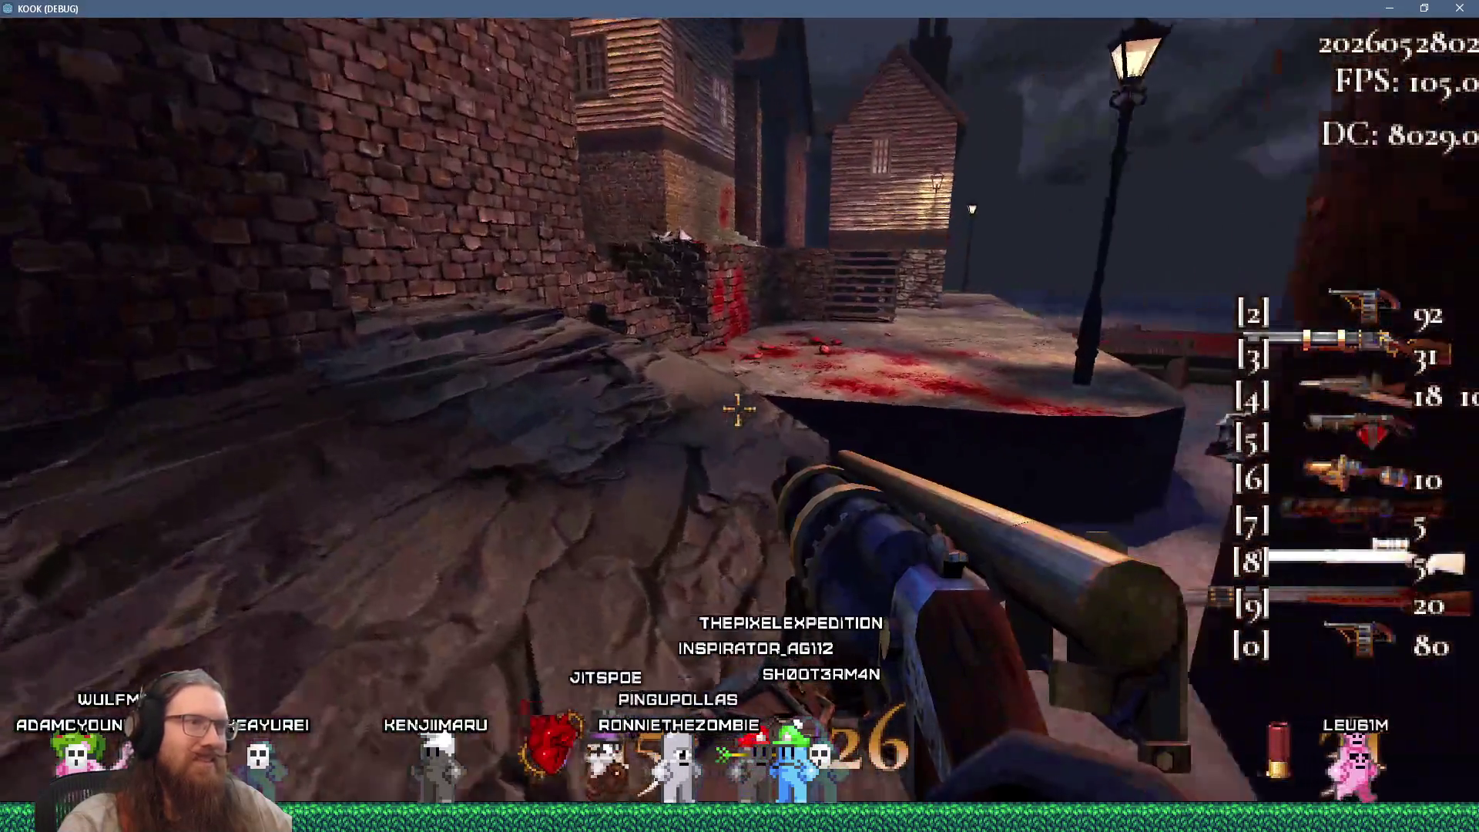
pyautogui.press('w')
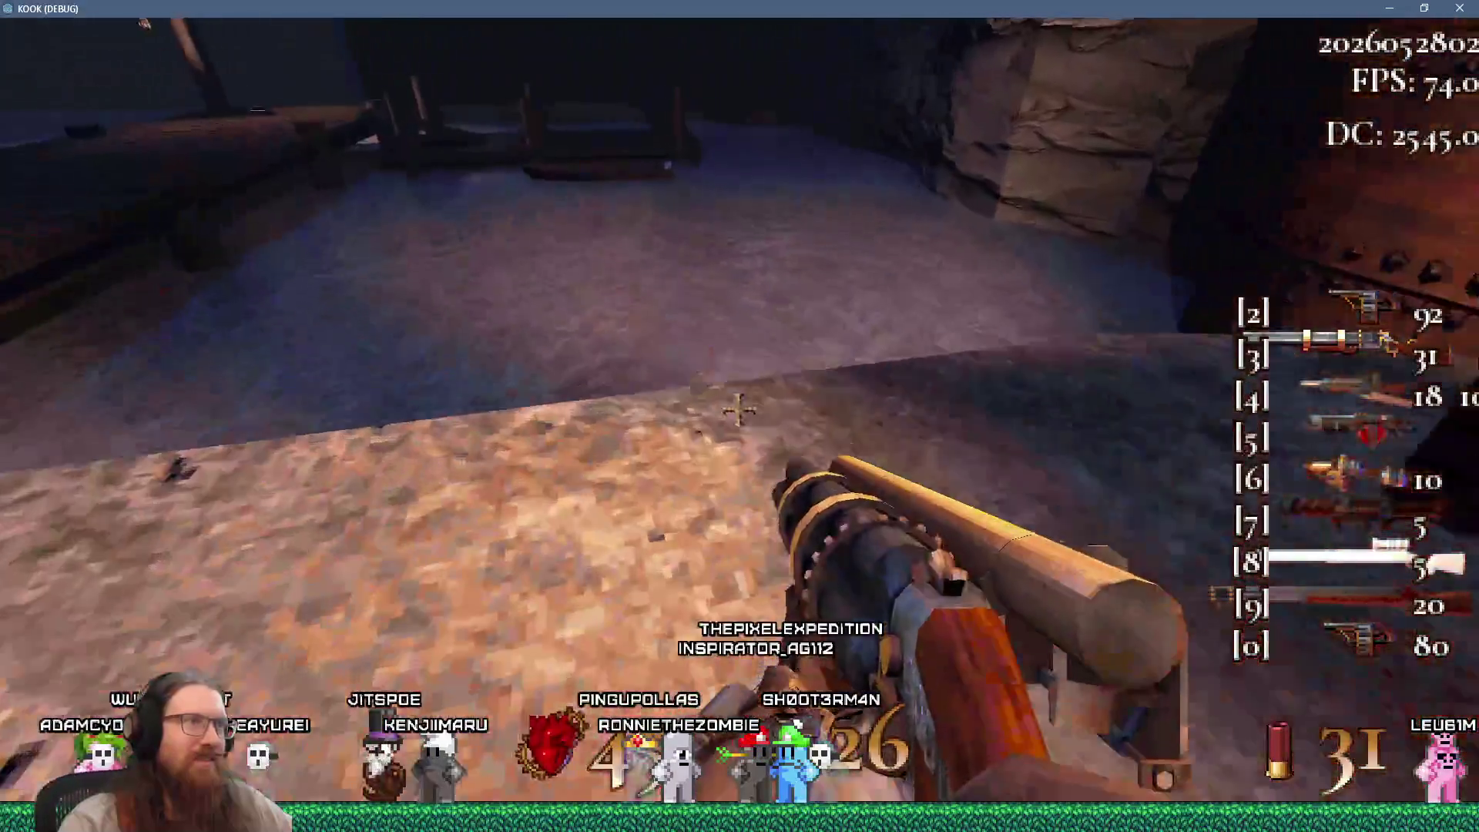
pyautogui.press('w')
pyautogui.click(740, 410)
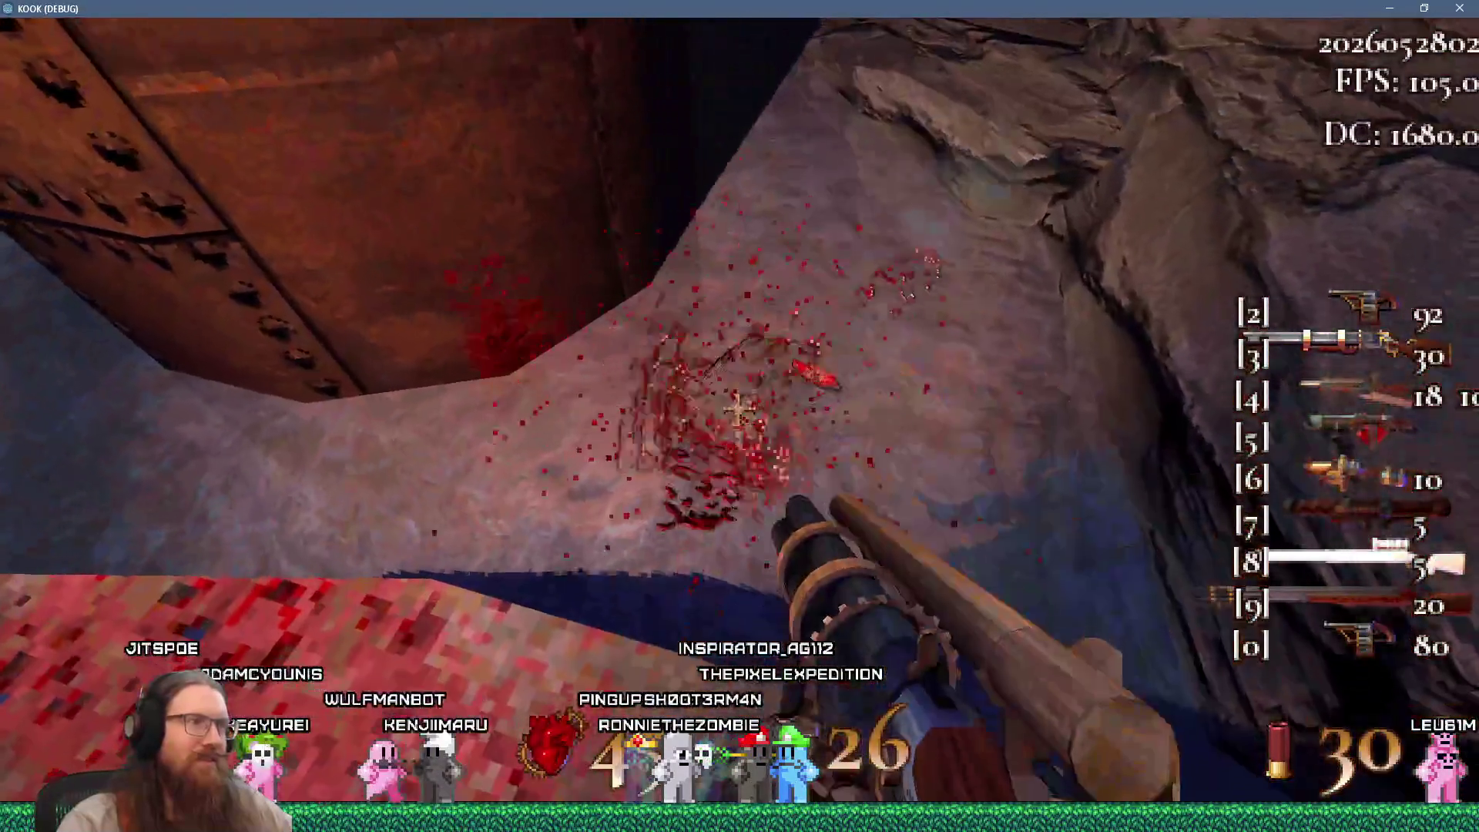
# Cross the rooftops collecting ammo, shoot the stair enemy, and climb the stairs to find secret 1 of 4
pyautogui.press('w')
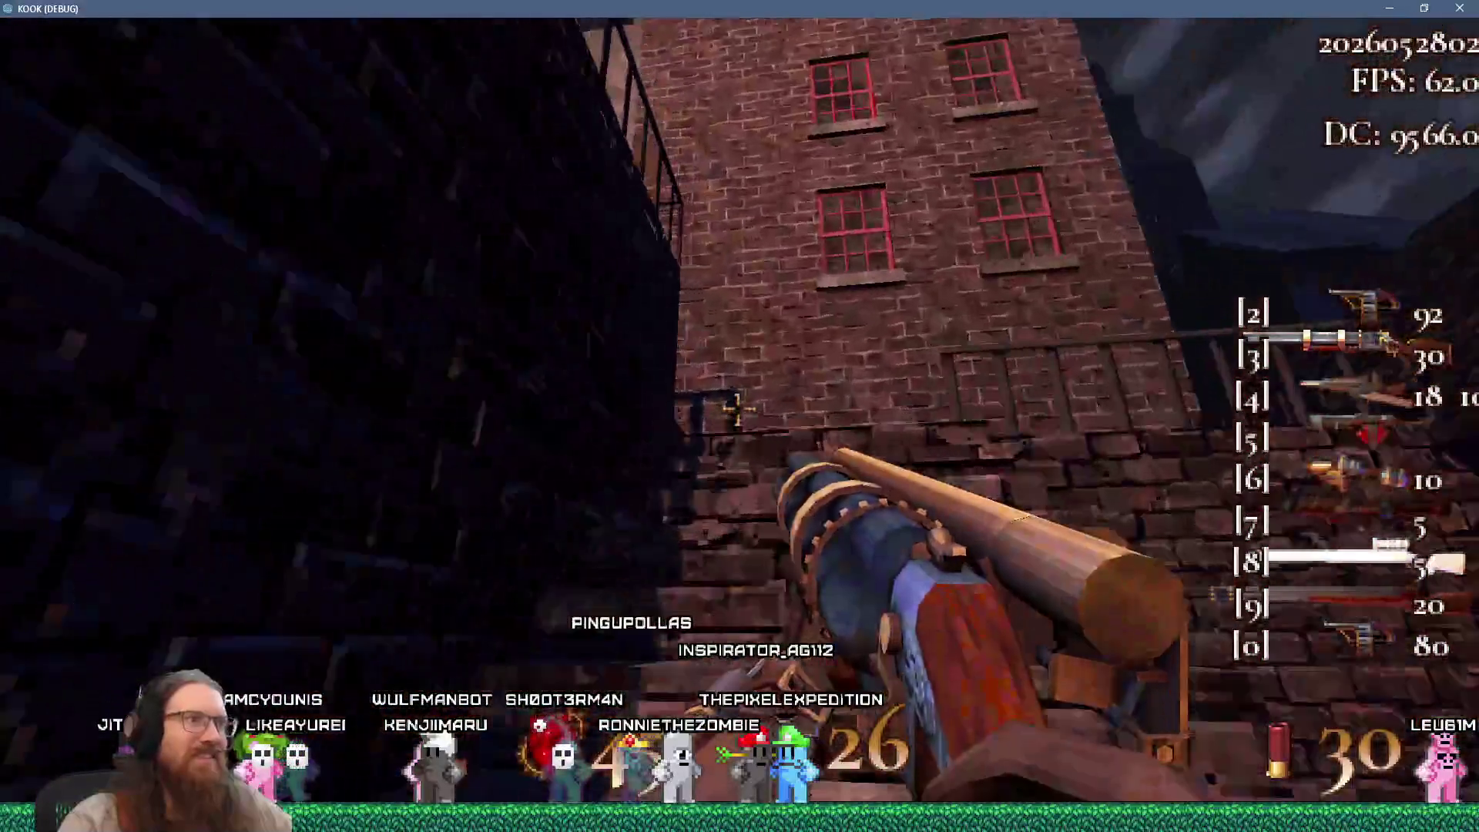
pyautogui.press('w')
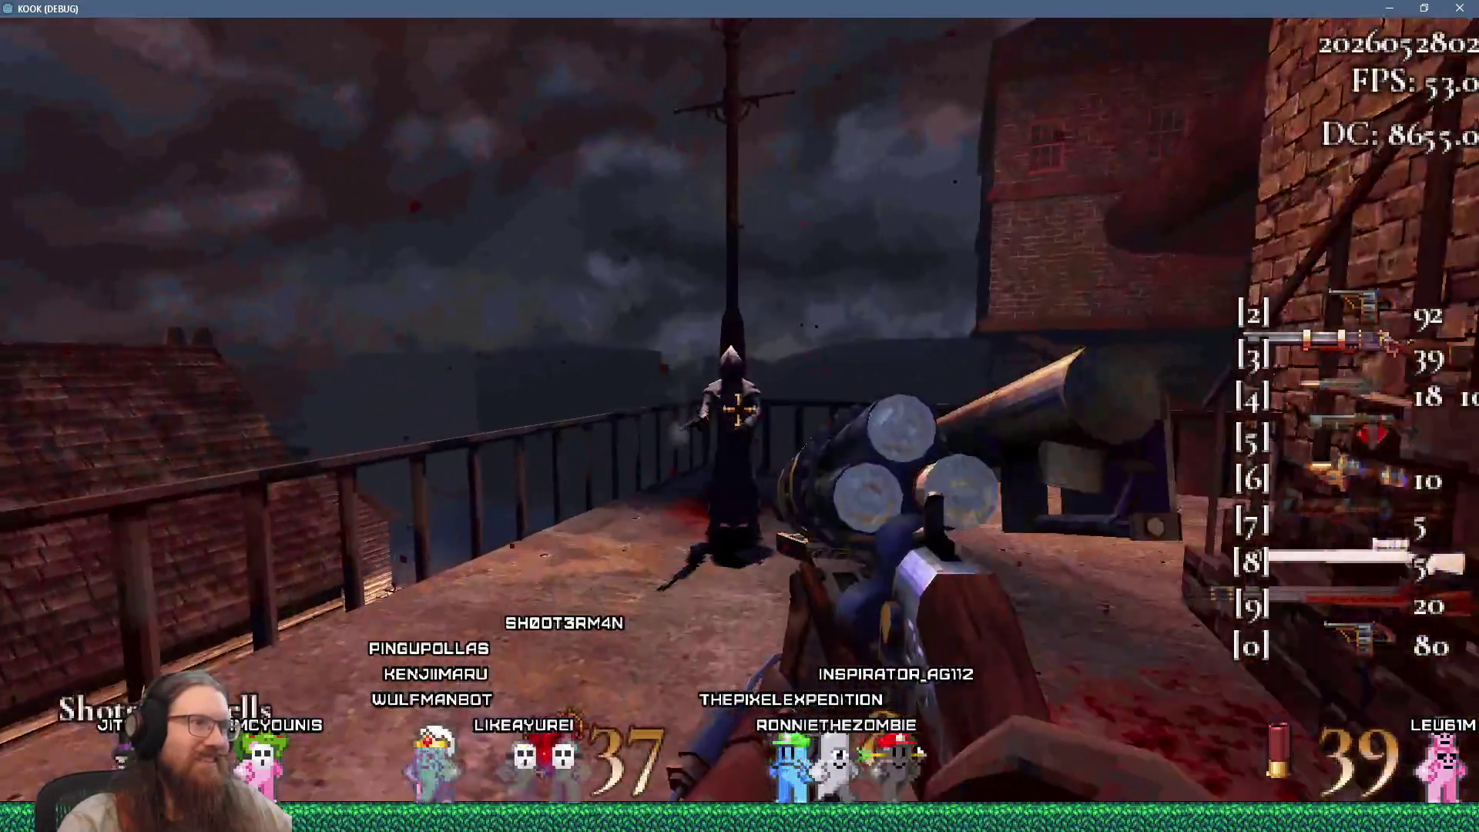
pyautogui.click(740, 410)
pyautogui.press('w')
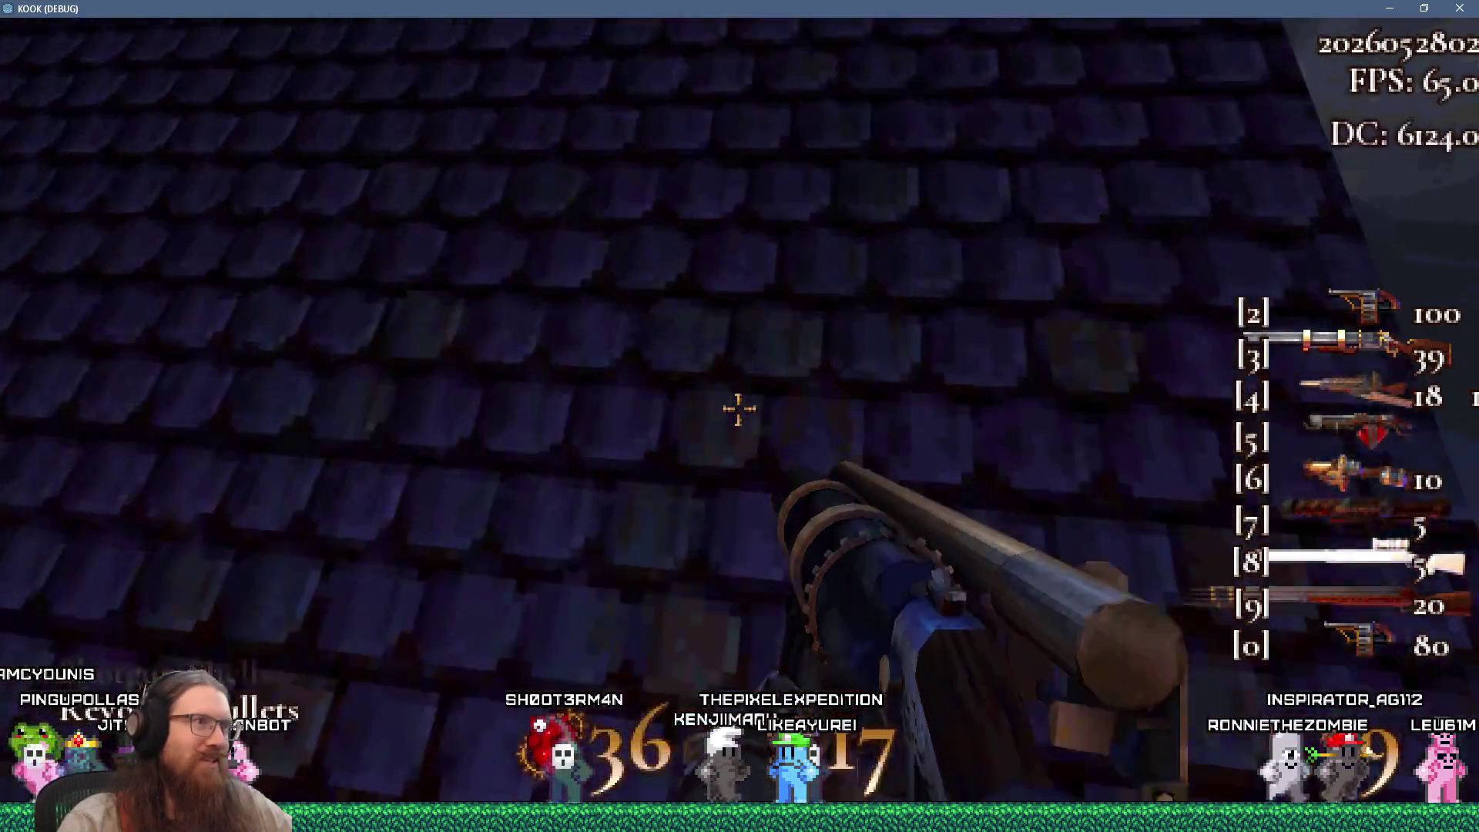
pyautogui.press('w')
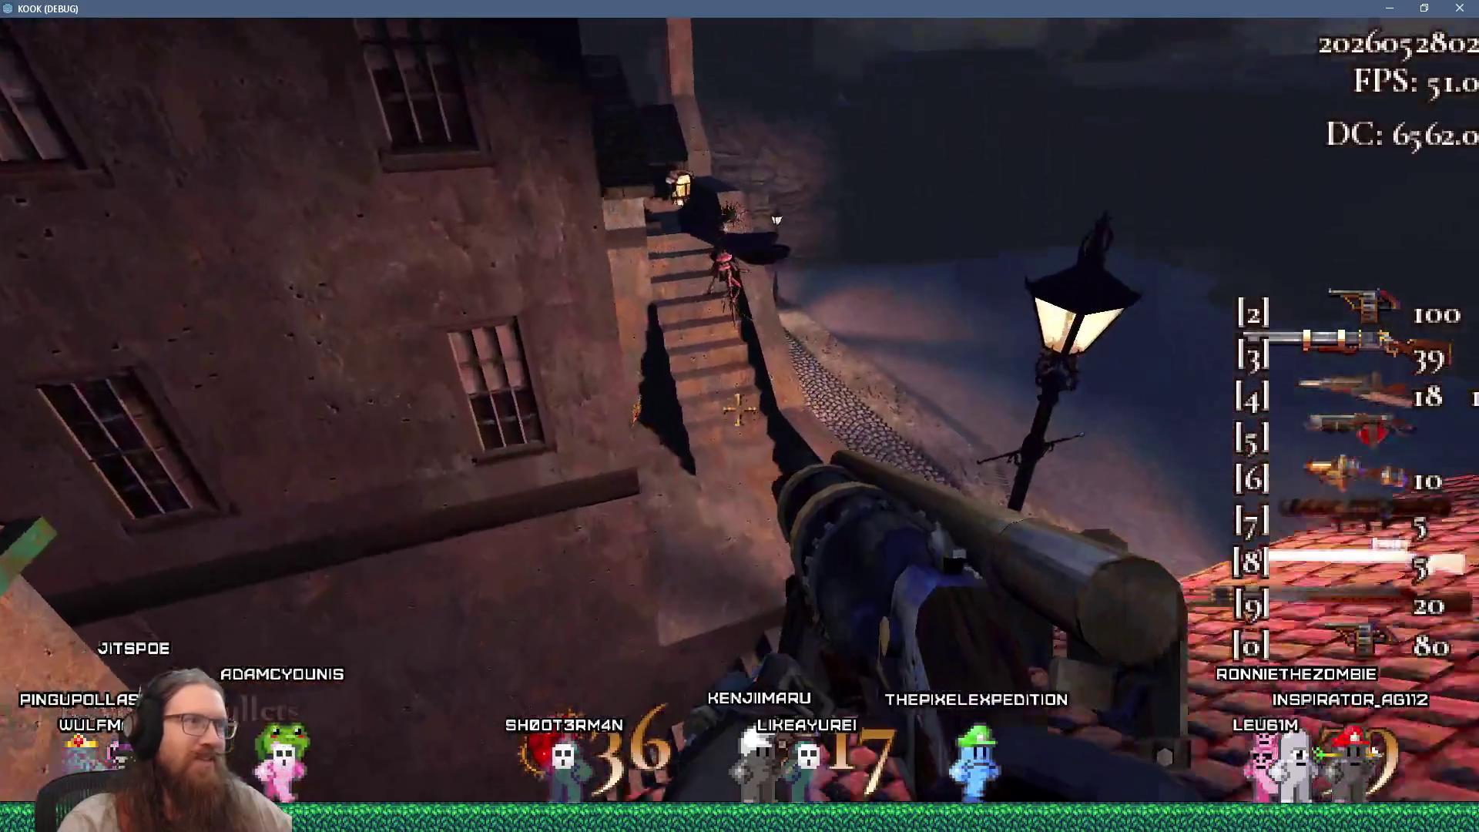
pyautogui.click(739, 410)
pyautogui.press('w')
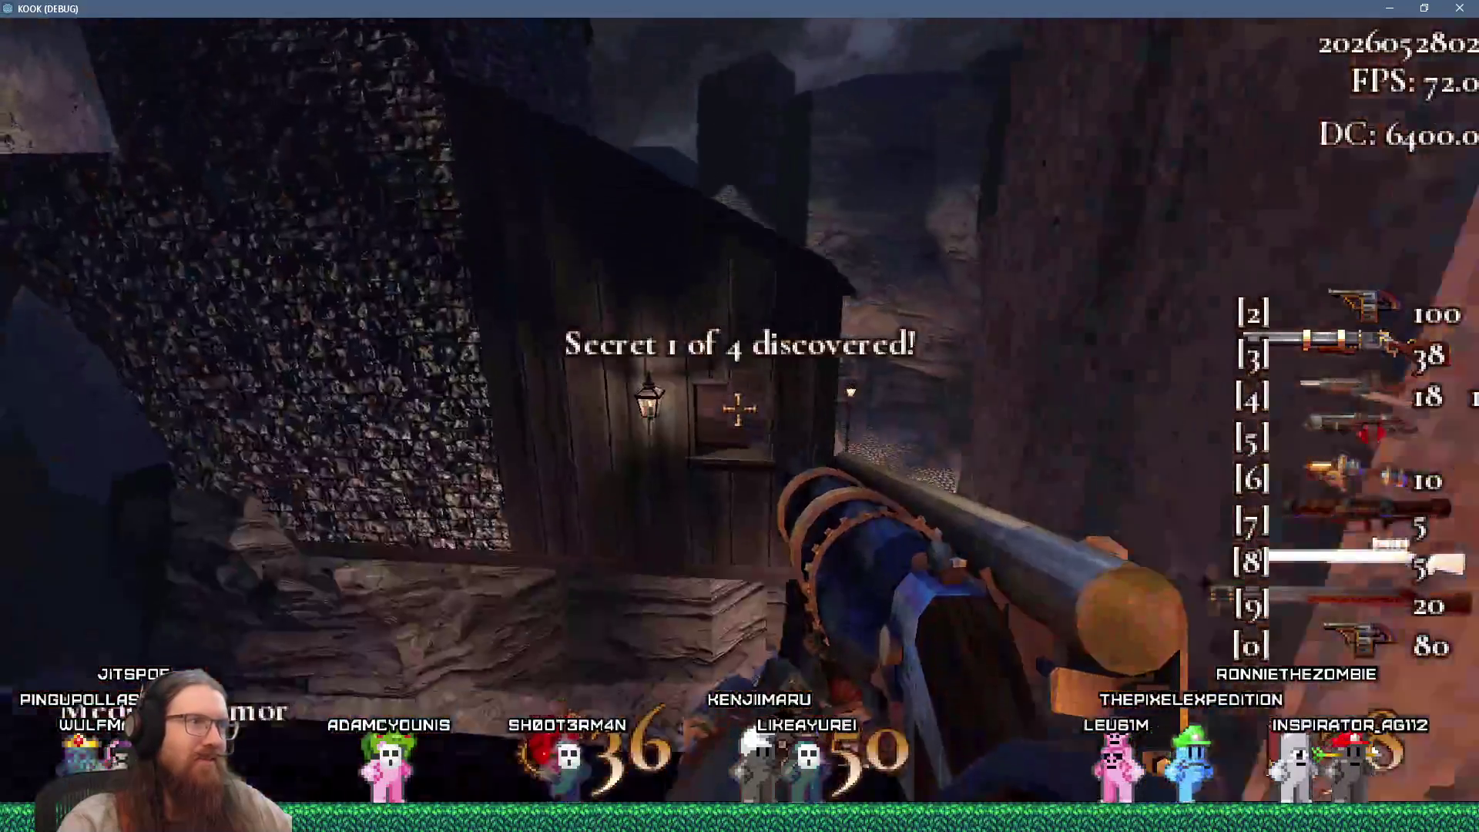
# Drop into the wooden room, blast the wooden door apart and advance through the doorway
pyautogui.press('w')
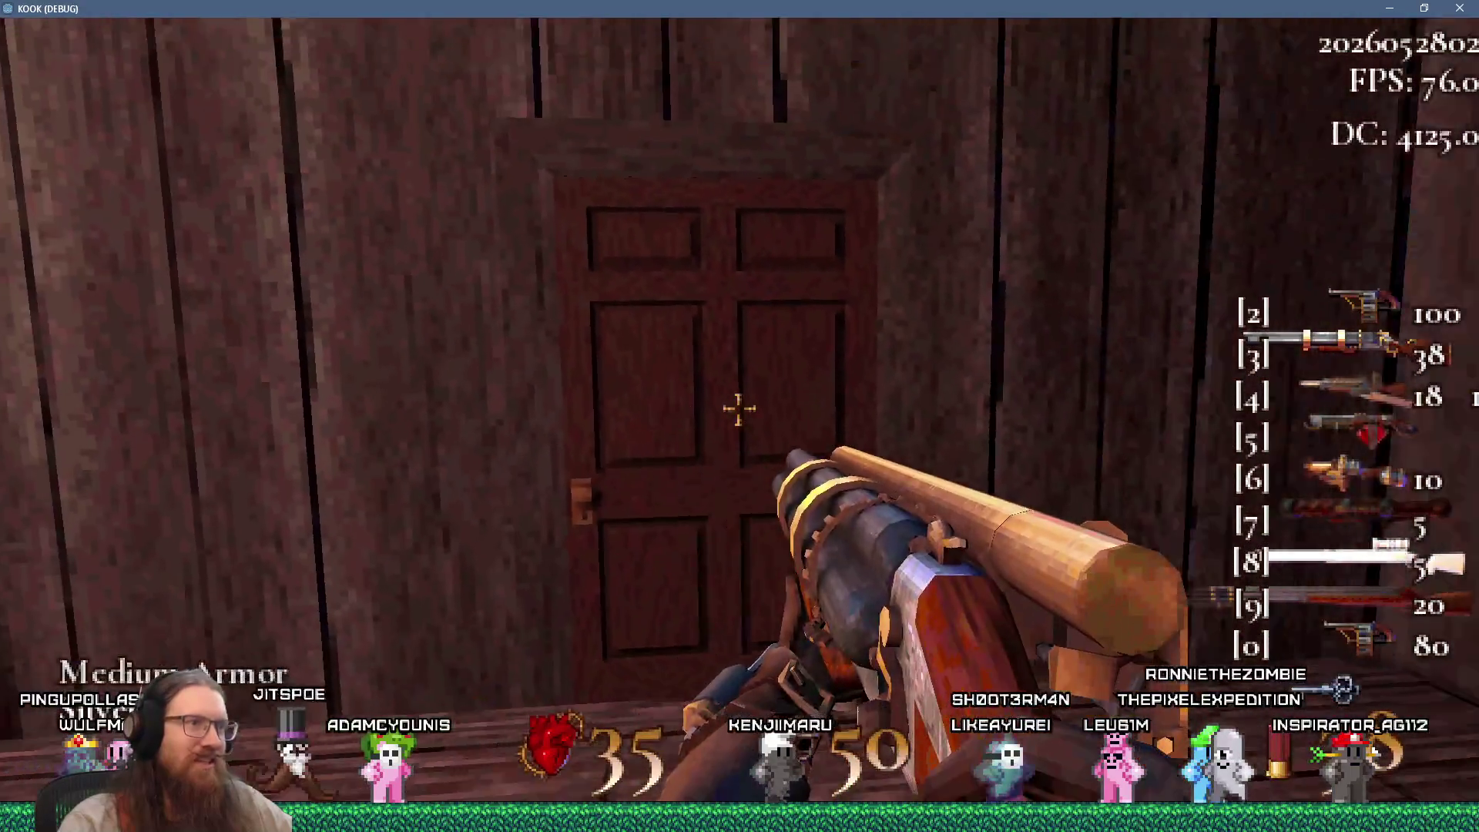
pyautogui.click(740, 410)
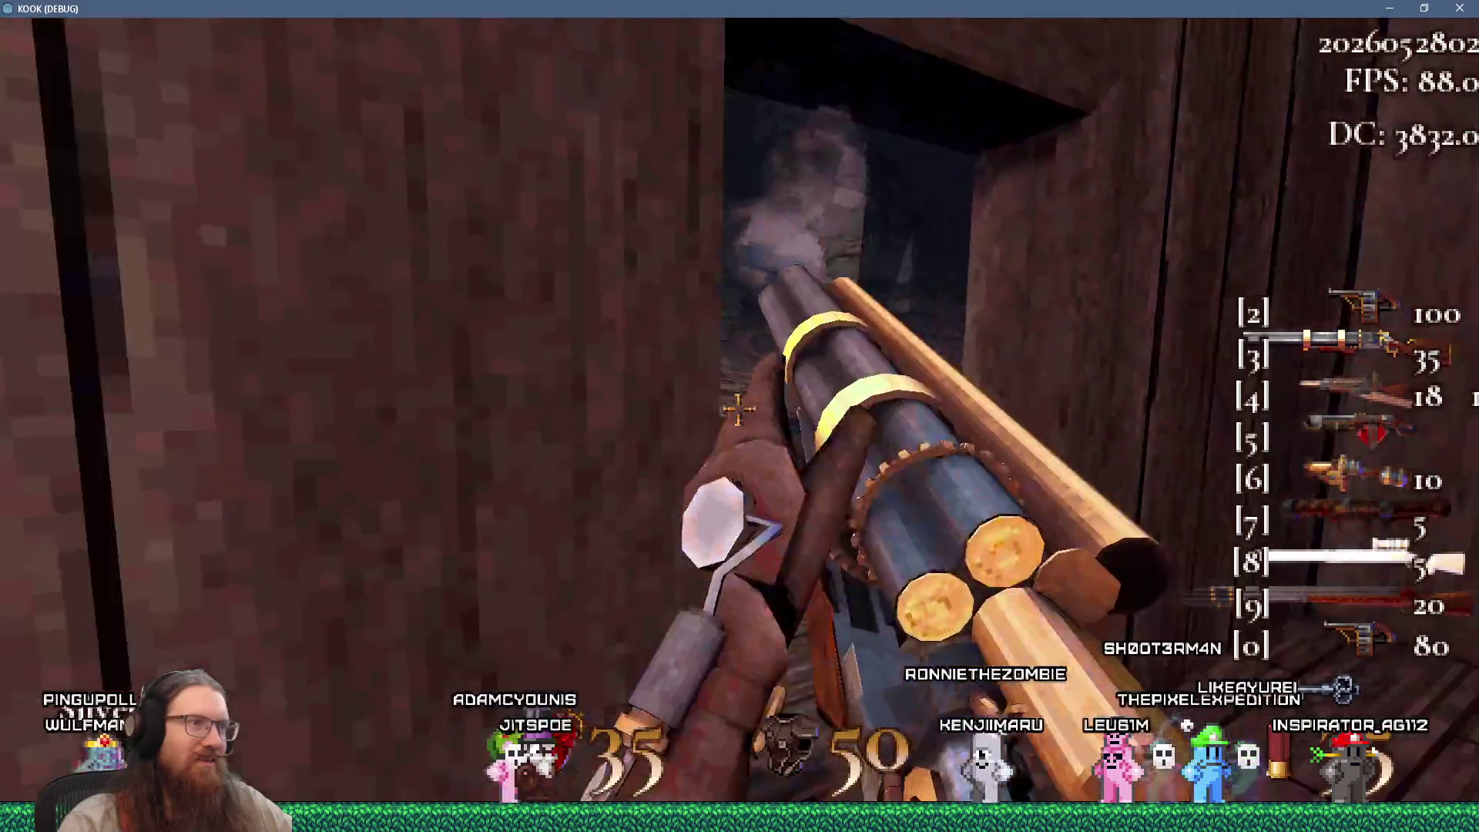
pyautogui.press('s')
pyautogui.press('w')
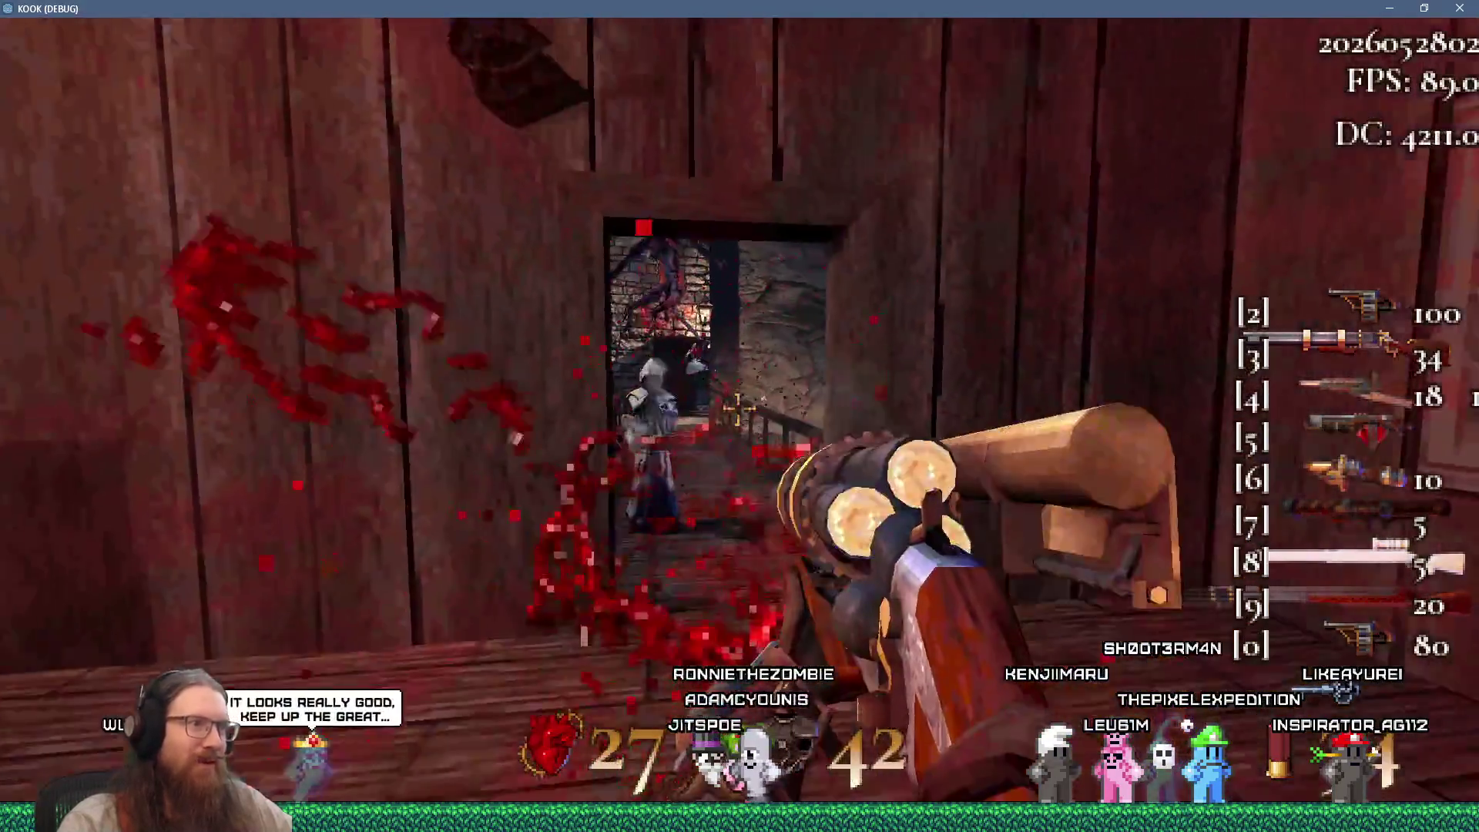
pyautogui.moveTo(740, 410)
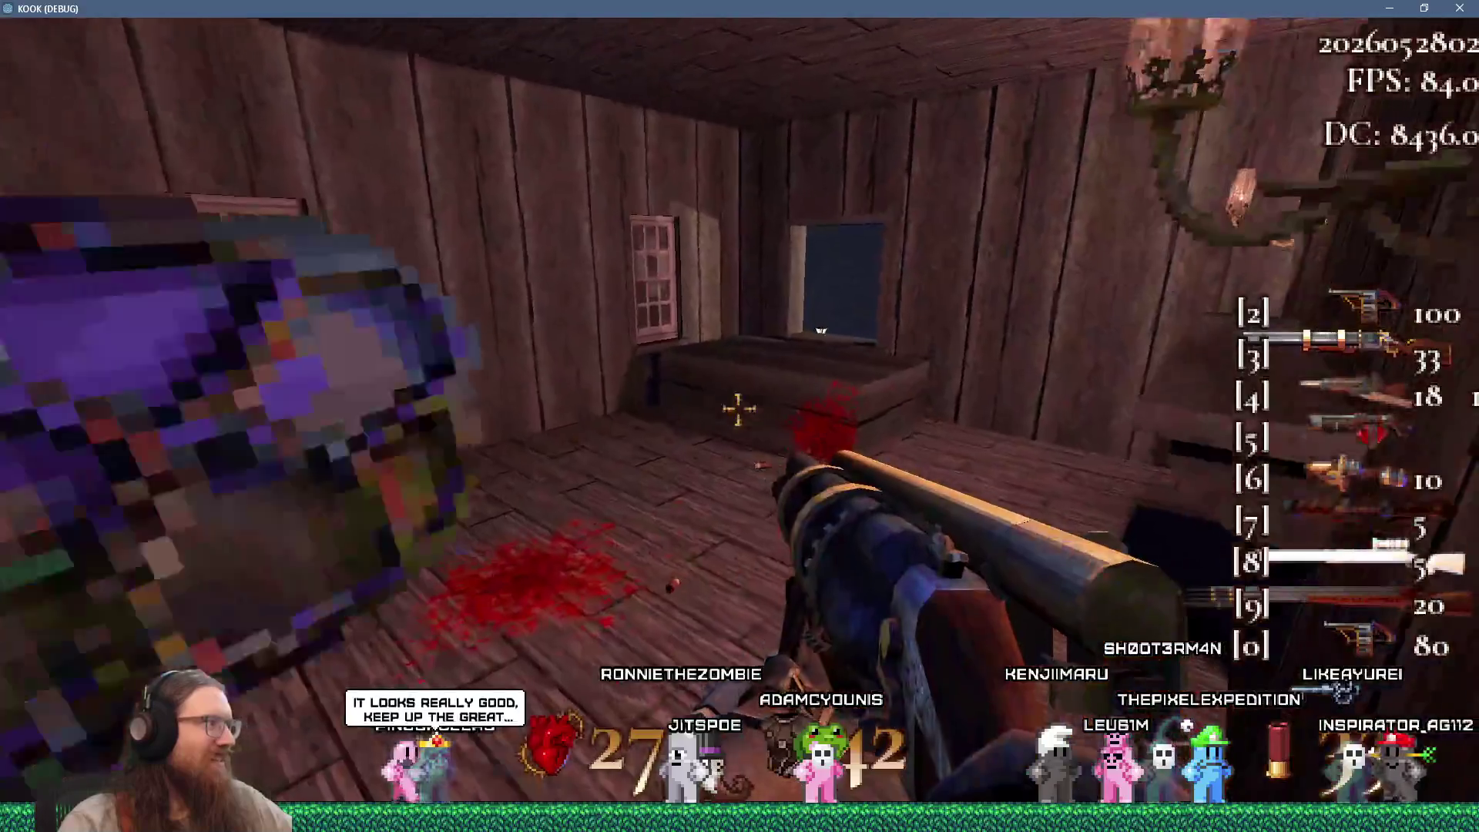
pyautogui.press('w')
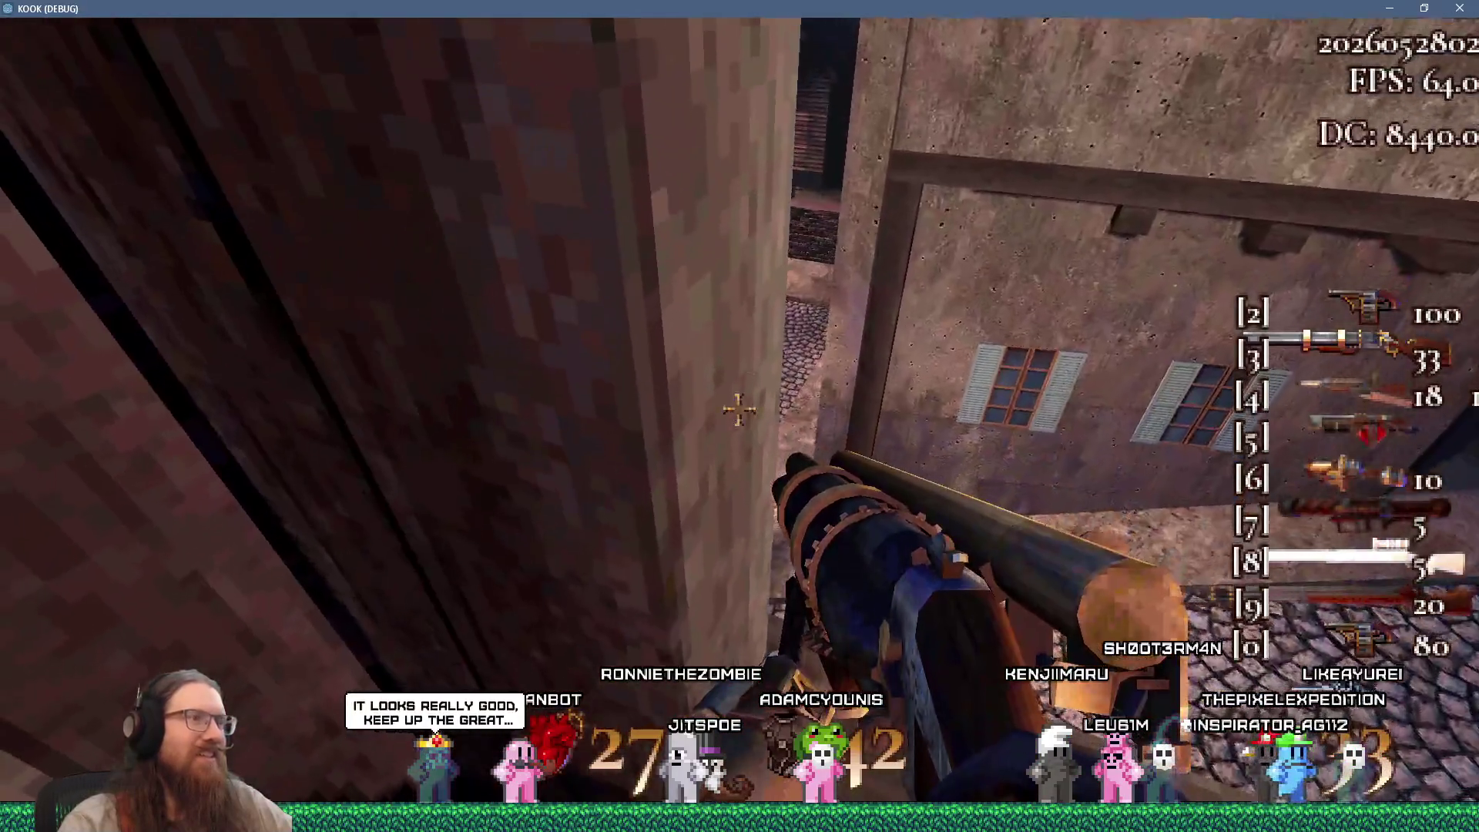
# Fight the hooded enemies and flying mi-go in the stone courtyard until the player dies
pyautogui.press('w')
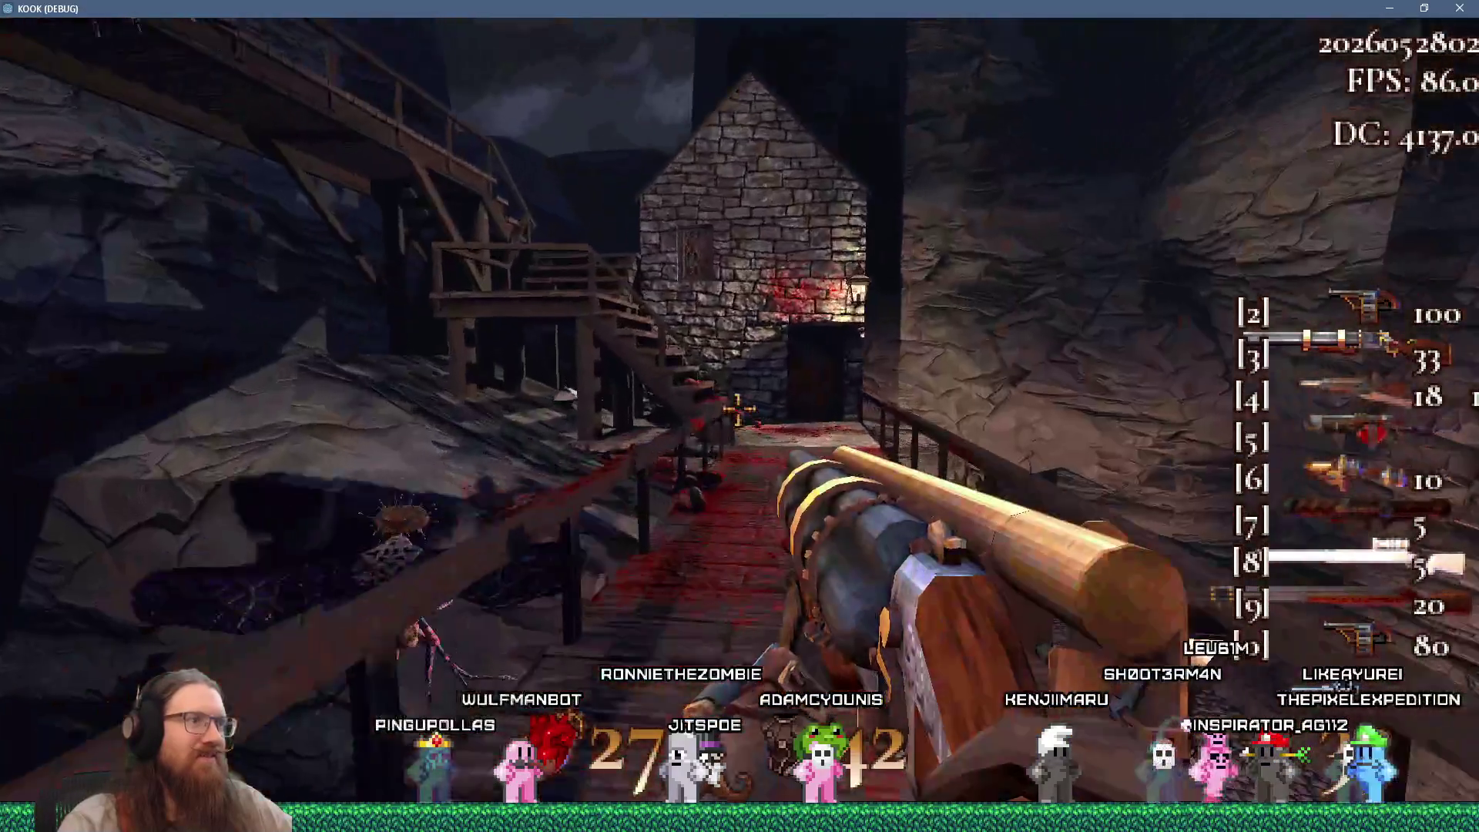
pyautogui.click(738, 410)
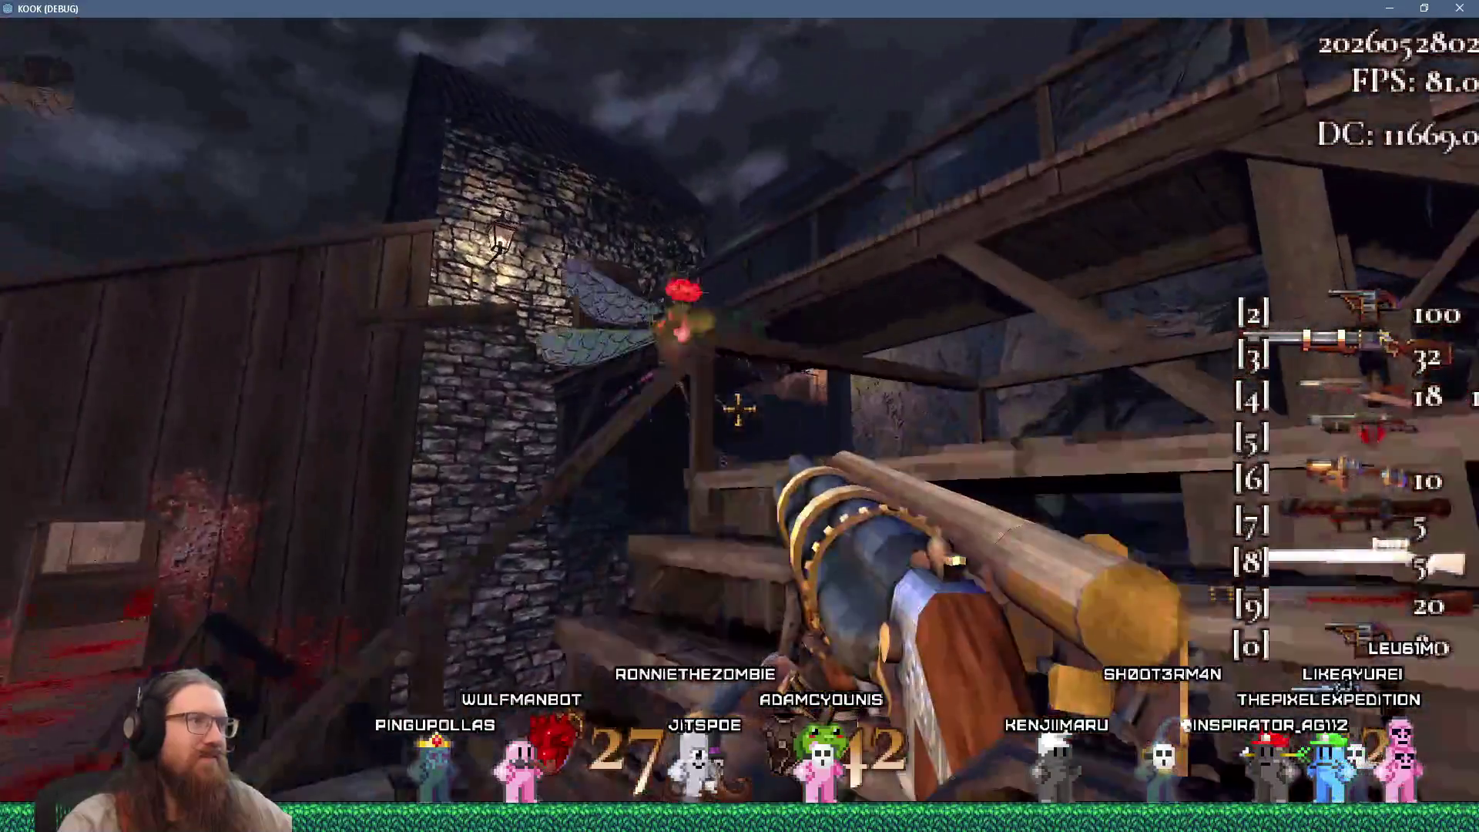
pyautogui.click(738, 410)
pyautogui.press('w')
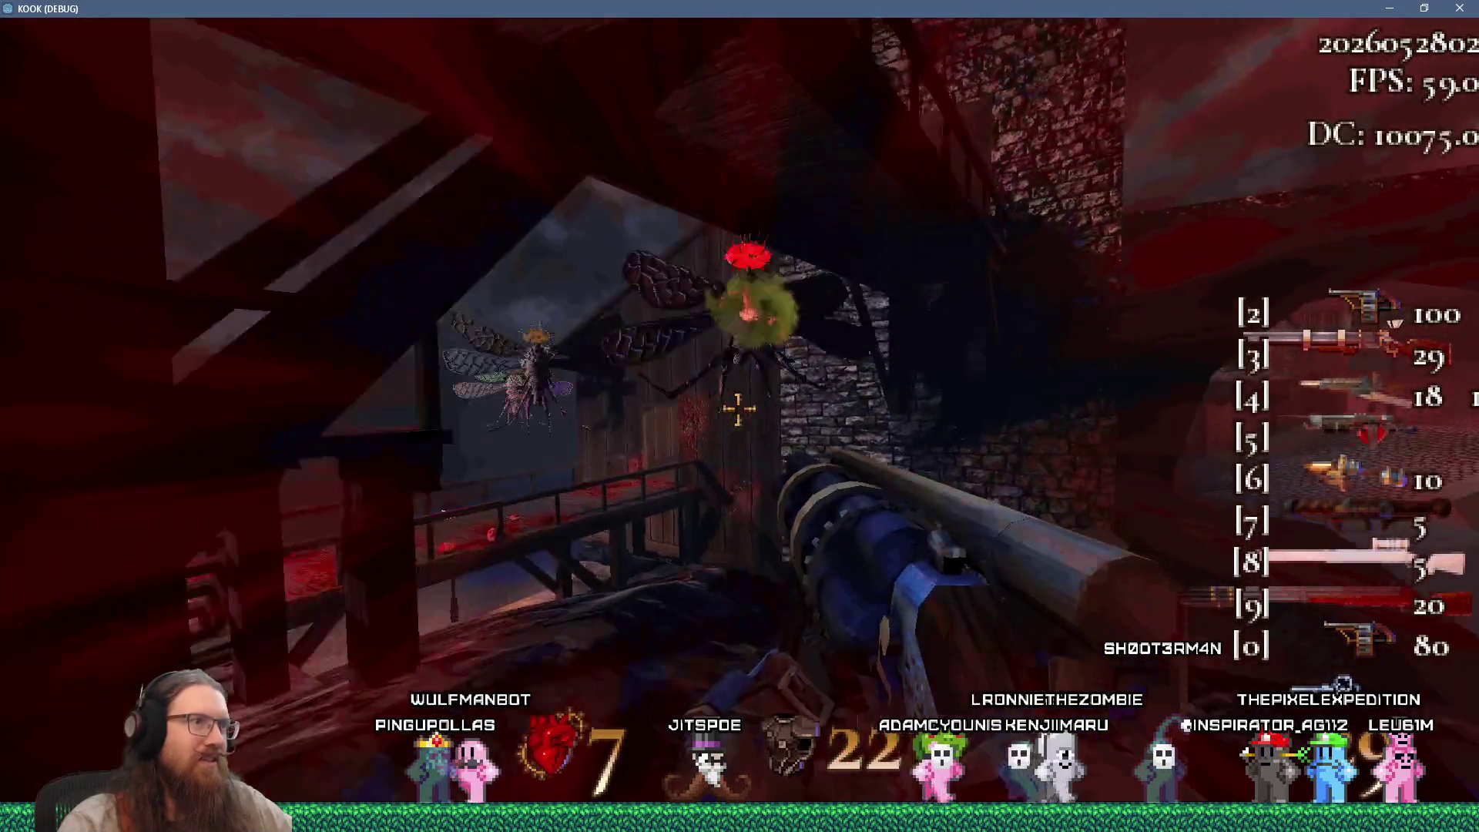
pyautogui.click(738, 410)
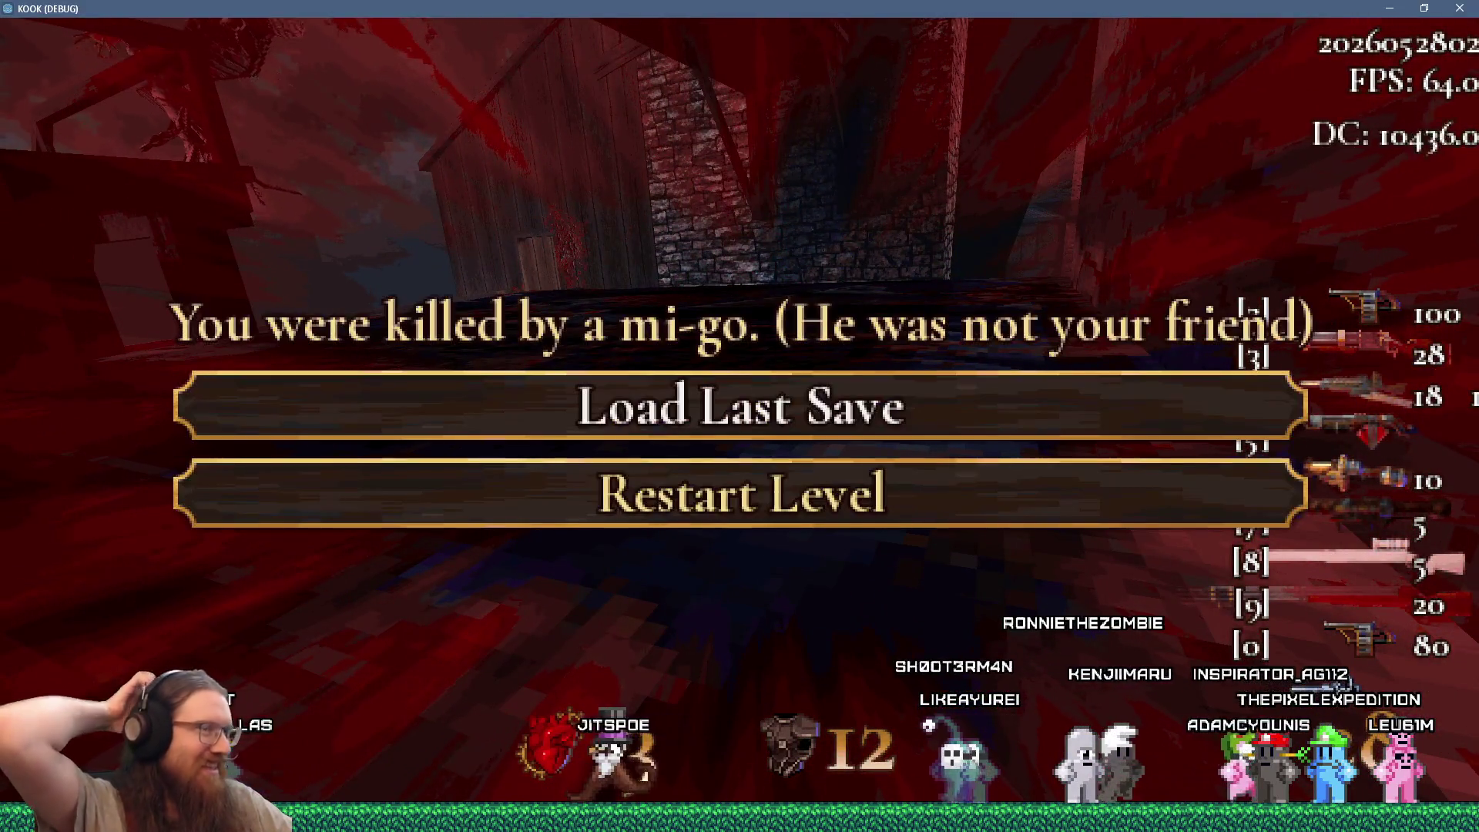
# Toggle the developer console on and off, then quit the game with F8 to Godot
pyautogui.press('`')
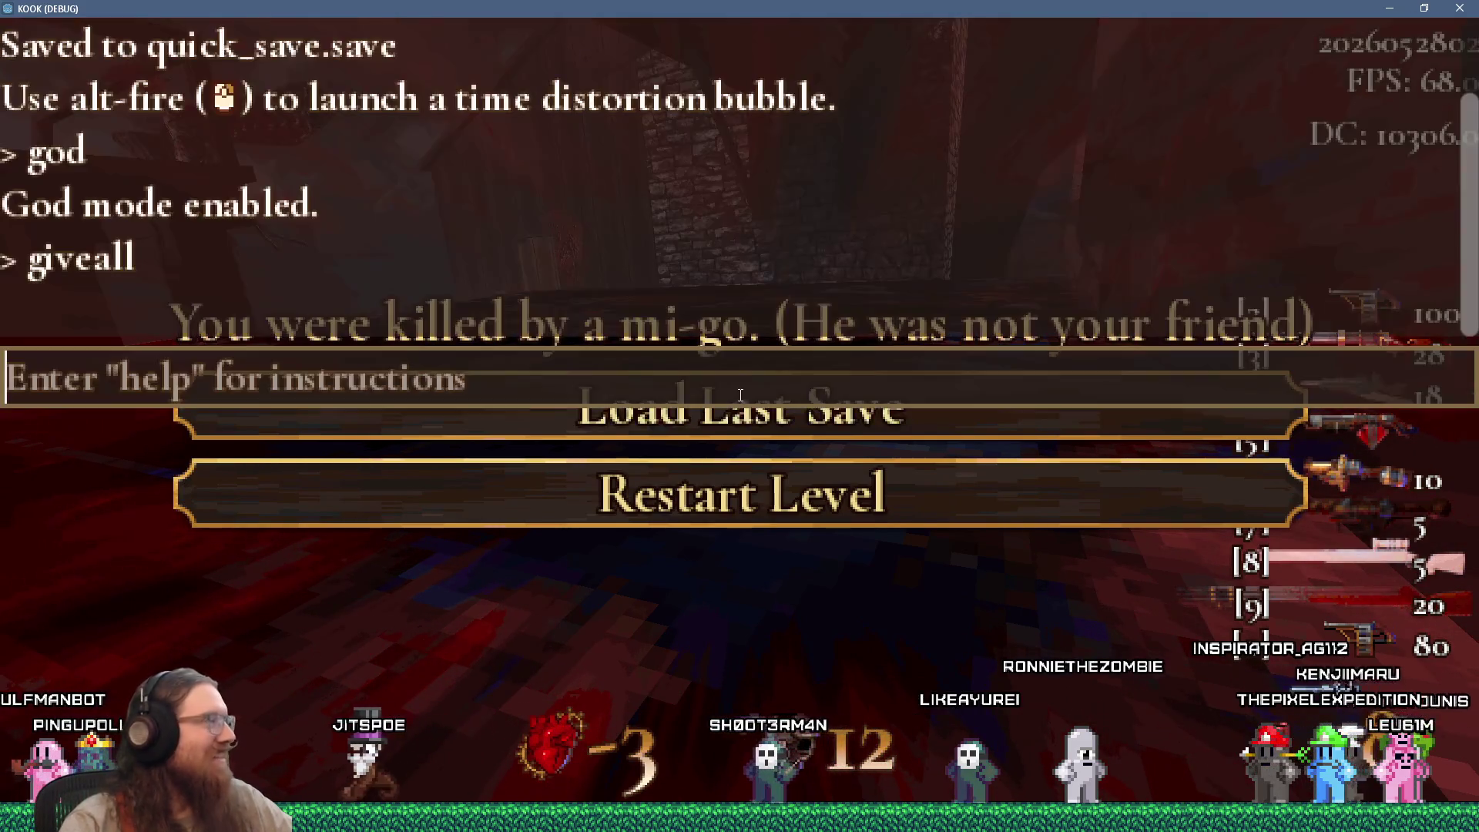
pyautogui.press('`')
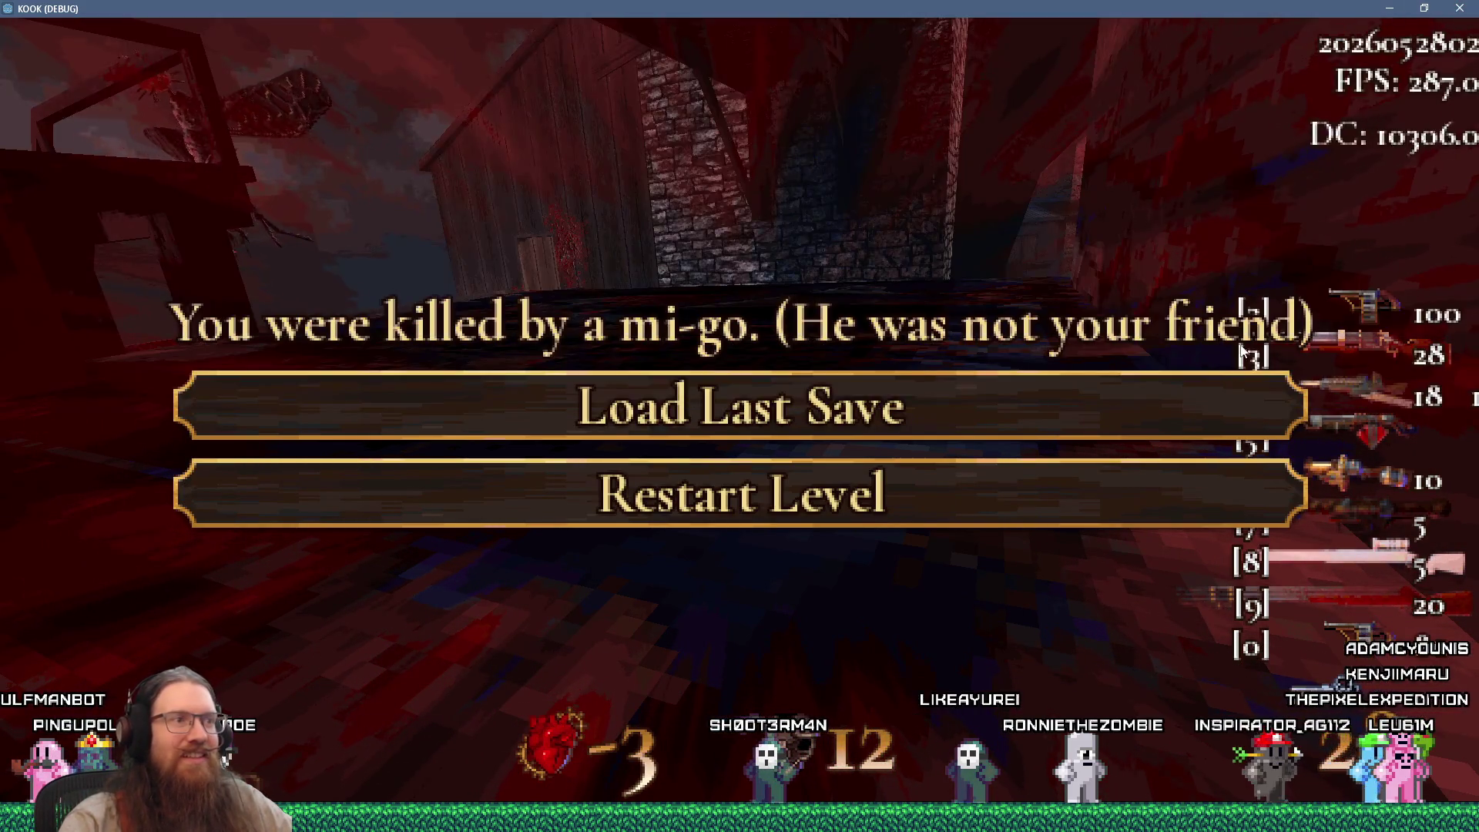
pyautogui.press('F8')
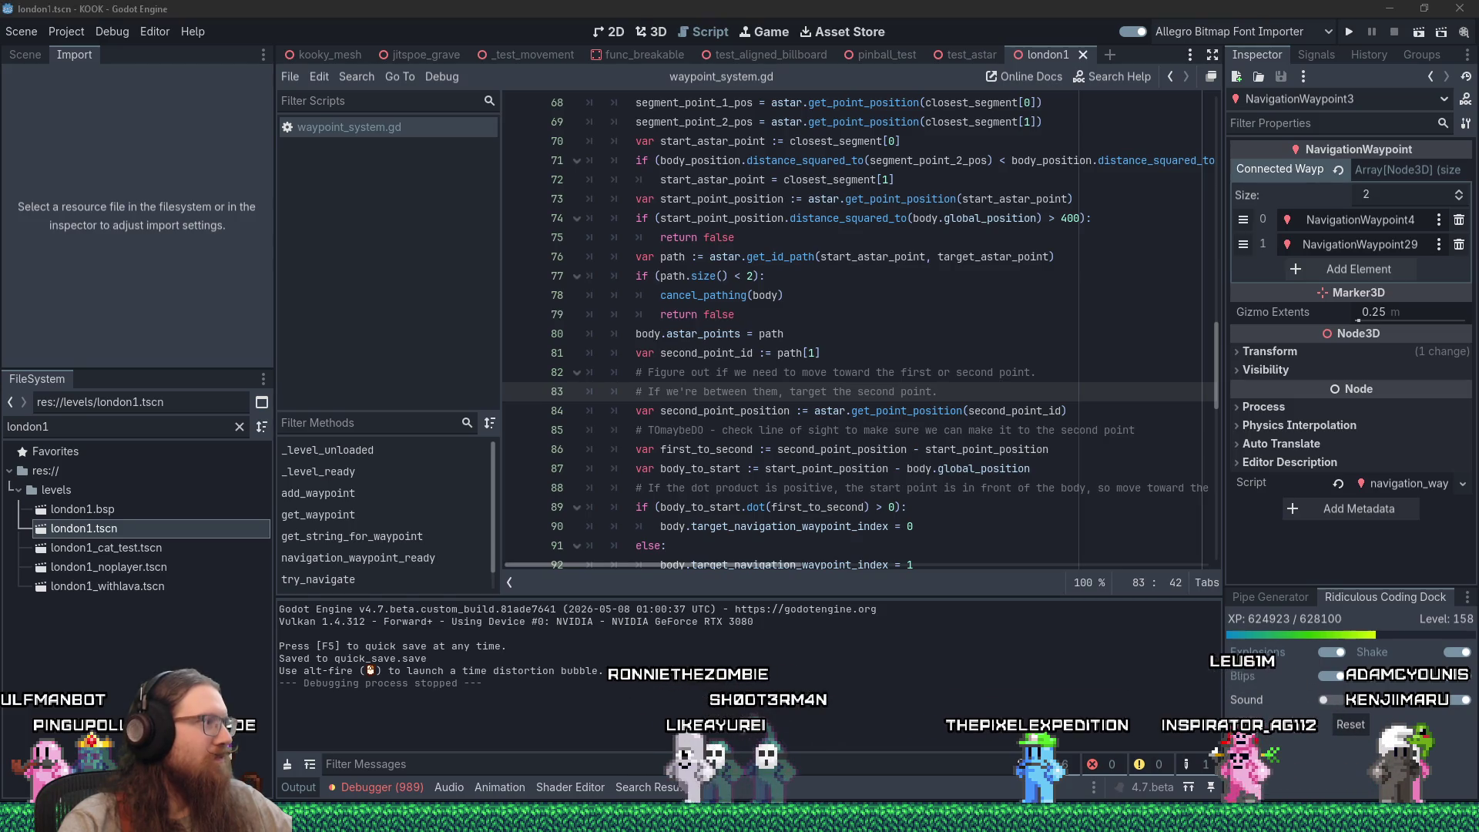
pyautogui.click(902, 392)
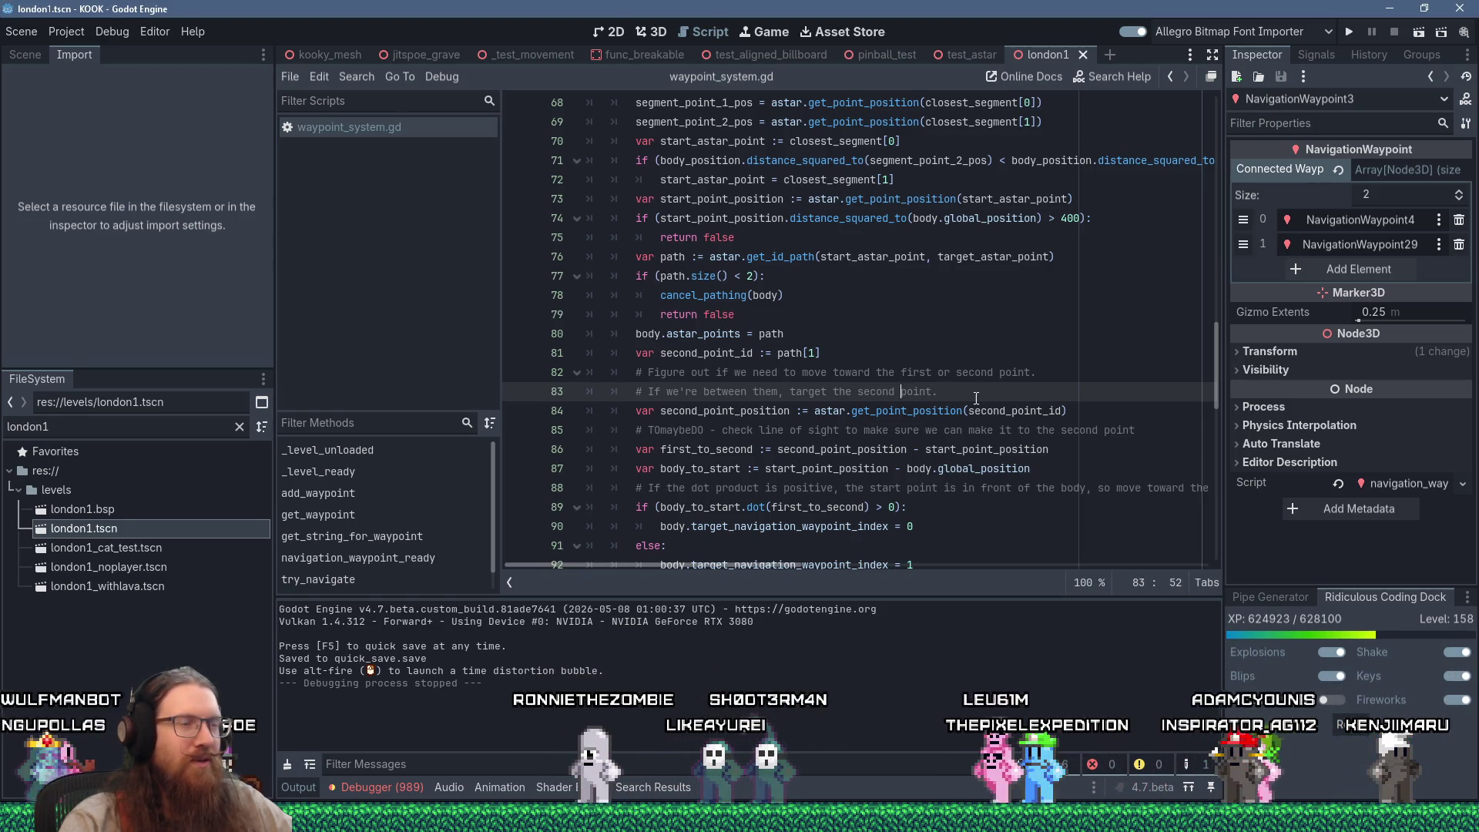
pyautogui.moveTo(994, 413)
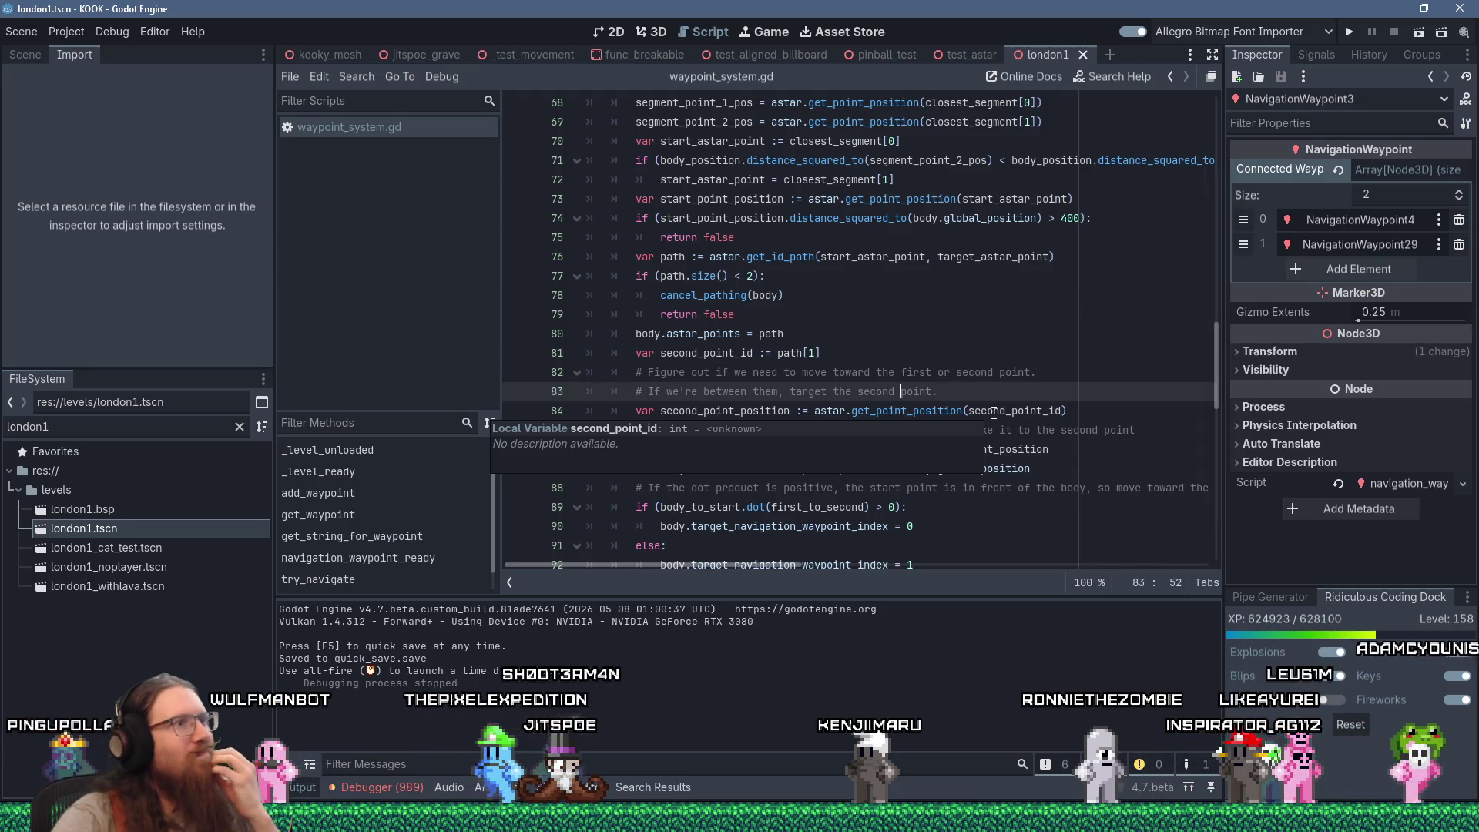
pyautogui.click(851, 358)
pyautogui.scroll(-7, 850, 358)
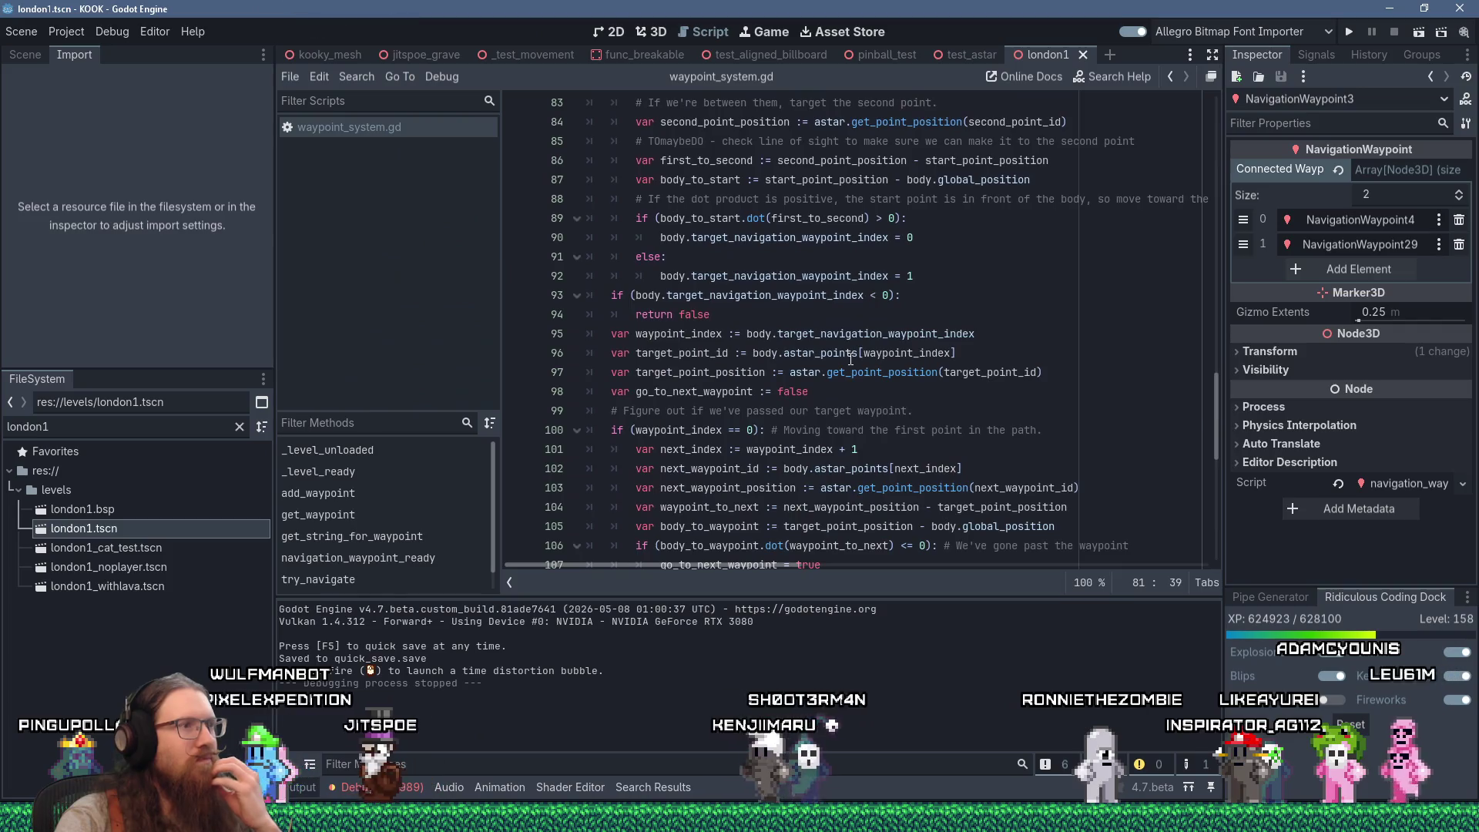
pyautogui.scroll(-6, 850, 358)
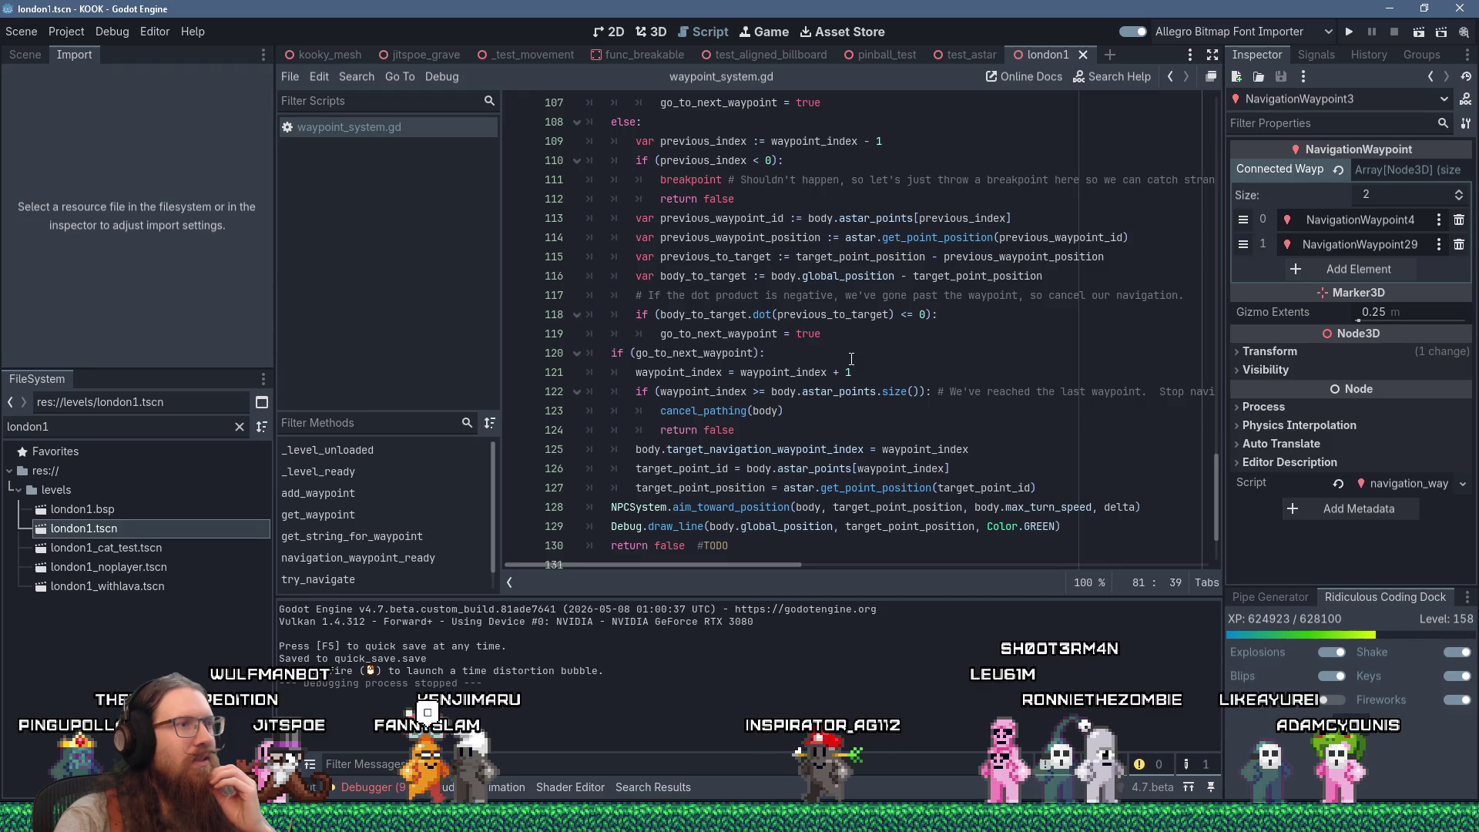
pyautogui.scroll(-2, 851, 359)
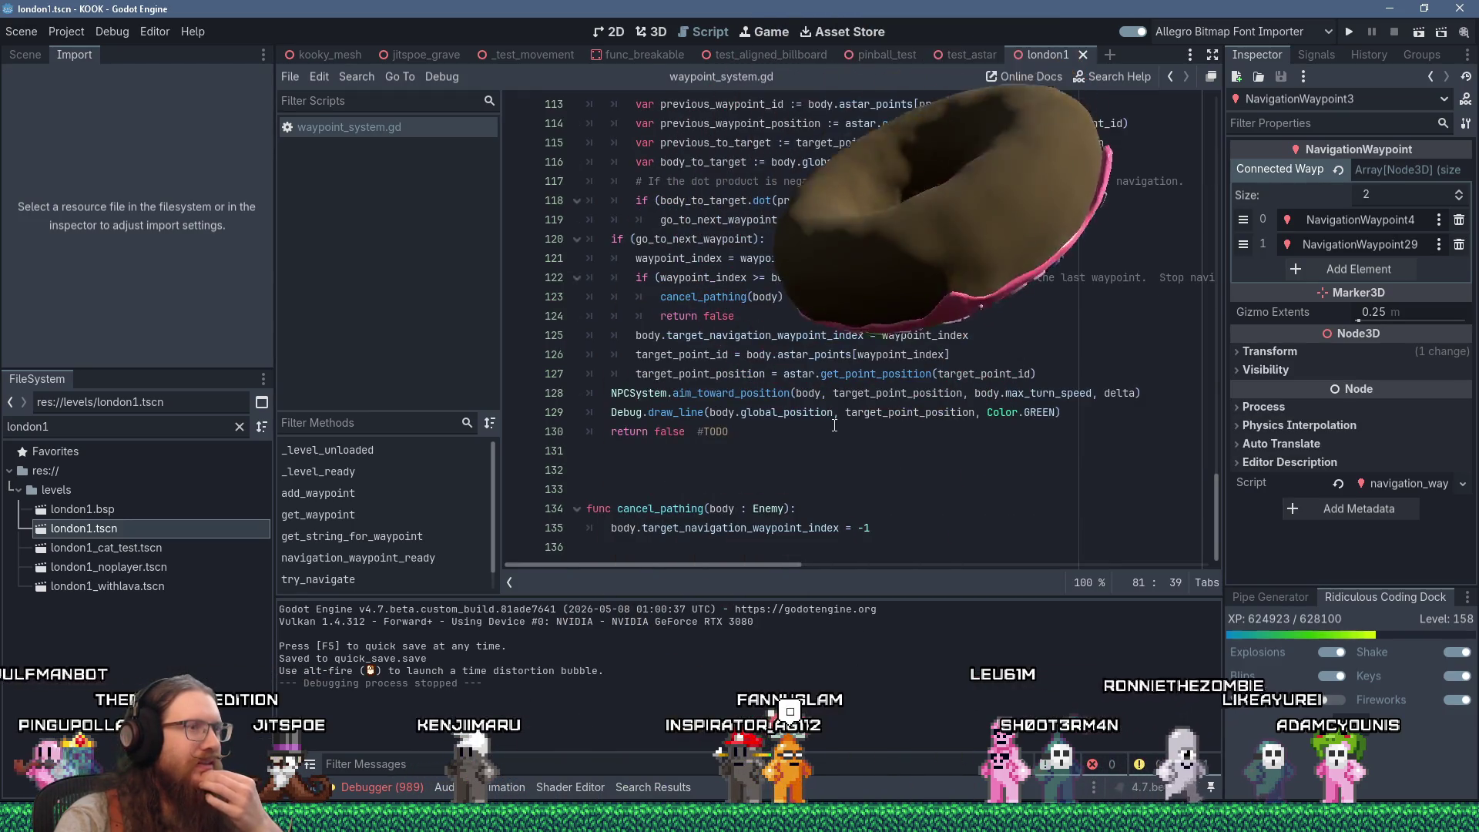
pyautogui.click(1081, 410)
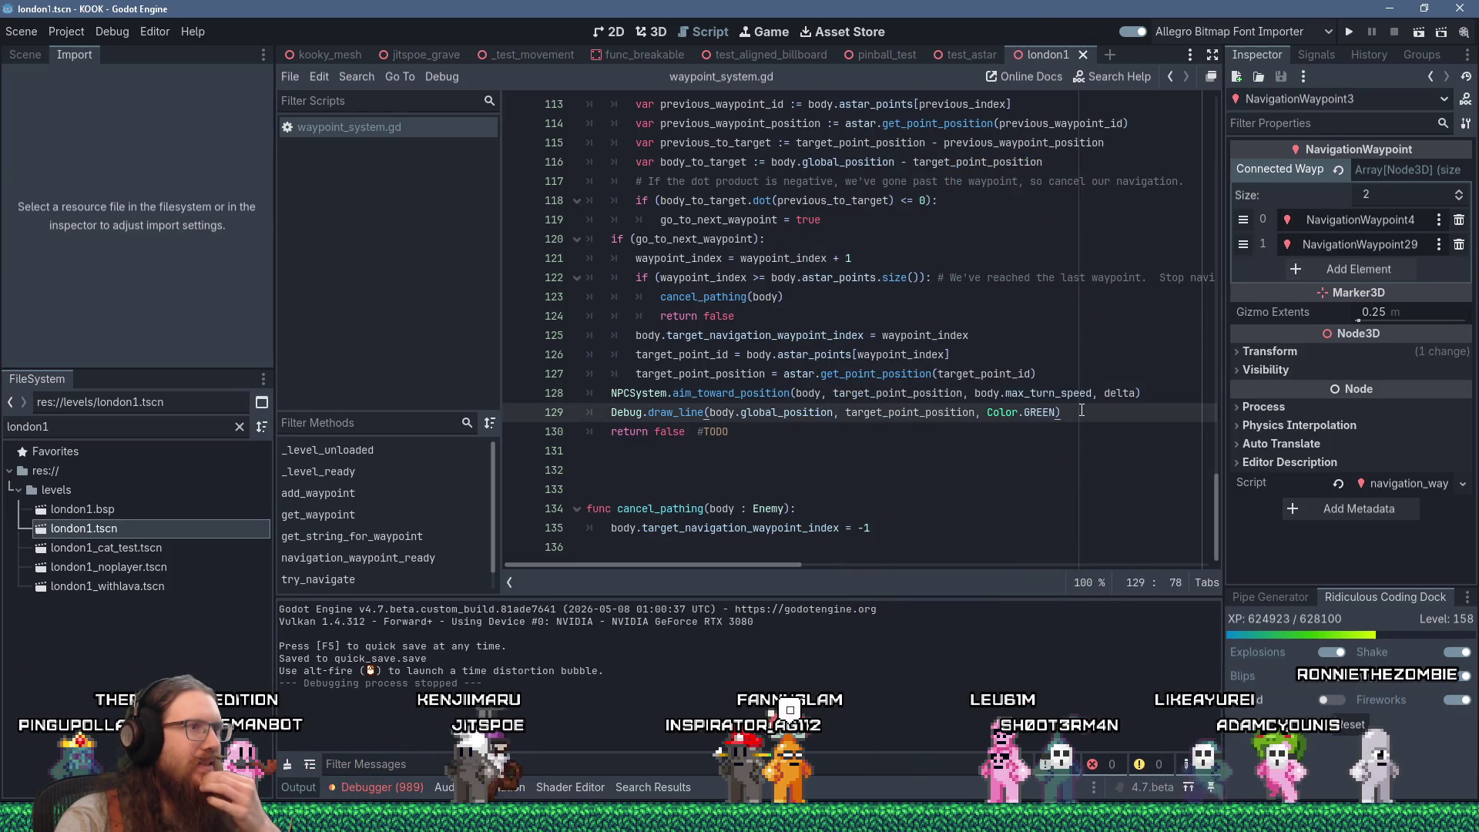
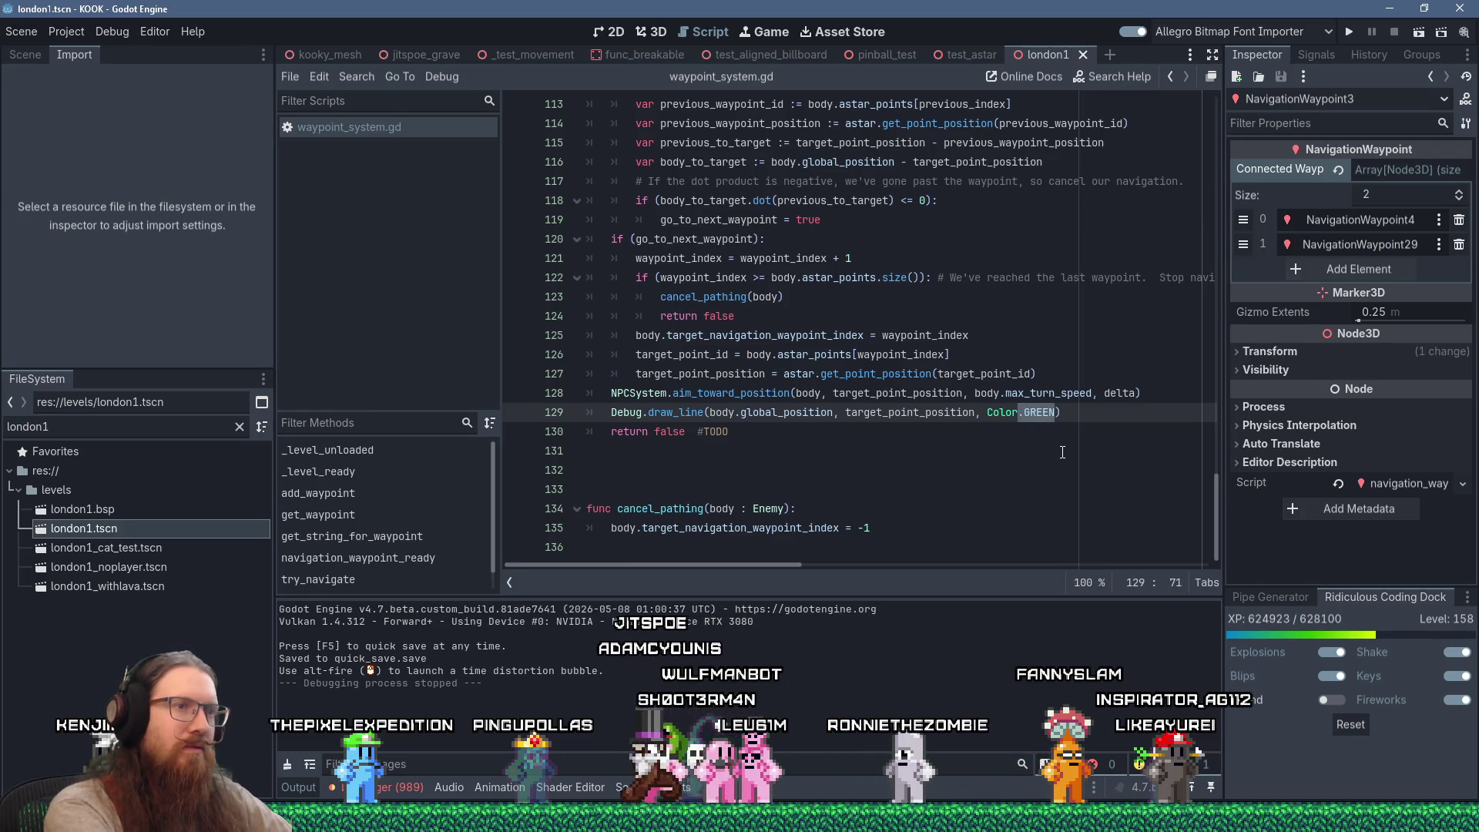
# Change the debug line colour on line 129 from Color.GREEN to Color.CYAN
pyautogui.write('.CYA')
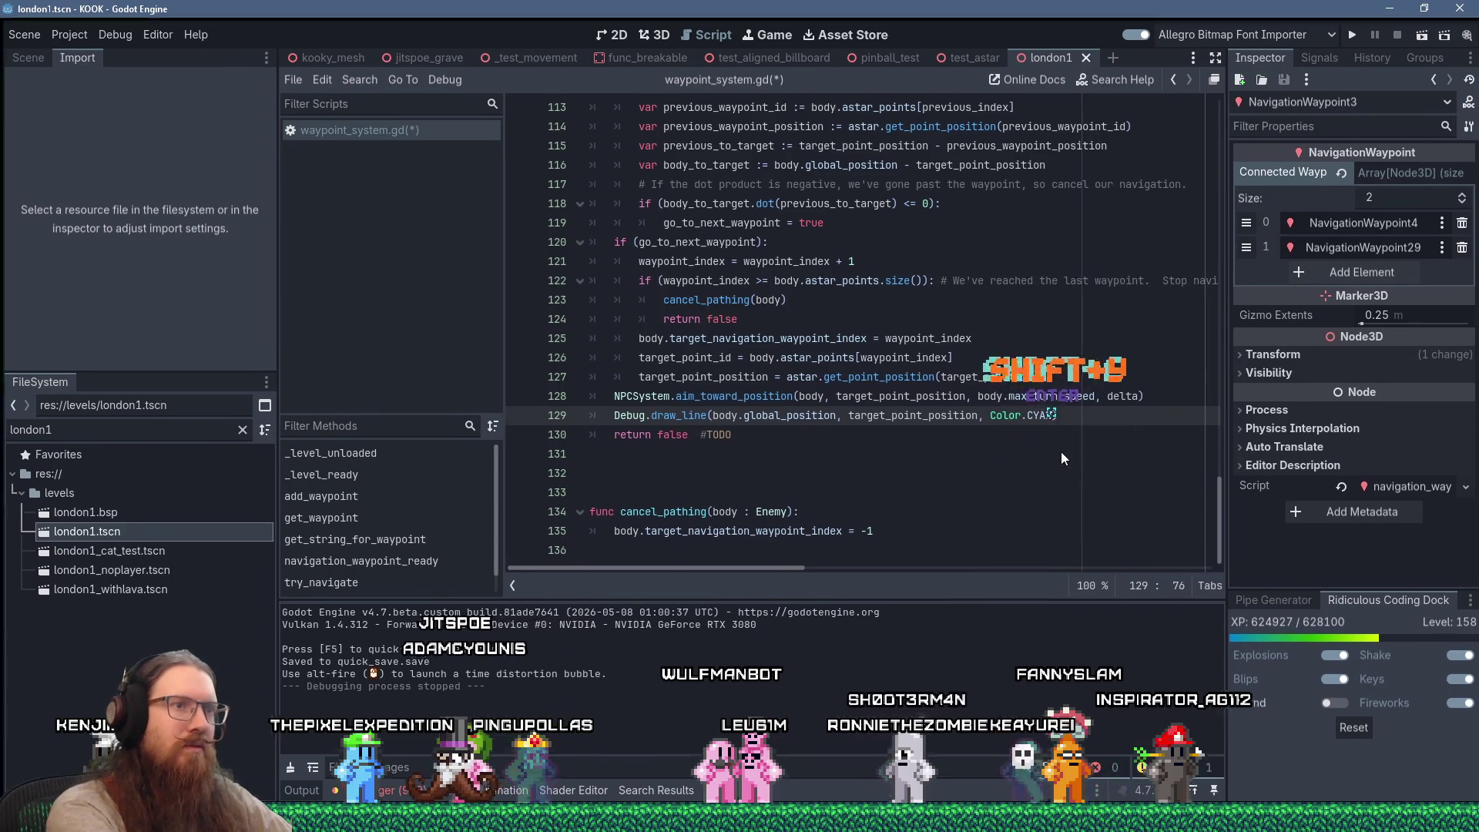
pyautogui.press('Return')
pyautogui.press('Return')
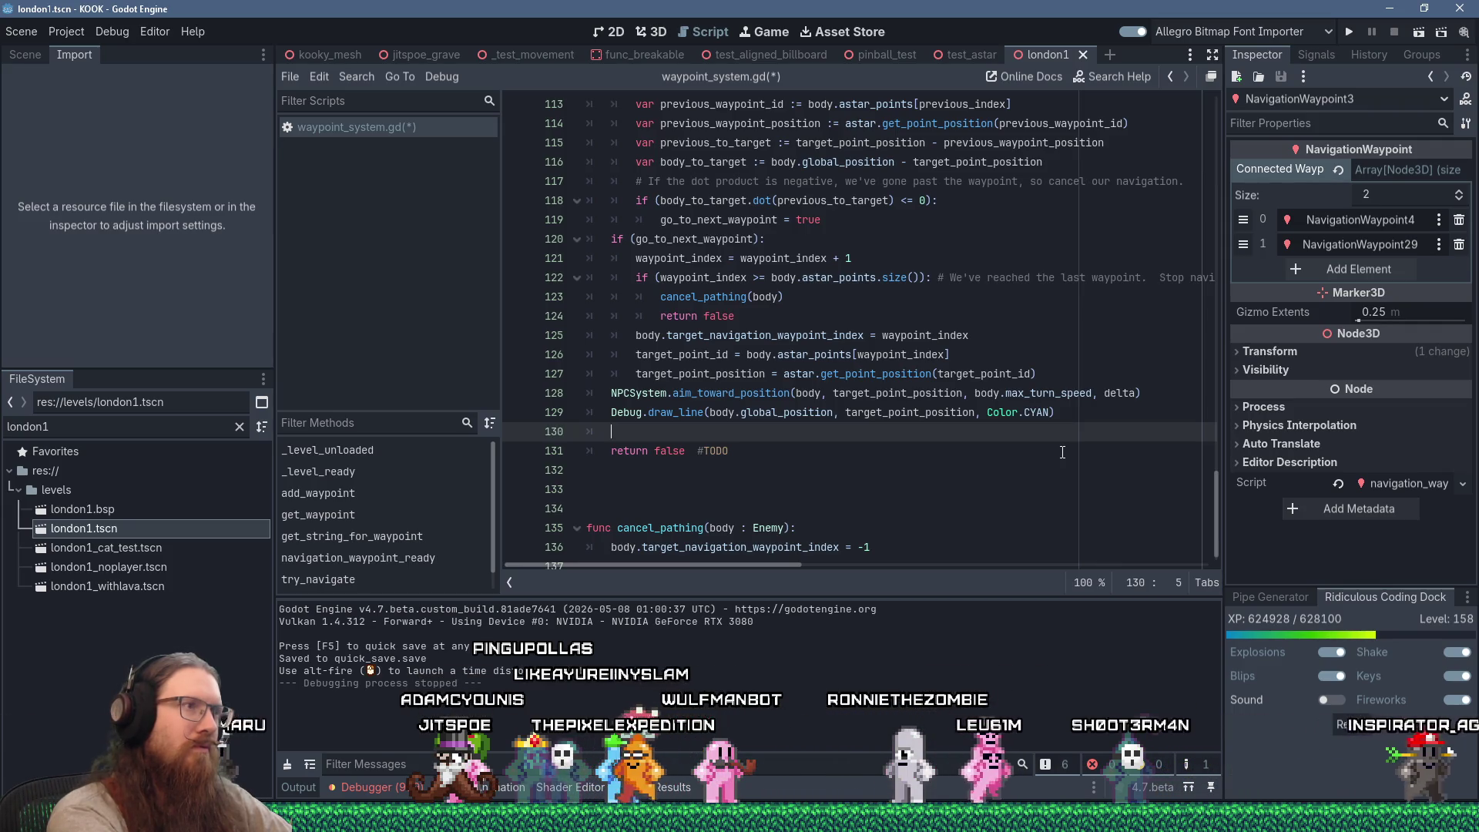
pyautogui.scroll(3, 938, 389)
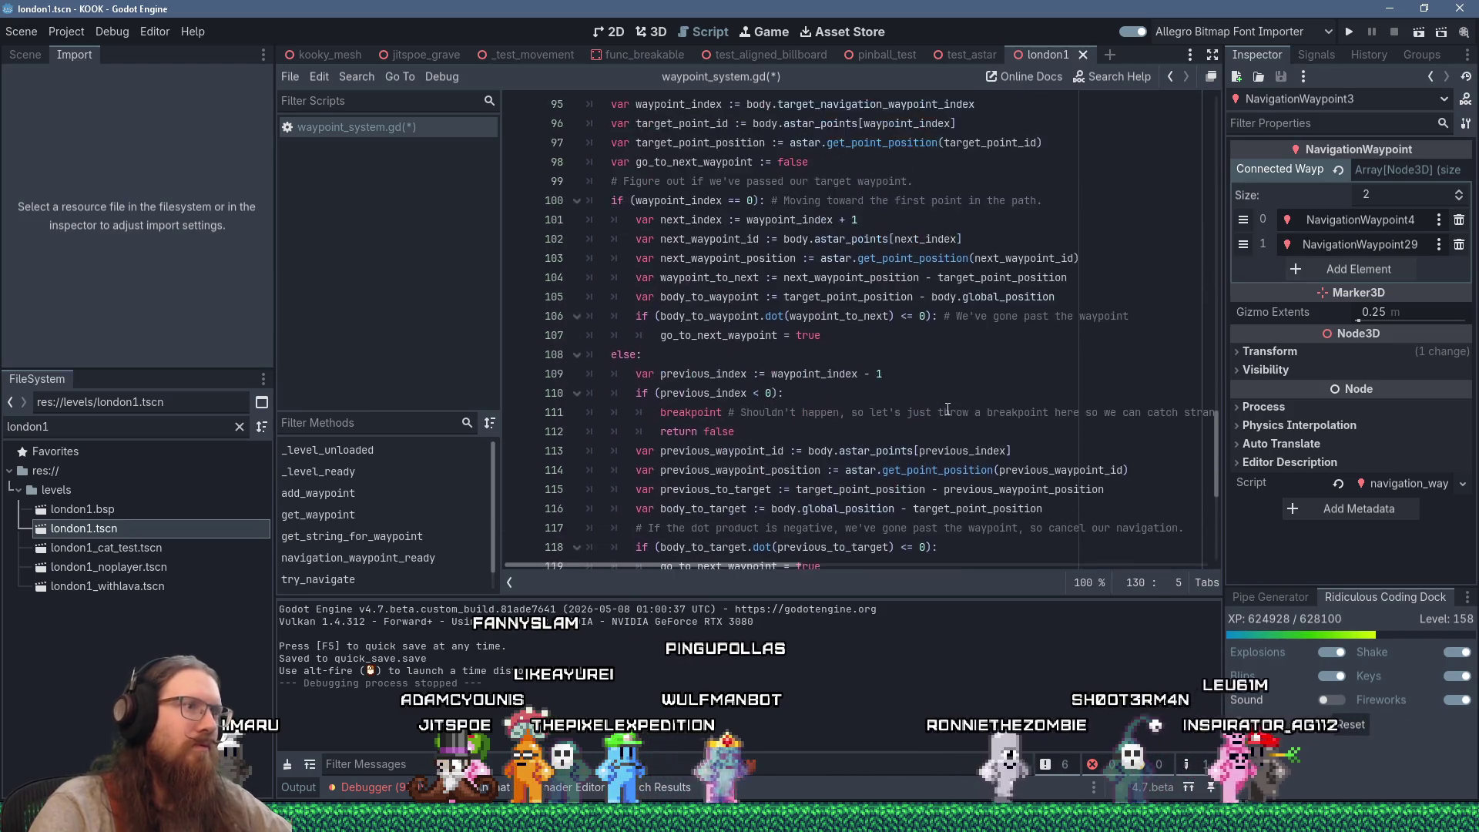
pyautogui.scroll(-2, 938, 388)
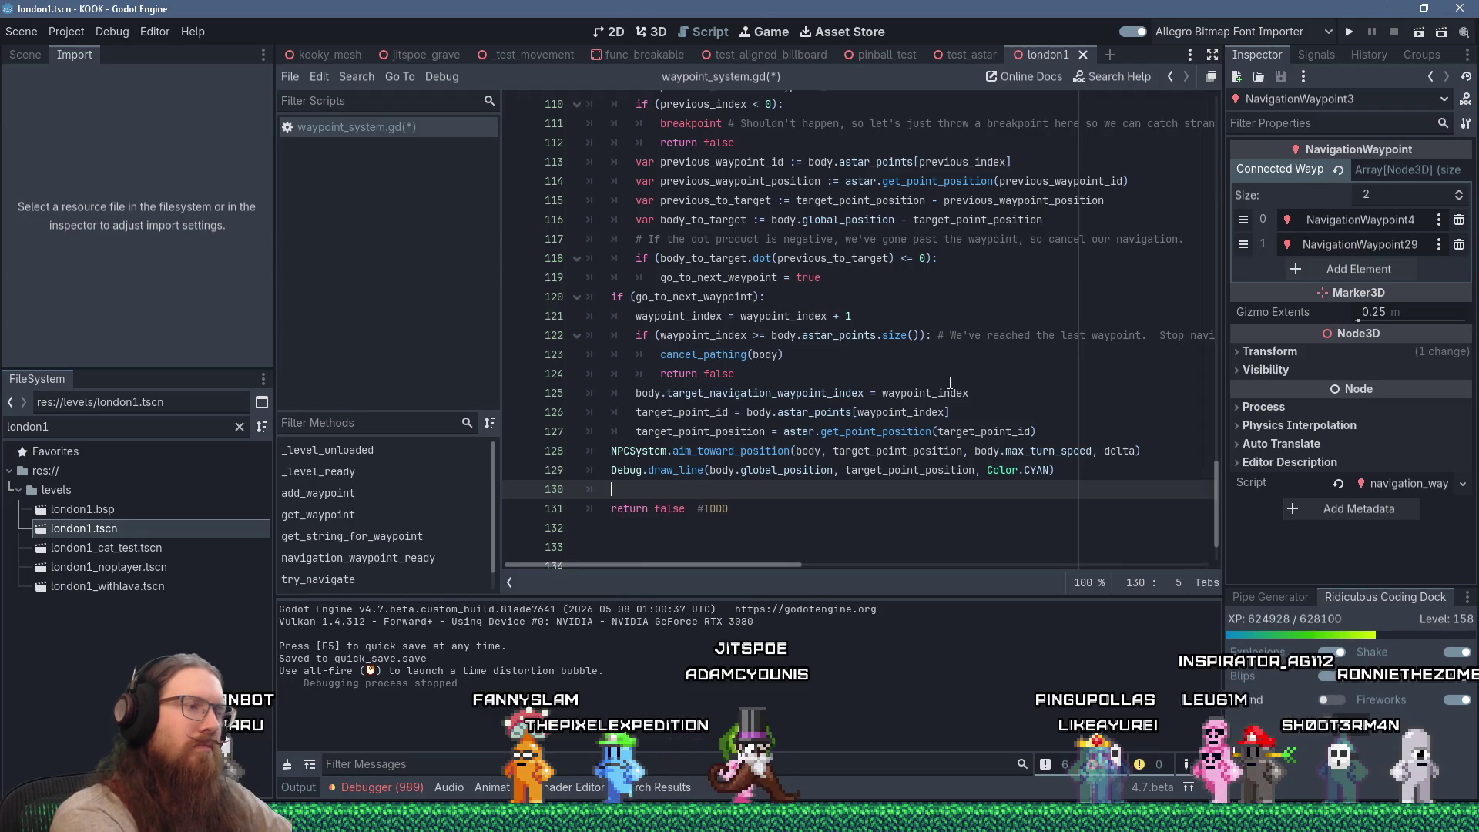
# Begin a debug loop and insert an 'if (true): # Draw debug path' line above it
pyautogui.write('for')
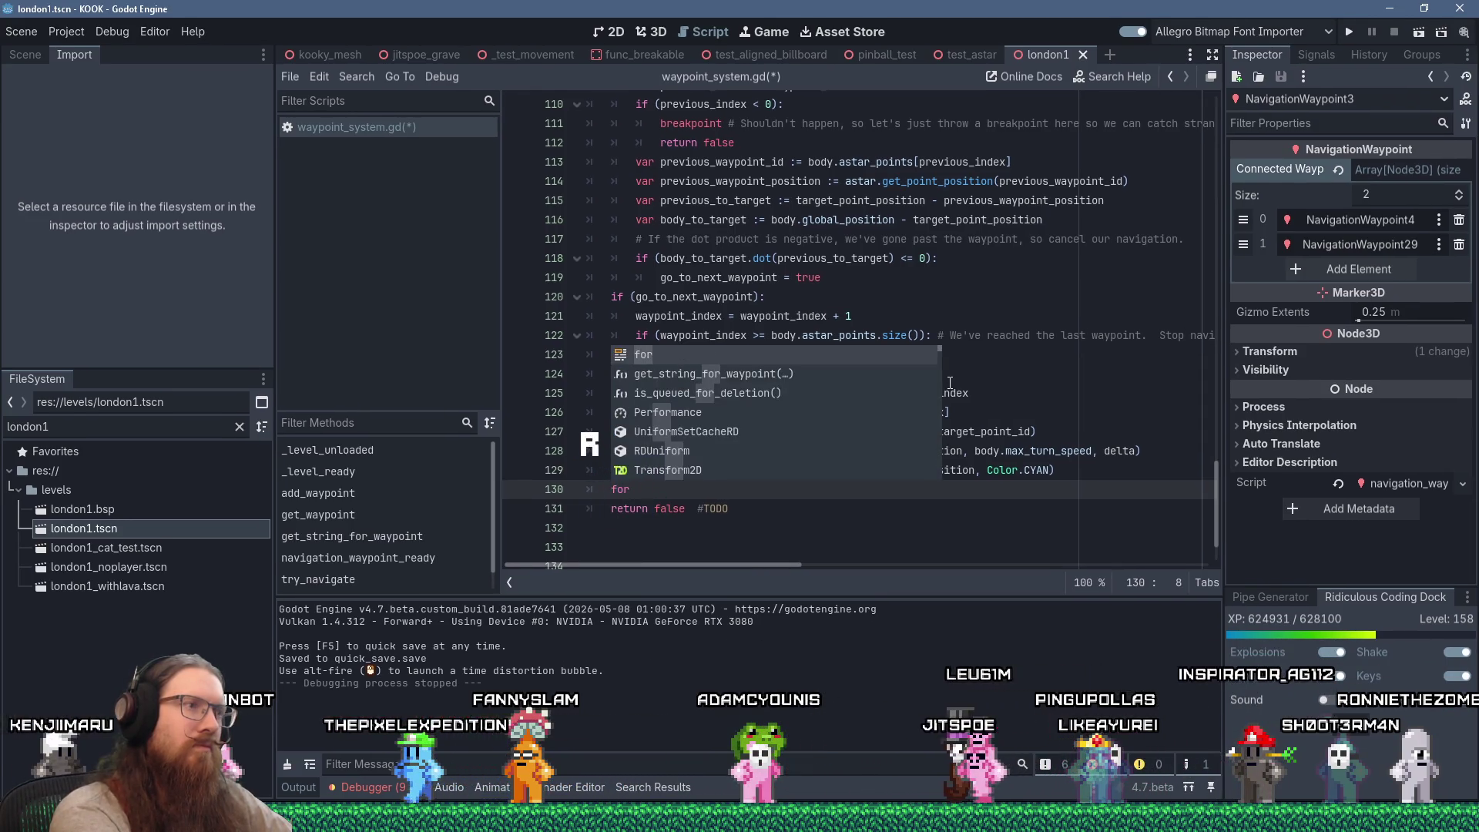
pyautogui.write(' (')
pyautogui.press('BackSpace')
pyautogui.write('waypoint_')
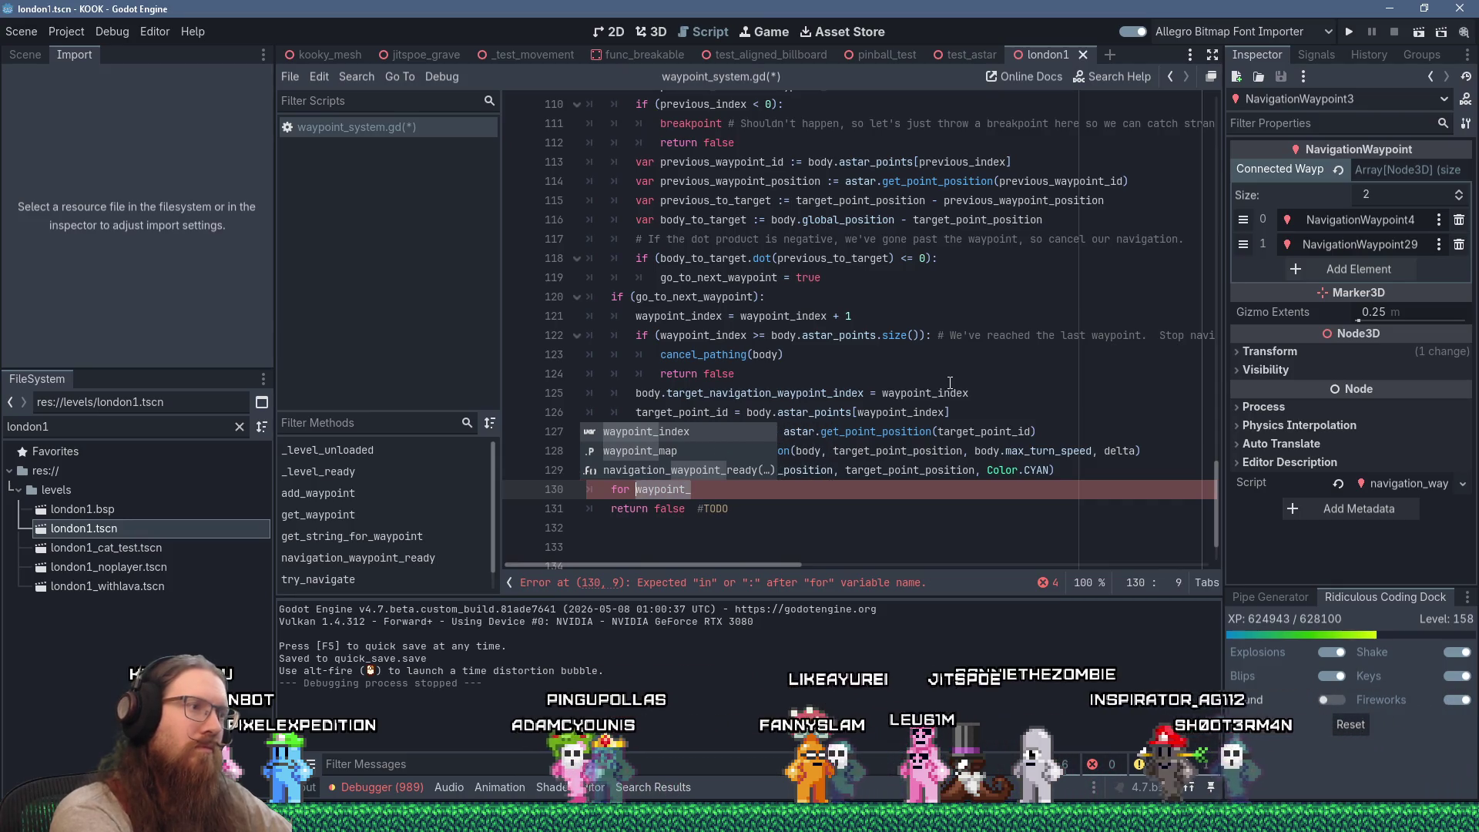
pyautogui.press('BackSpace')
pyautogui.press('BackSpace')
pyautogui.press('BackSpace')
pyautogui.press('BackSpace')
pyautogui.press('BackSpace')
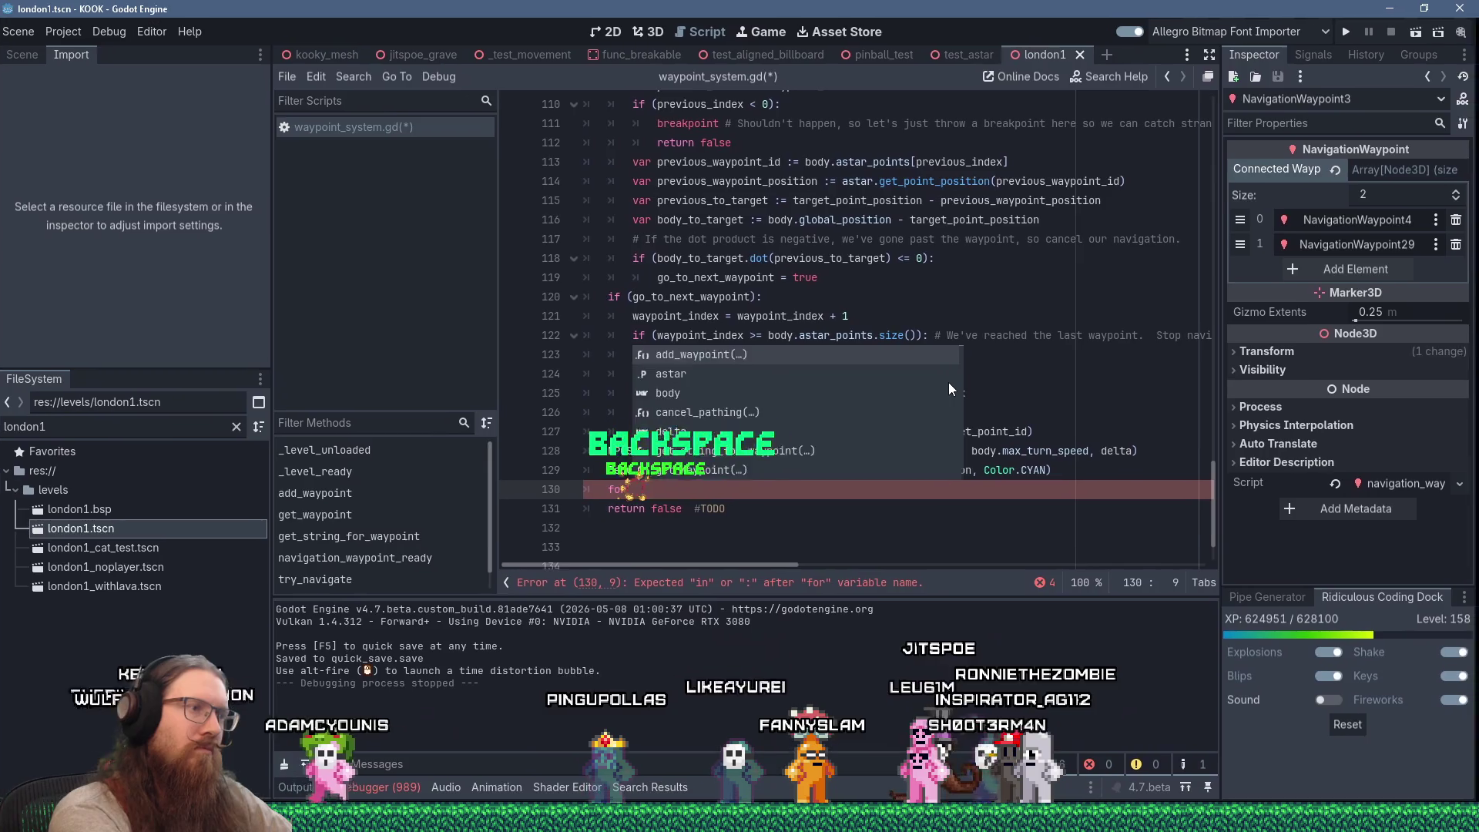
pyautogui.write('debug')
pyautogui.press('Escape')
pyautogui.hotkey('ctrl', 'shift', 'Return')
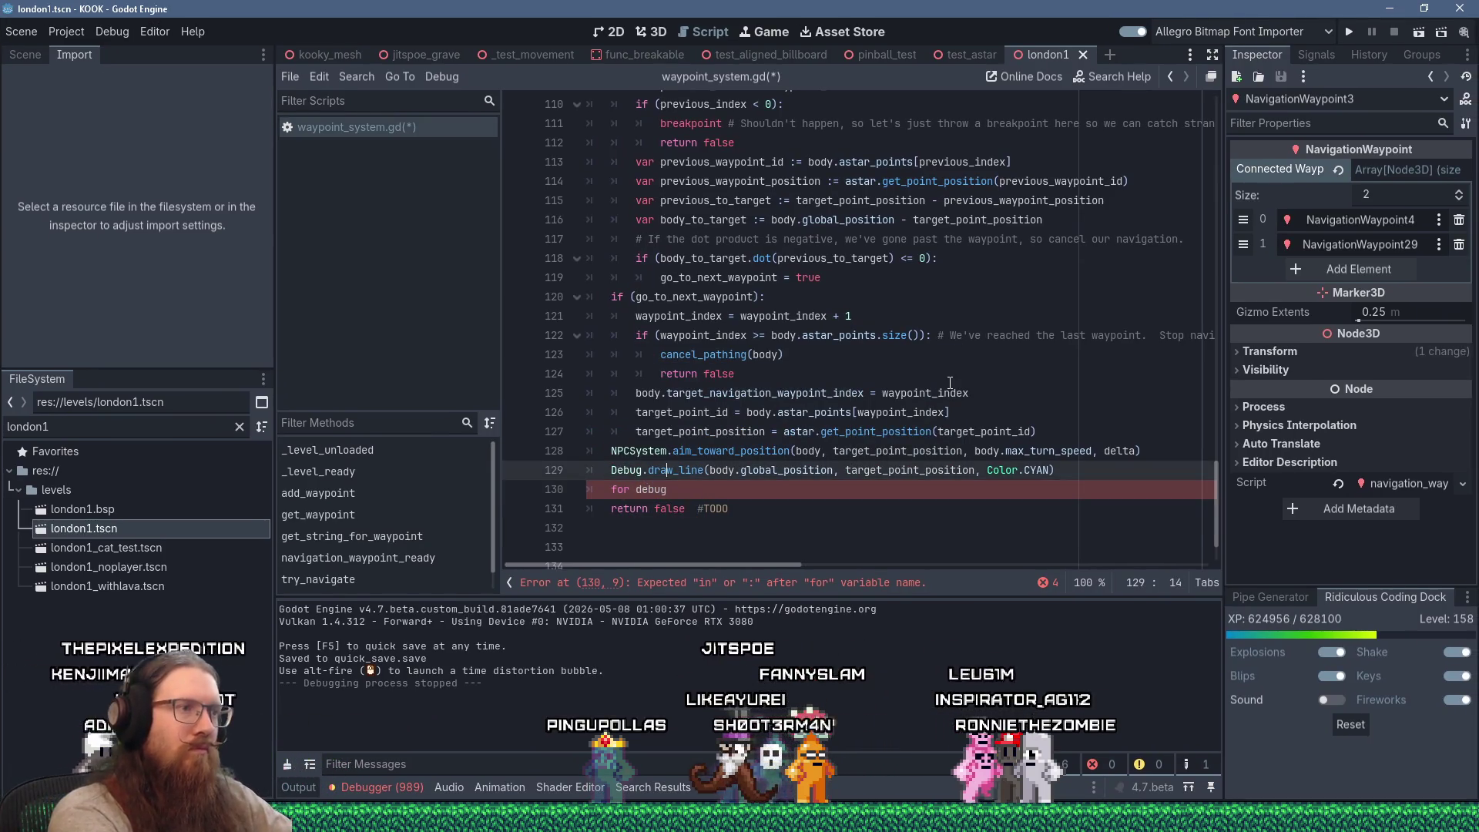
pyautogui.write('if (true)')
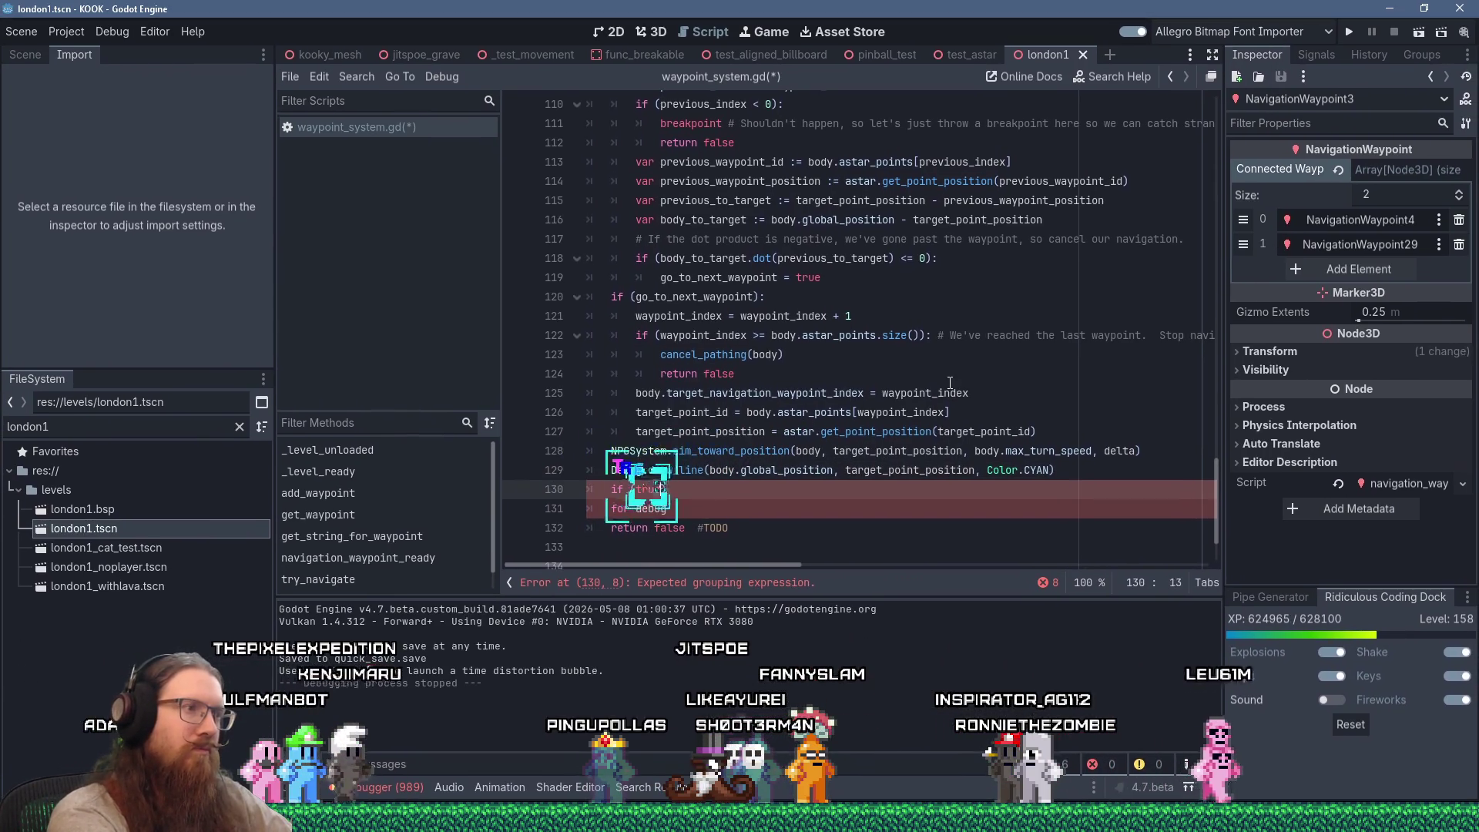
pyautogui.write(': # ')
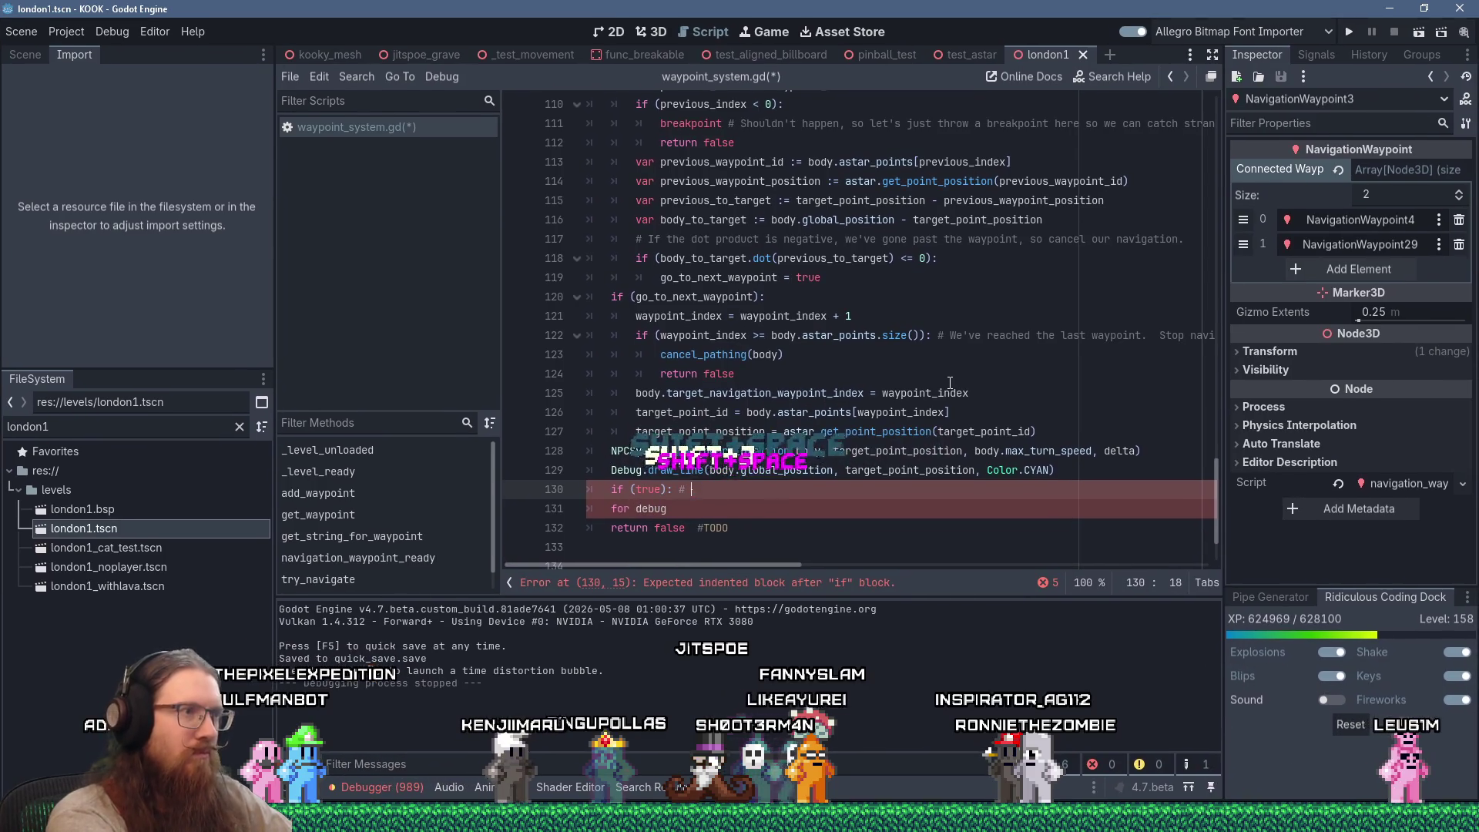
pyautogui.write('Draw debug path')
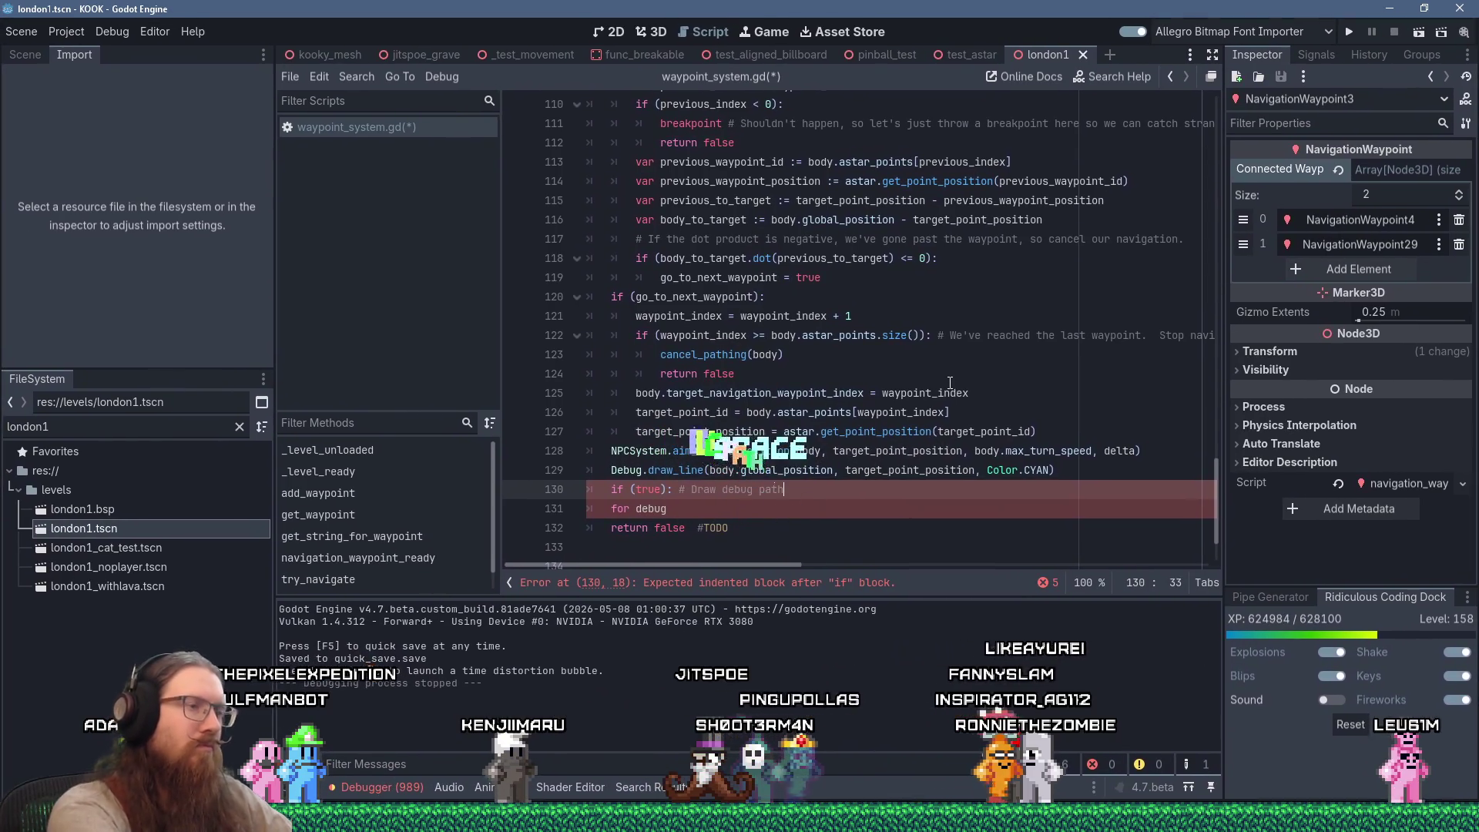
# Nest the loop under the if as 'for debug_waypoint_id in body.astar_points:'
pyautogui.press('Down')
pyautogui.press('Tab')
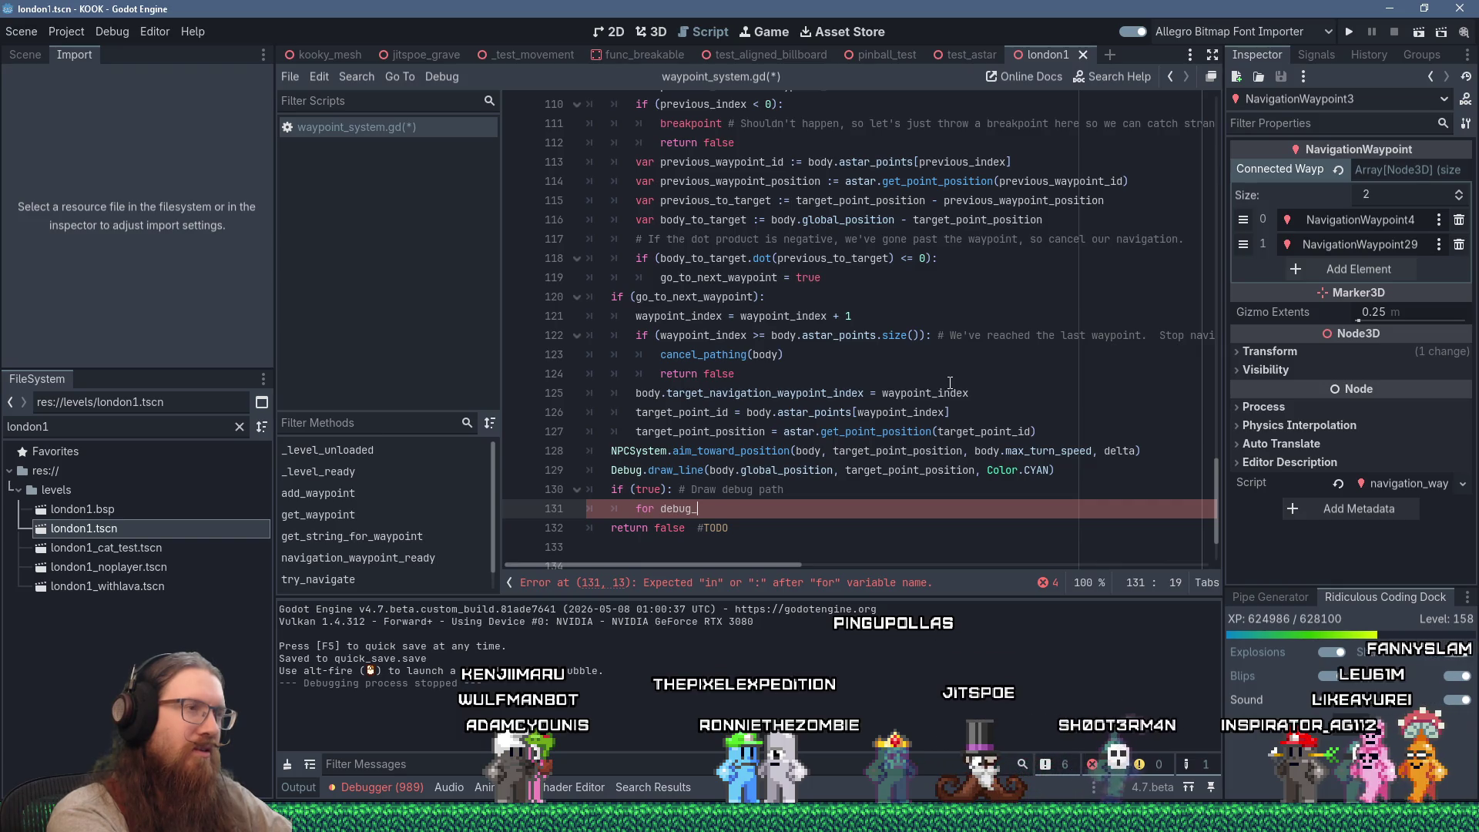
pyautogui.write('waypoint')
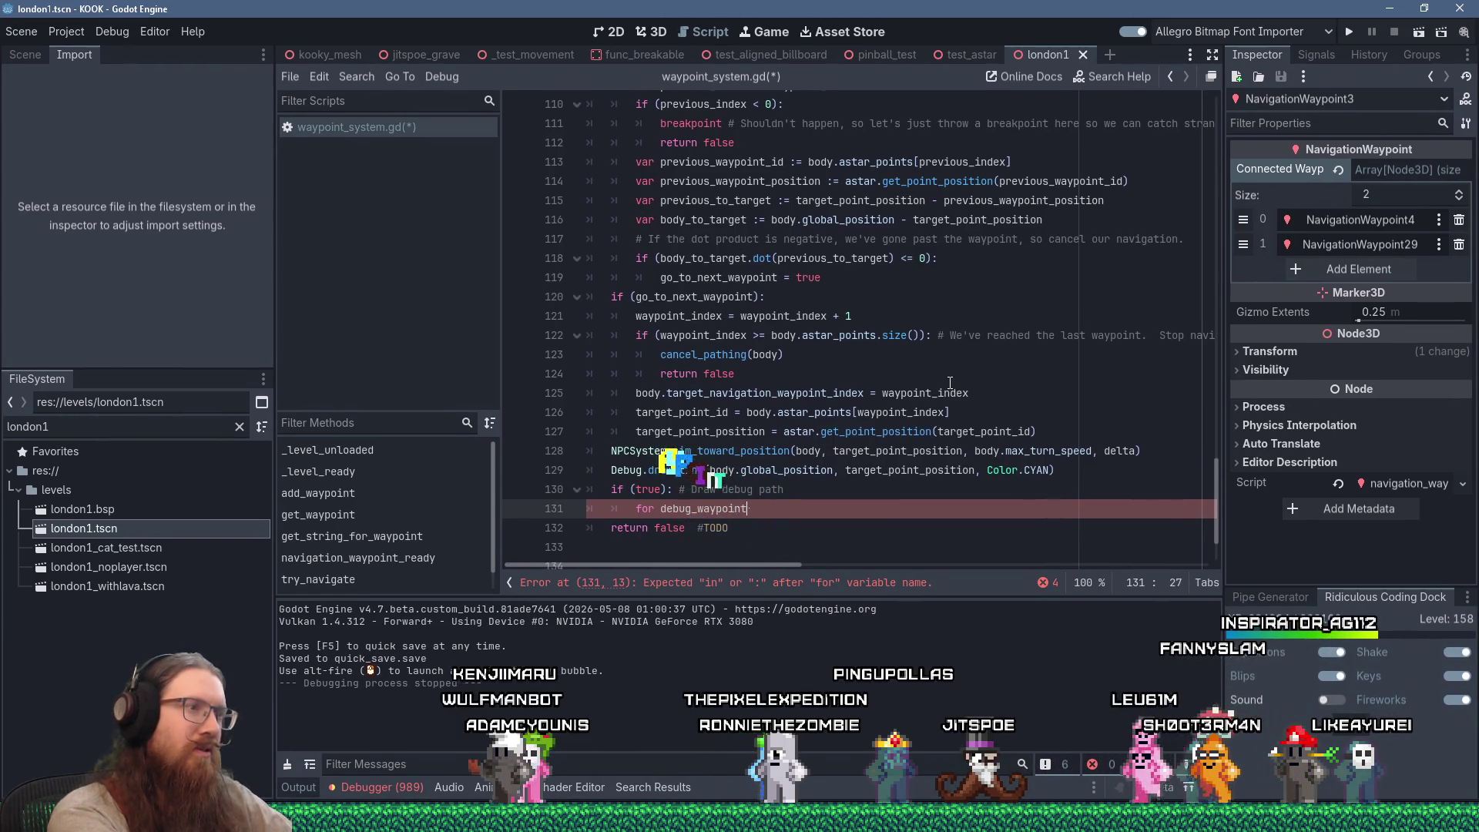
pyautogui.press('Left')
pyautogui.press('Left')
pyautogui.press('Left')
pyautogui.press('End')
pyautogui.write('_id')
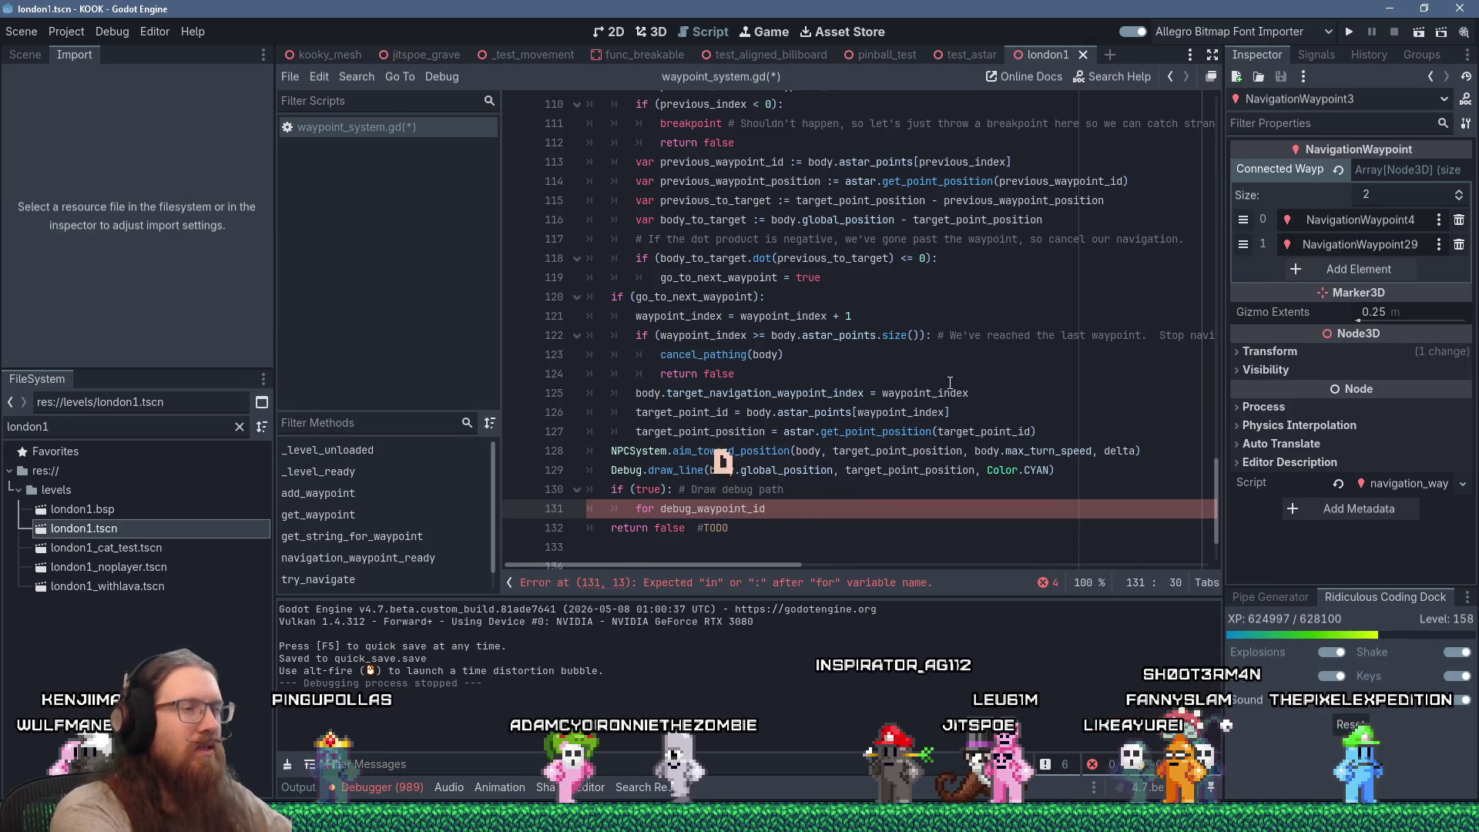
pyautogui.write(' in bod')
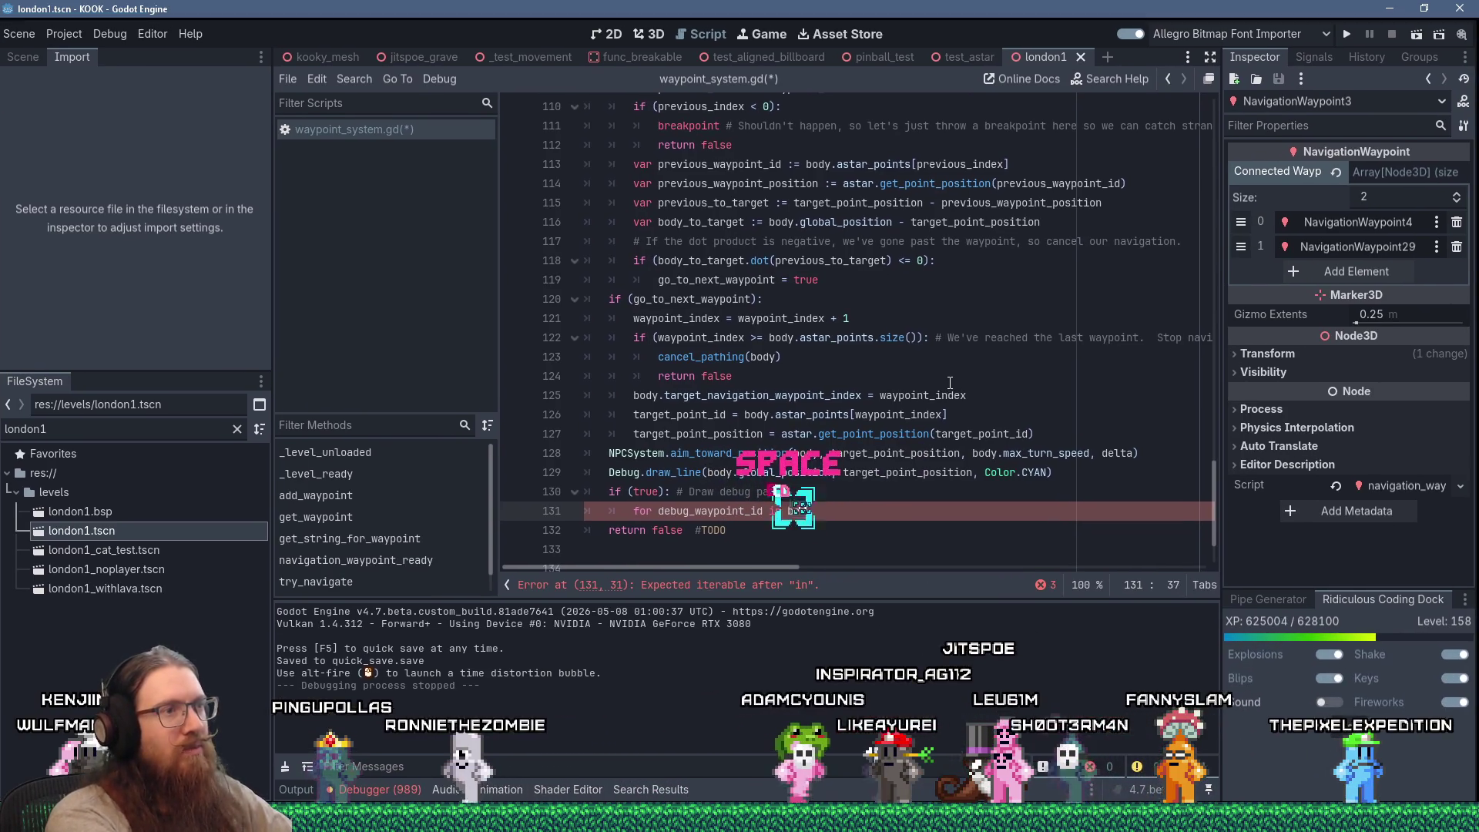
pyautogui.write('y.')
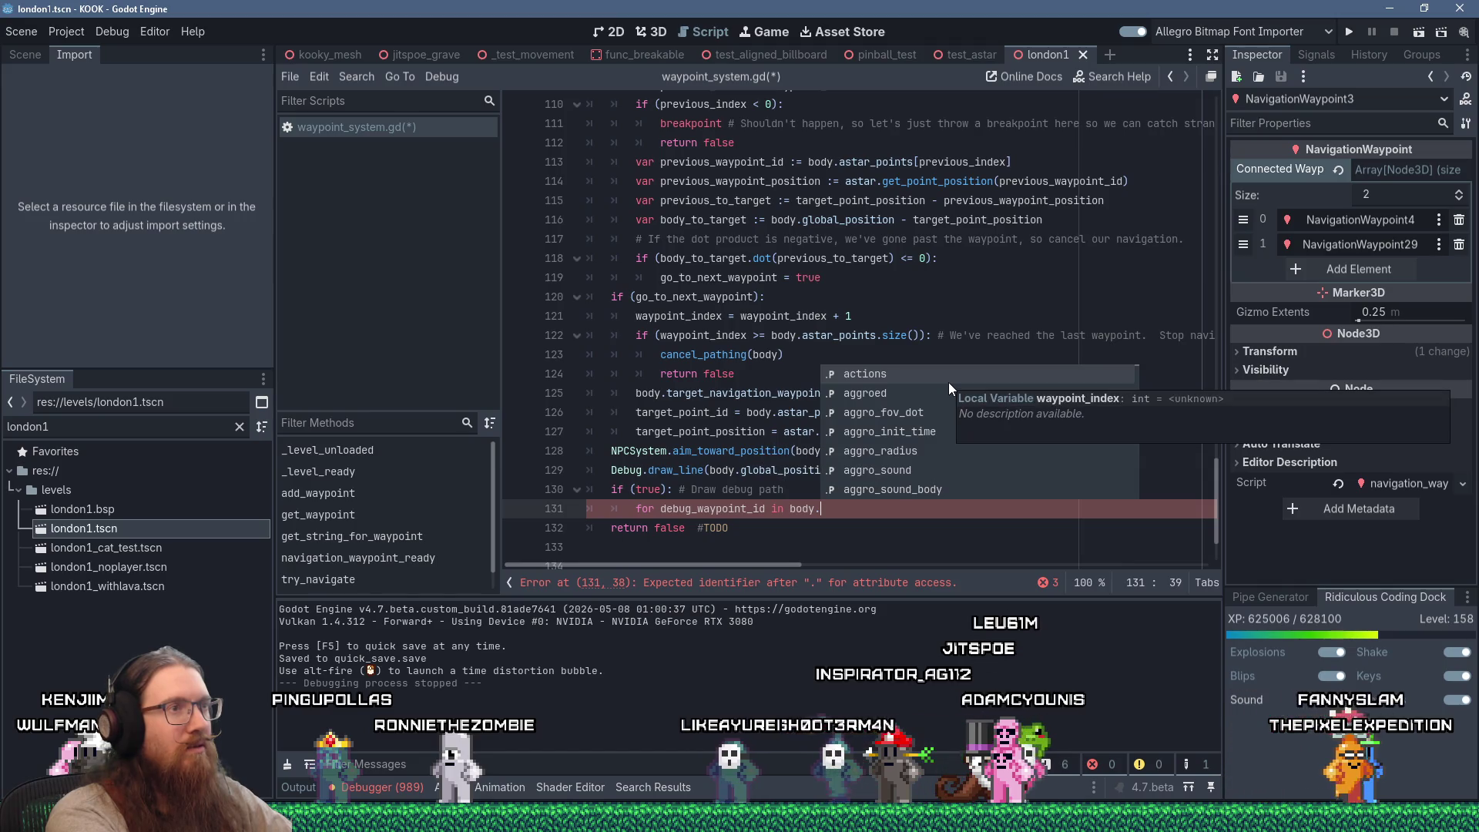
pyautogui.write('astar')
pyautogui.press('Return')
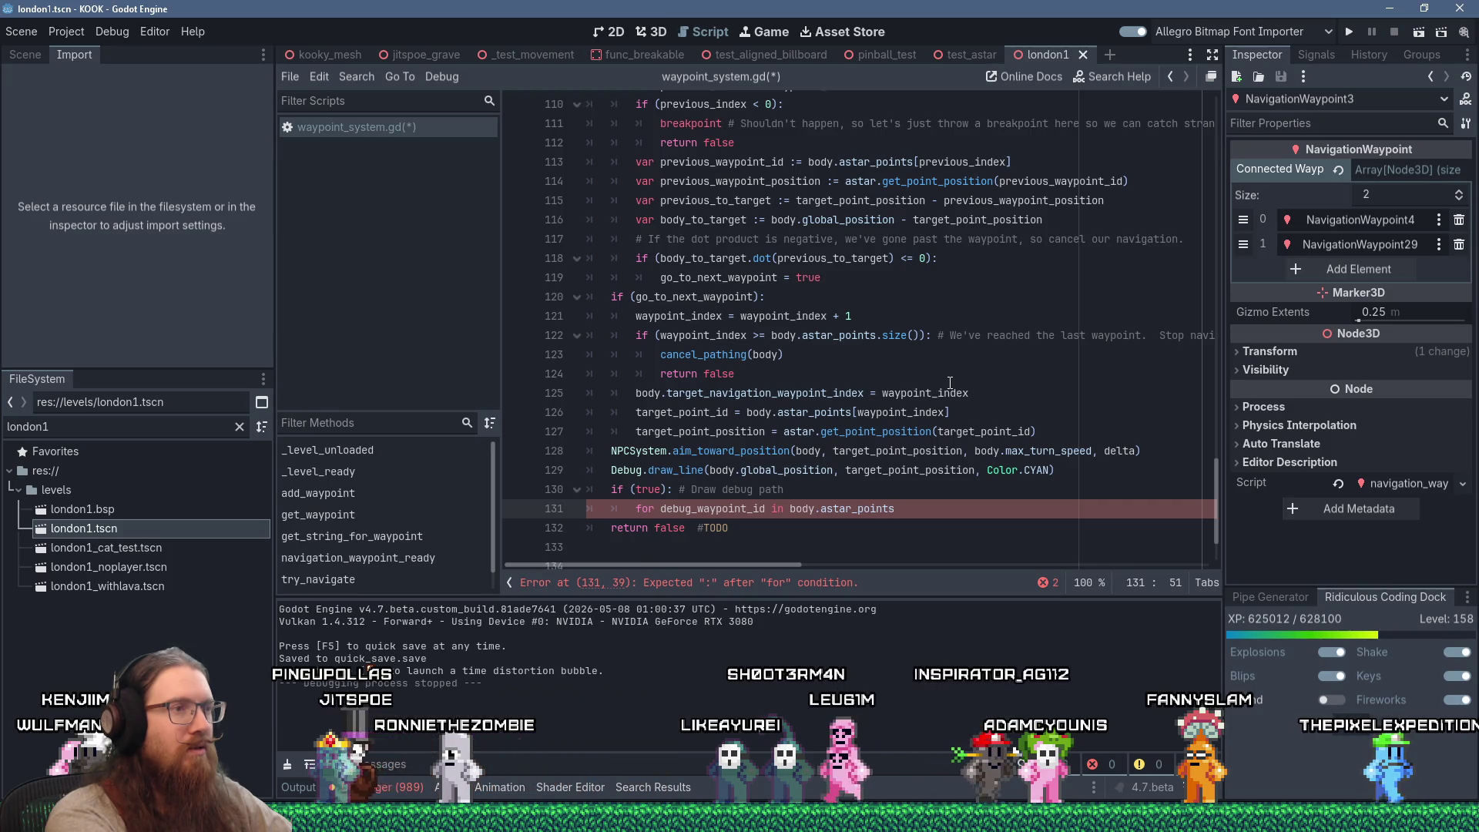
pyautogui.write(':')
pyautogui.press('Return')
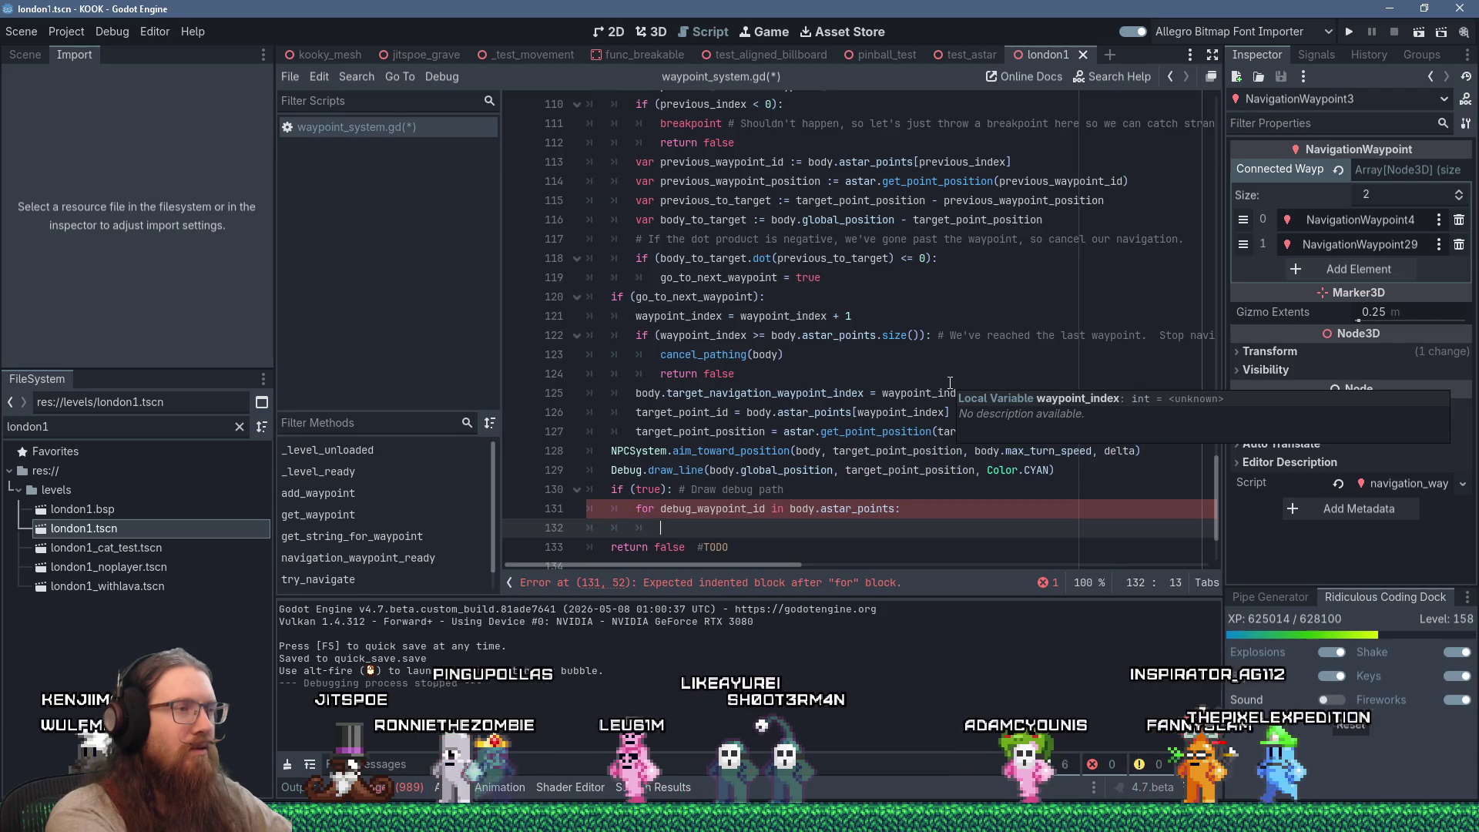
# Open a new indented line directly under the if statement
pyautogui.write('d')
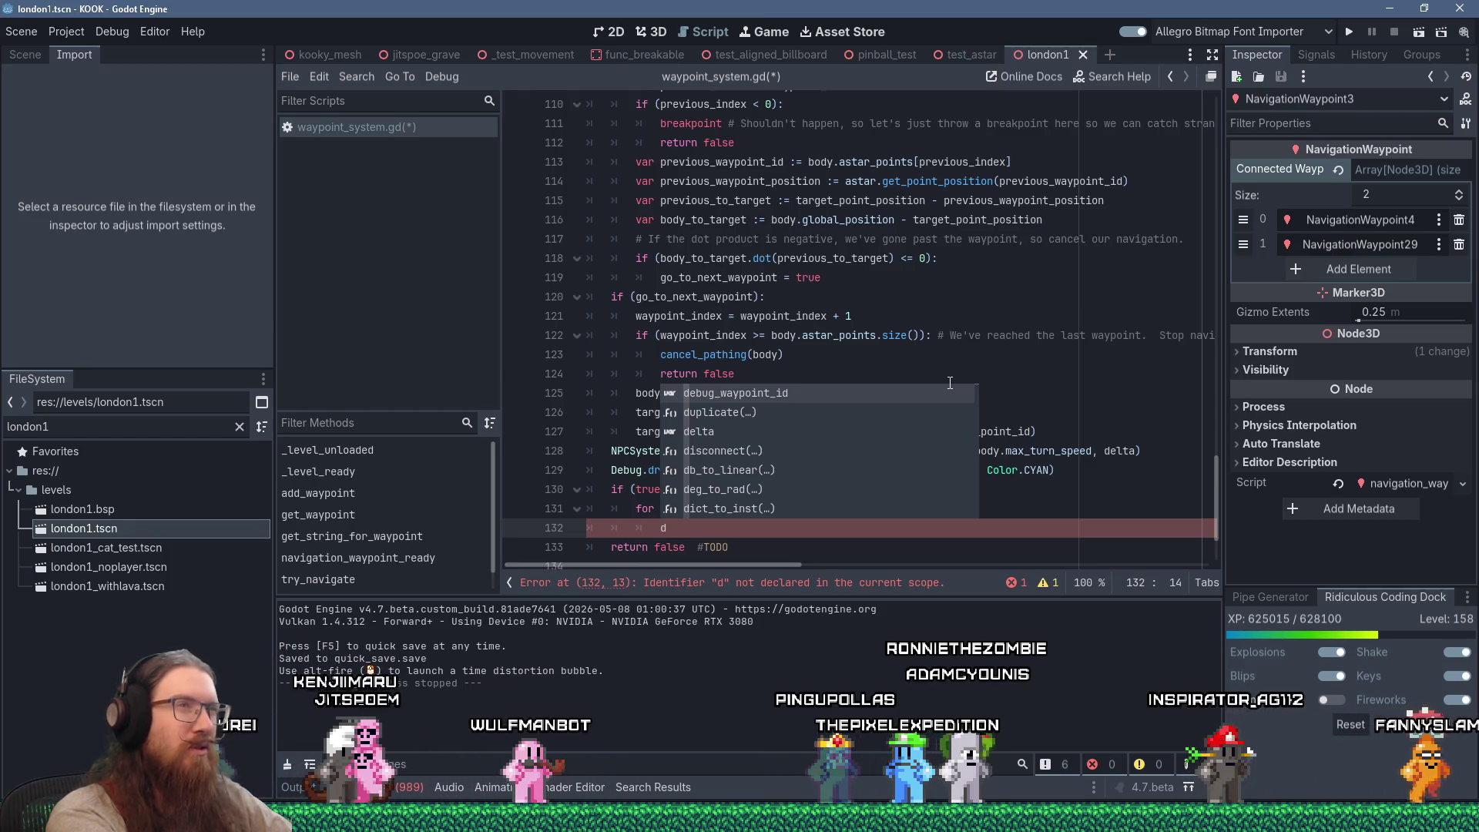
pyautogui.press('Escape')
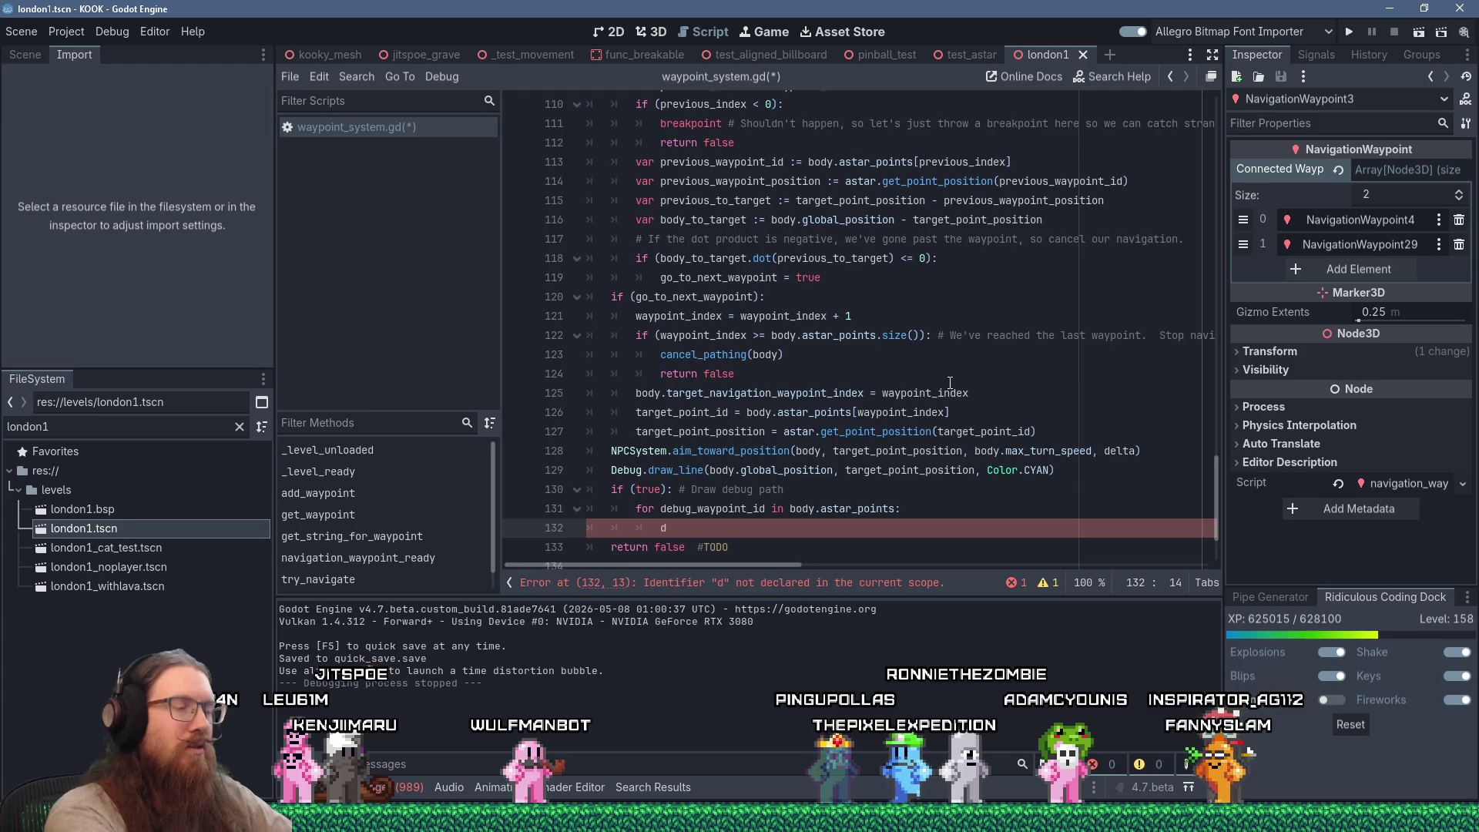
pyautogui.press('Up')
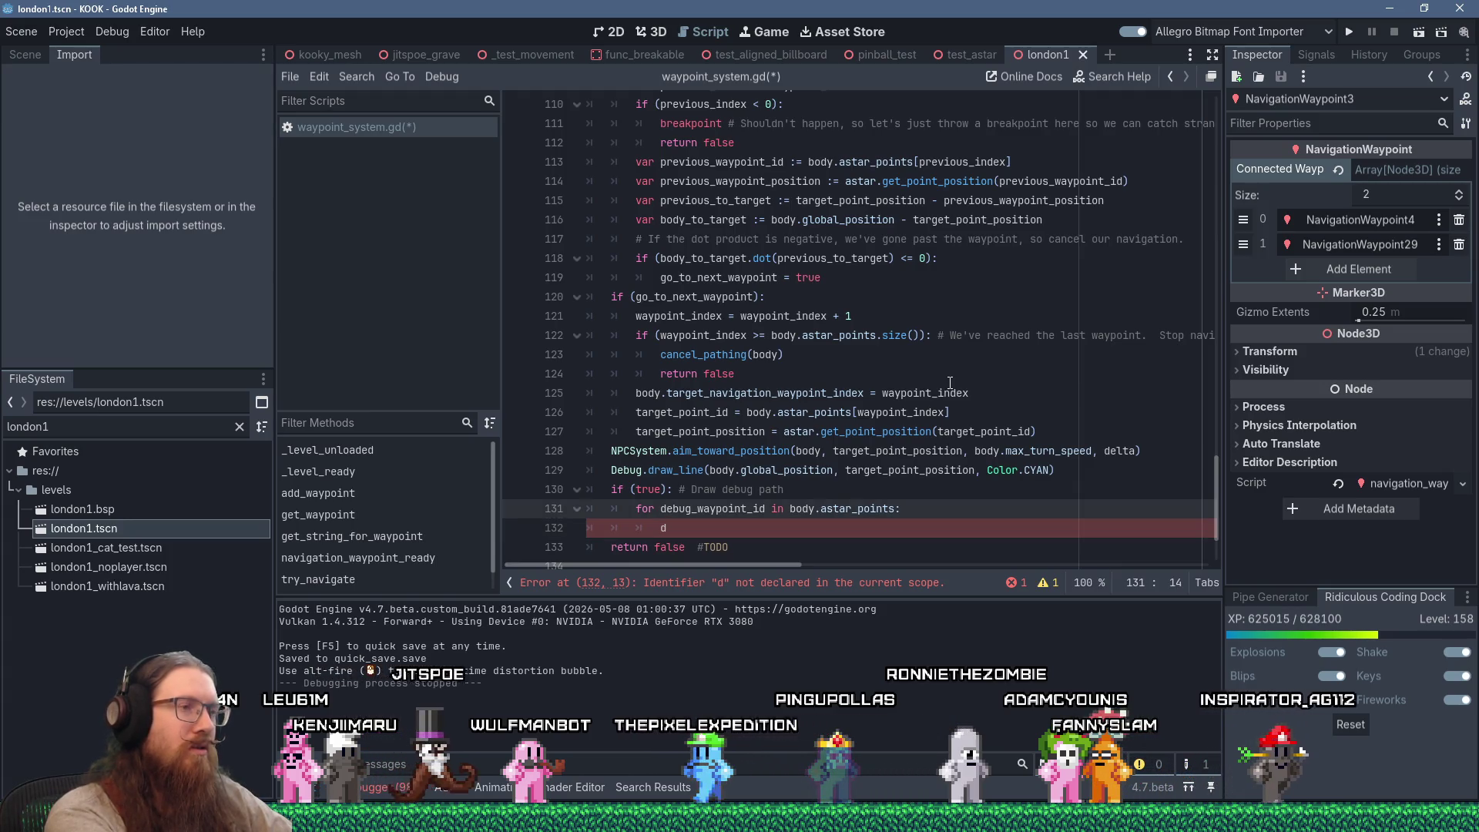
pyautogui.press('Up')
pyautogui.press('Return')
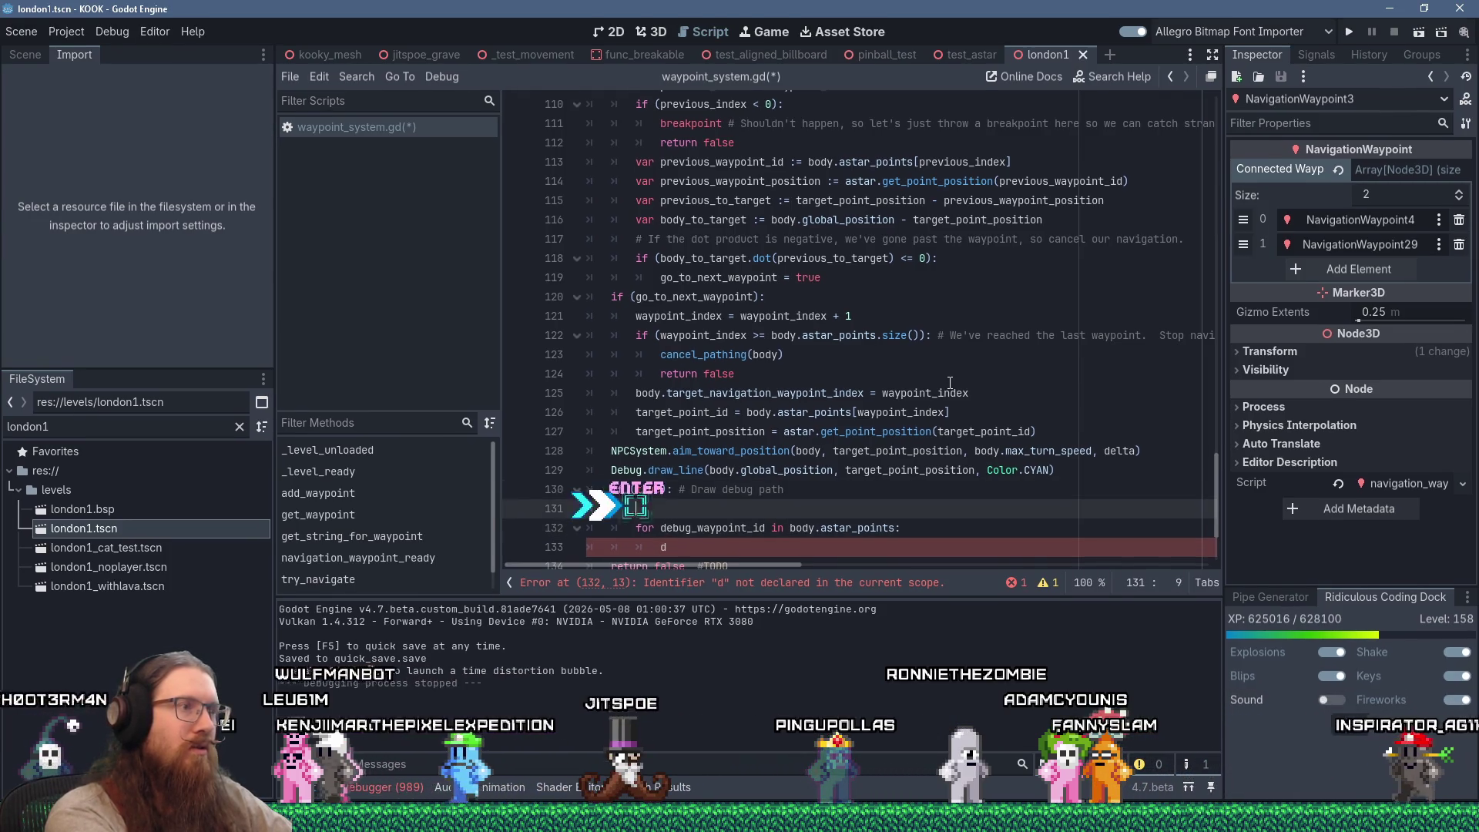
# Add 'for i in body.astar_points.size()' containing an 'if (i > 0)' check
pyautogui.write('fo')
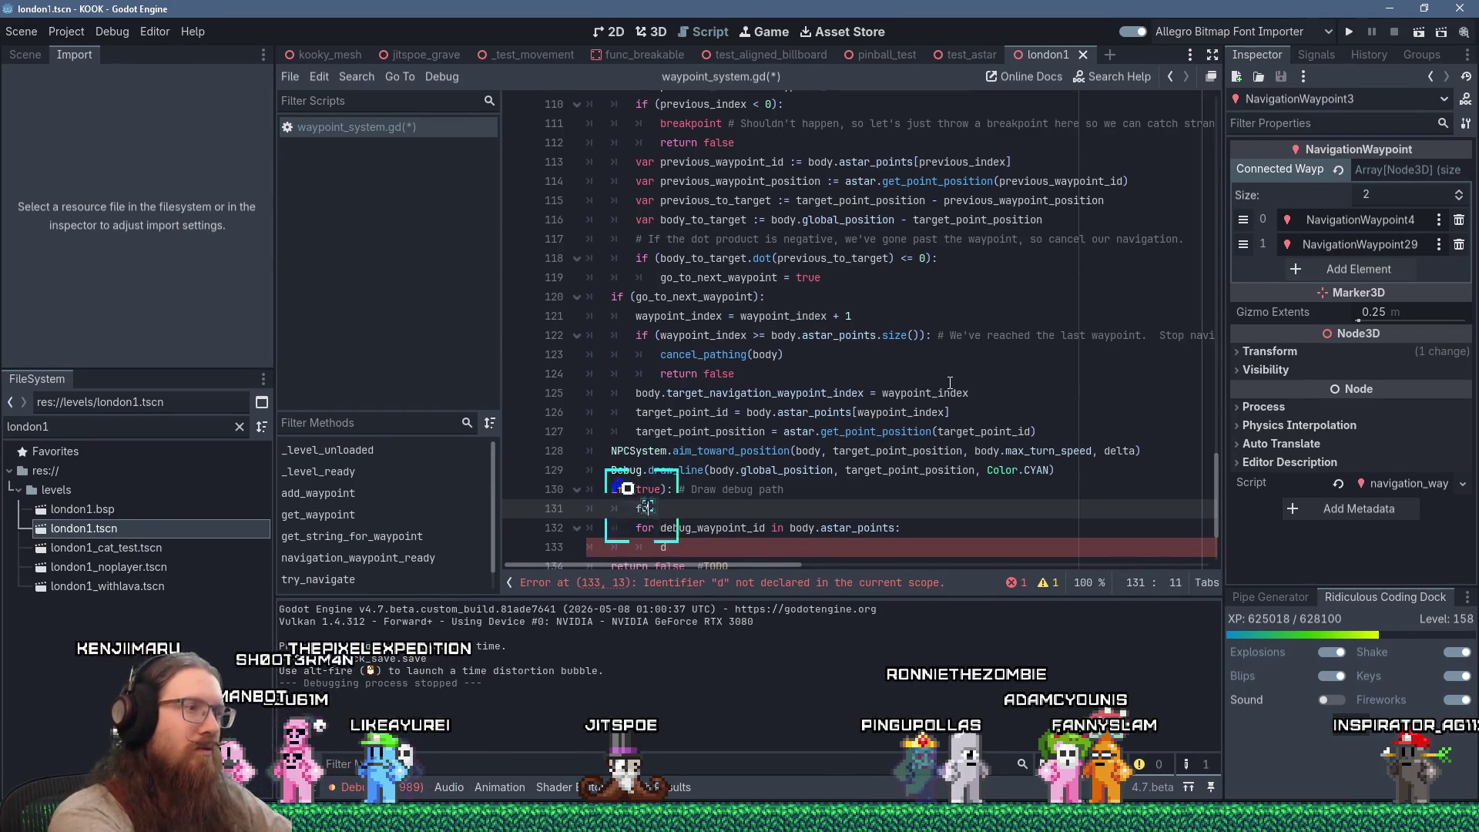
pyautogui.write('r i ')
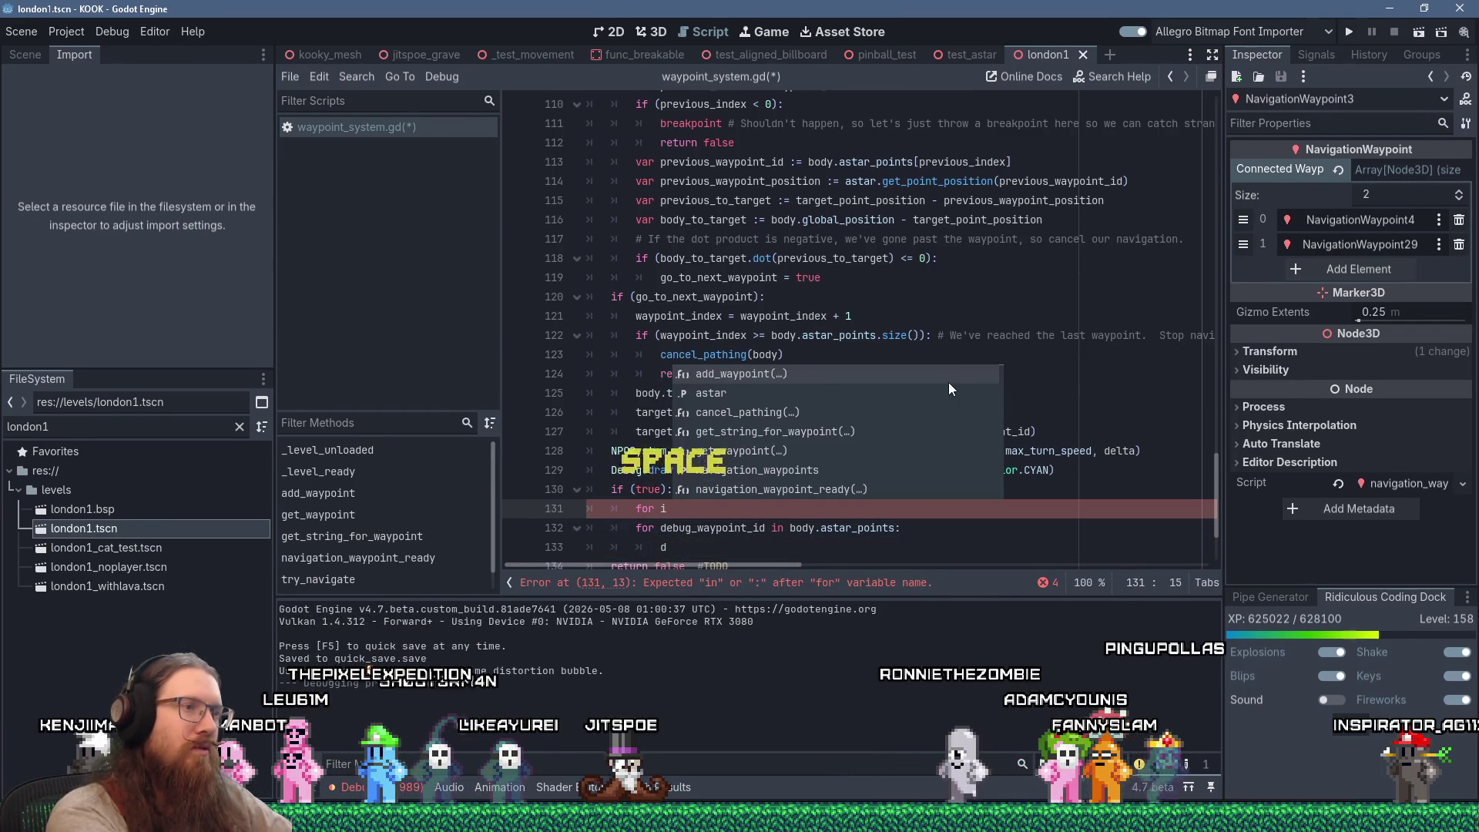
pyautogui.write('in body')
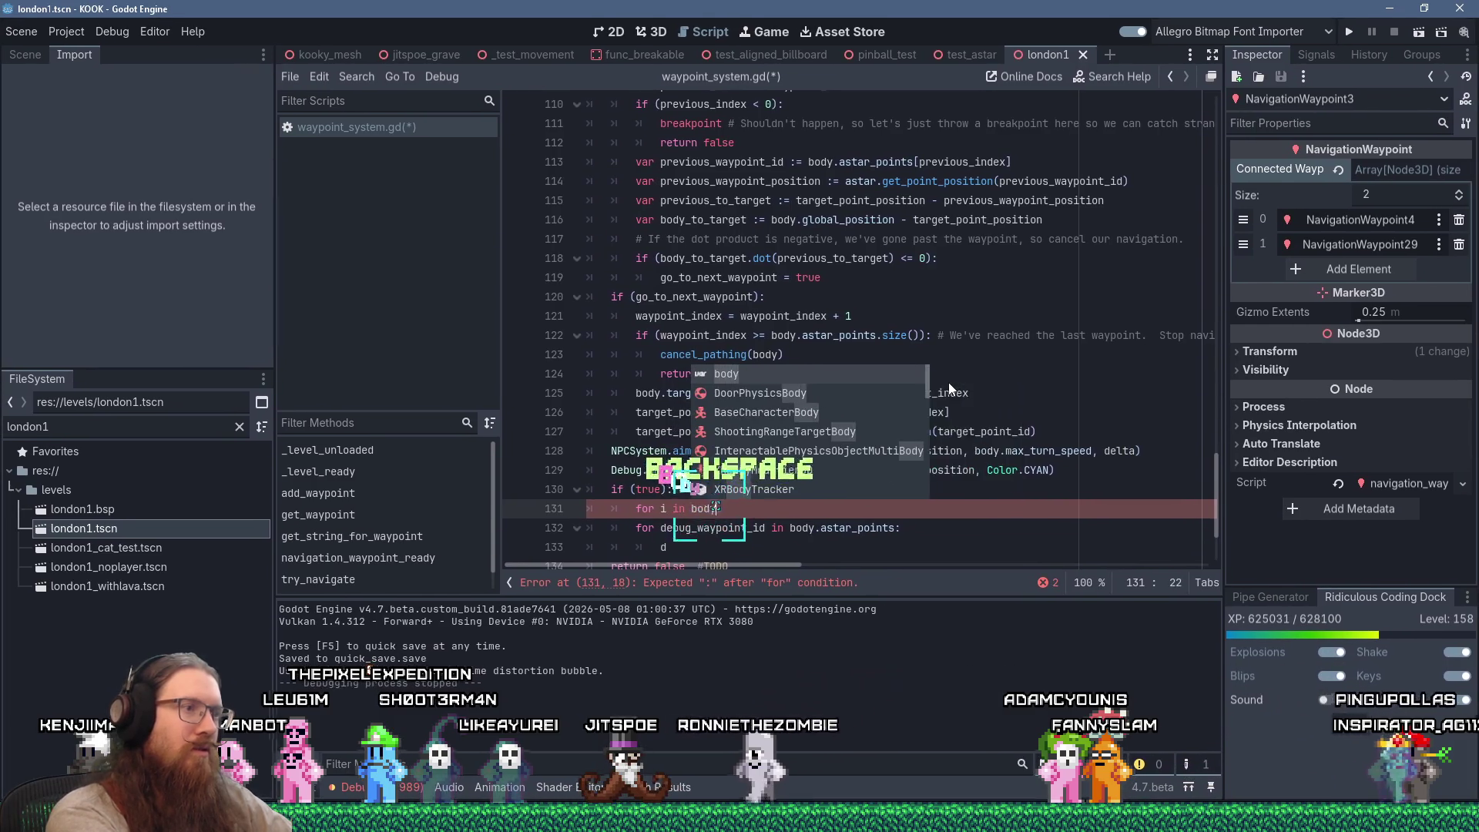
pyautogui.write('.astar_points.size():')
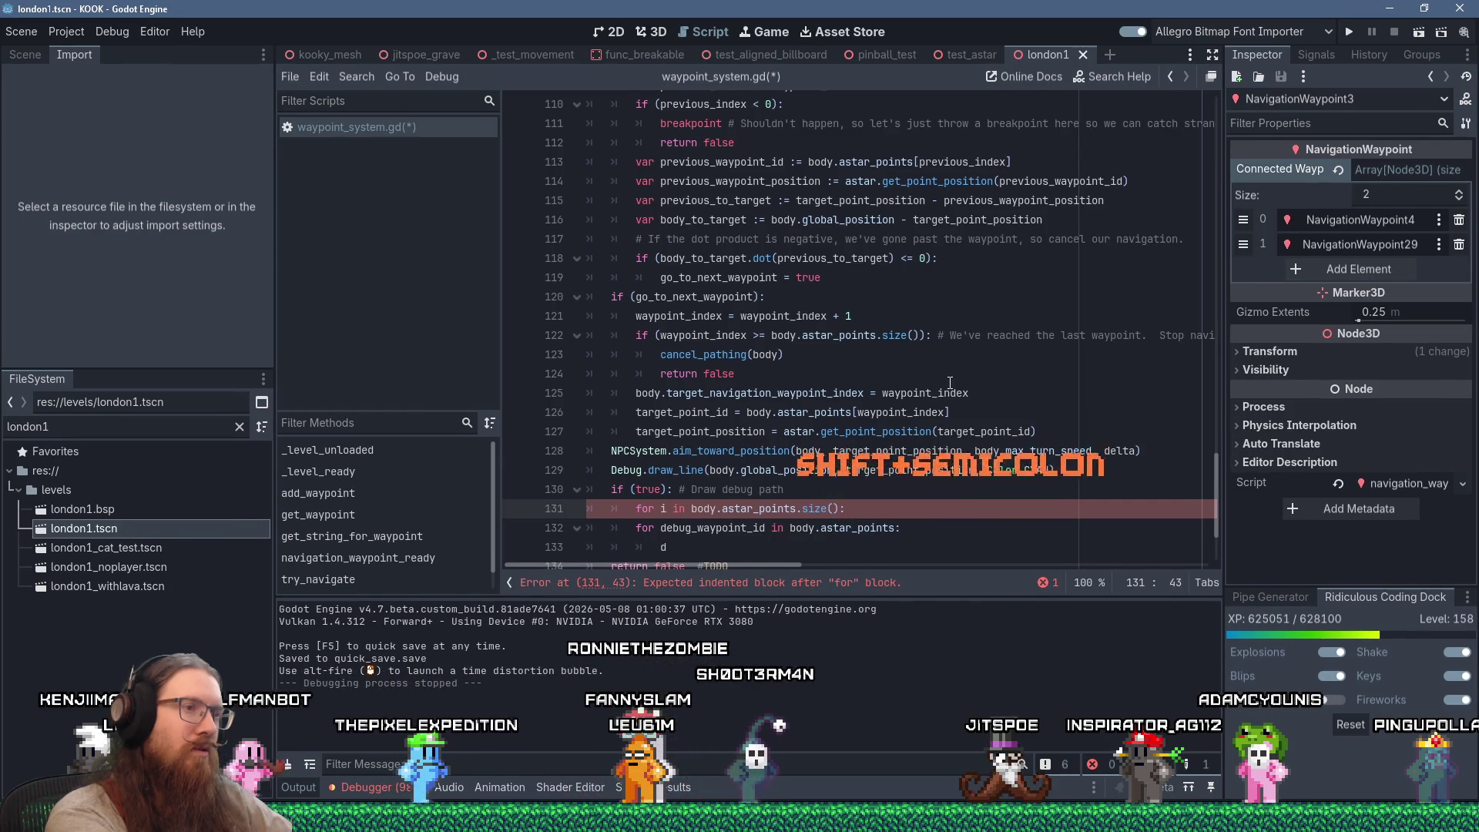
pyautogui.press('Return')
pyautogui.write('if (i ')
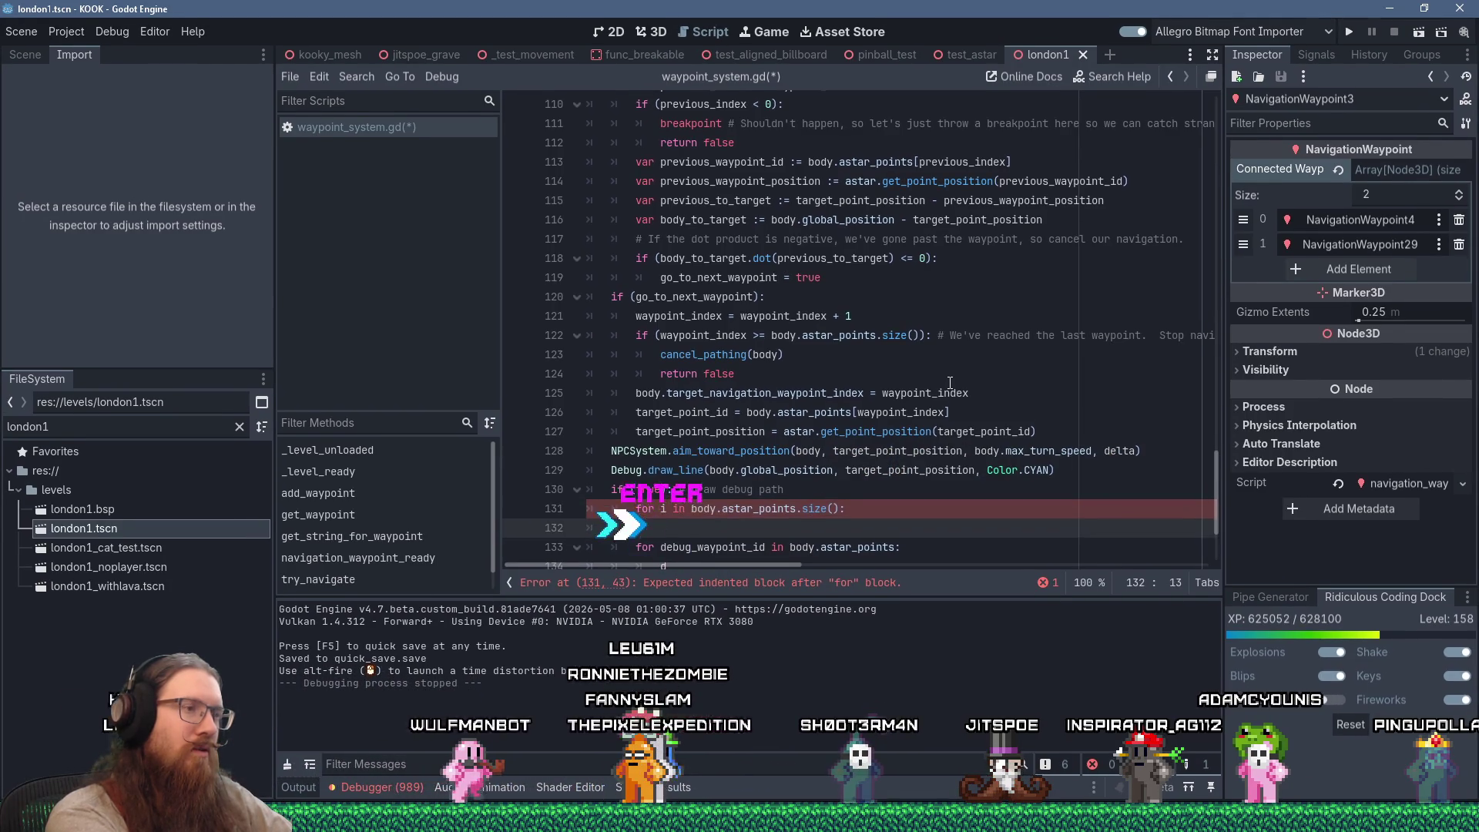
pyautogui.write('>=')
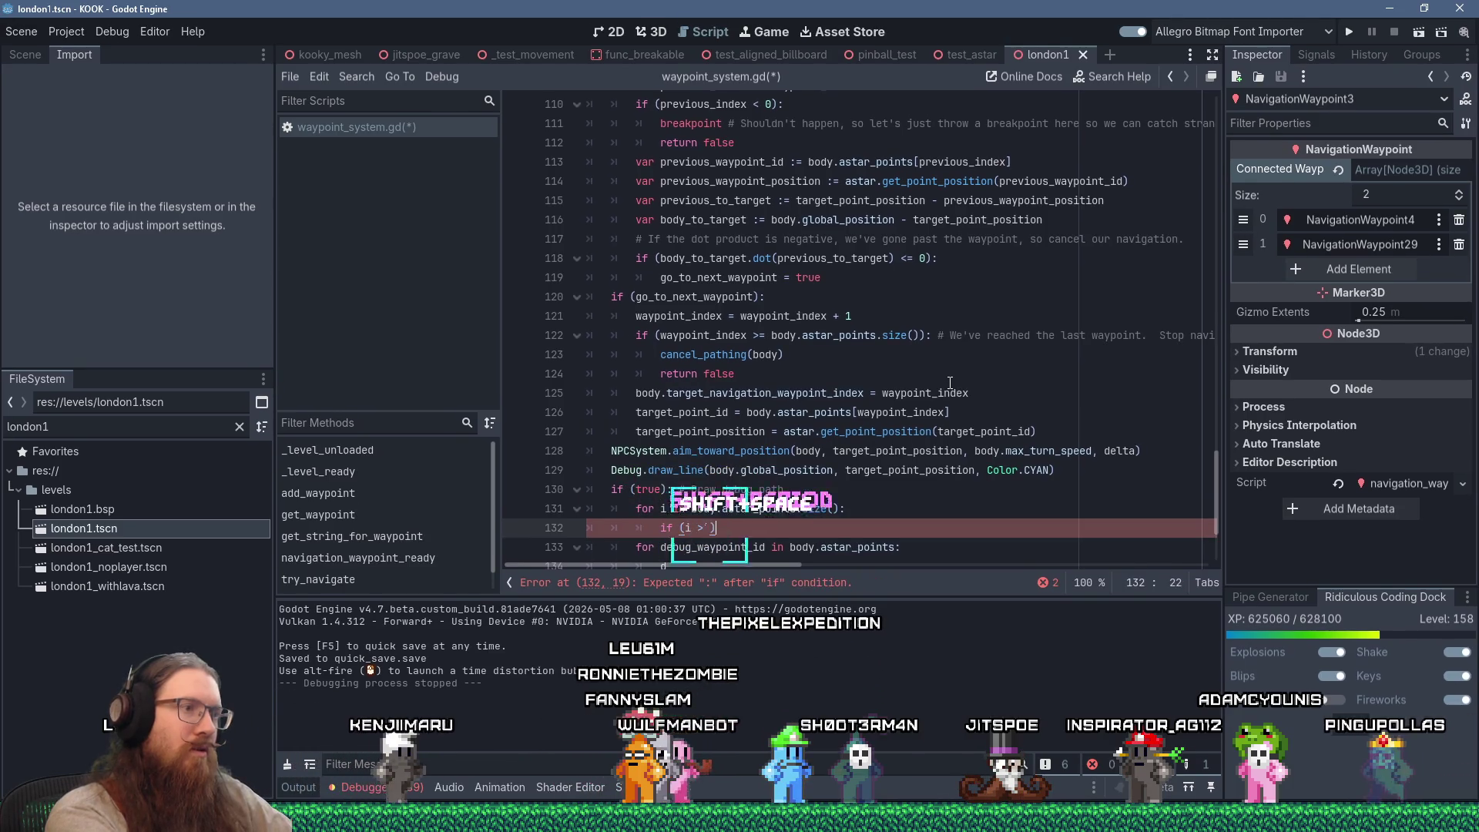
pyautogui.press('BackSpace')
pyautogui.press('BackSpace')
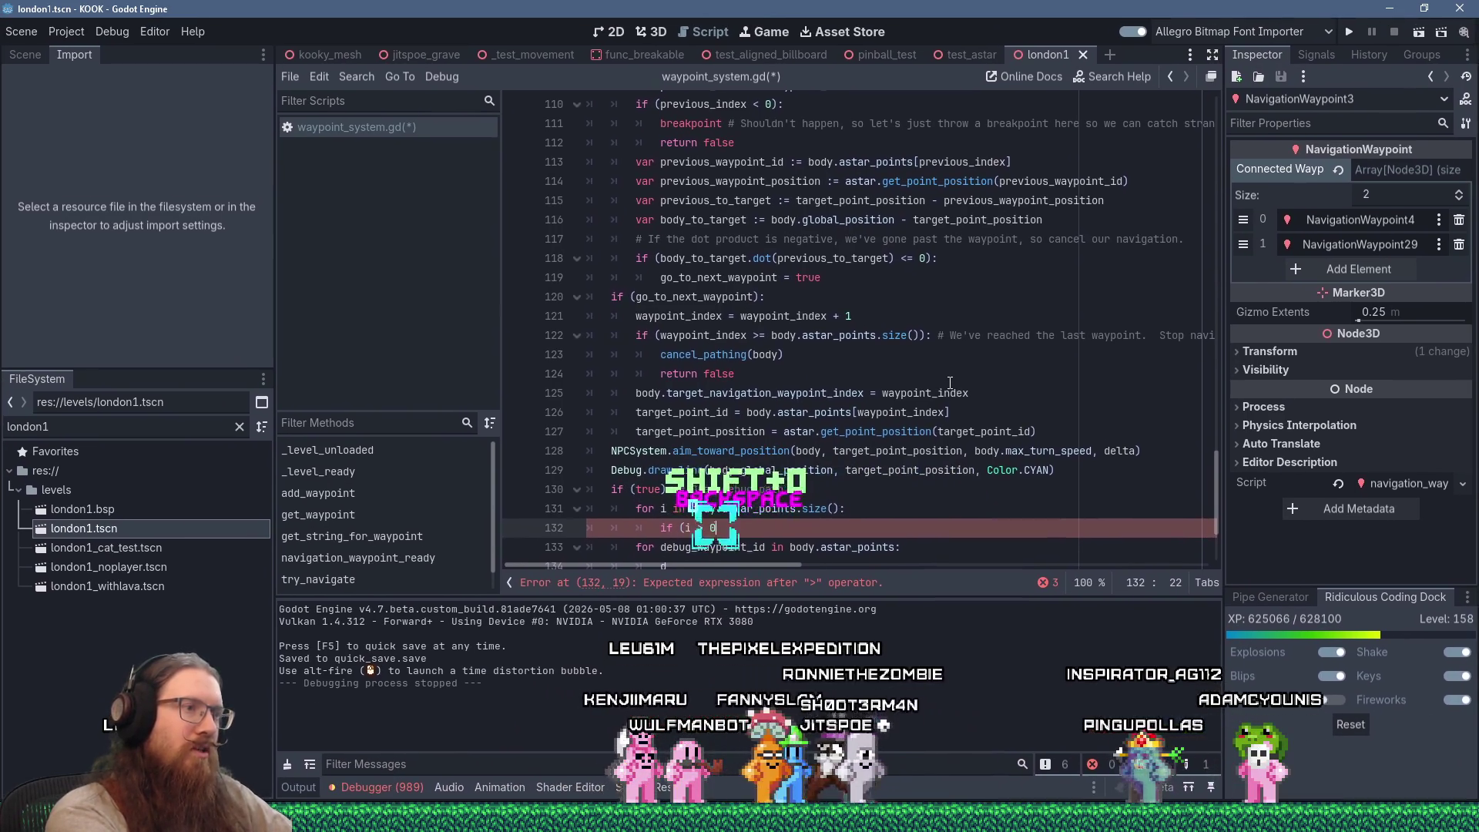
pyautogui.write('0)')
pyautogui.press('Return')
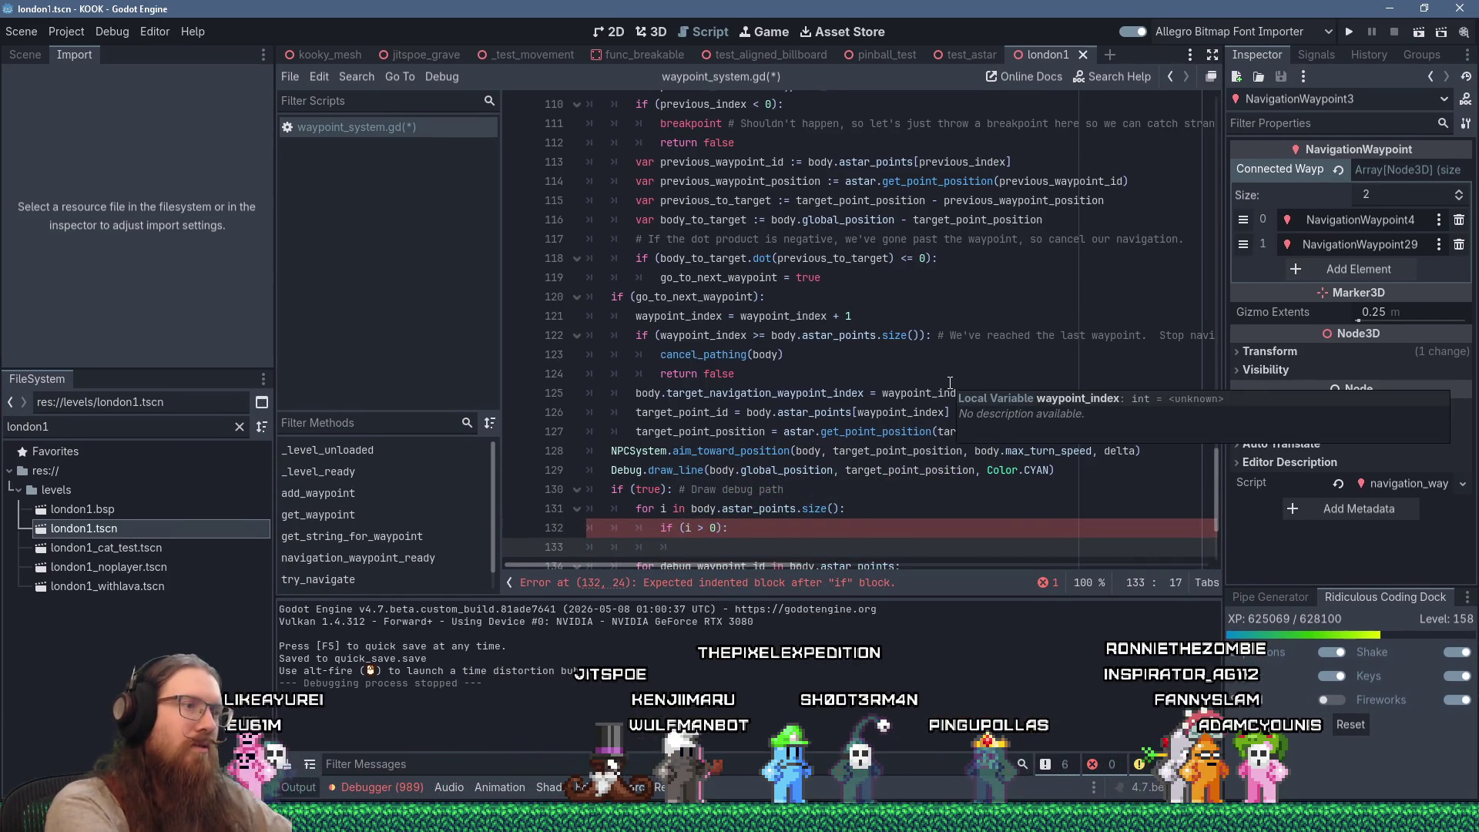
pyautogui.scroll(-1, 949, 383)
# Set point1 to body.astar_points[i - 1] and point2 to body.astar_points[i], then start Debug.draw_line(
pyautogui.write('var ')
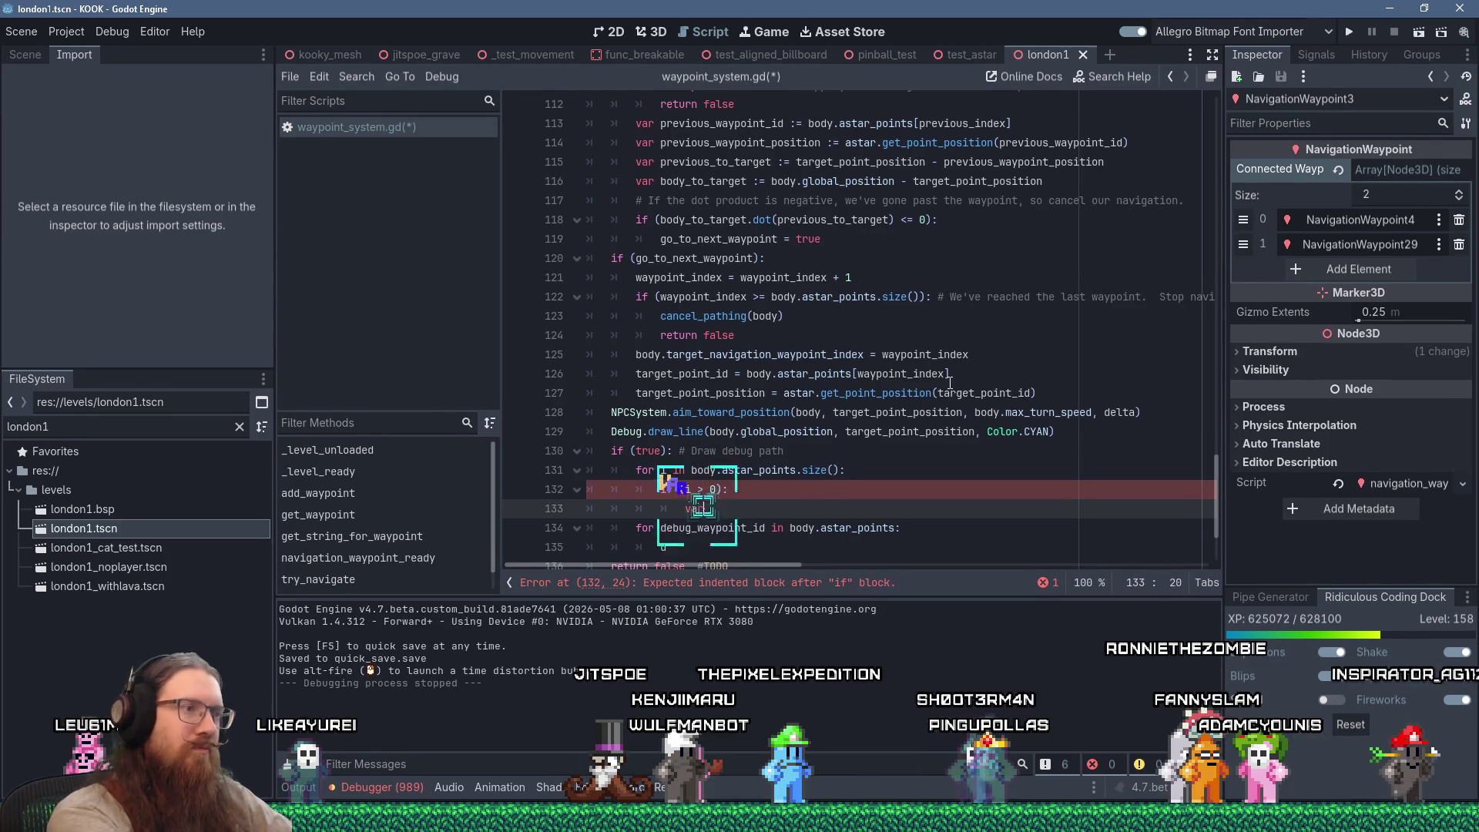
pyautogui.write('point')
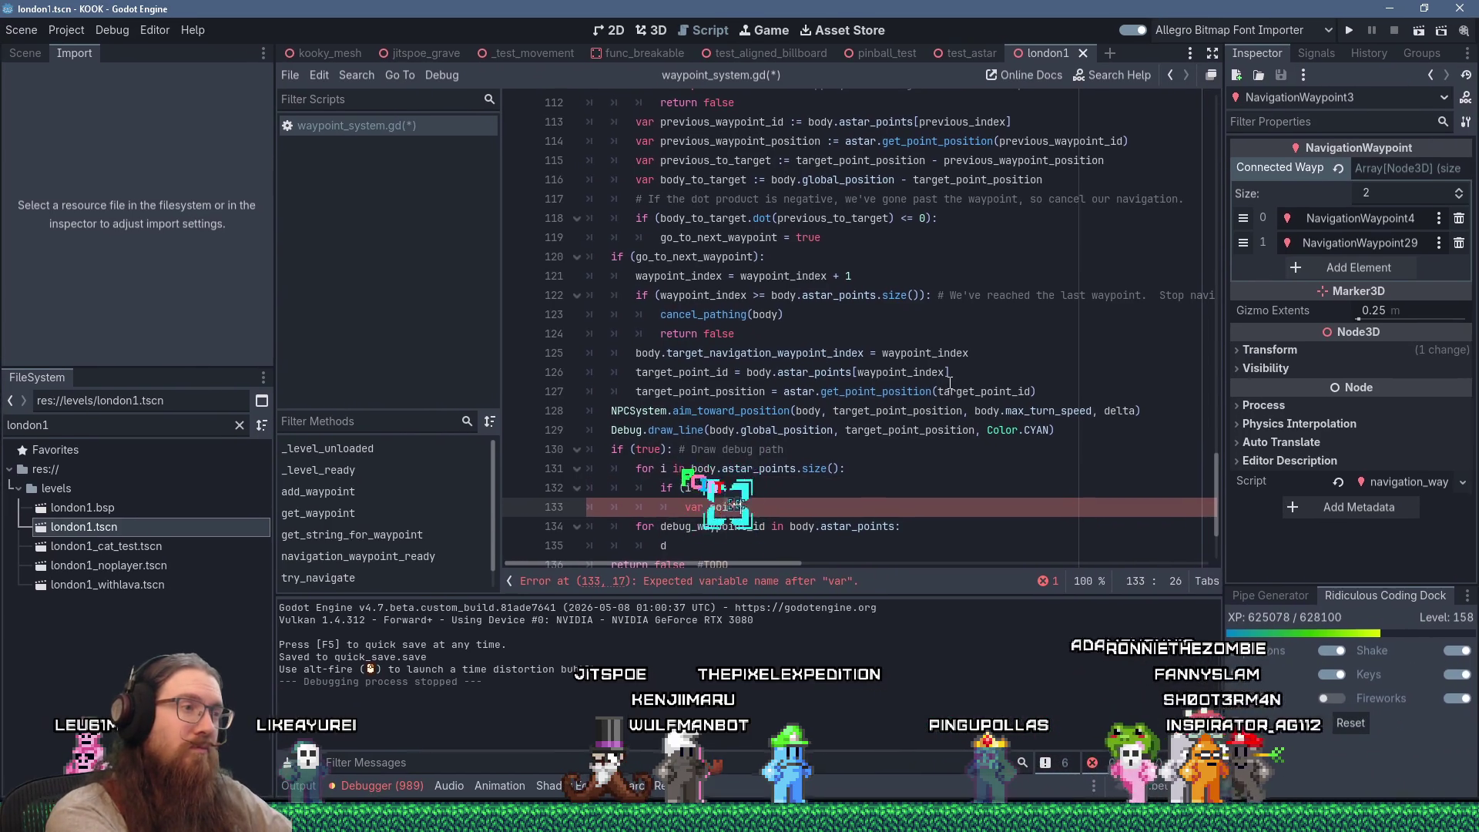
pyautogui.write('1')
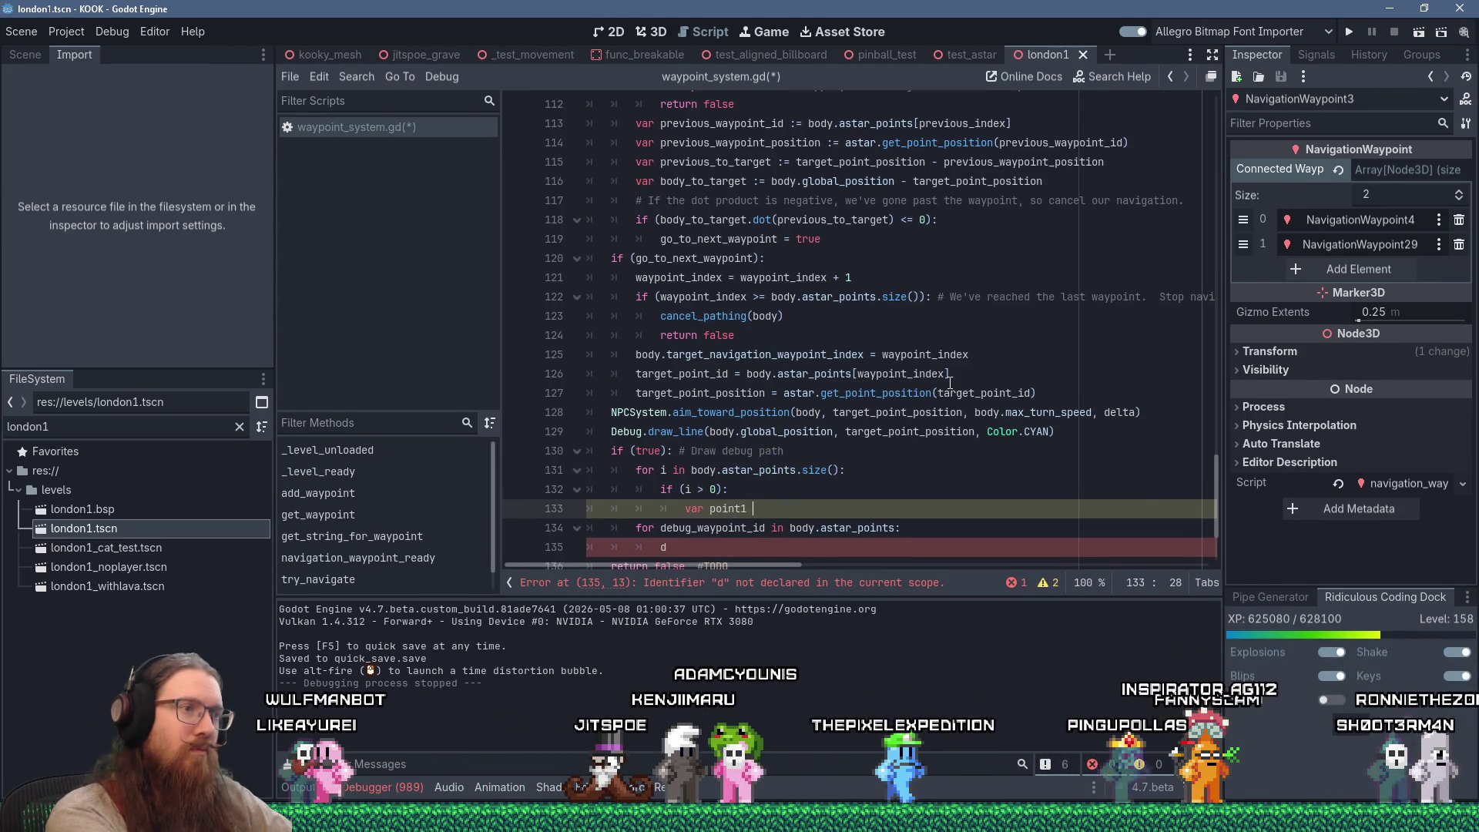
pyautogui.press('BackSpace')
pyautogui.press('BackSpace')
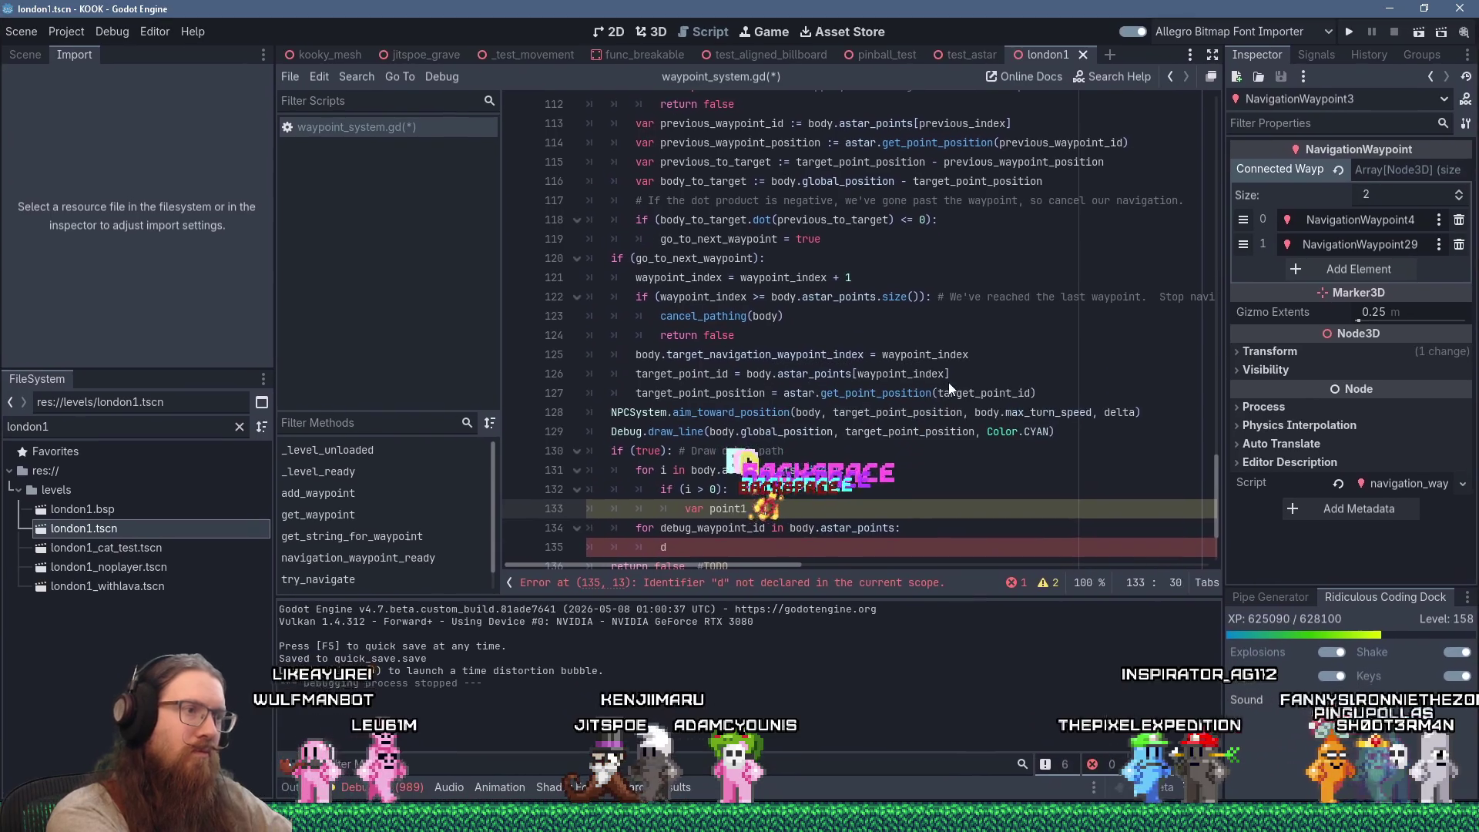
pyautogui.write(' := body.')
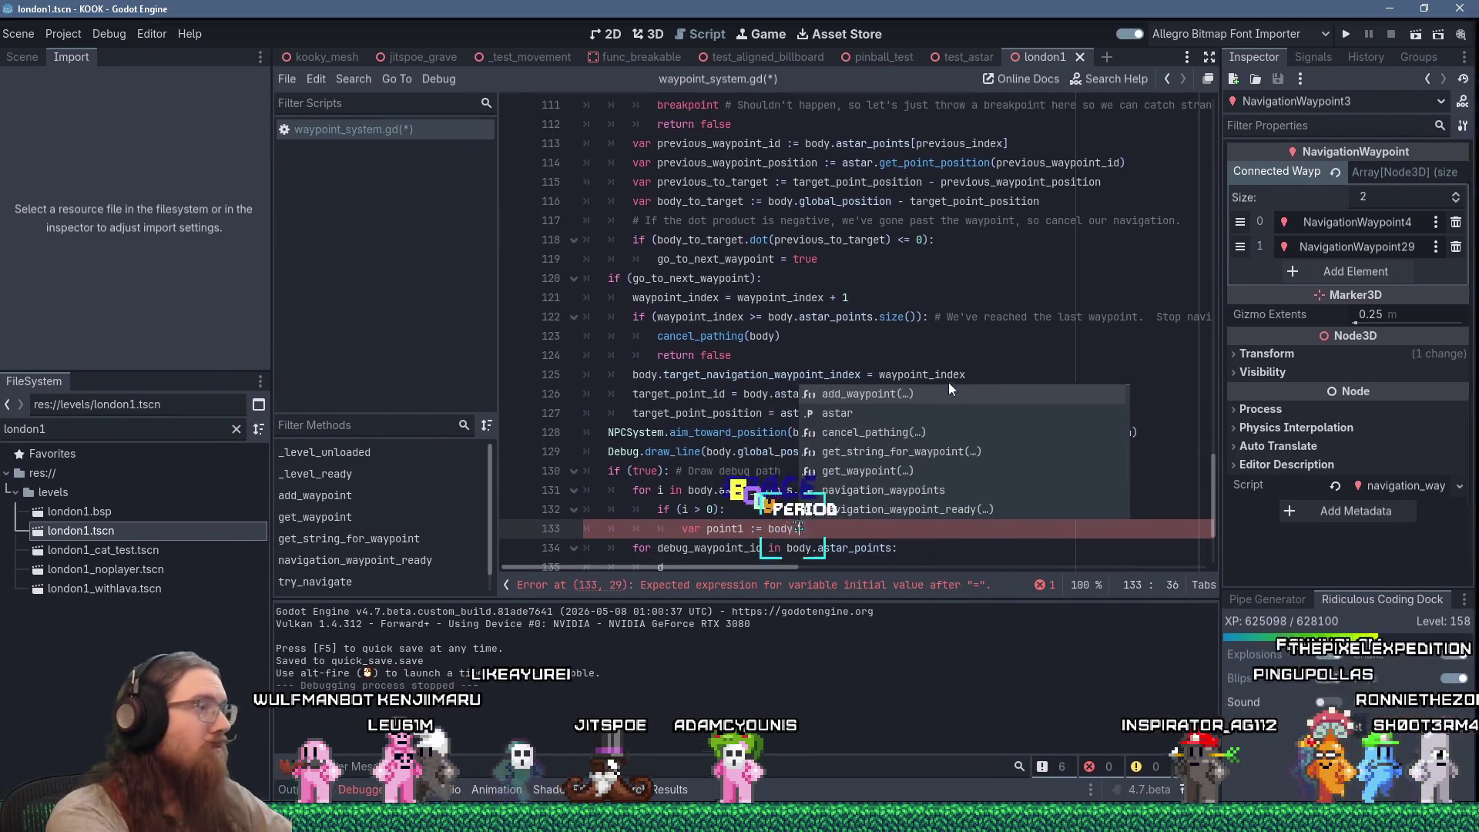
pyautogui.write('astar_points[')
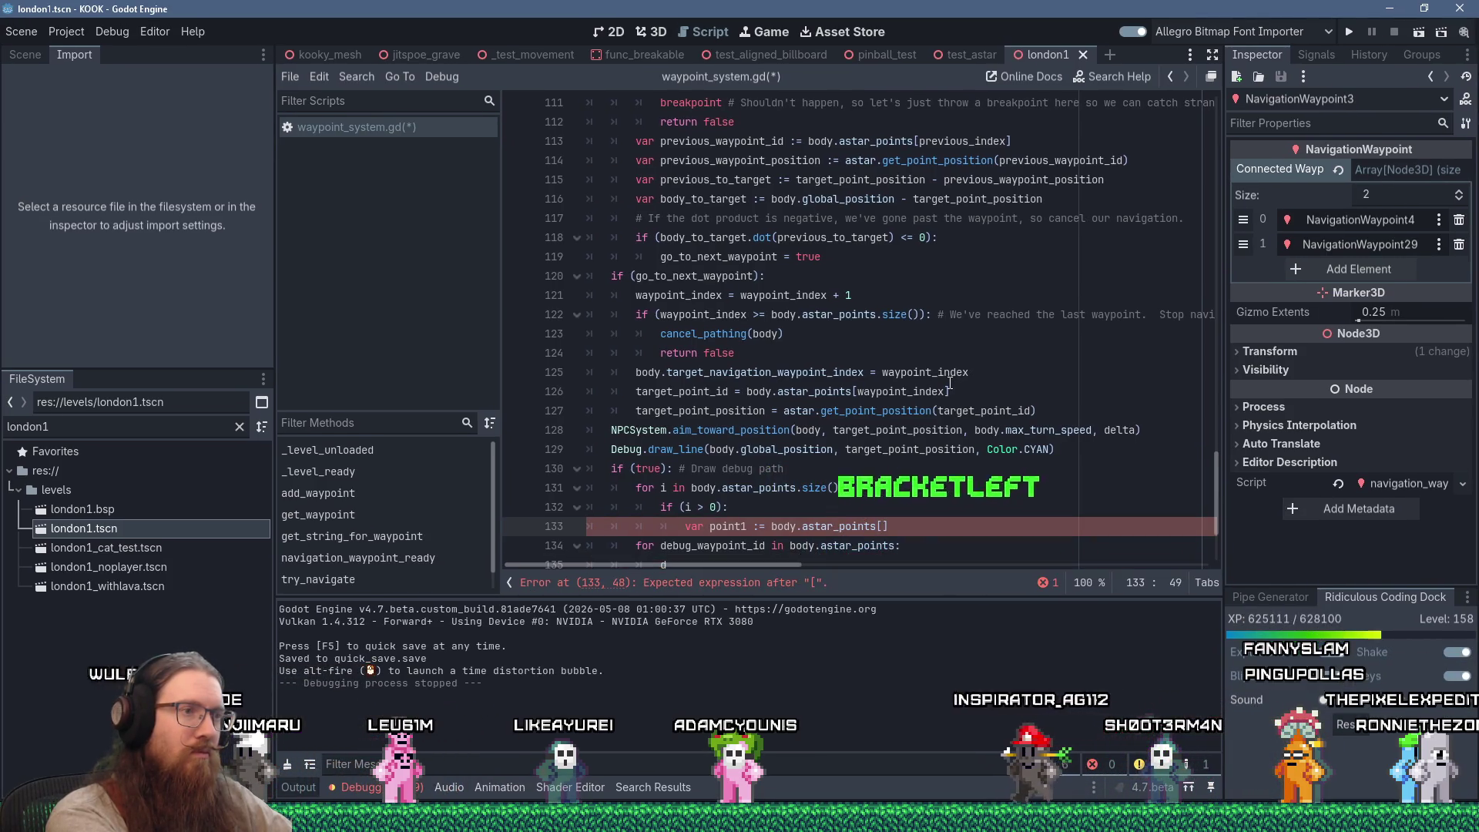
pyautogui.write('i')
pyautogui.press('Right')
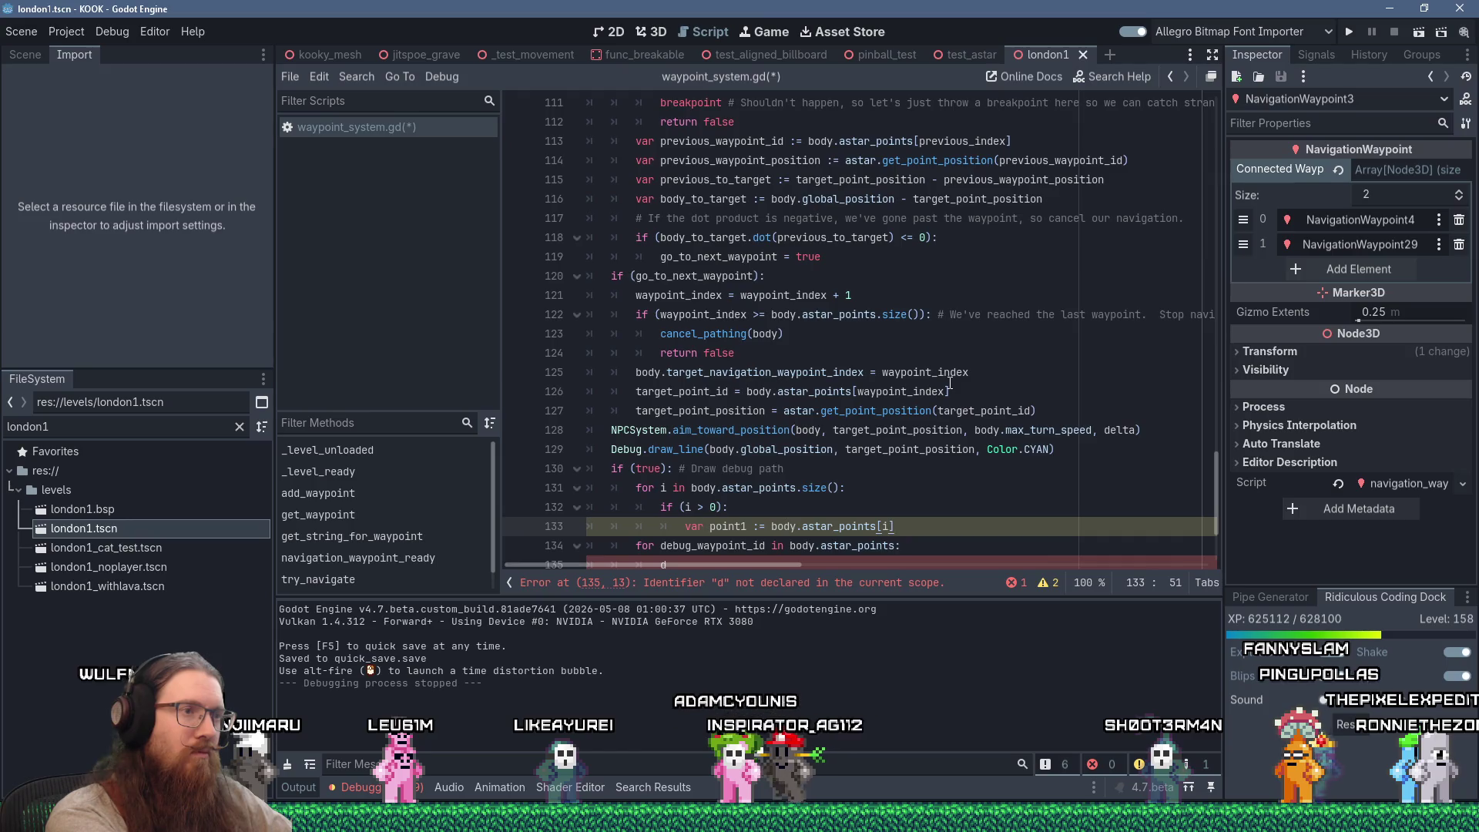
pyautogui.press('BackSpace')
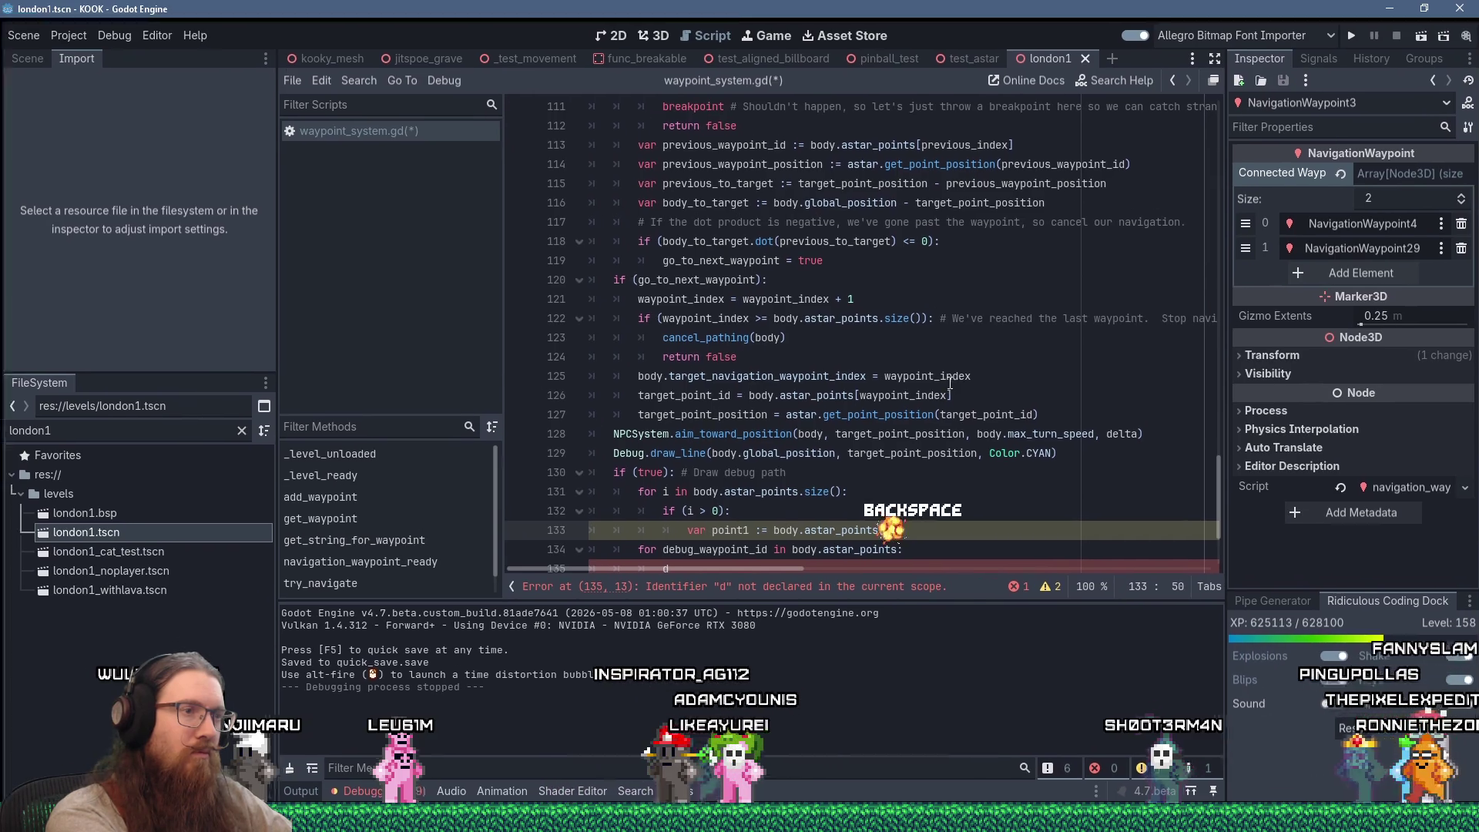
pyautogui.write('- 1')
pyautogui.press('Return')
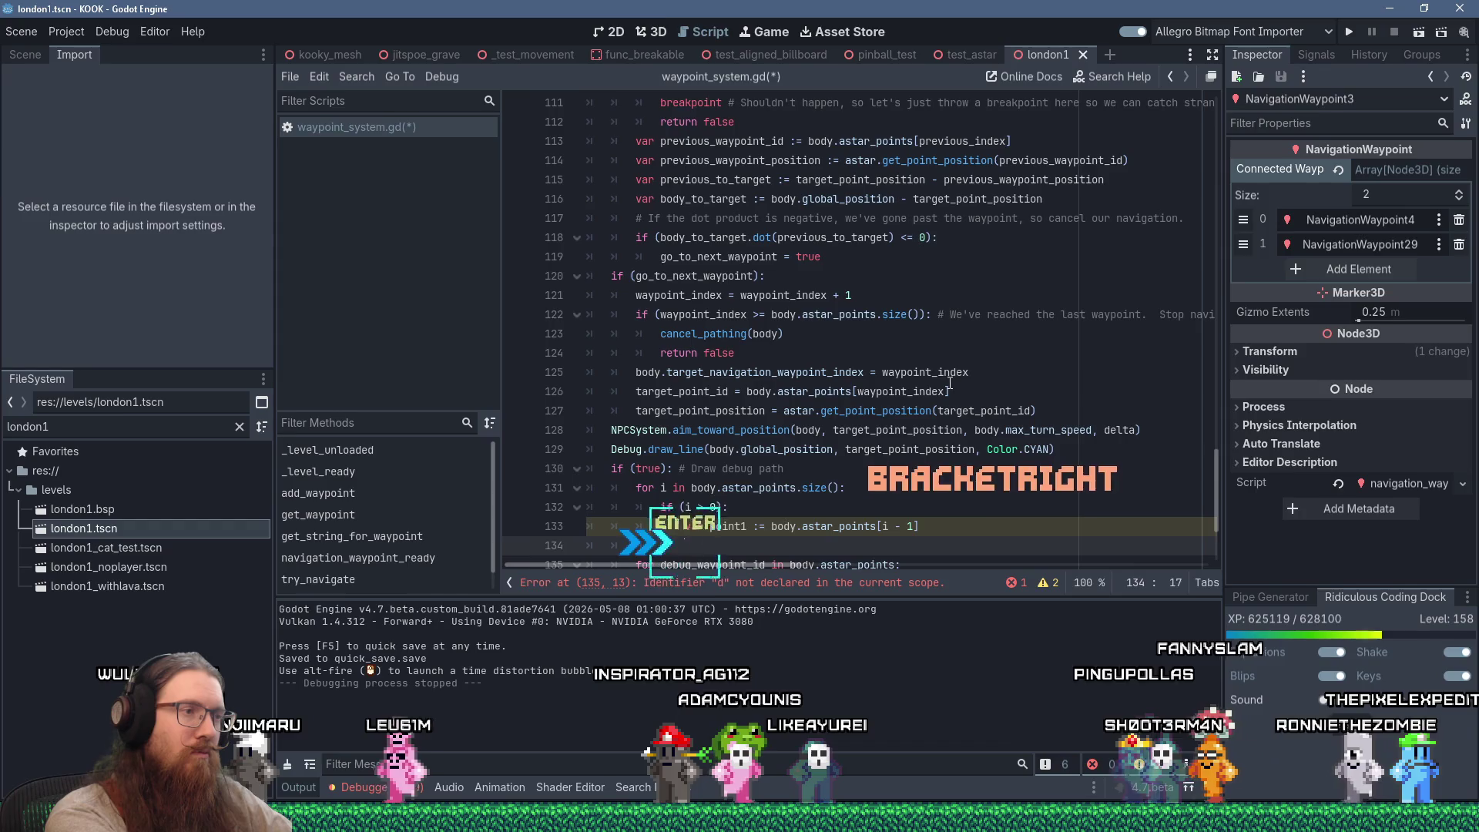
pyautogui.write('var point2 := body.ast')
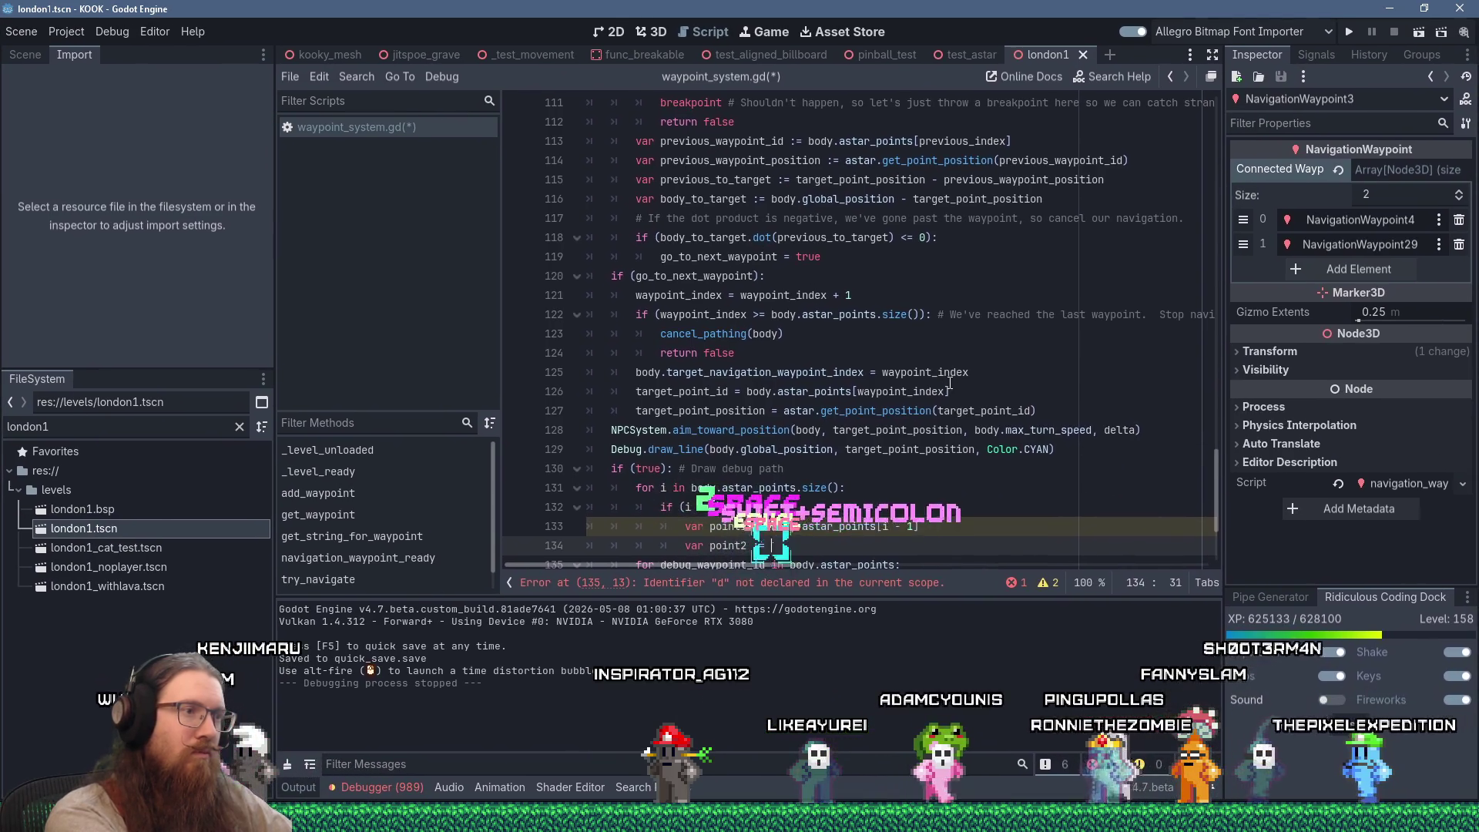
pyautogui.write('ar_points]')
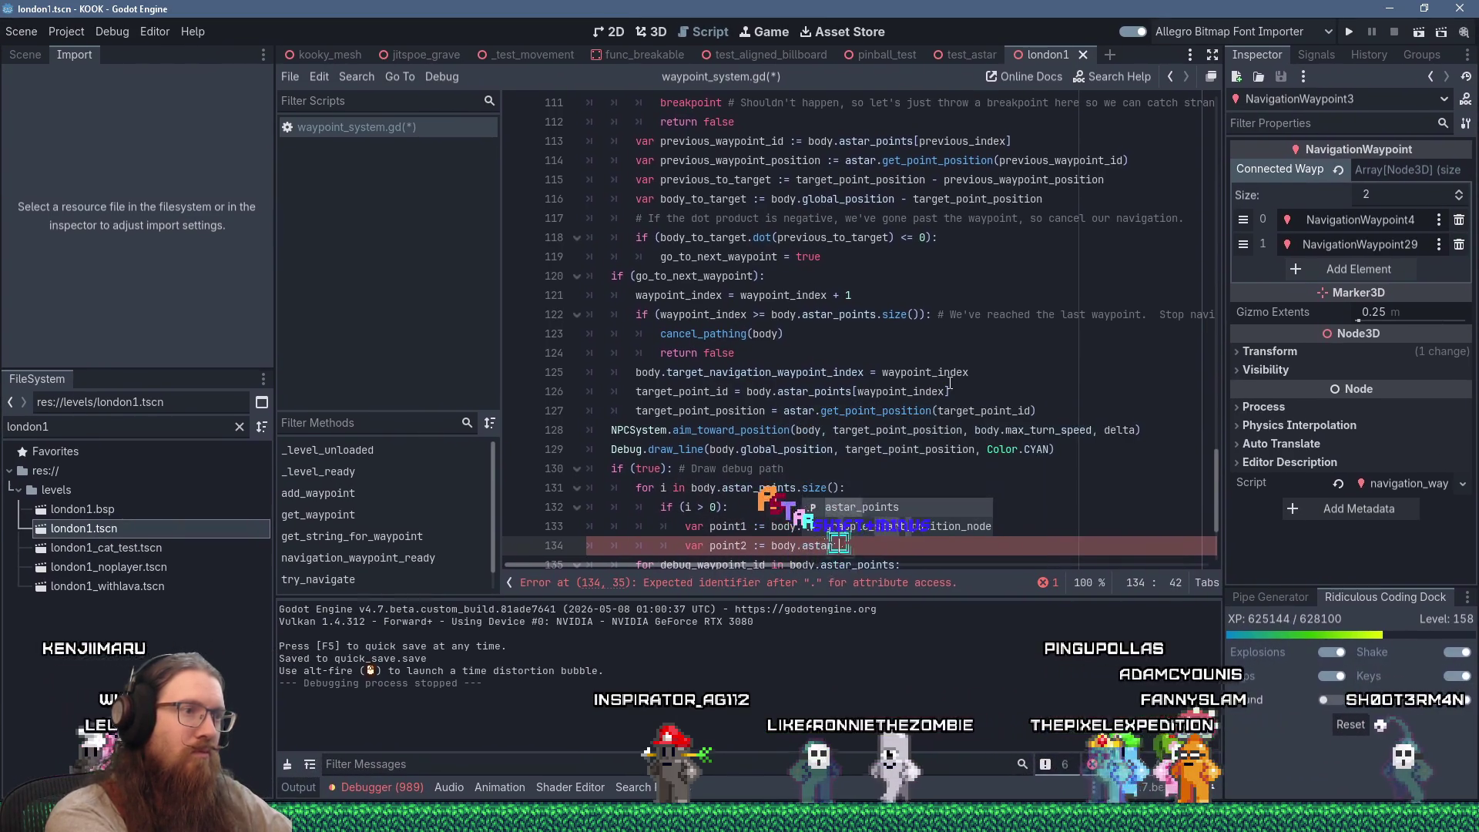
pyautogui.press('BackSpace')
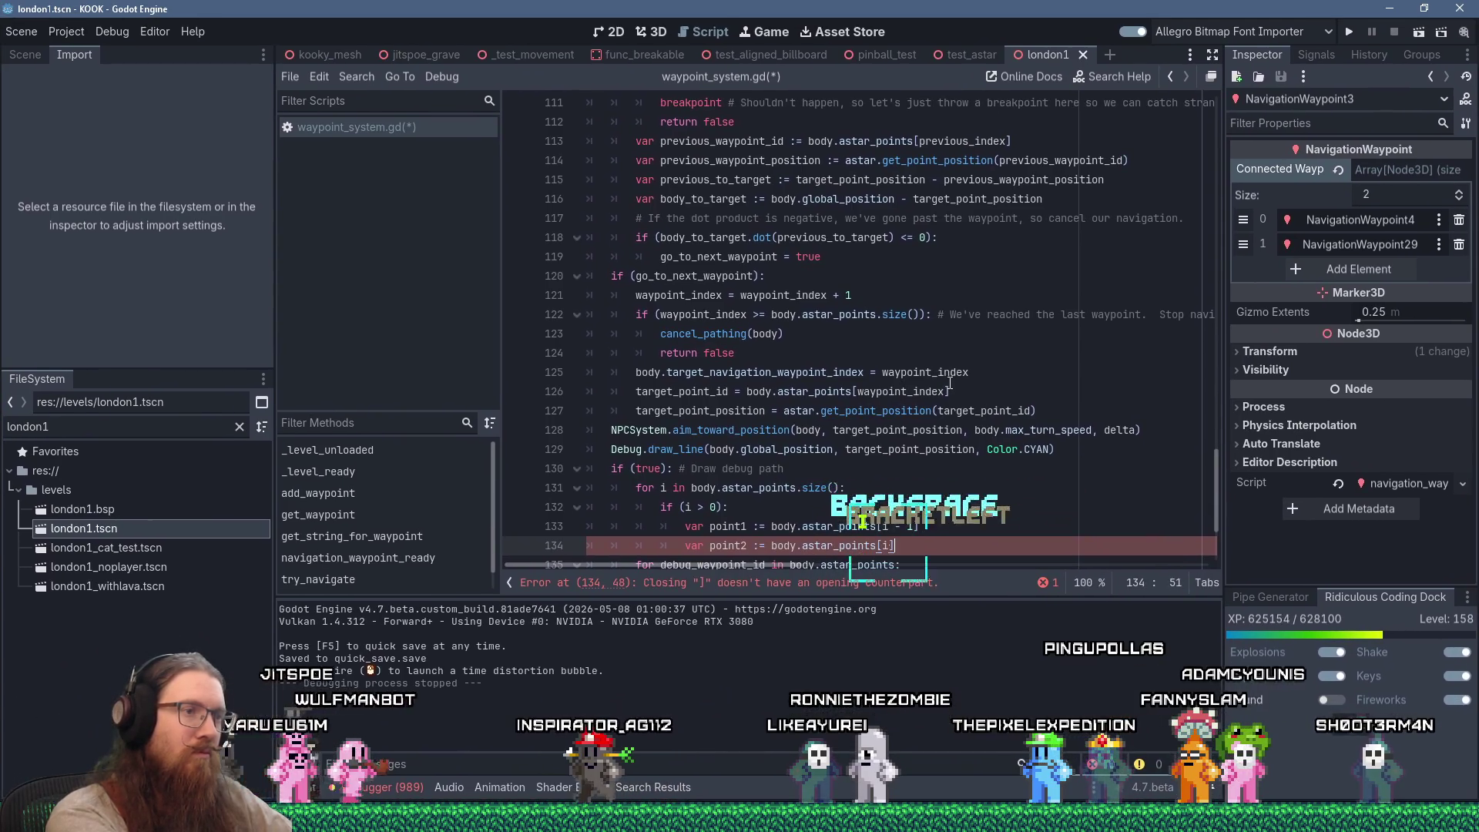
pyautogui.write('[i]')
pyautogui.press('Return')
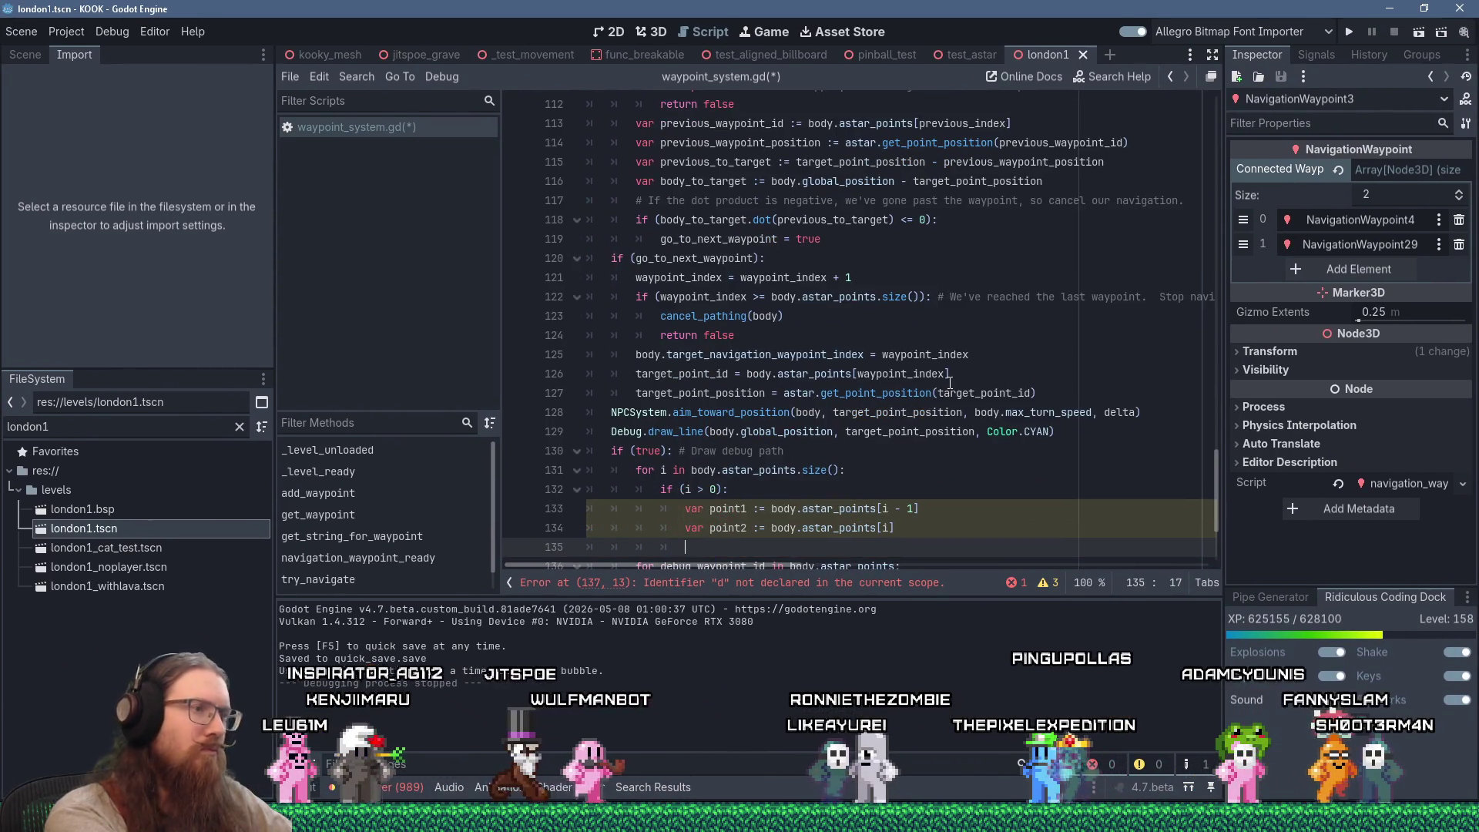
pyautogui.write('Debu')
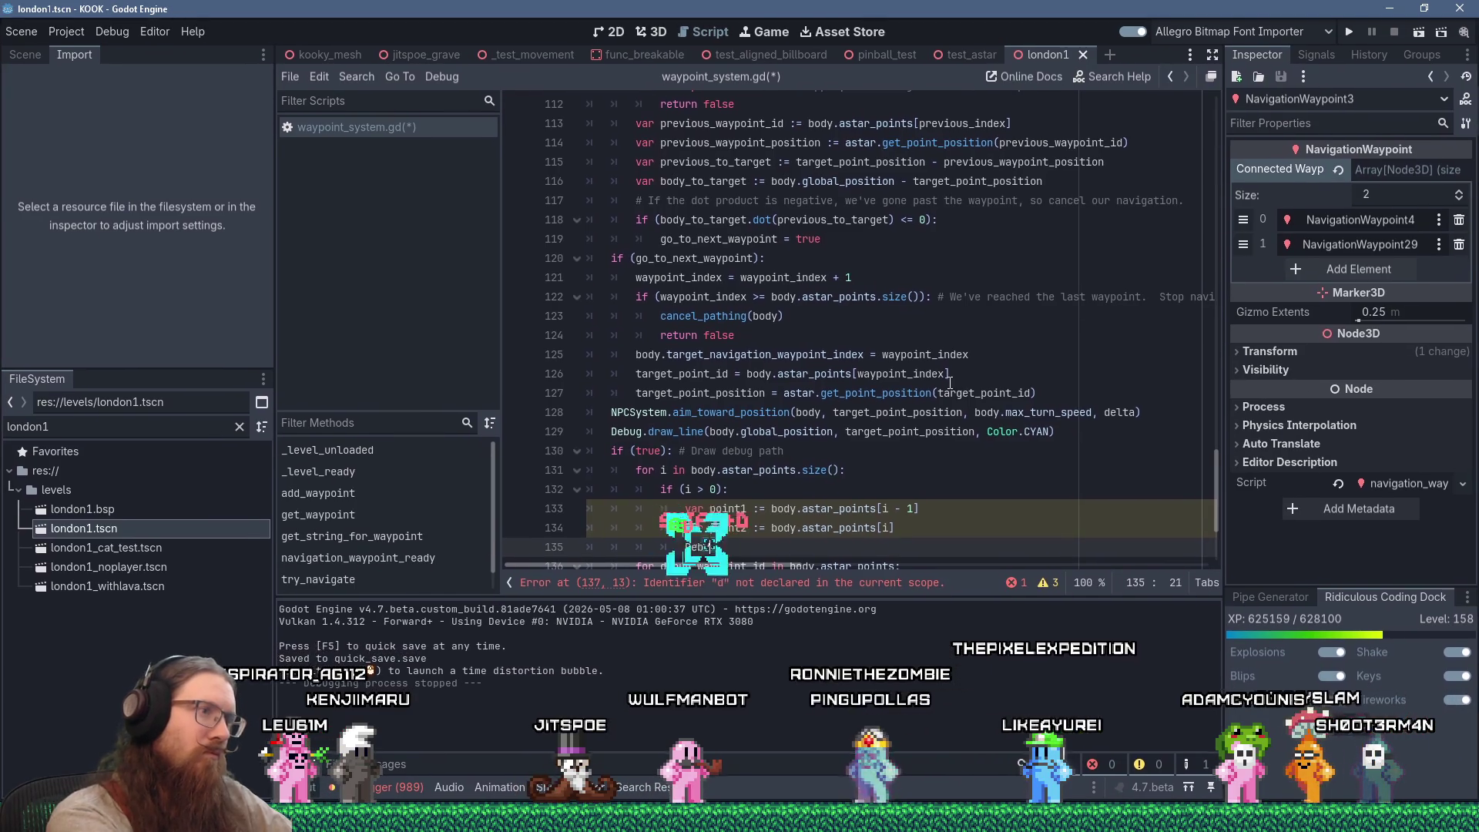
pyautogui.write('g.draw_line(')
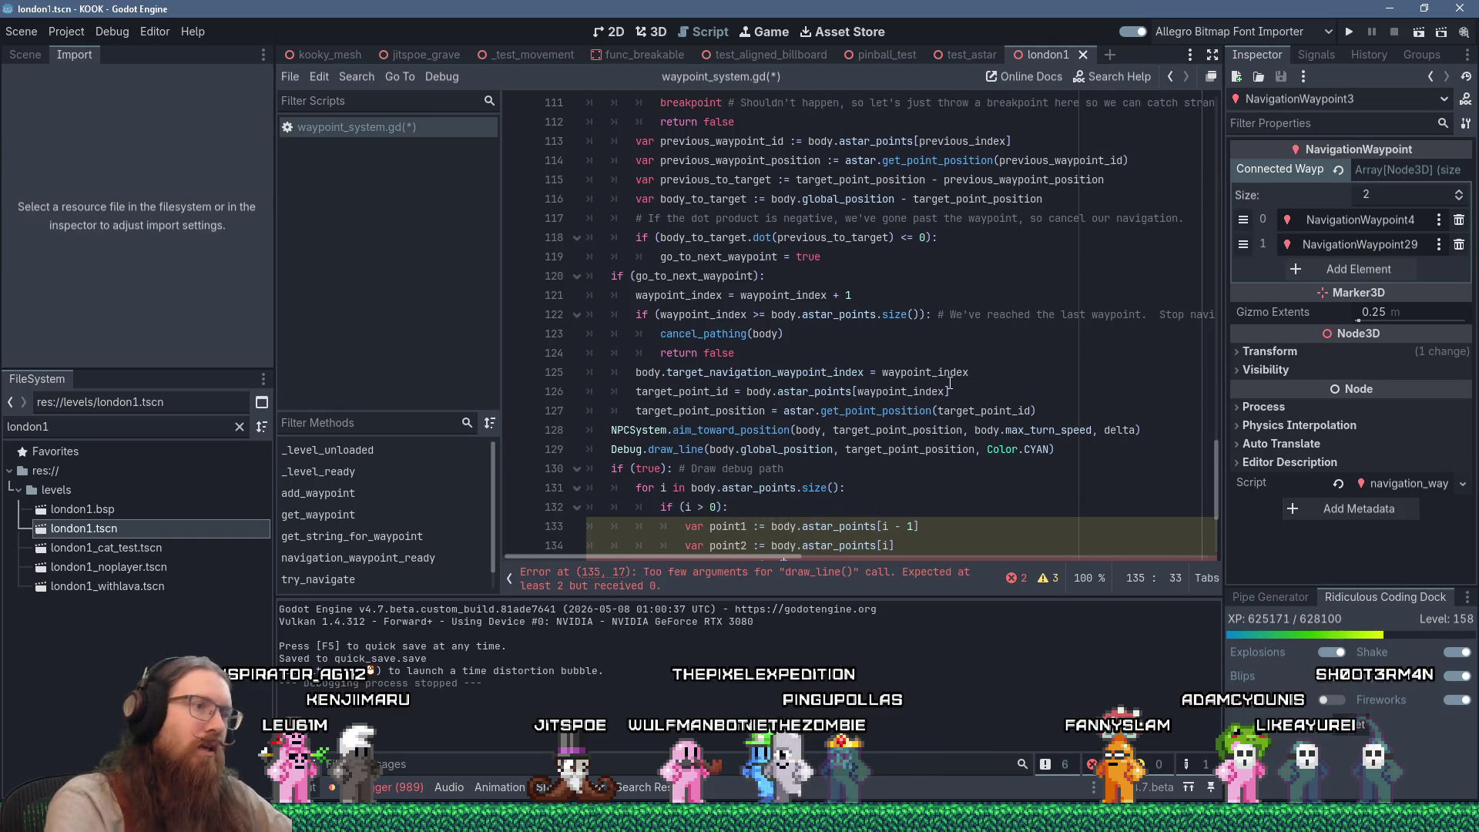
pyautogui.scroll(-3, 949, 383)
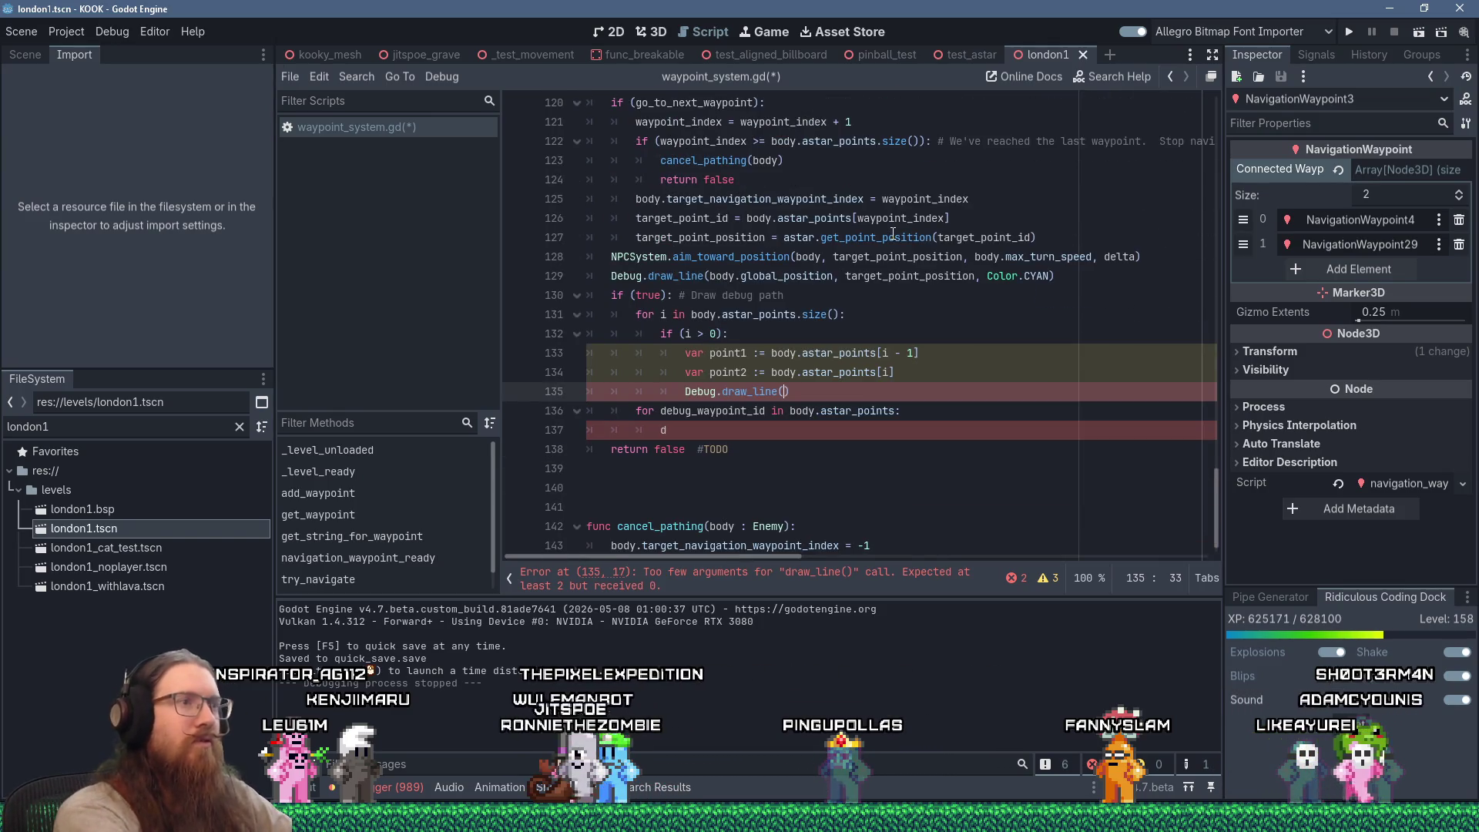
# Make the line start at astar.get_point_position(point1) + Vector3.UP * 0.25
pyautogui.moveTo(893, 232)
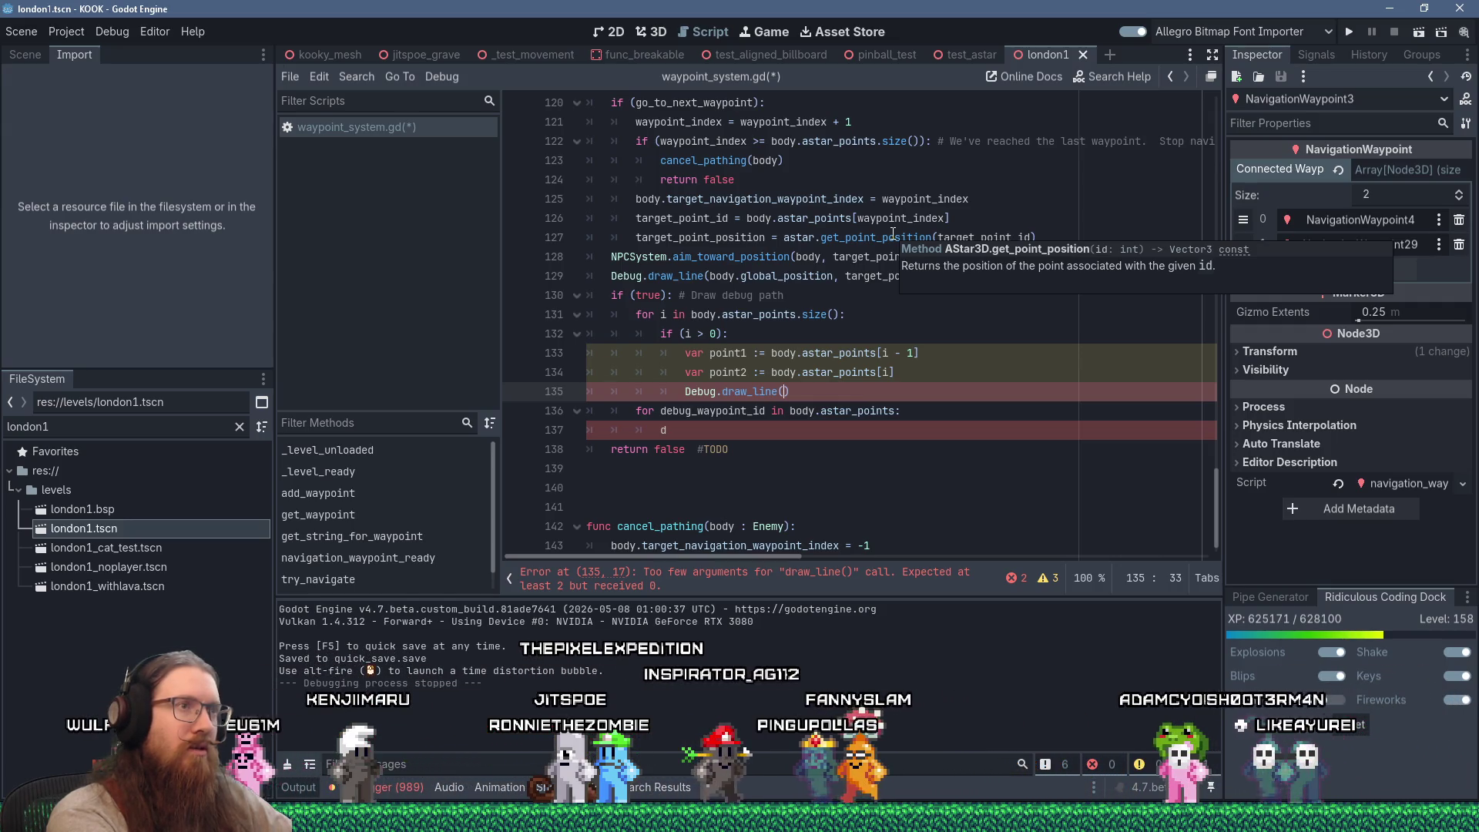
pyautogui.write('asta')
pyautogui.write('r.get_point')
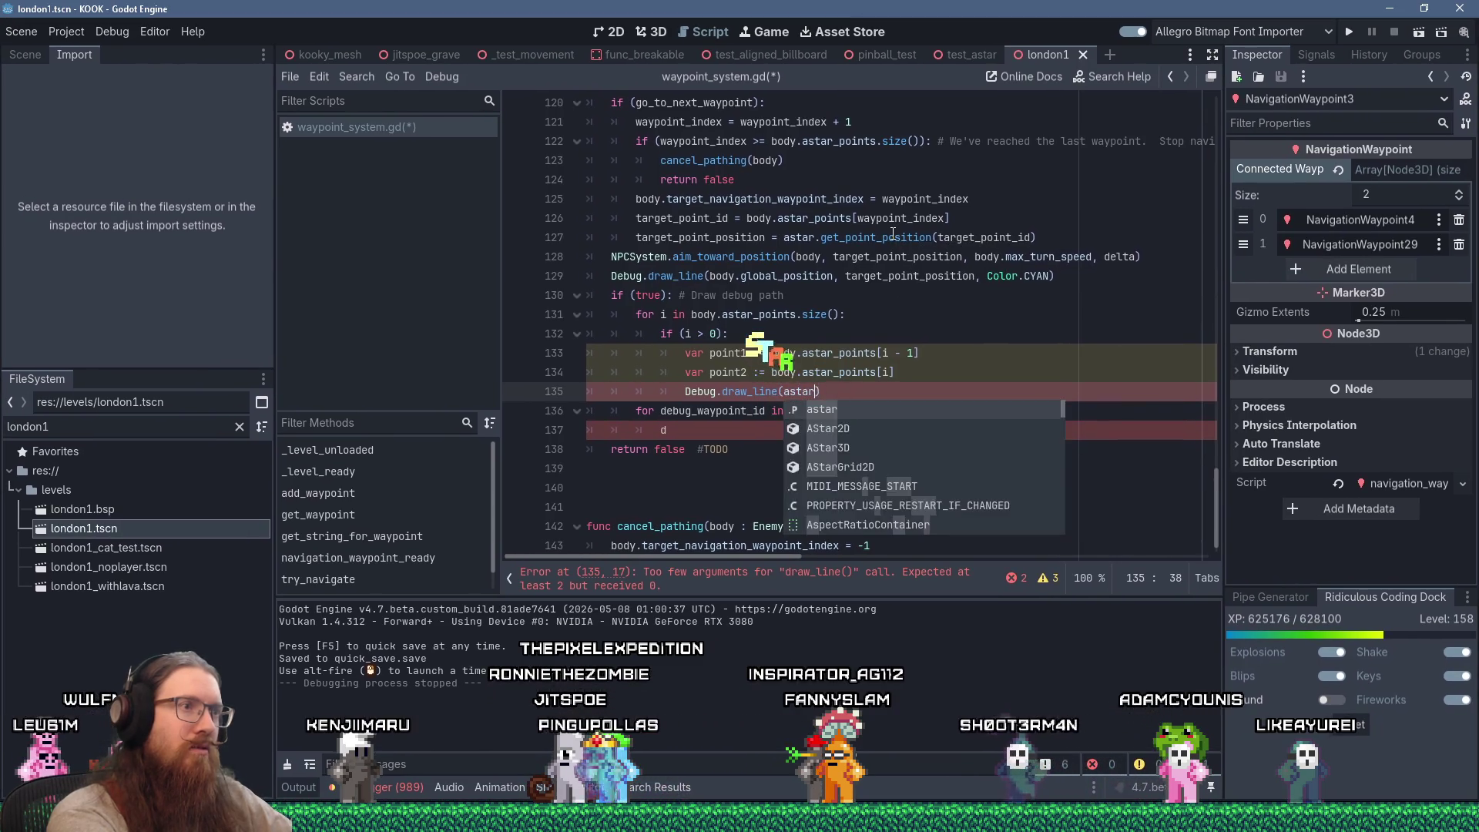
pyautogui.write('_po')
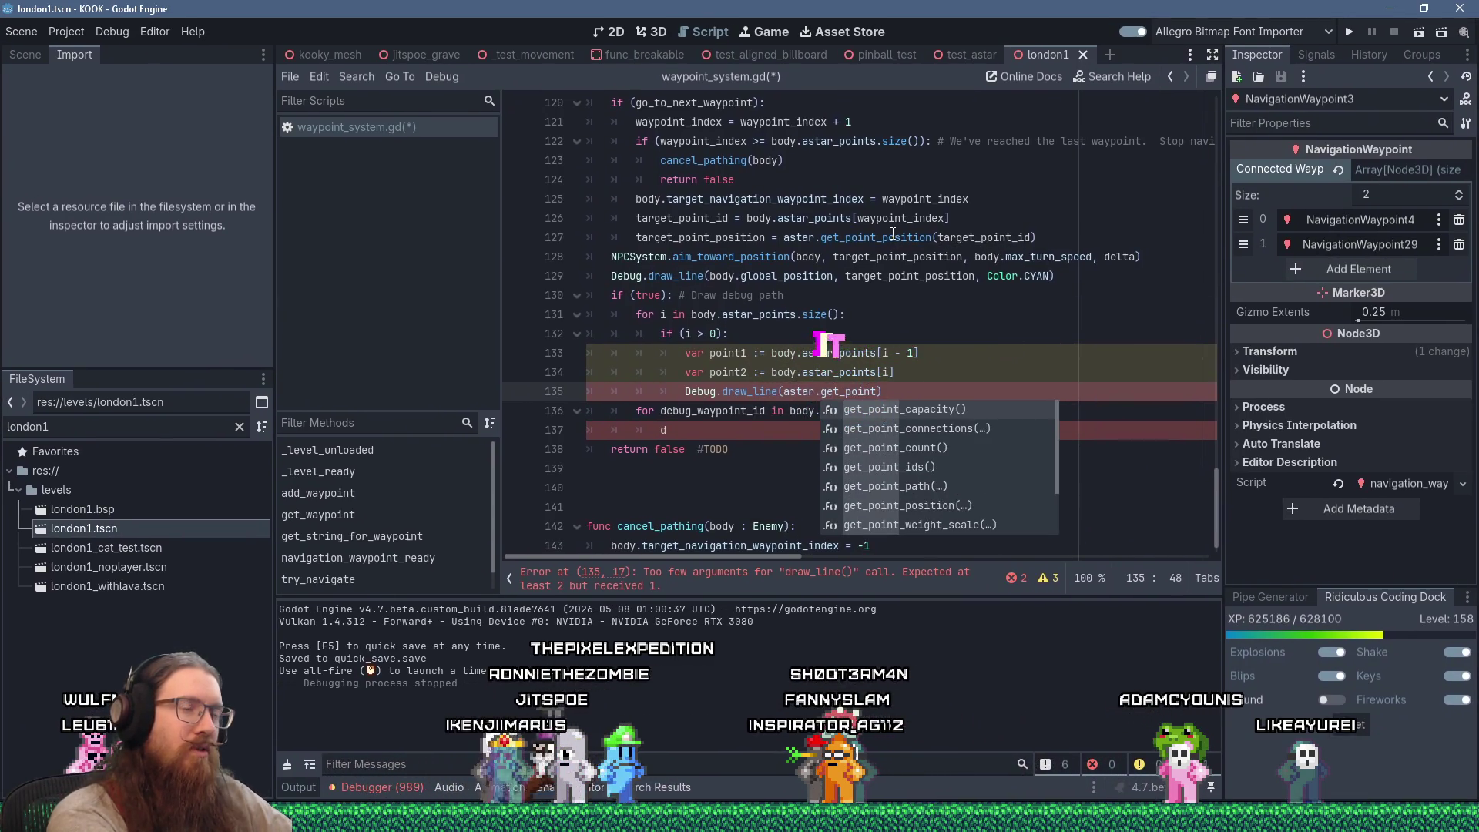
pyautogui.press('Return')
pyautogui.write('point1)')
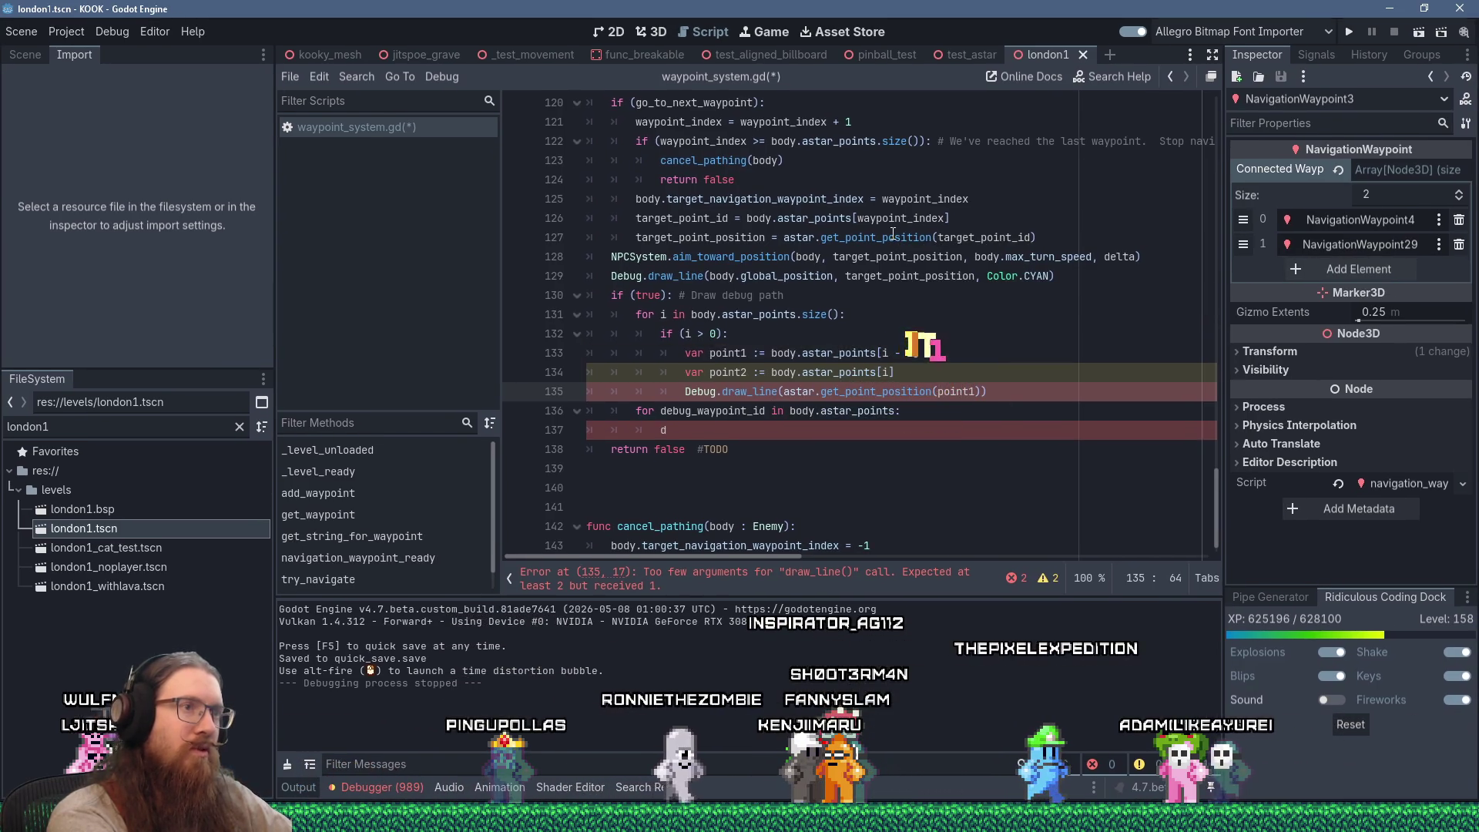
pyautogui.write(' + Ve')
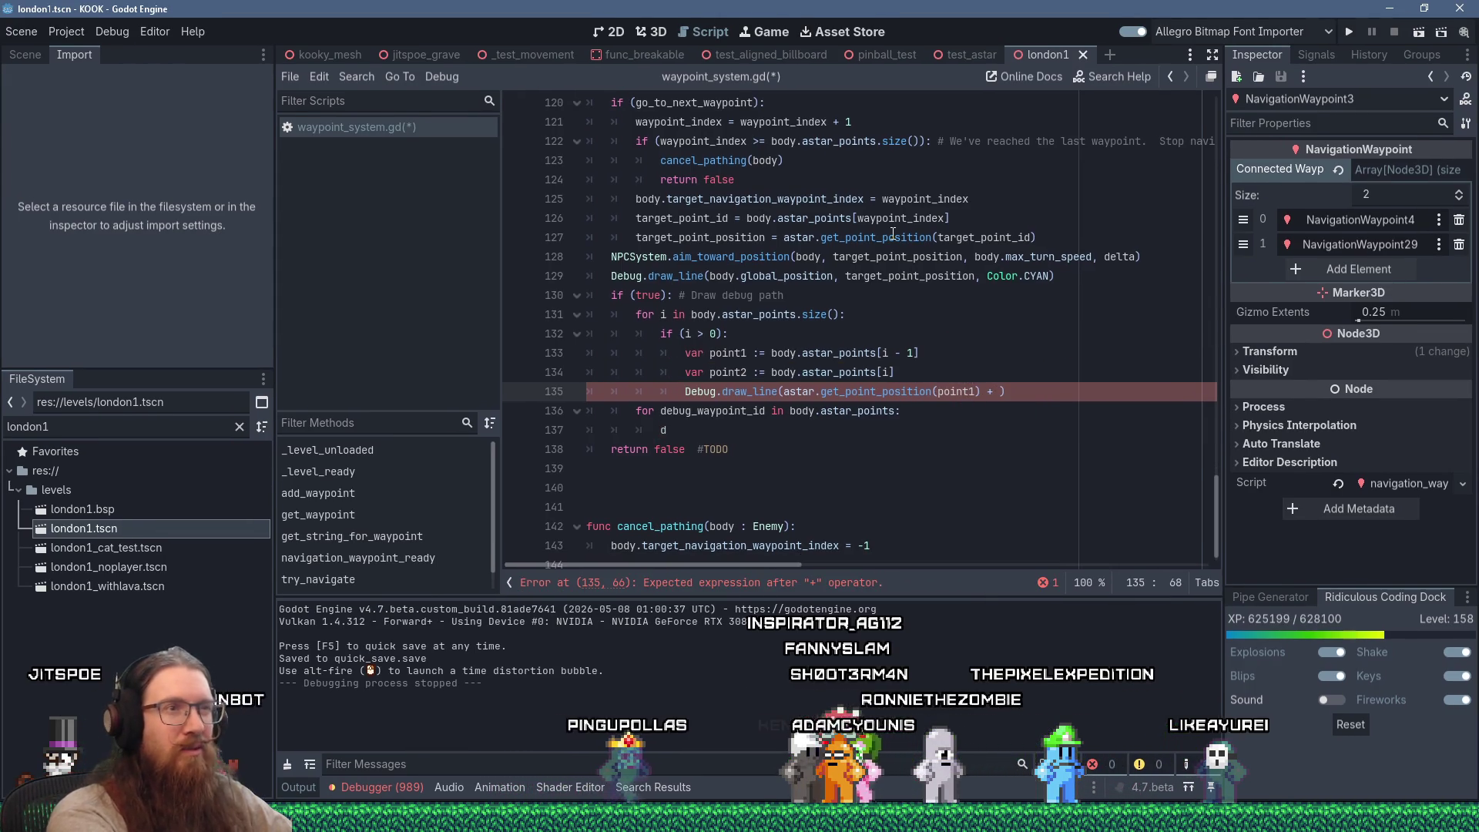
pyautogui.write('ctor3.up')
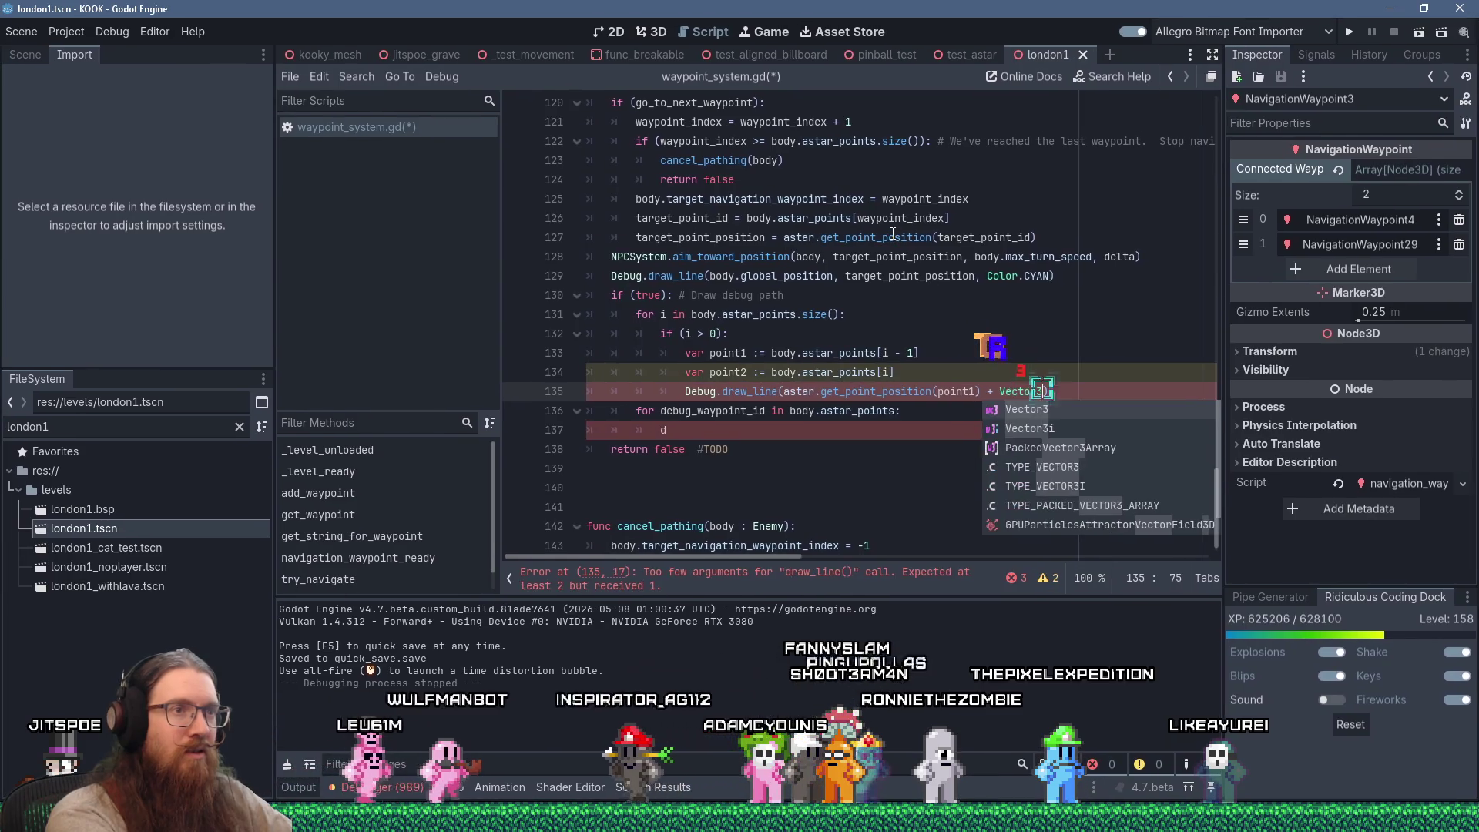
pyautogui.press('Escape')
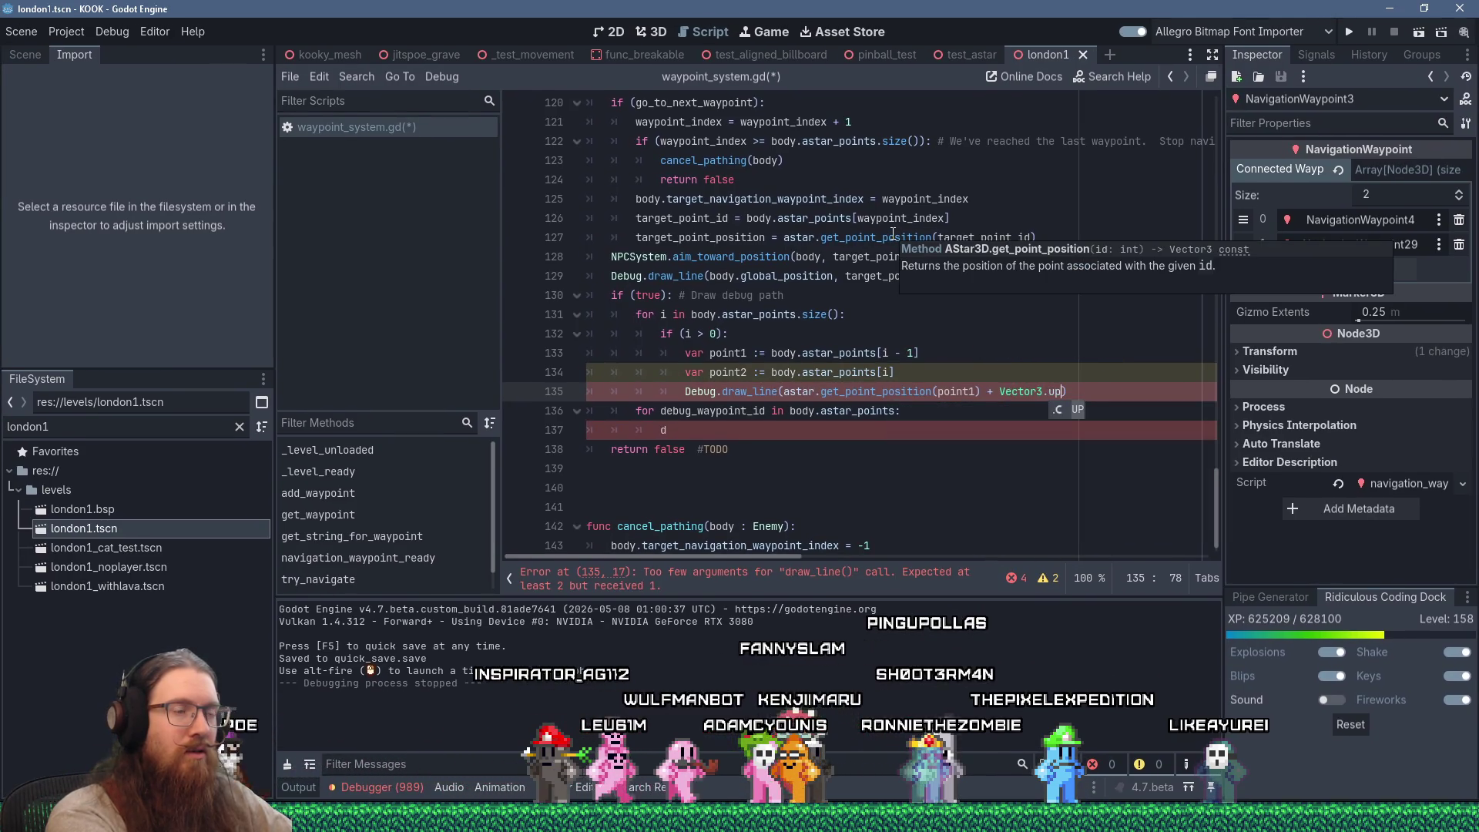
pyautogui.press('Return')
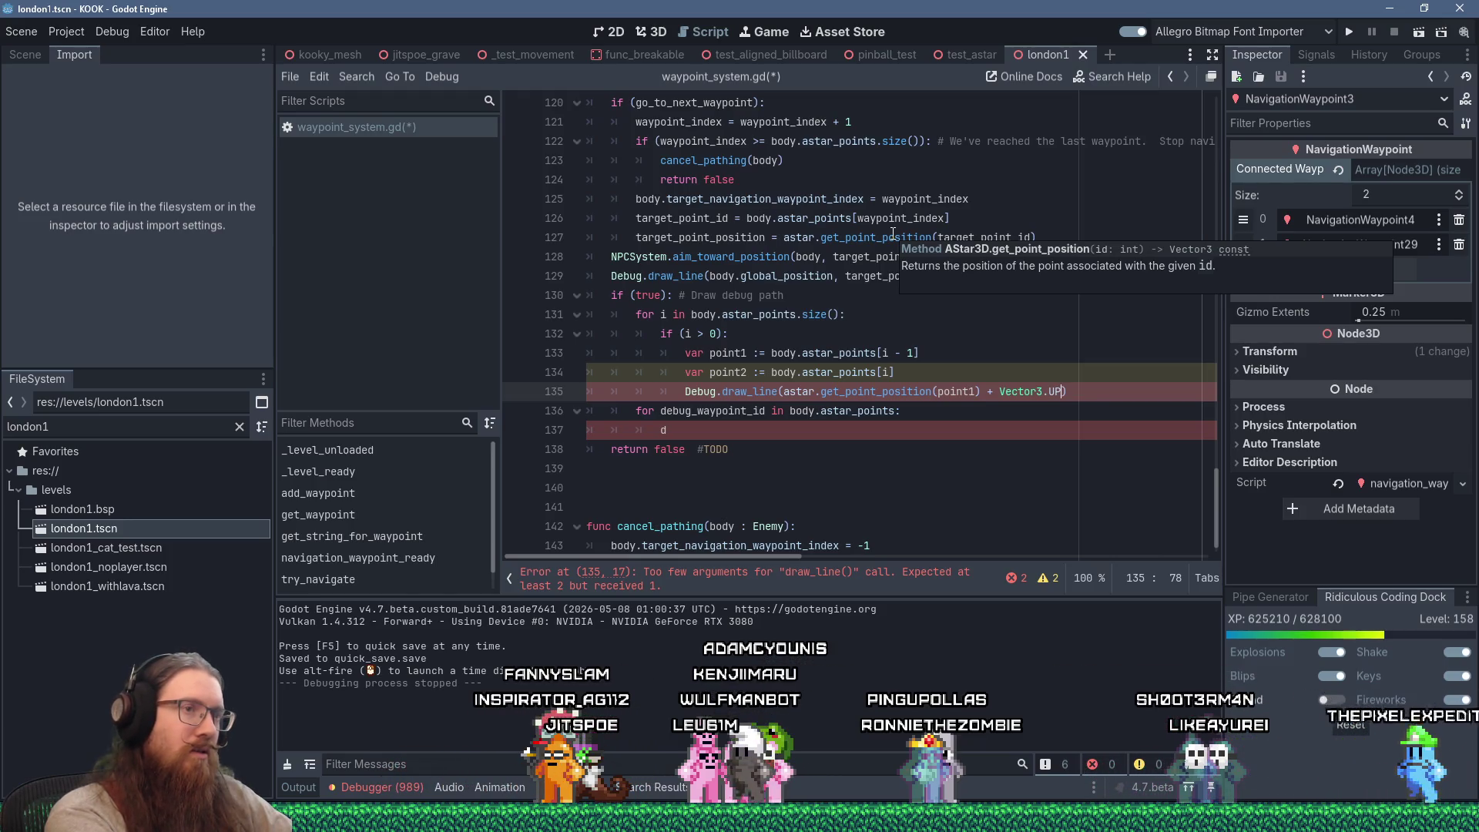
pyautogui.write('* ')
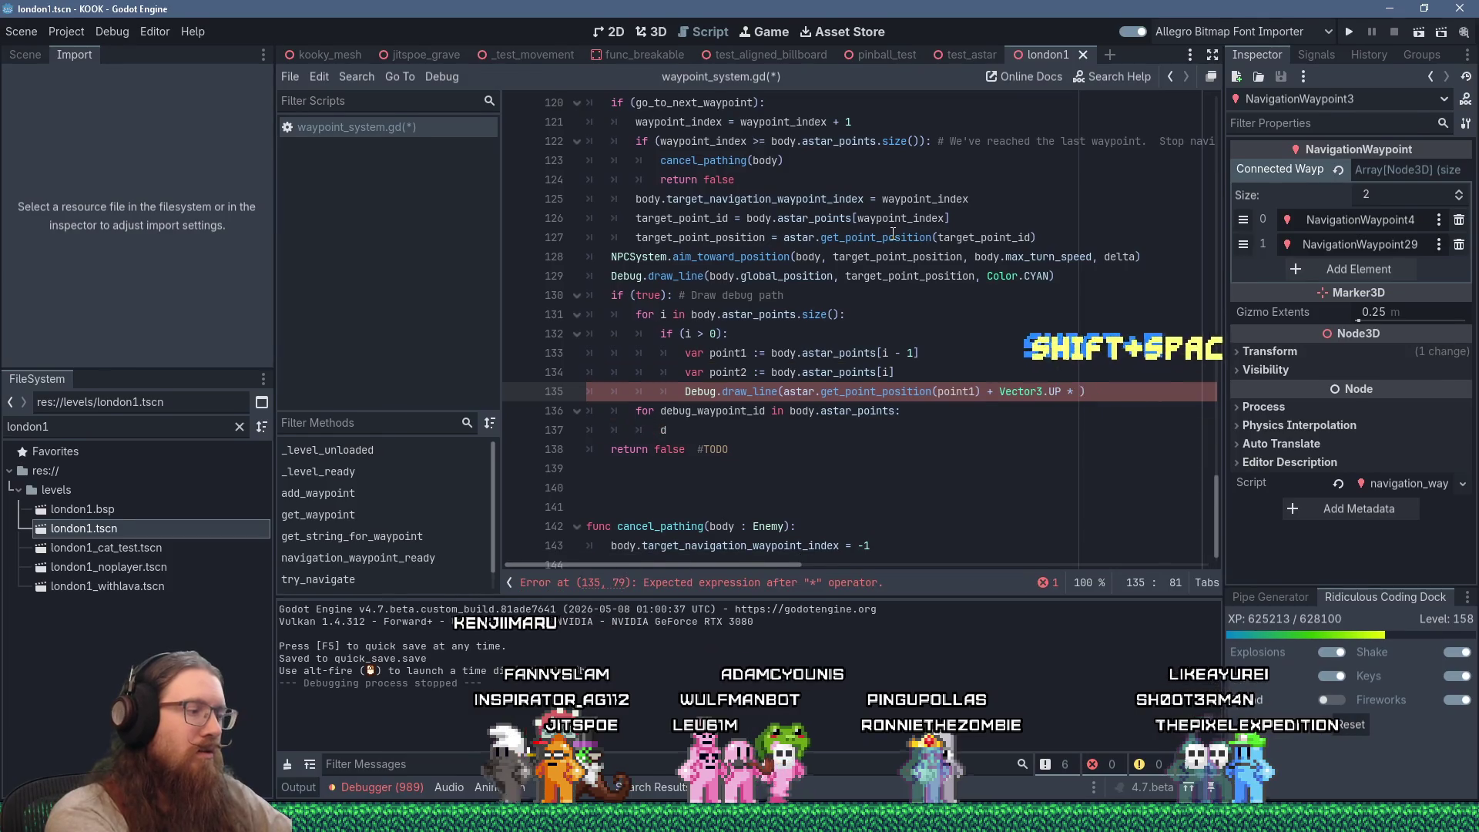
pyautogui.write('0.')
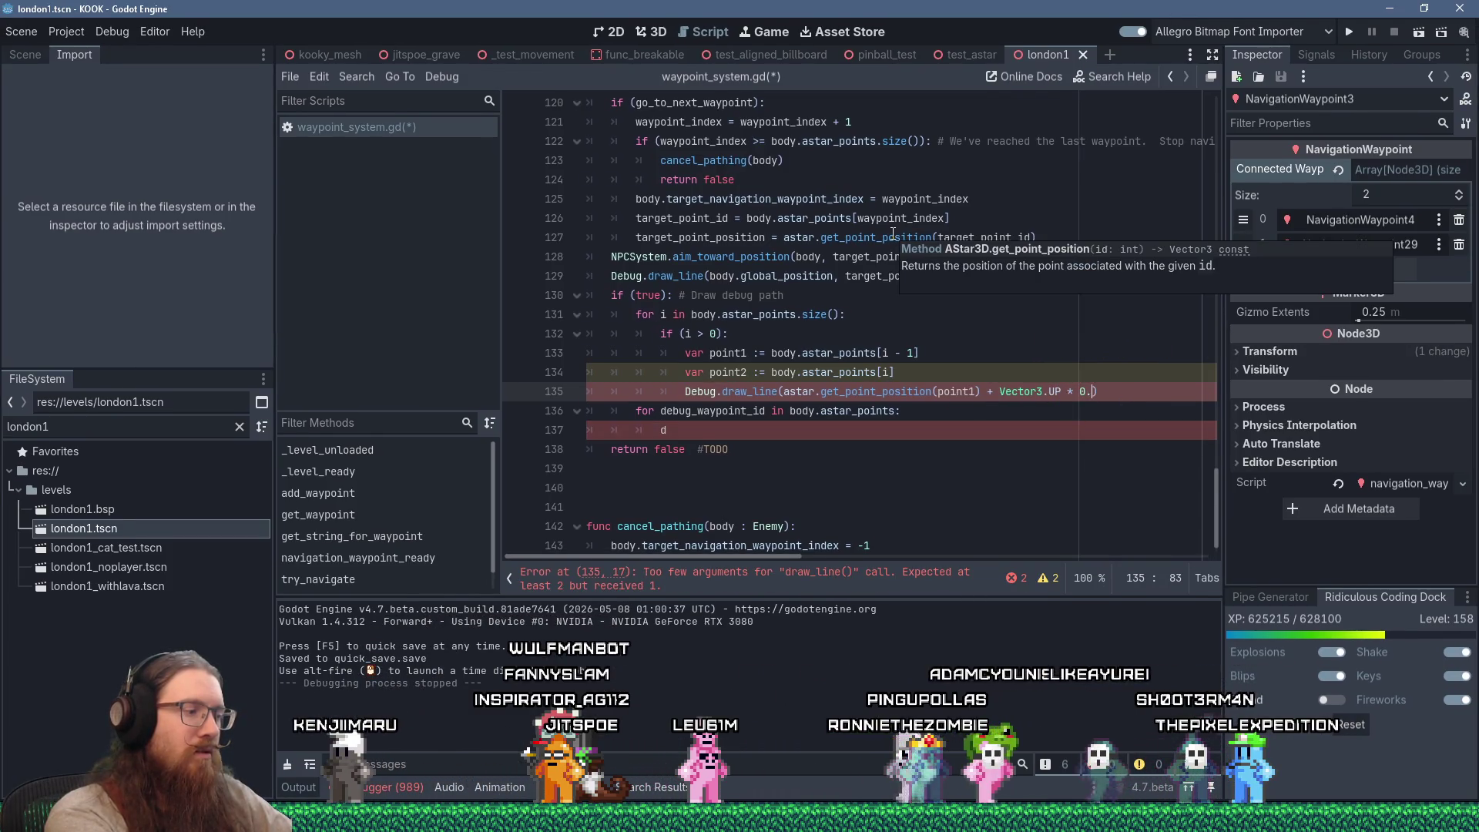
pyautogui.write('25')
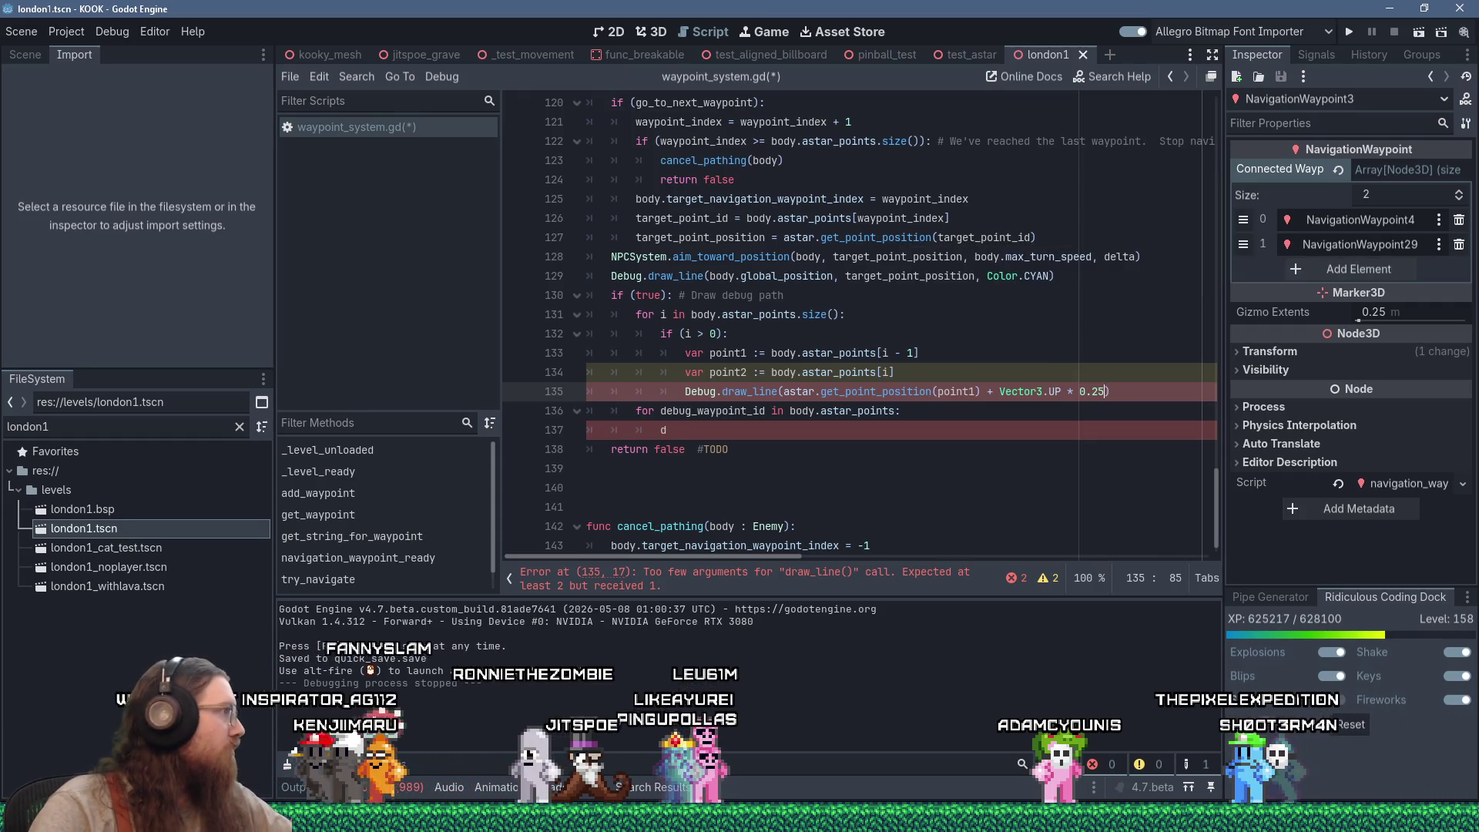
pyautogui.click(1105, 392)
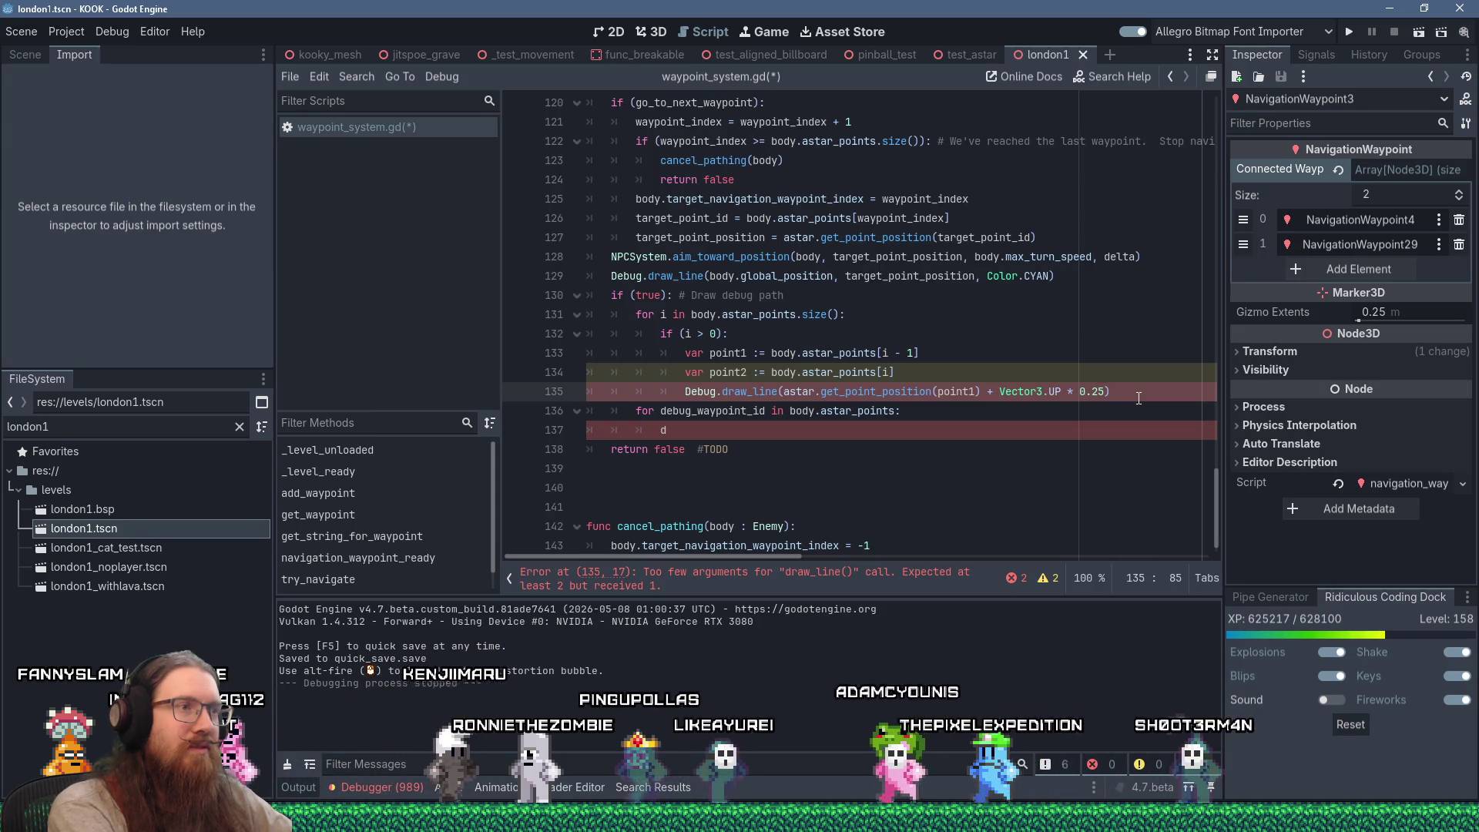
# End the line at astar.get_point_position(point2) and colour it Color.GREEN
pyautogui.write(',')
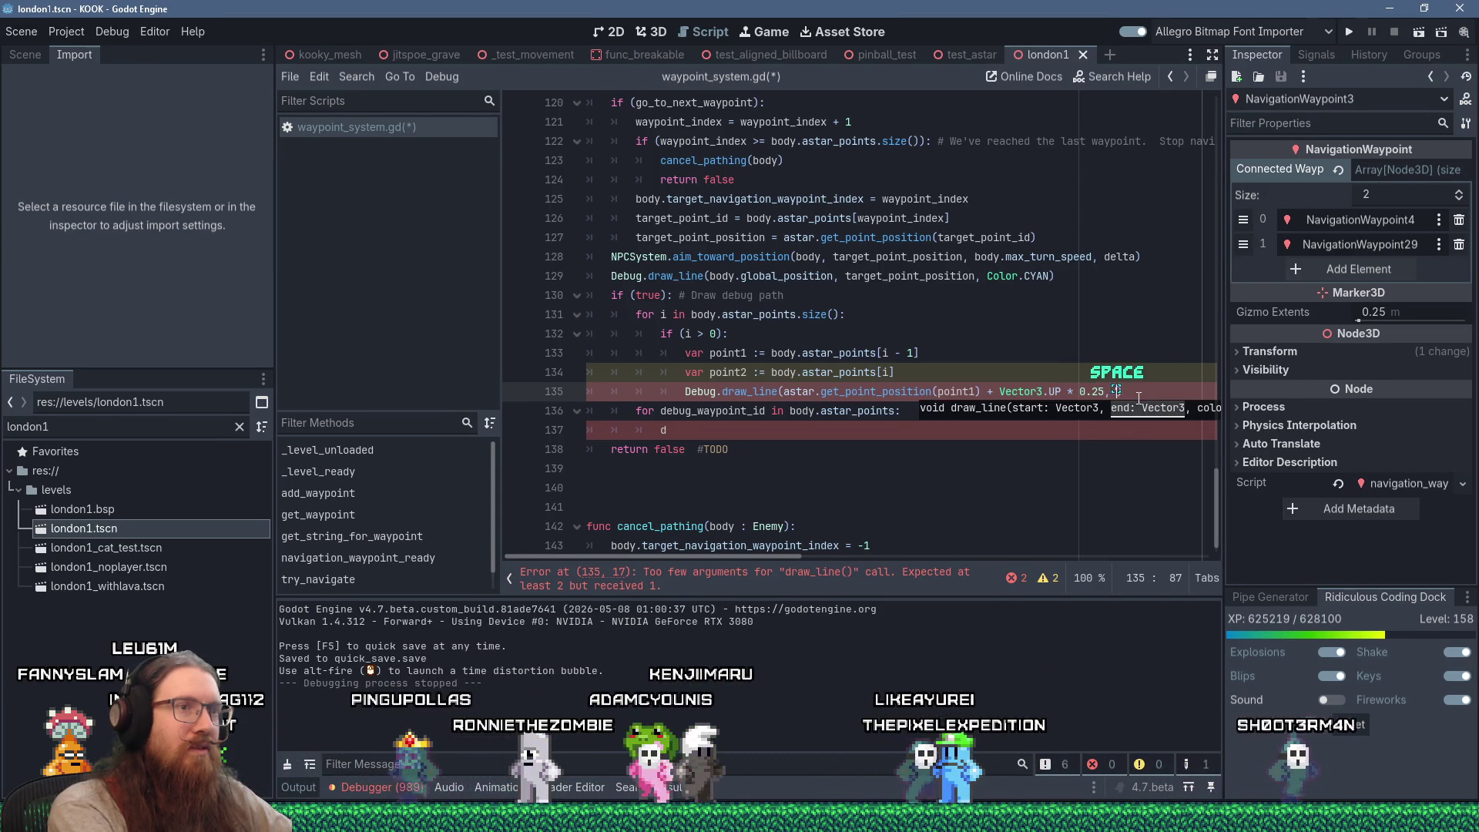
pyautogui.write(' astar.get_')
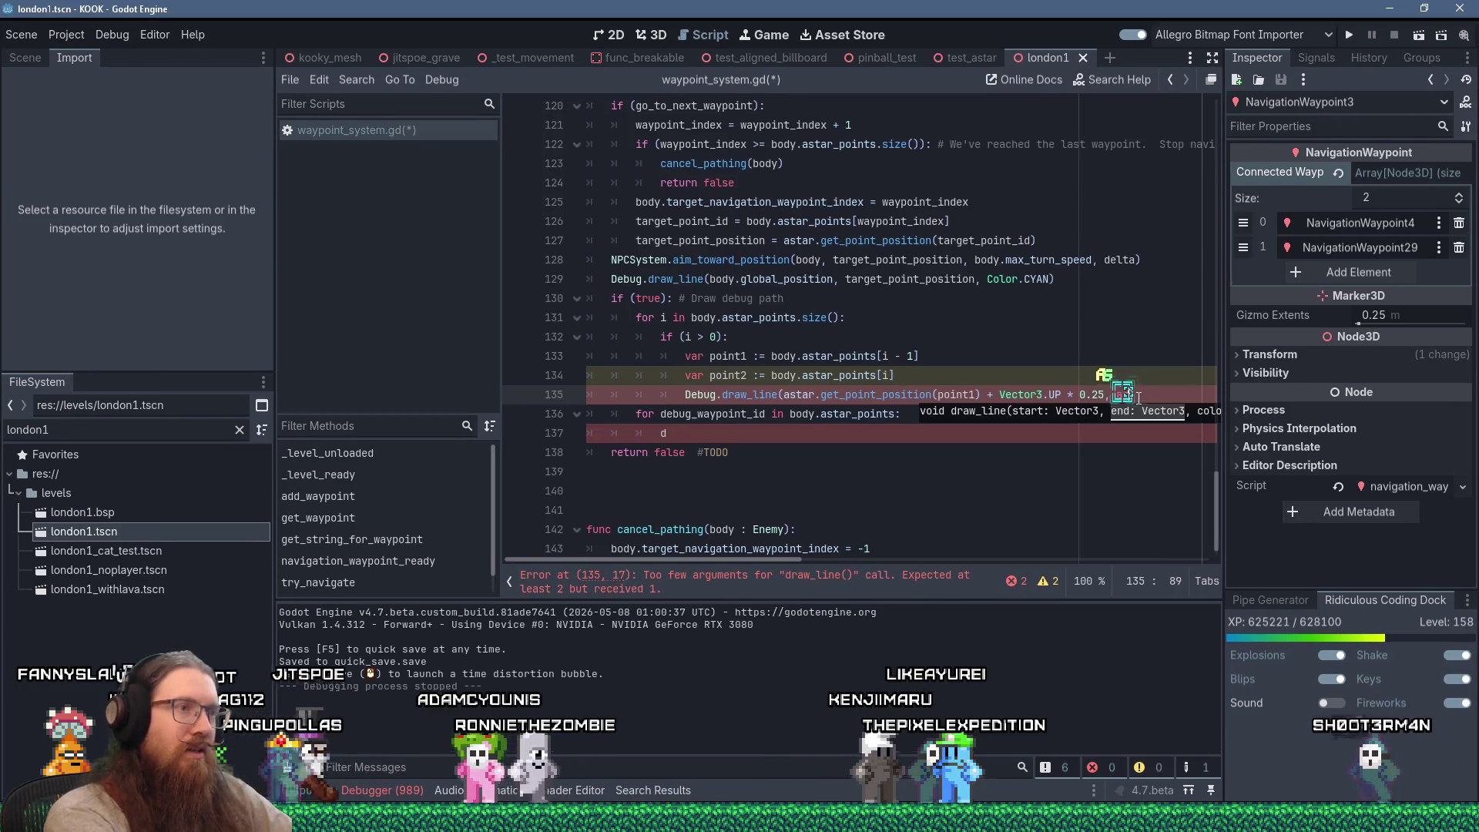
pyautogui.write('point_')
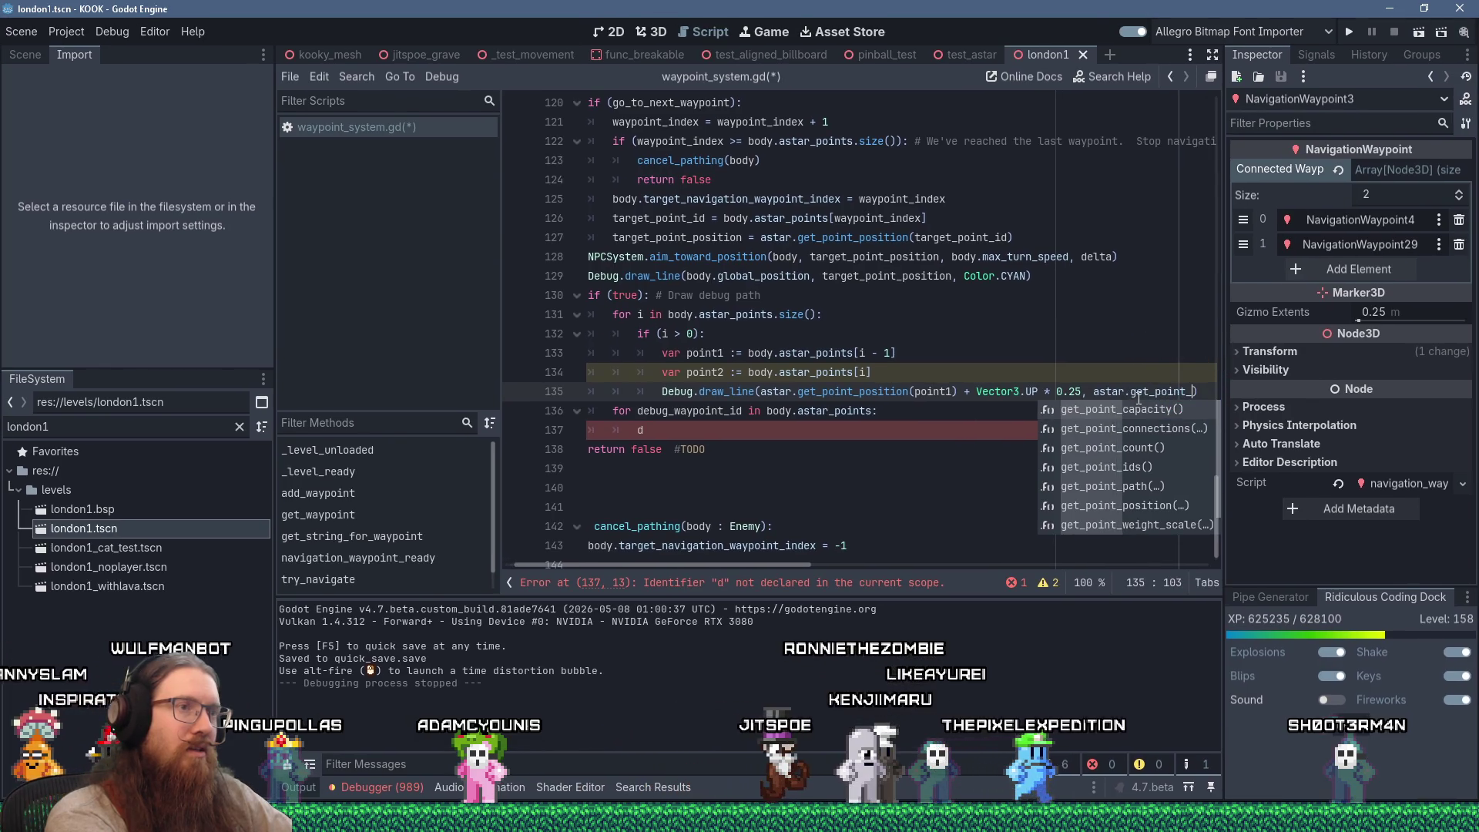
pyautogui.write('position(po')
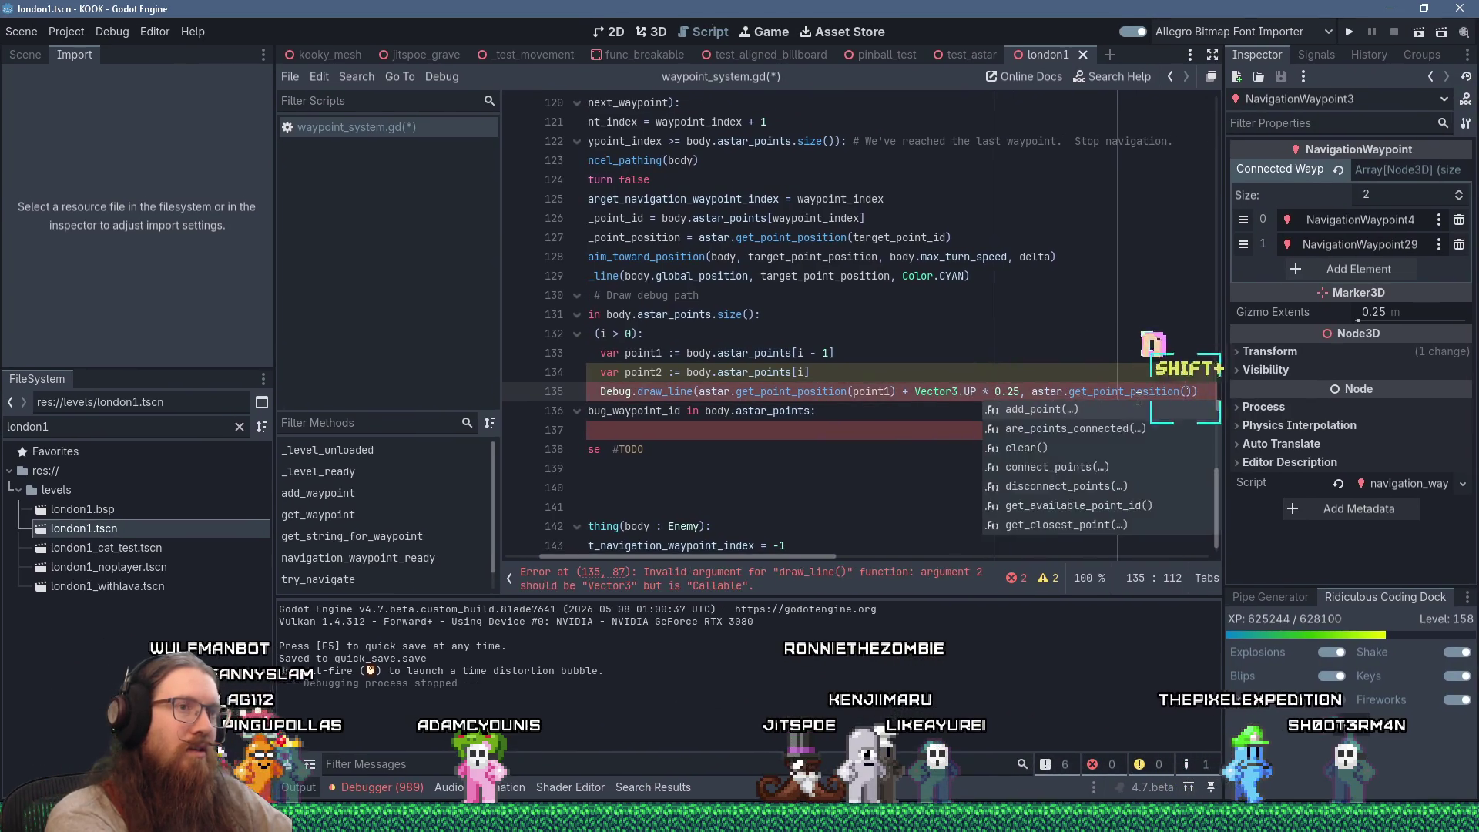
pyautogui.write('int2')
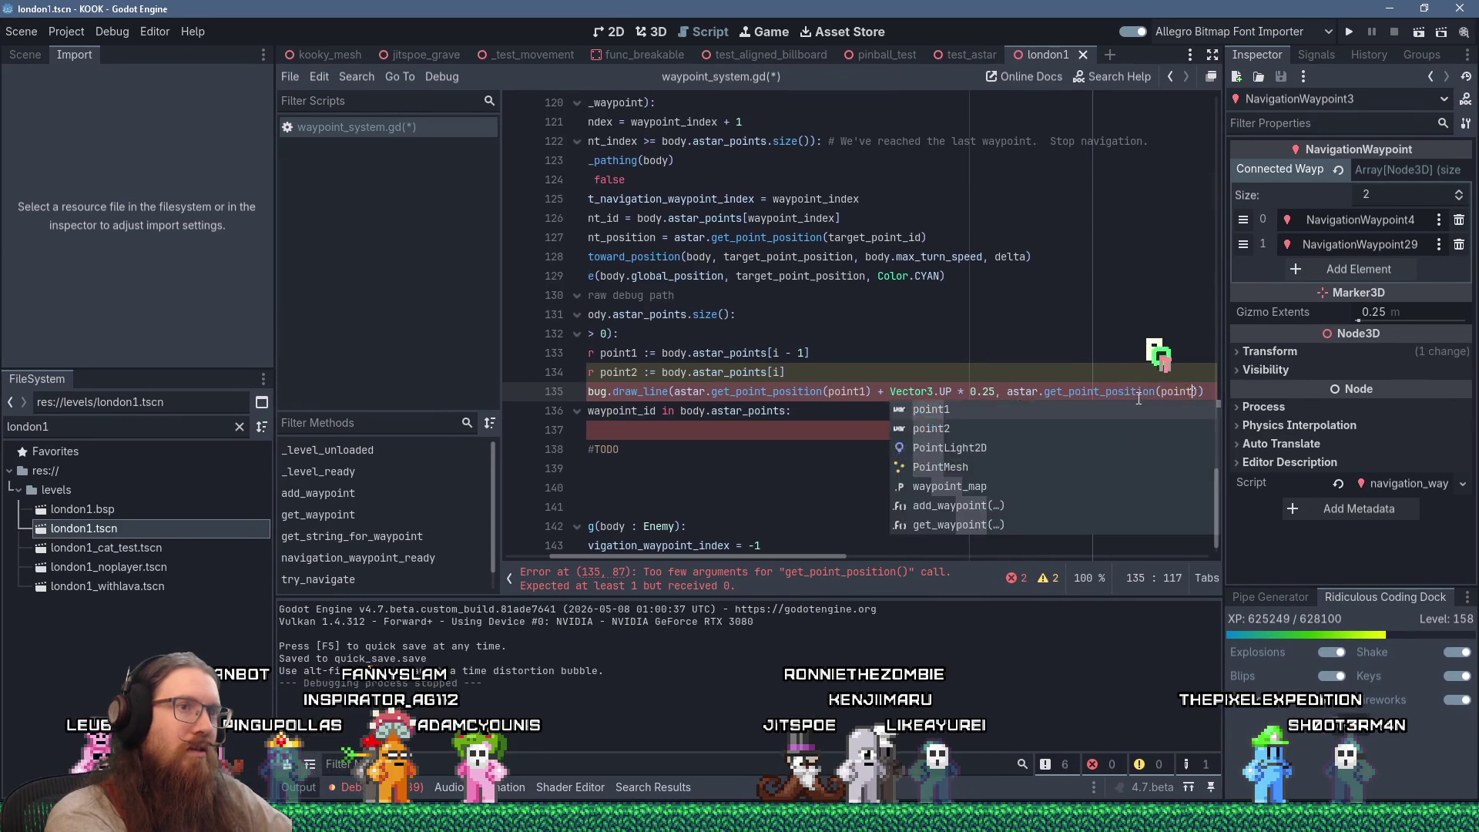
pyautogui.write('),')
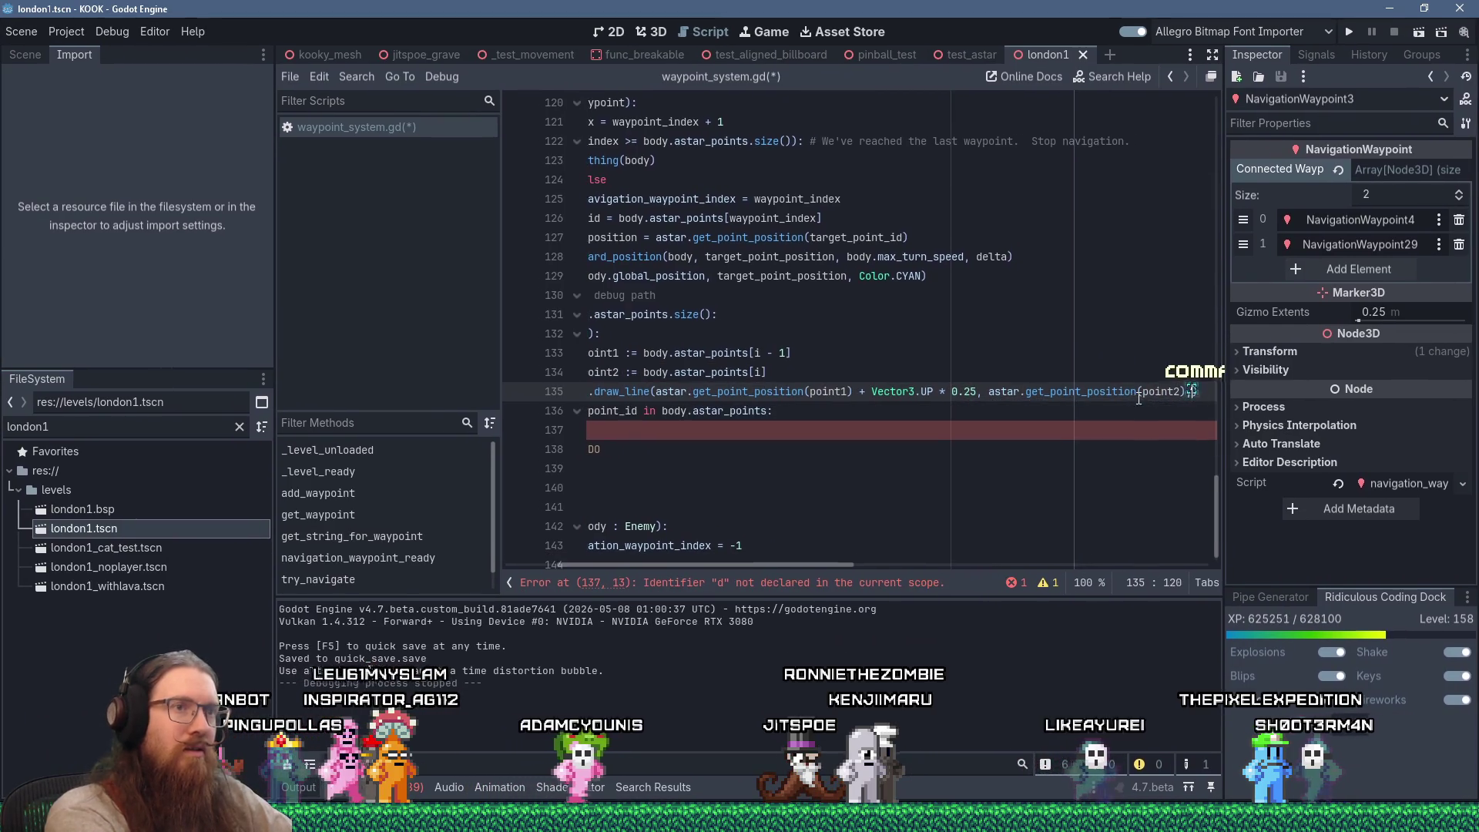
pyautogui.write(' Color.GREE')
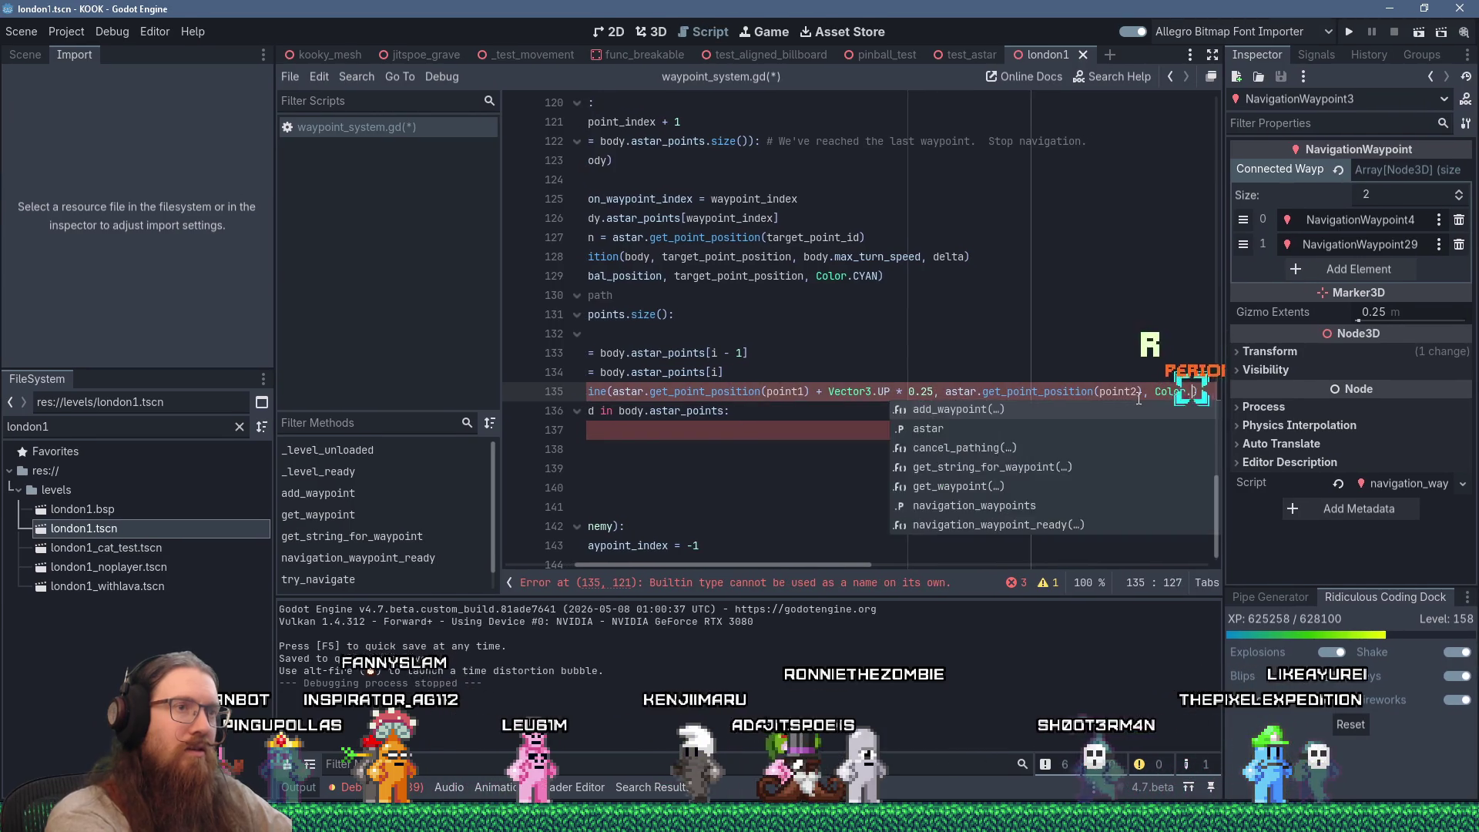
pyautogui.press('Return')
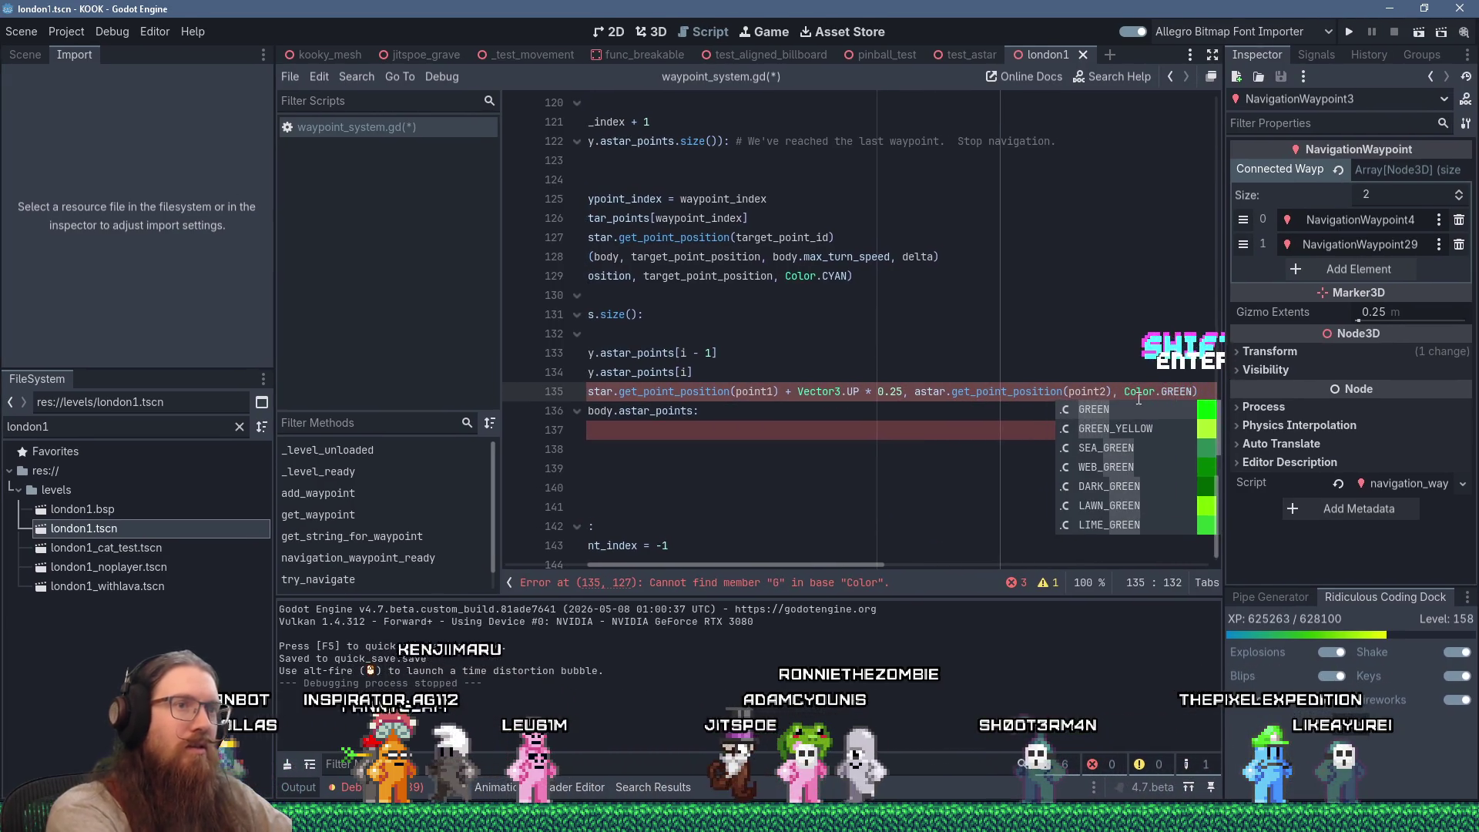
pyautogui.press('Down')
pyautogui.press('Down')
pyautogui.press('Down')
pyautogui.press('Home')
pyautogui.press('Home')
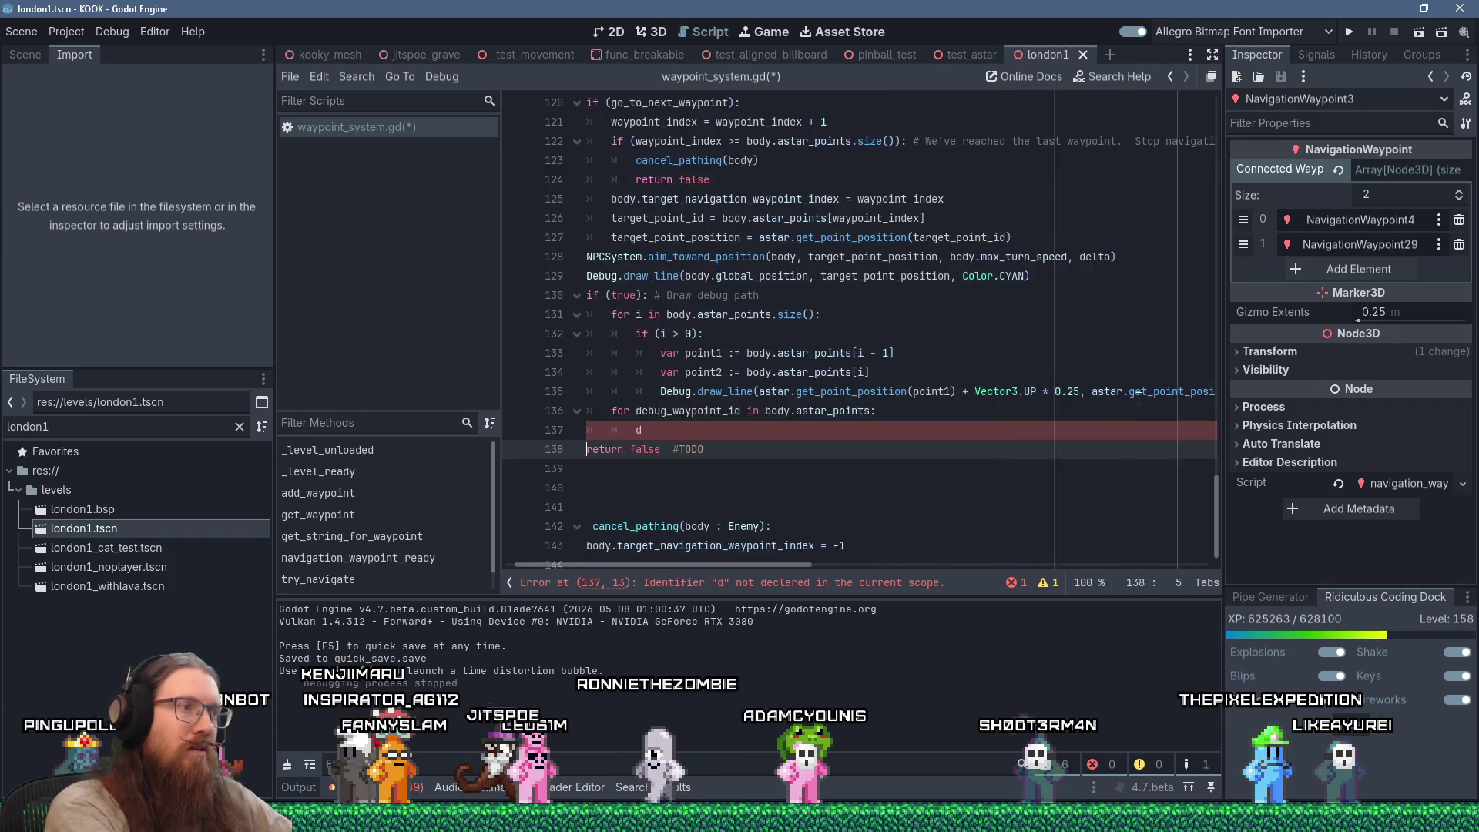
# Change 'return false #TODO' to 'return true' and delete the unfinished debug-waypoint loop
pyautogui.press('Left')
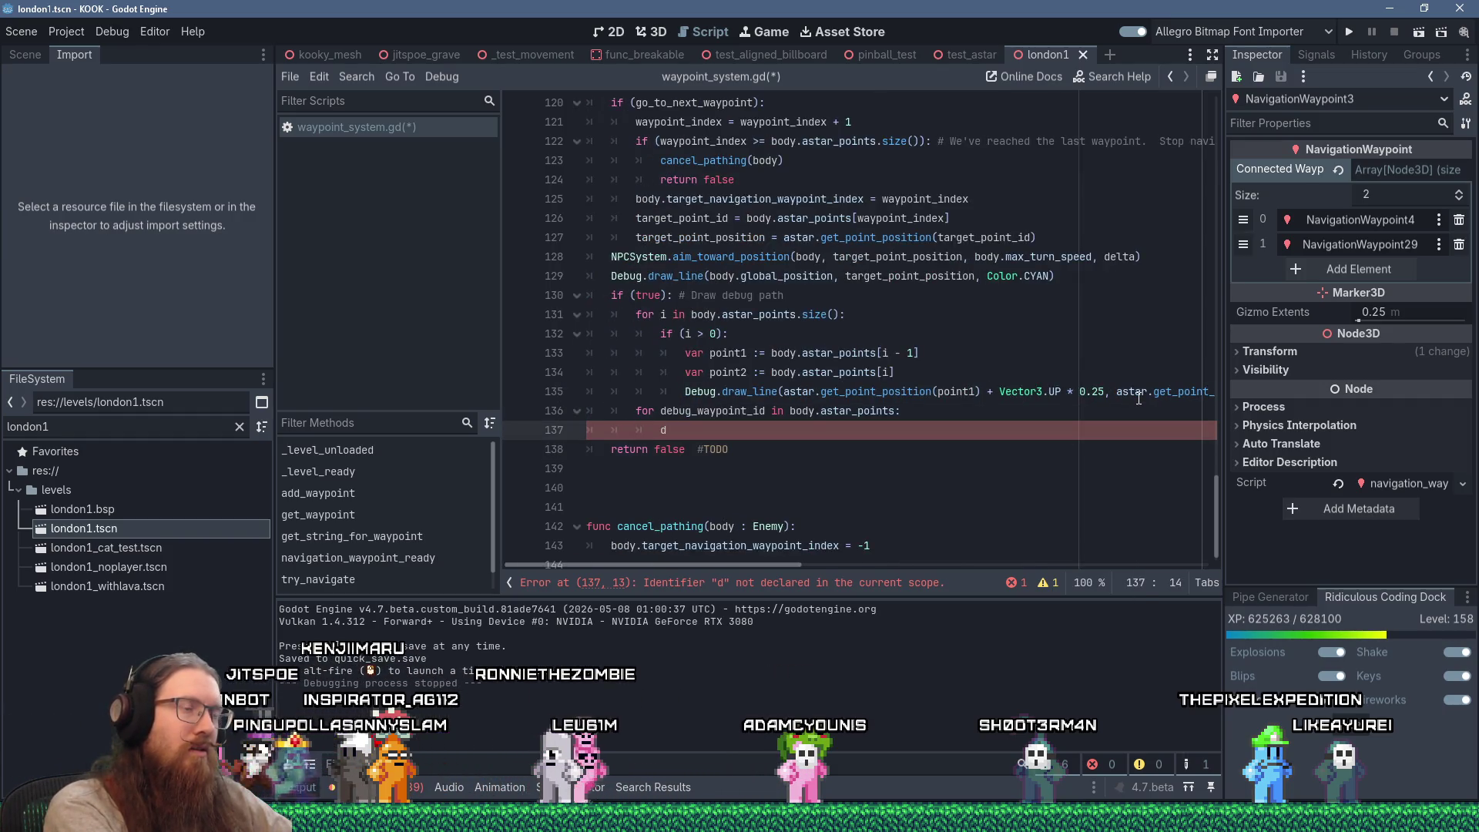
pyautogui.press('Down')
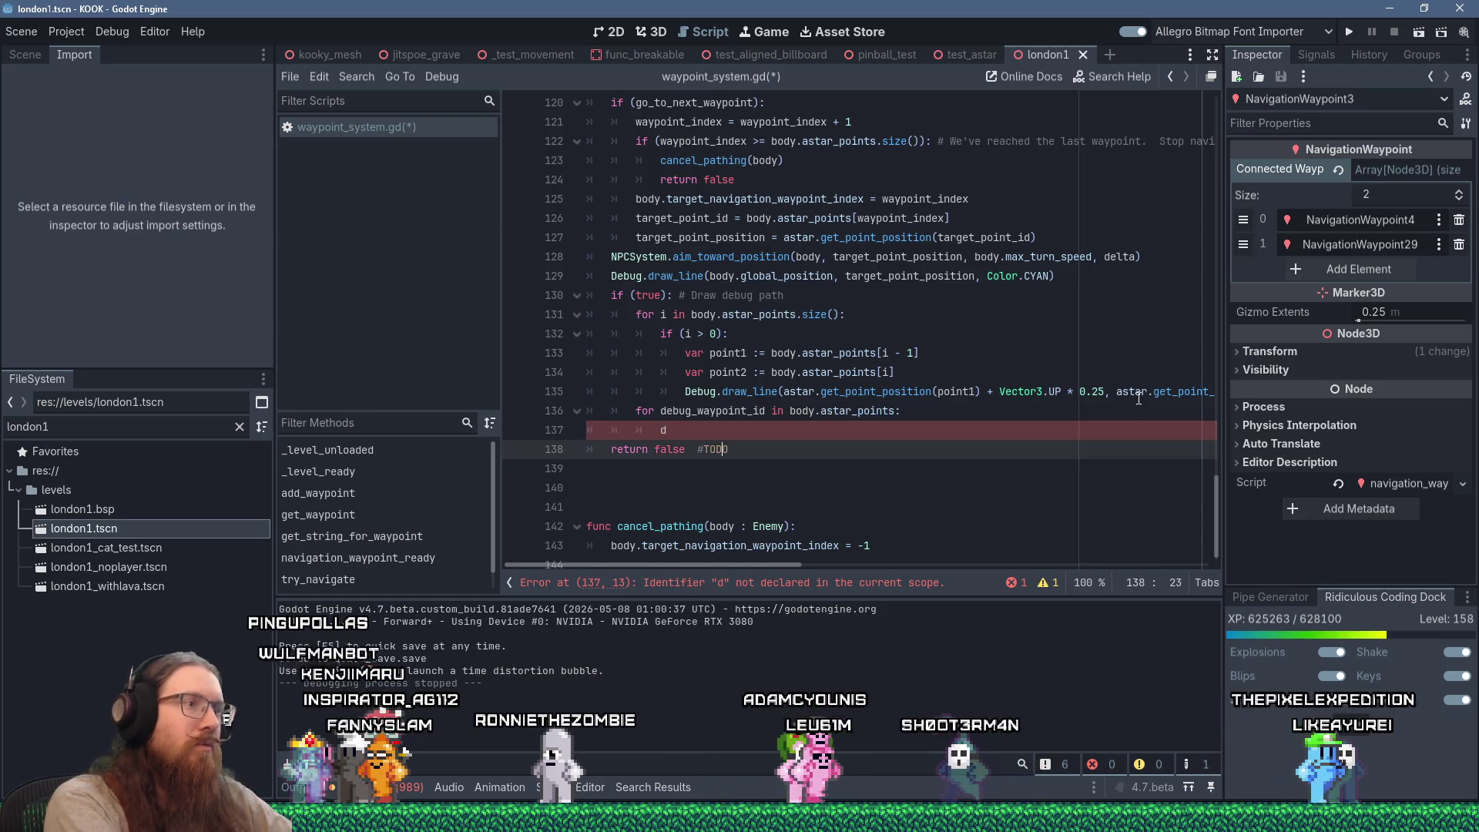
pyautogui.hotkey('shift', 'End')
pyautogui.write('true')
pyautogui.press('Home')
pyautogui.hotkey('shift', 'Up')
pyautogui.hotkey('shift', 'Up')
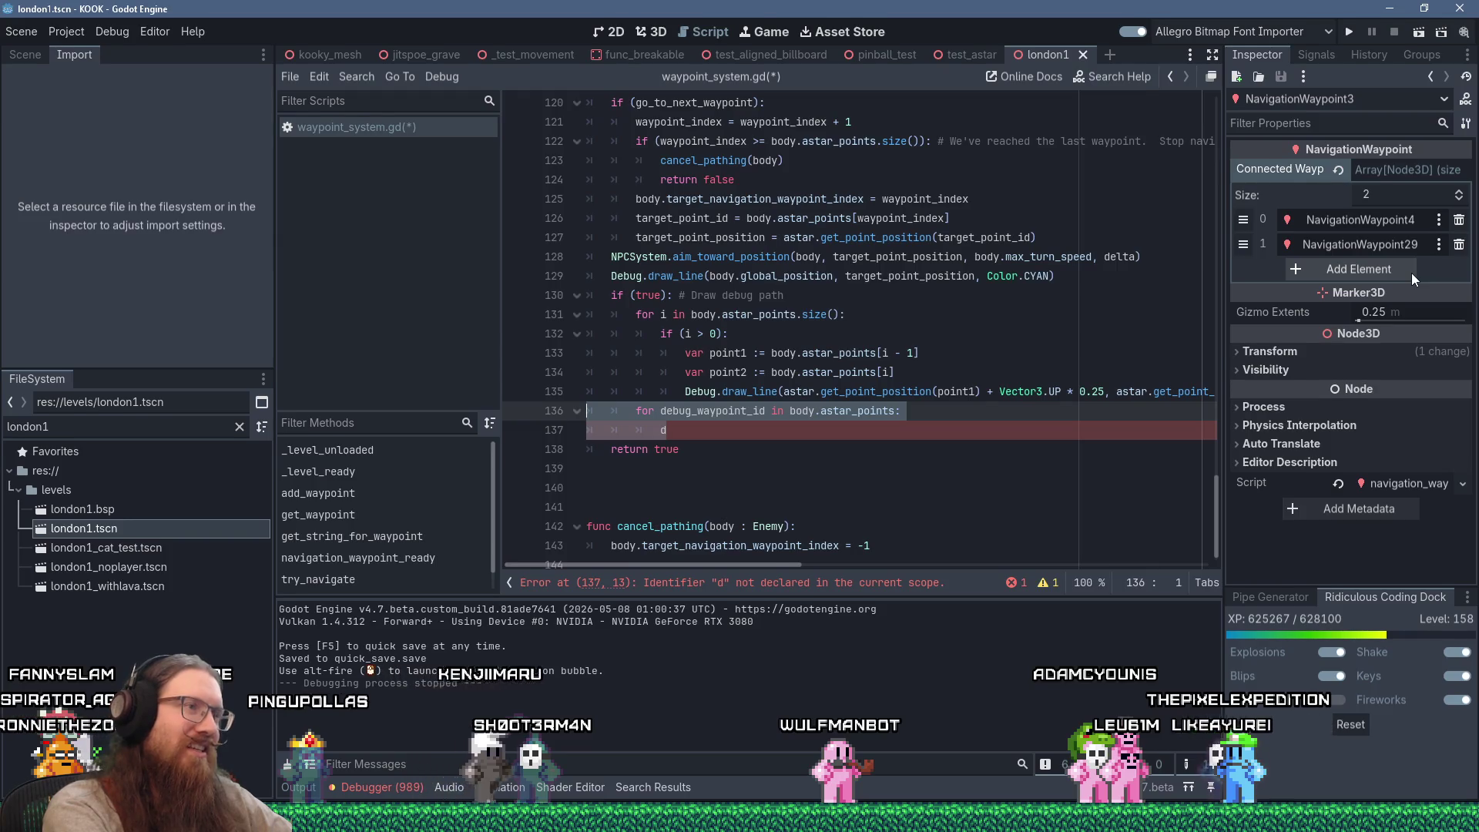
pyautogui.press('BackSpace')
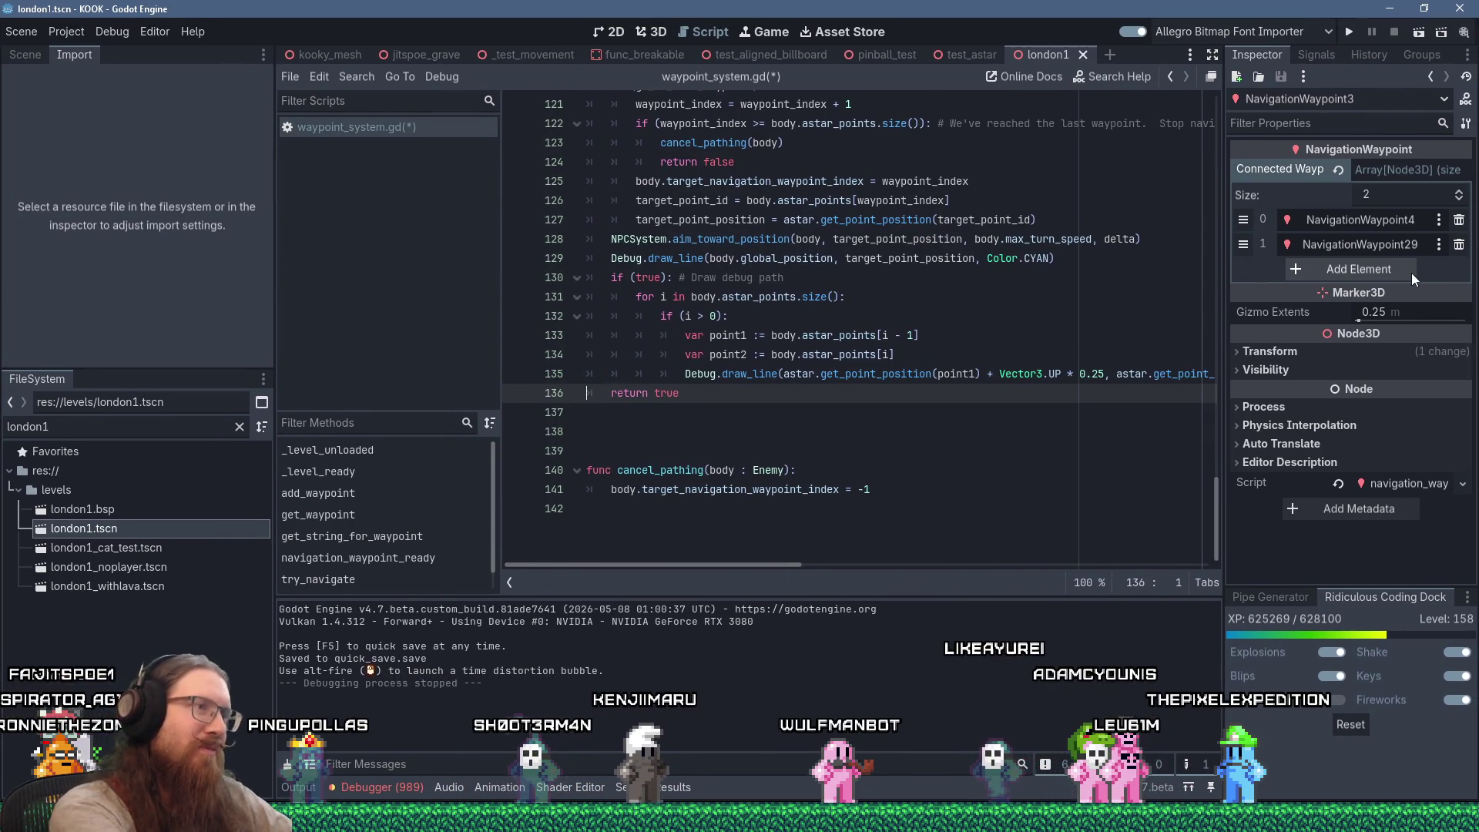
# Save waypoint_system.gd and run the project
pyautogui.hotkey('ctrl', 's')
pyautogui.click(838, 354)
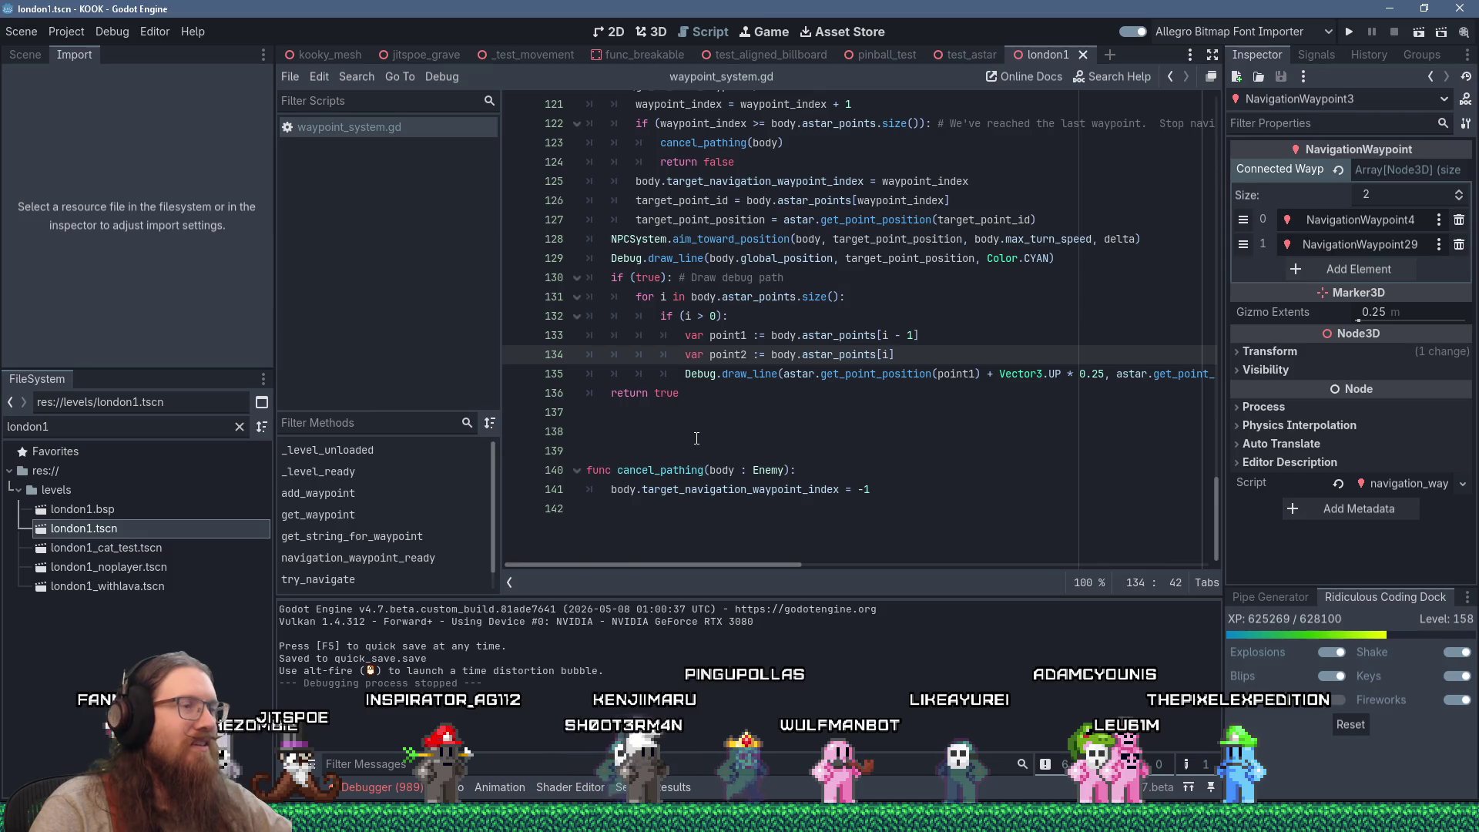
pyautogui.click(1346, 31)
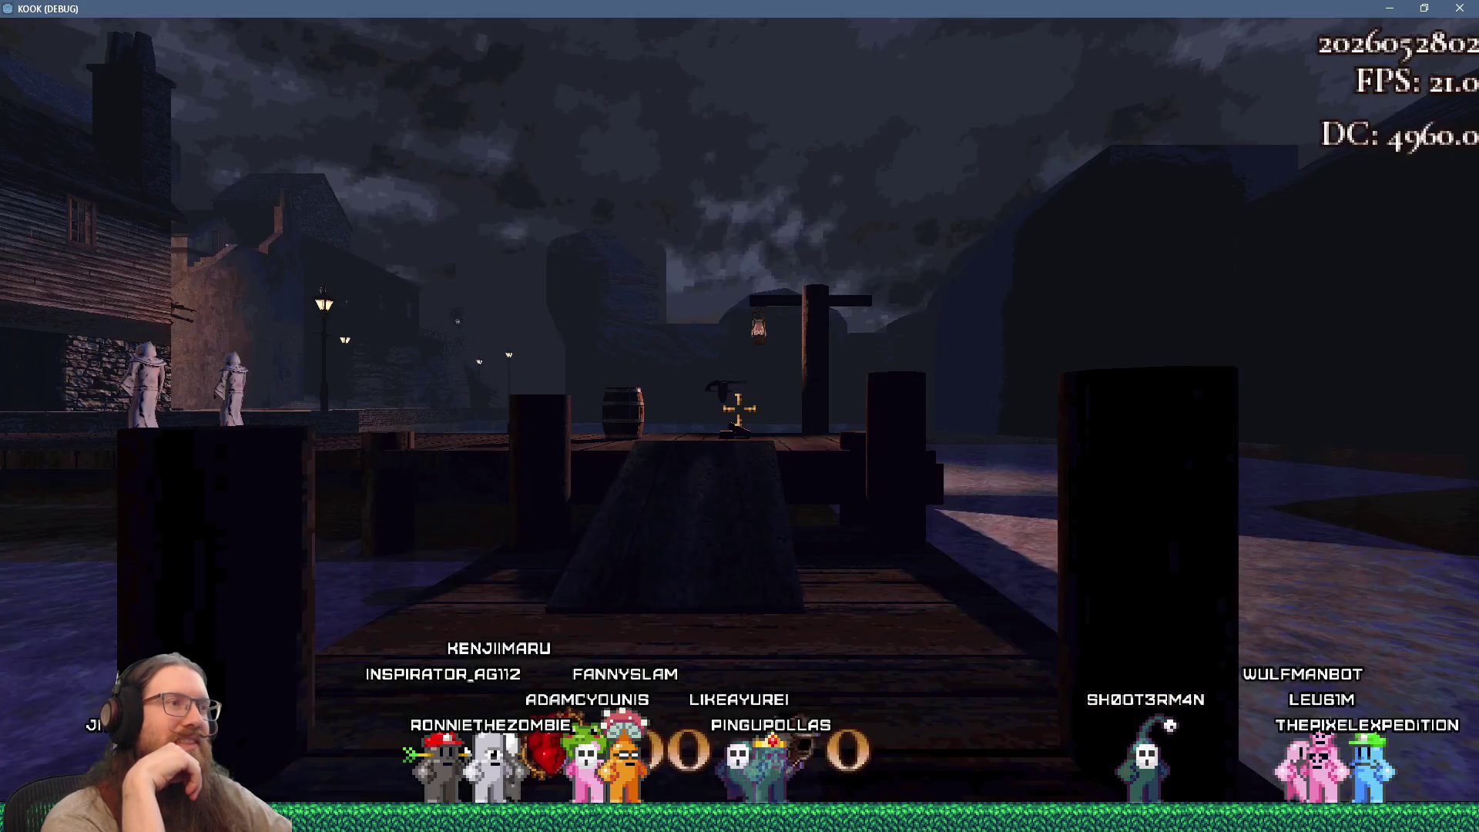
# Load the London map from the console with 'map london' and head out onto the street
pyautogui.press('`')
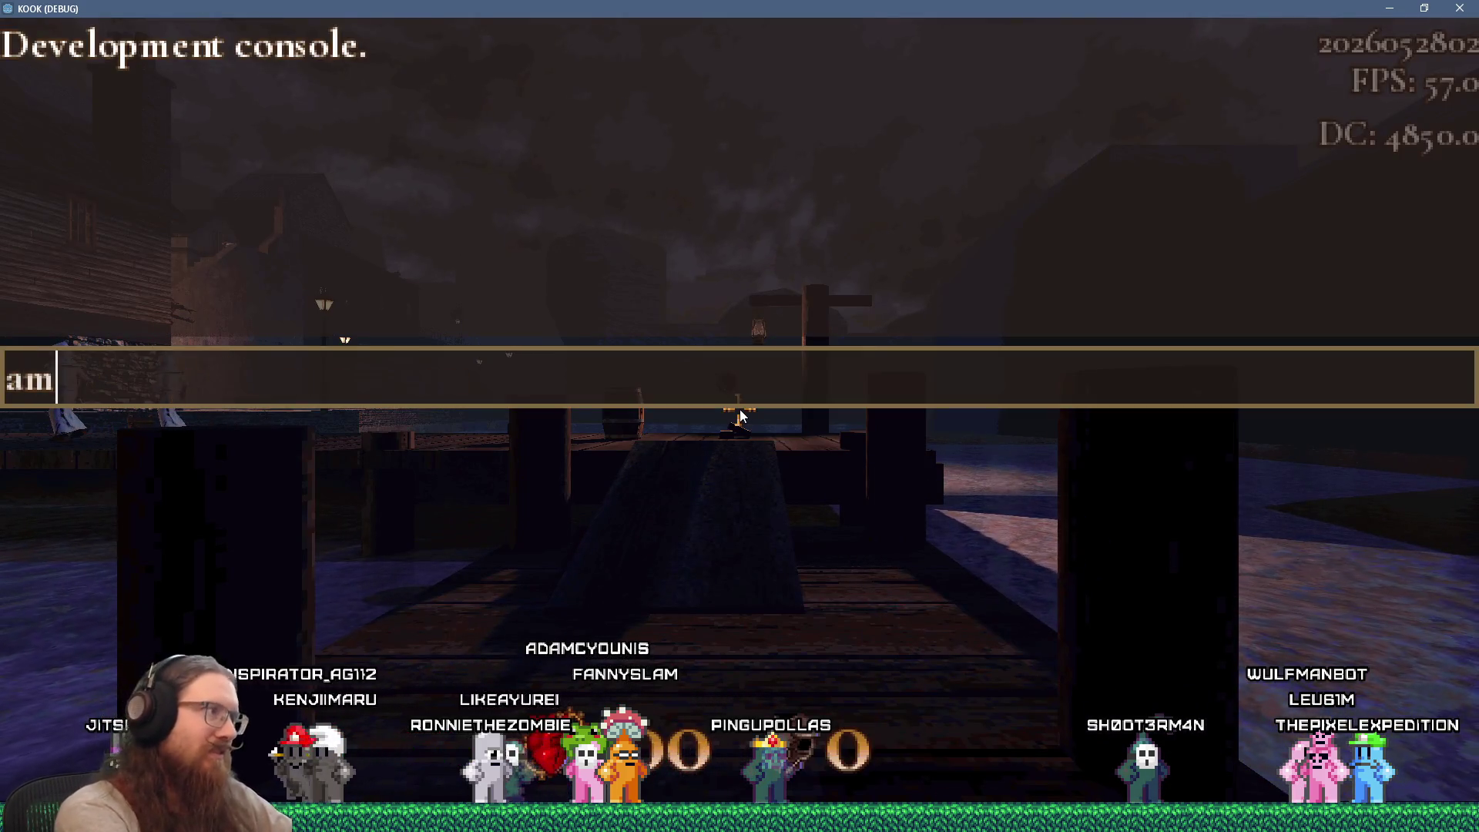
pyautogui.press('Return')
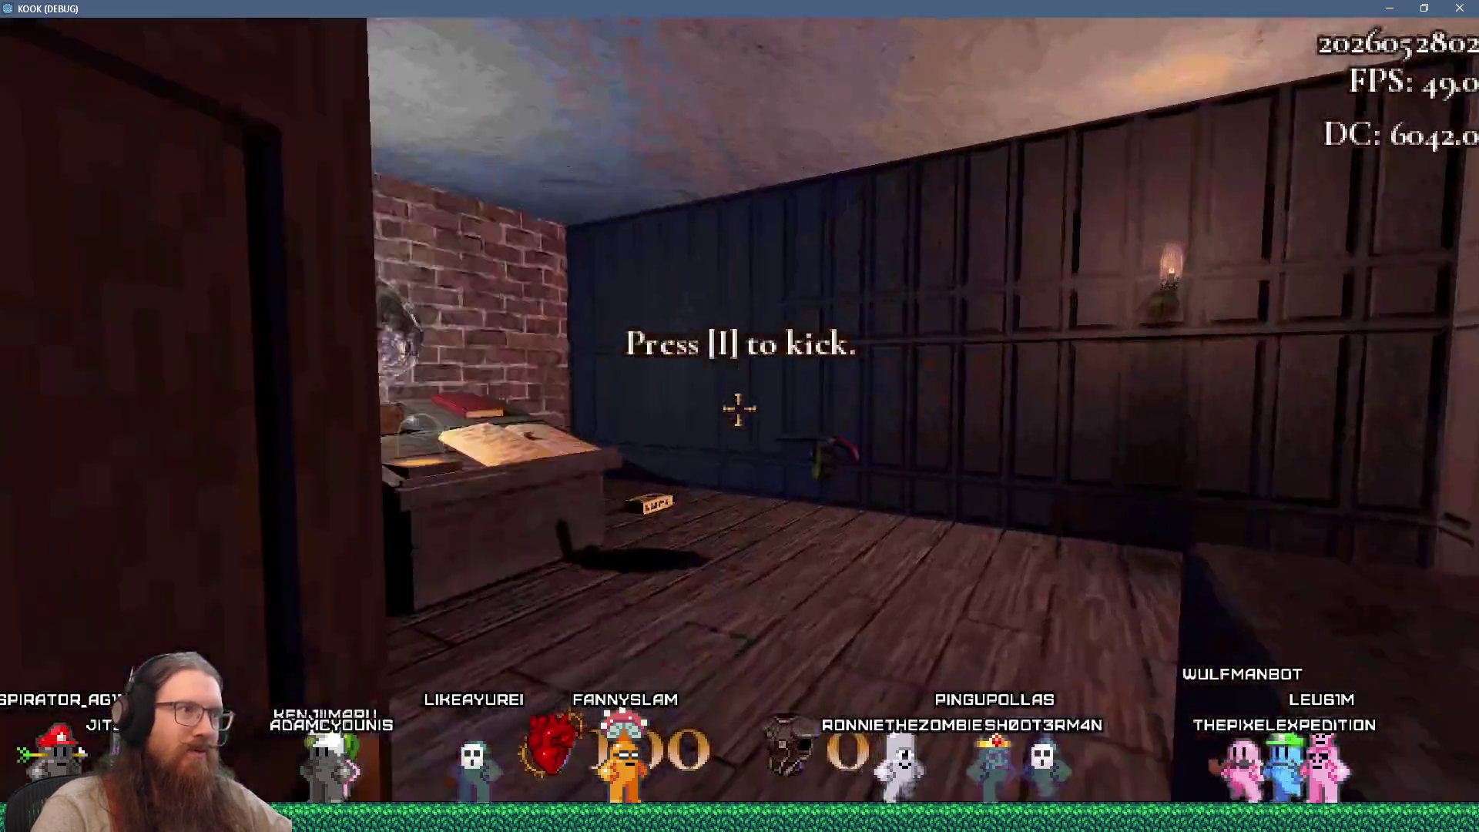
pyautogui.press('.')
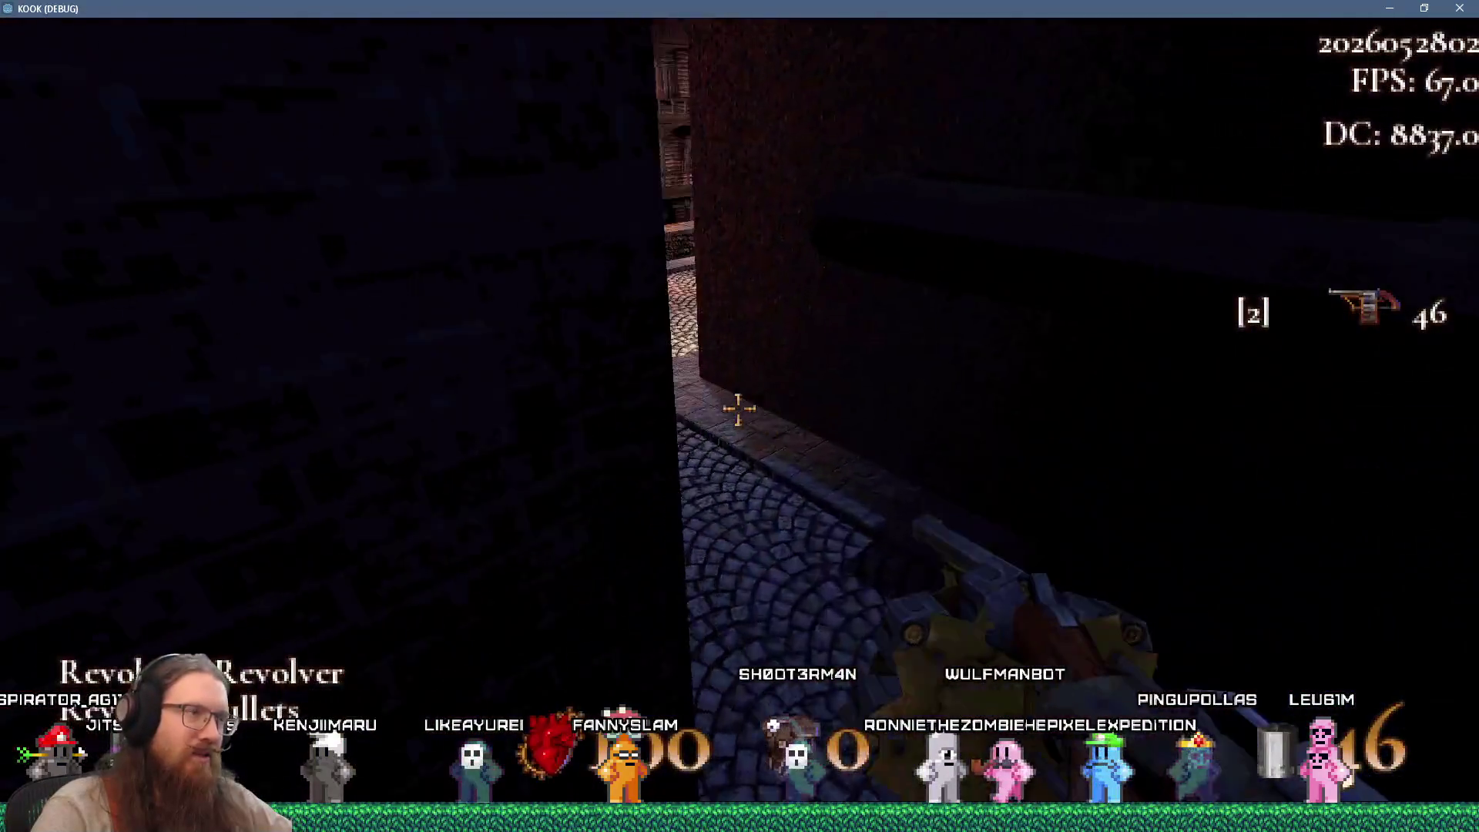
pyautogui.press('w')
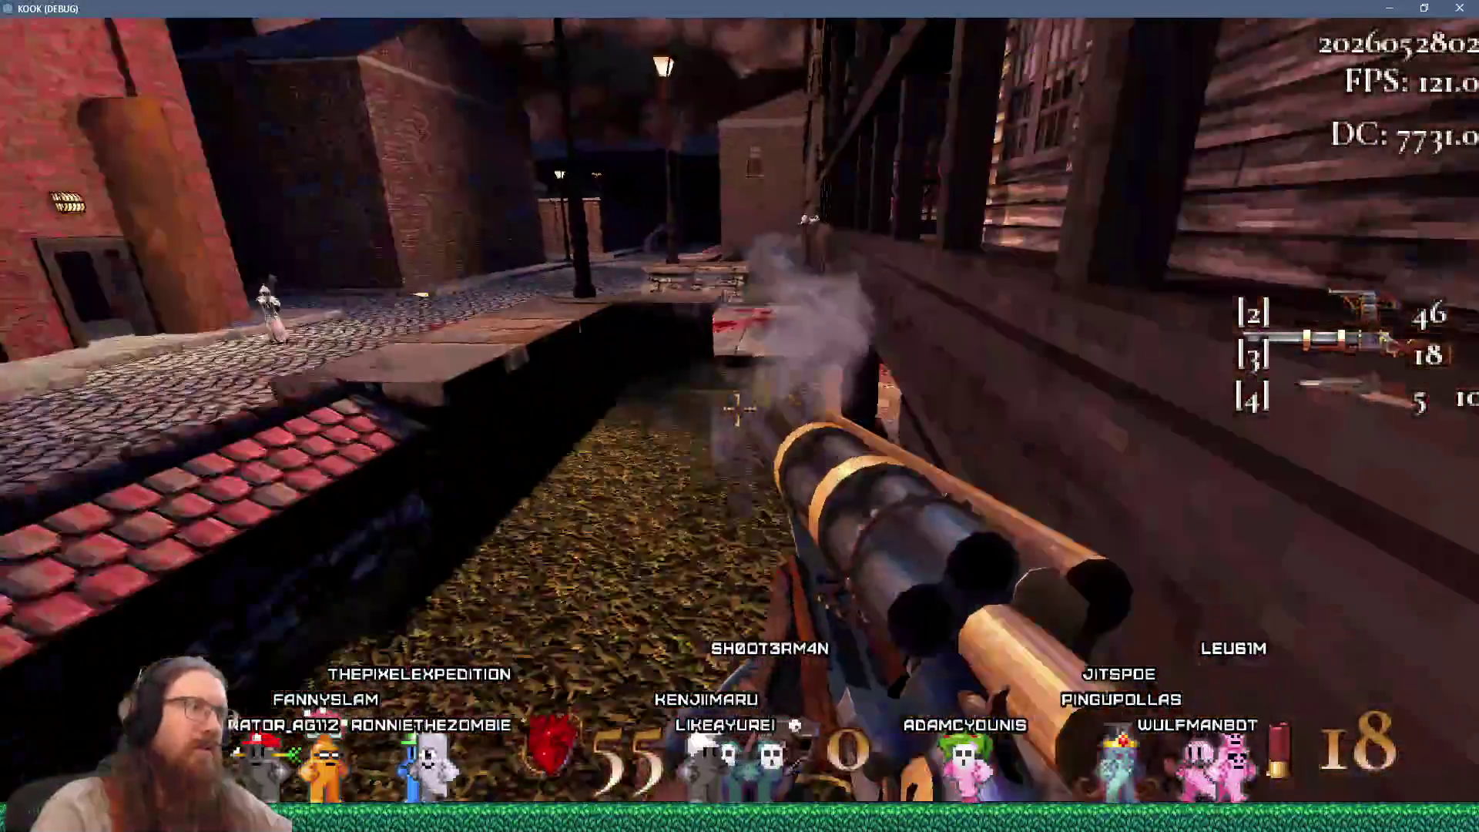
# Walk from the canal edge through the alley, up the stairs and into the brick rooms, then return to the street
pyautogui.press('w')
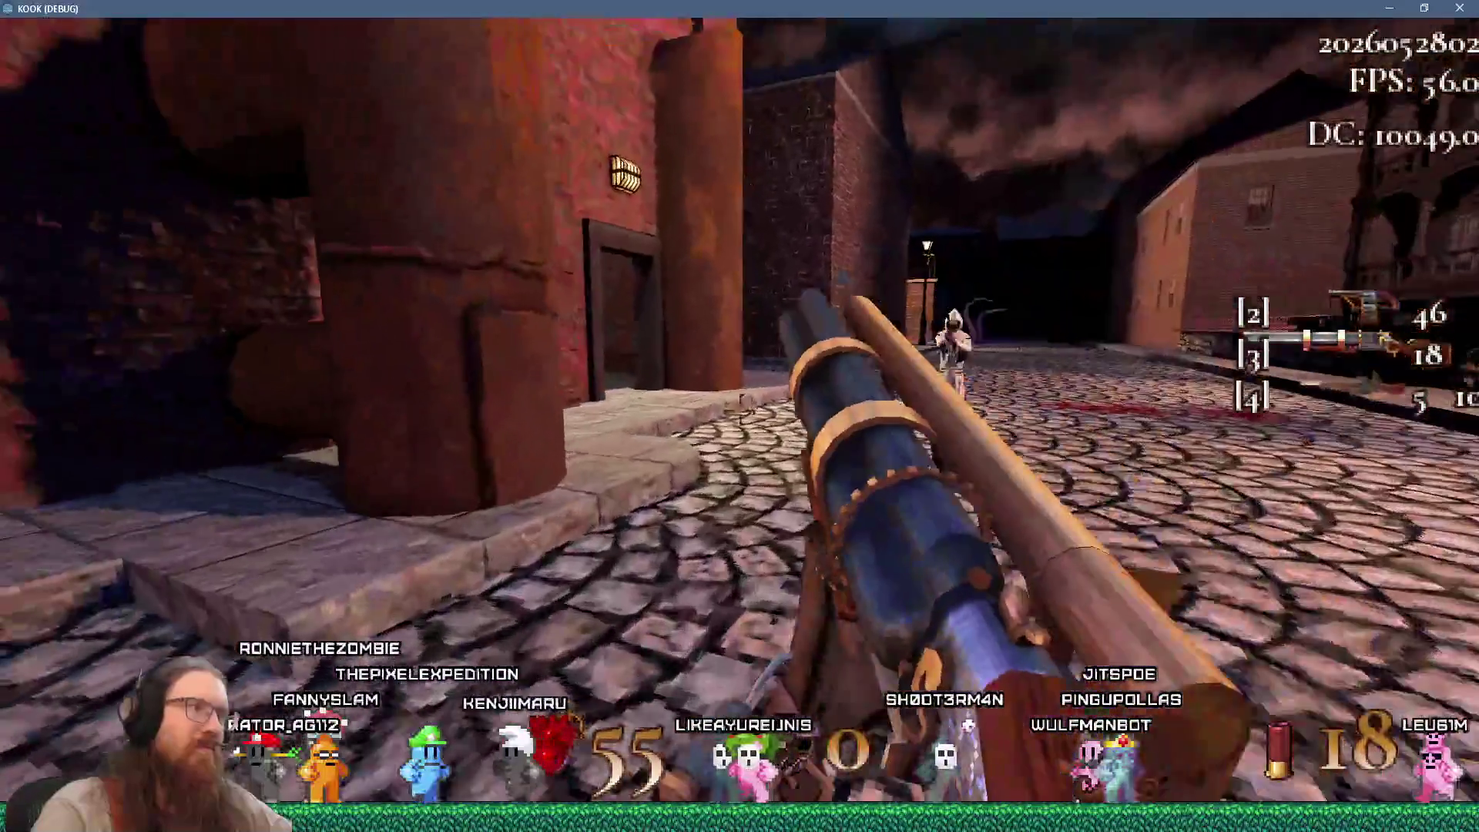
pyautogui.press('w')
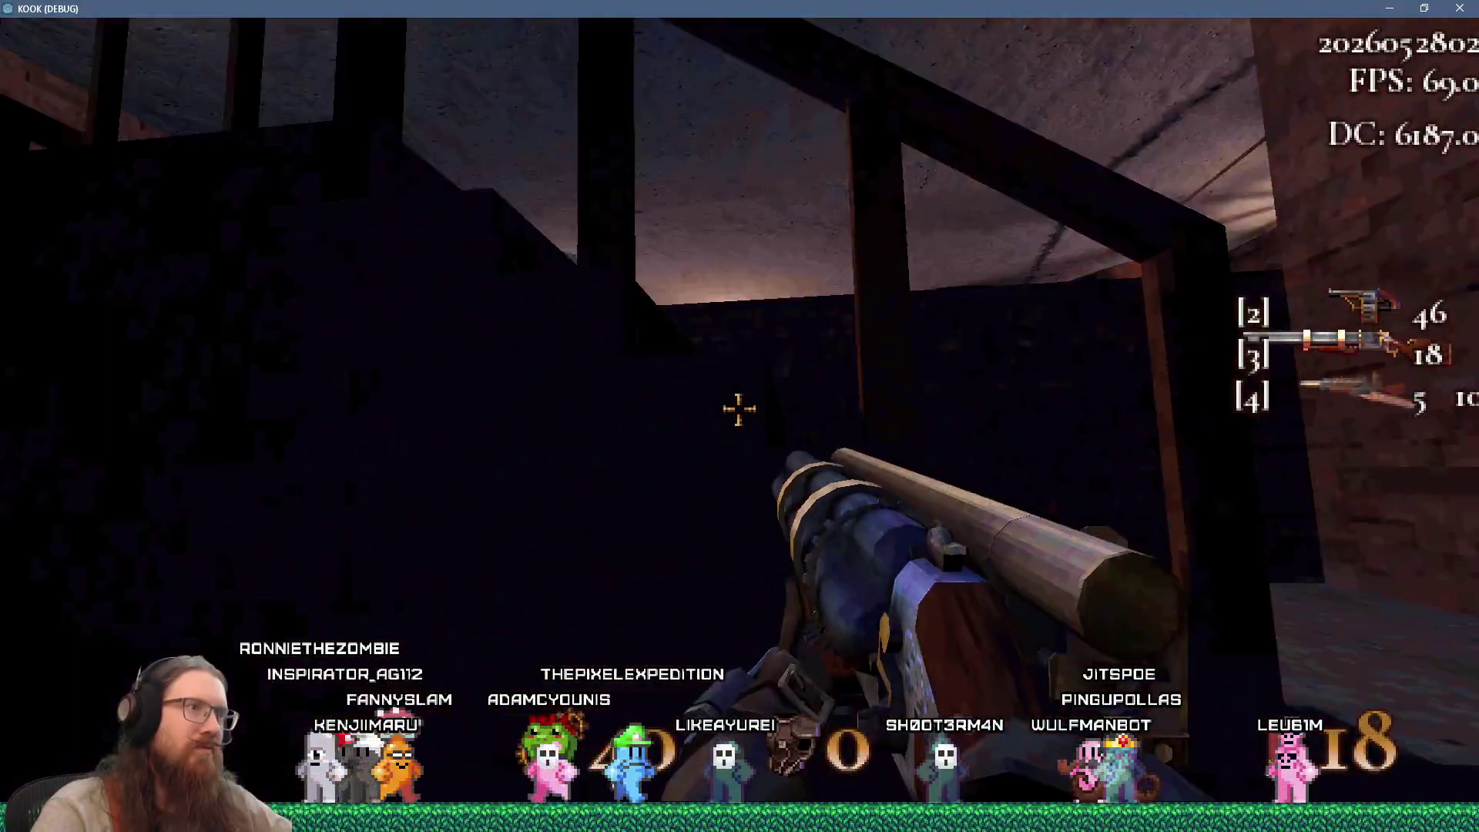
pyautogui.press('w')
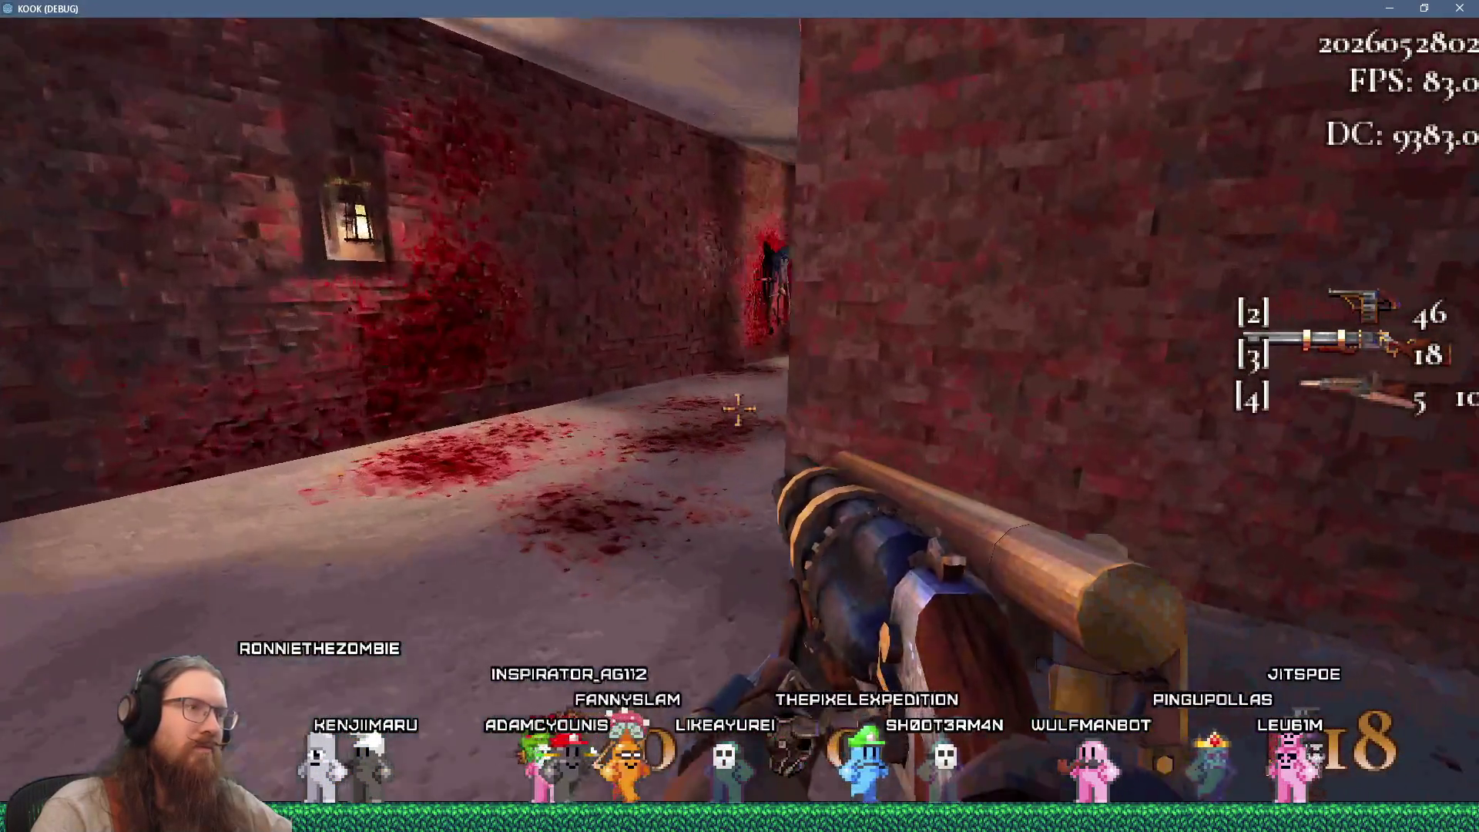
pyautogui.press('w')
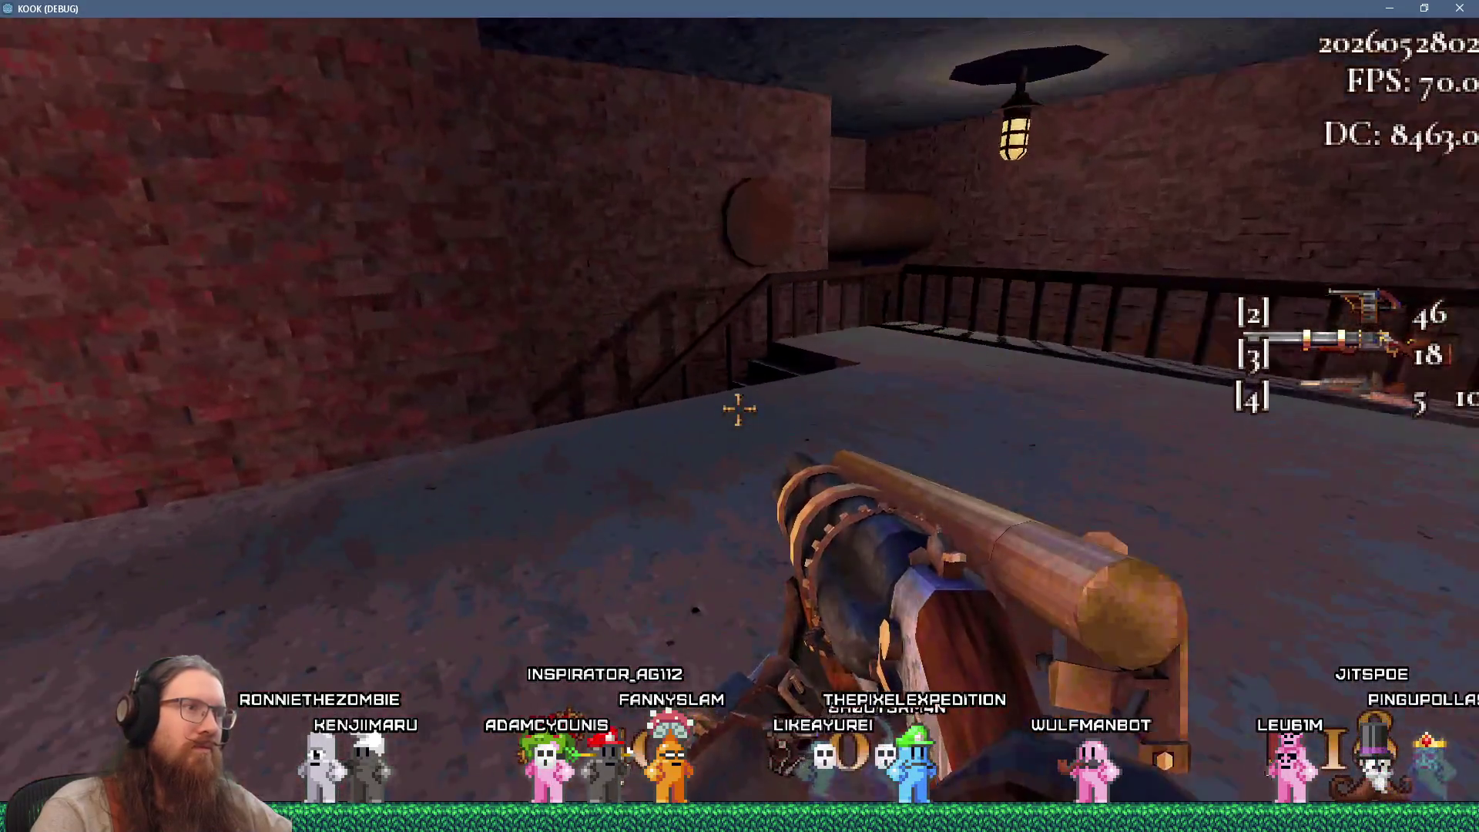
pyautogui.press('w')
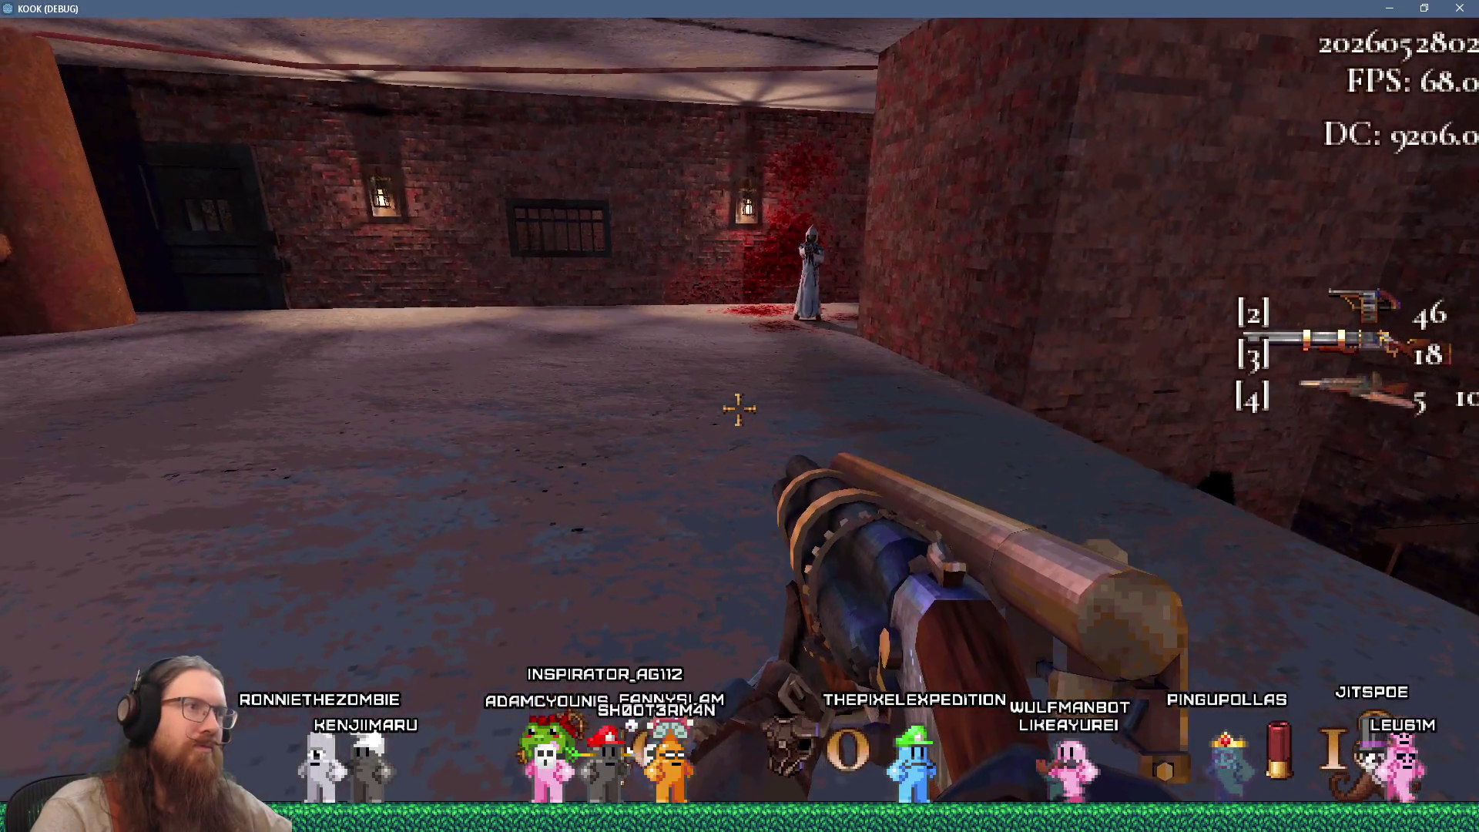
pyautogui.press('w')
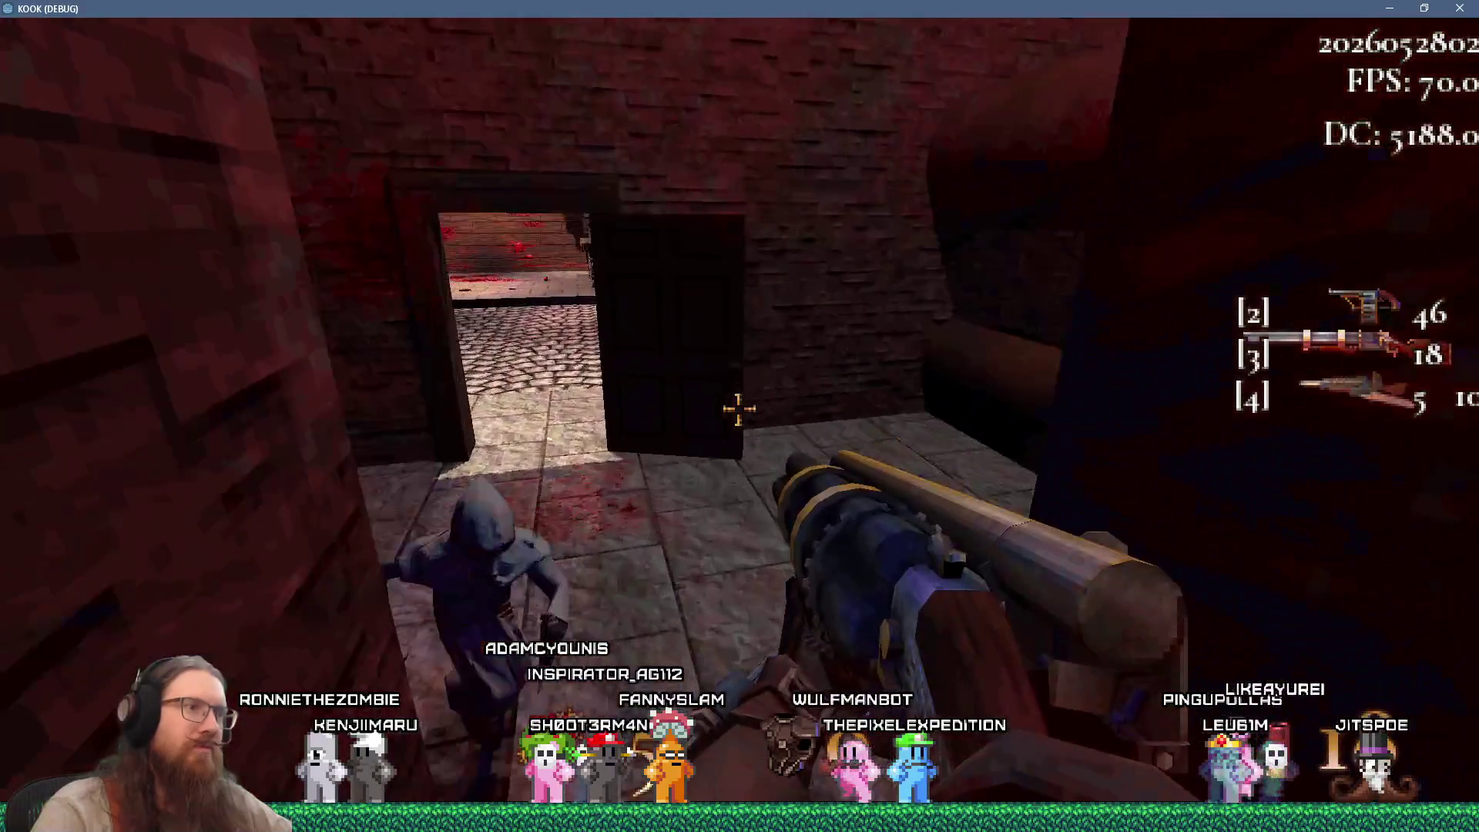
pyautogui.press('w')
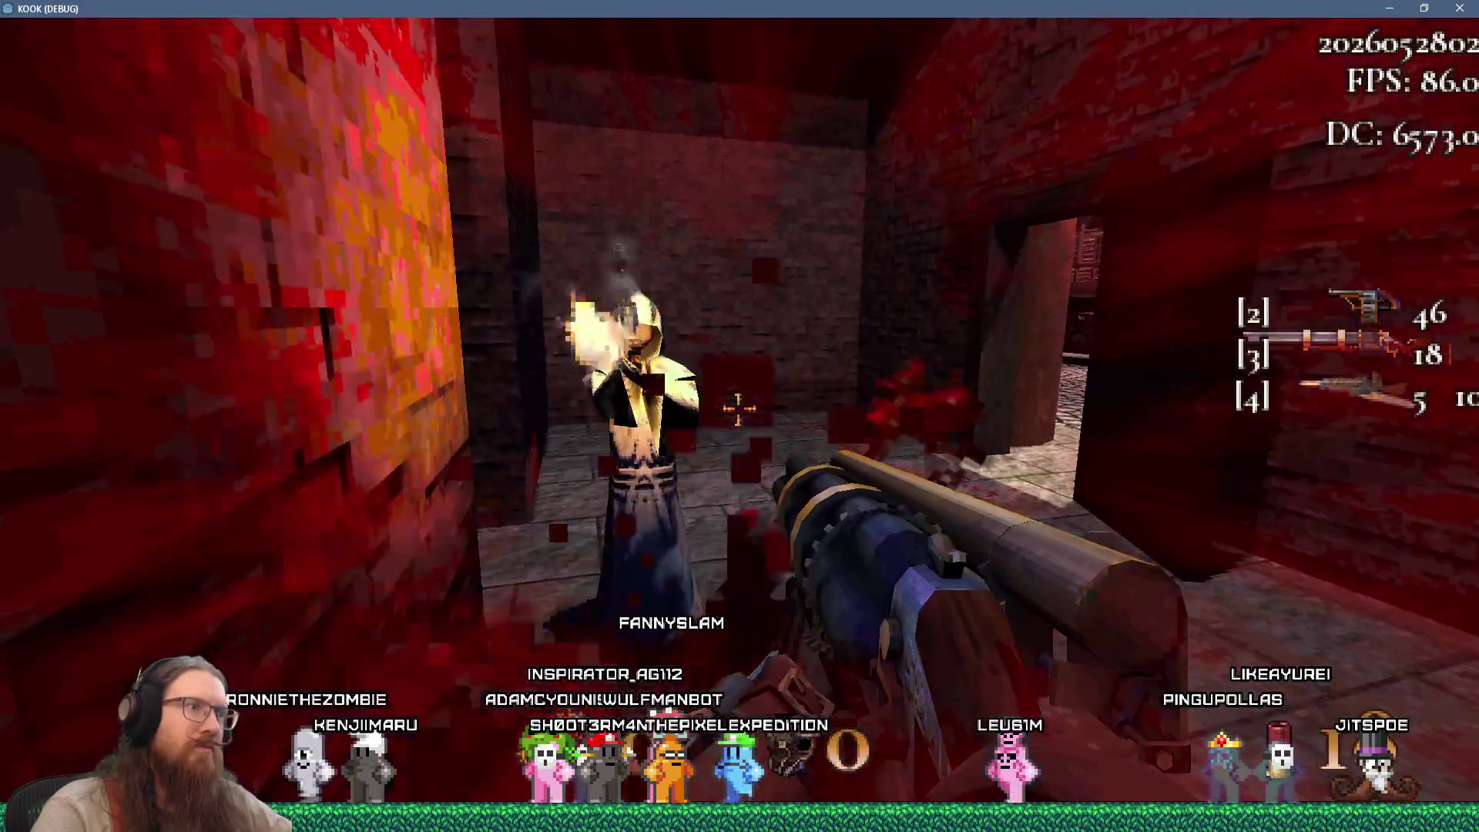
pyautogui.press('w')
# Enable god mode by entering 'god' in the development console
pyautogui.press('`')
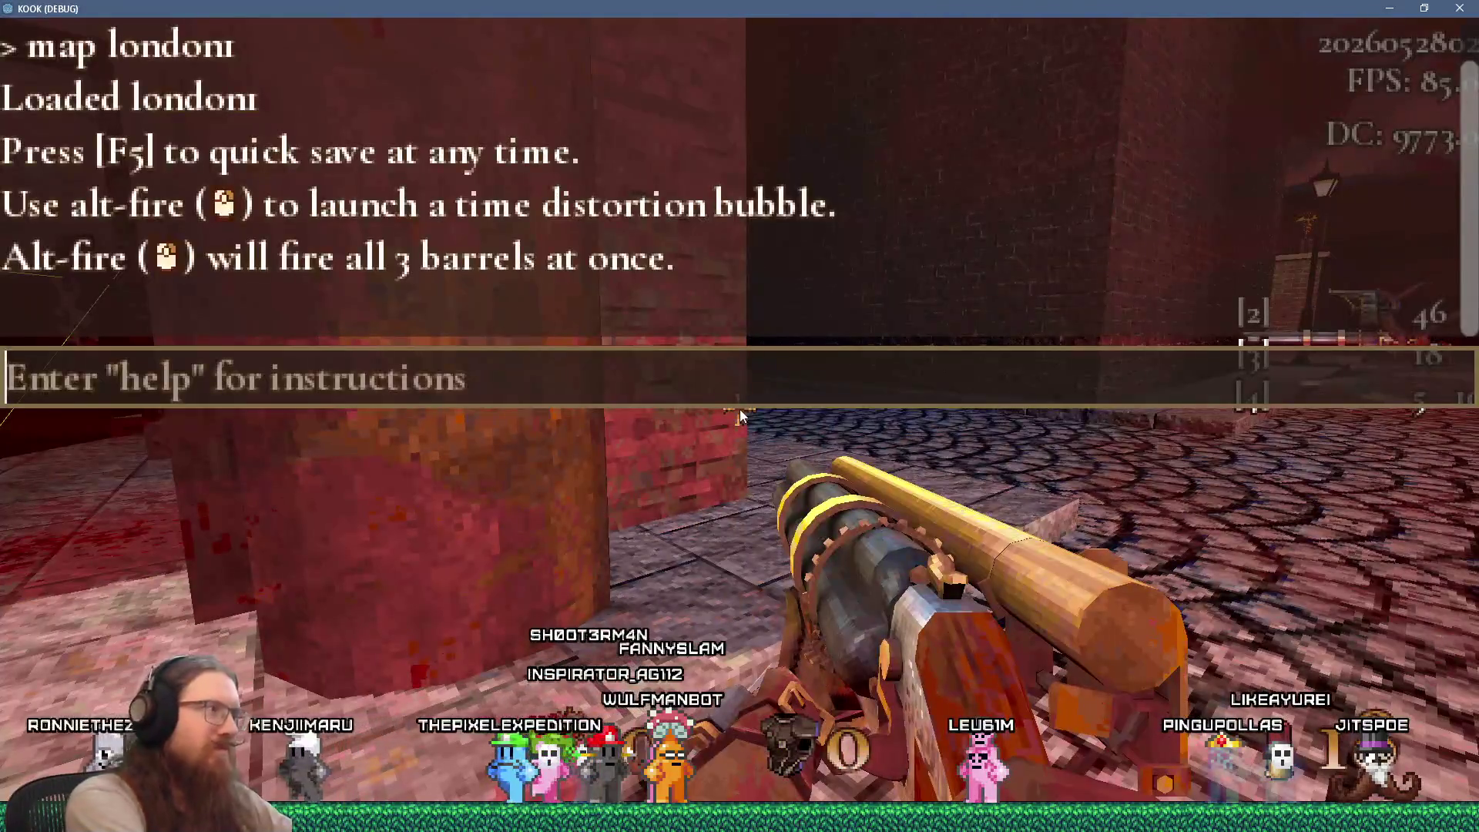
pyautogui.write('god')
pyautogui.press('Return')
pyautogui.press('`')
# Go through the doorway into the dark rooms and past the robed enemy to the corner
pyautogui.press('w')
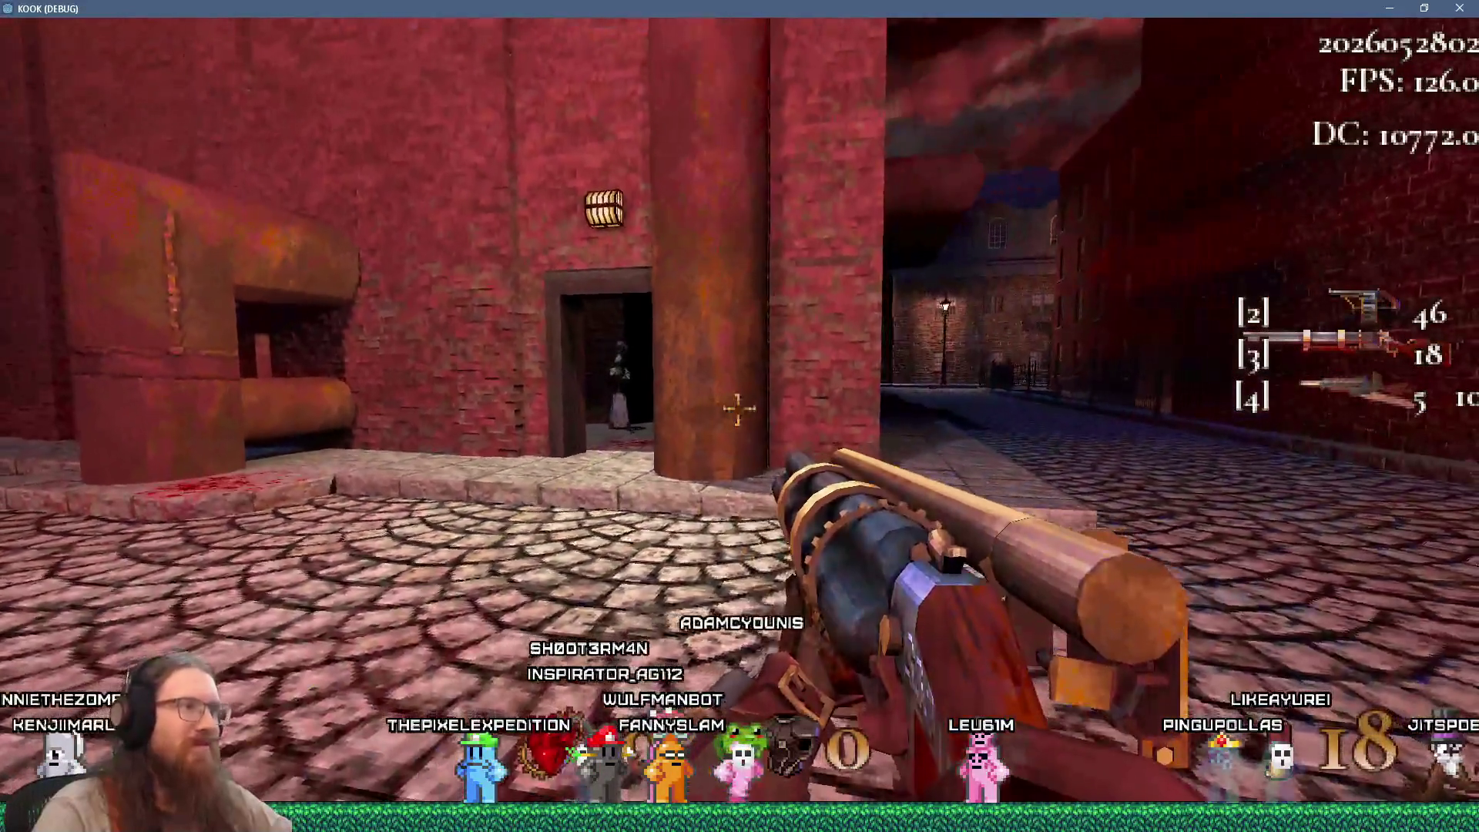
pyautogui.press('w')
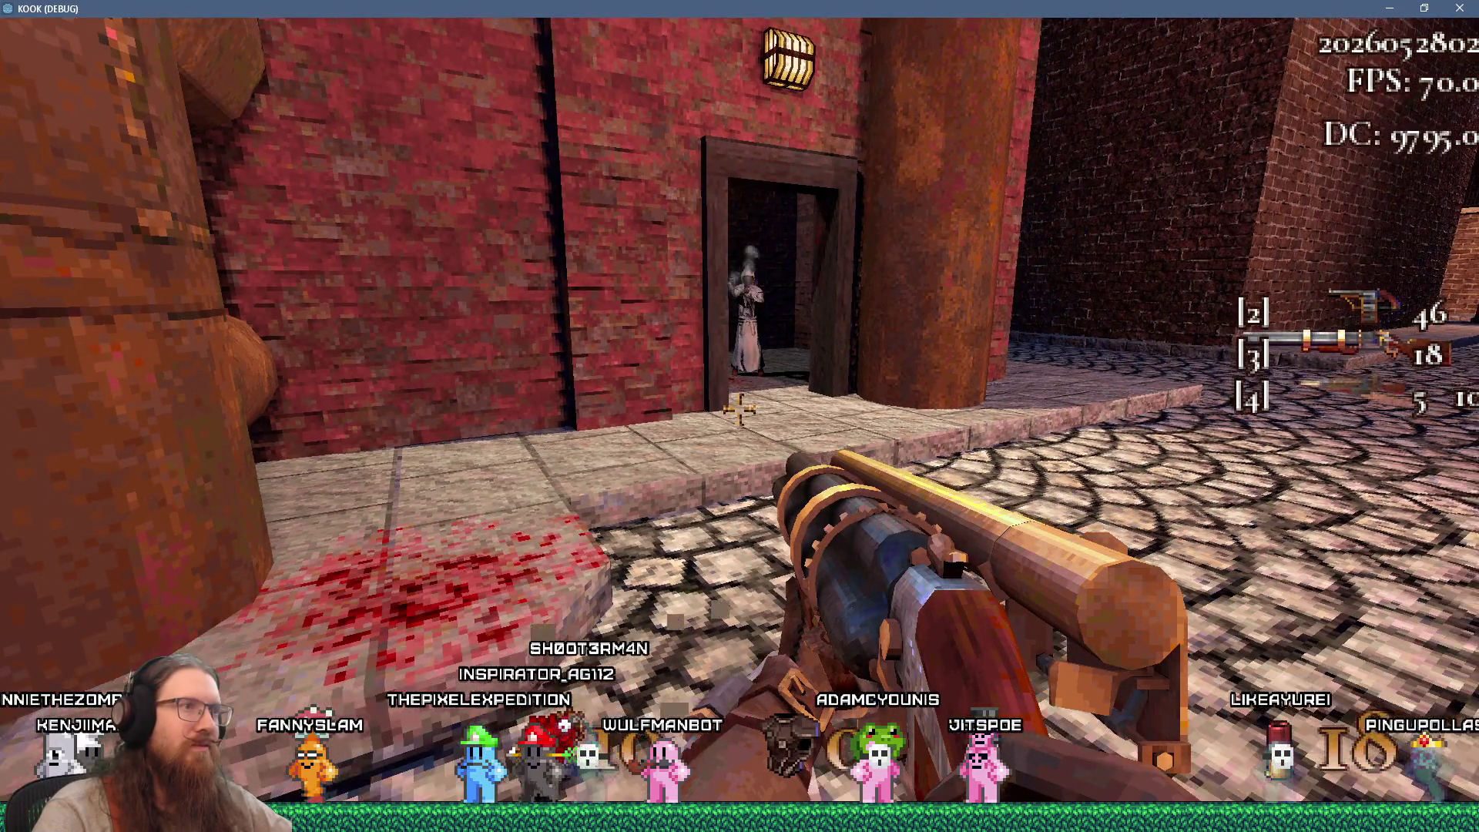
pyautogui.press('a')
pyautogui.press('w')
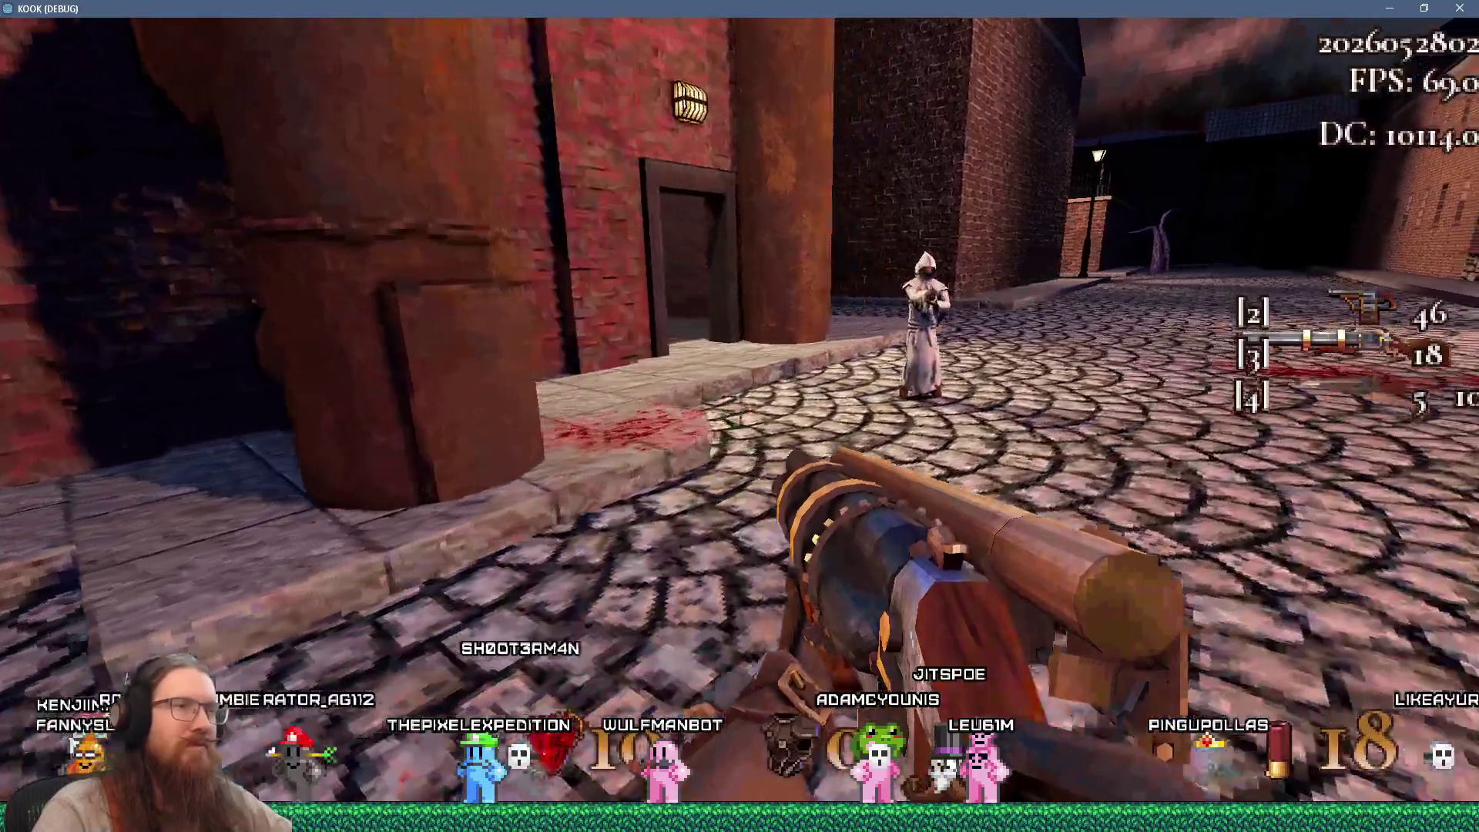
pyautogui.press('w')
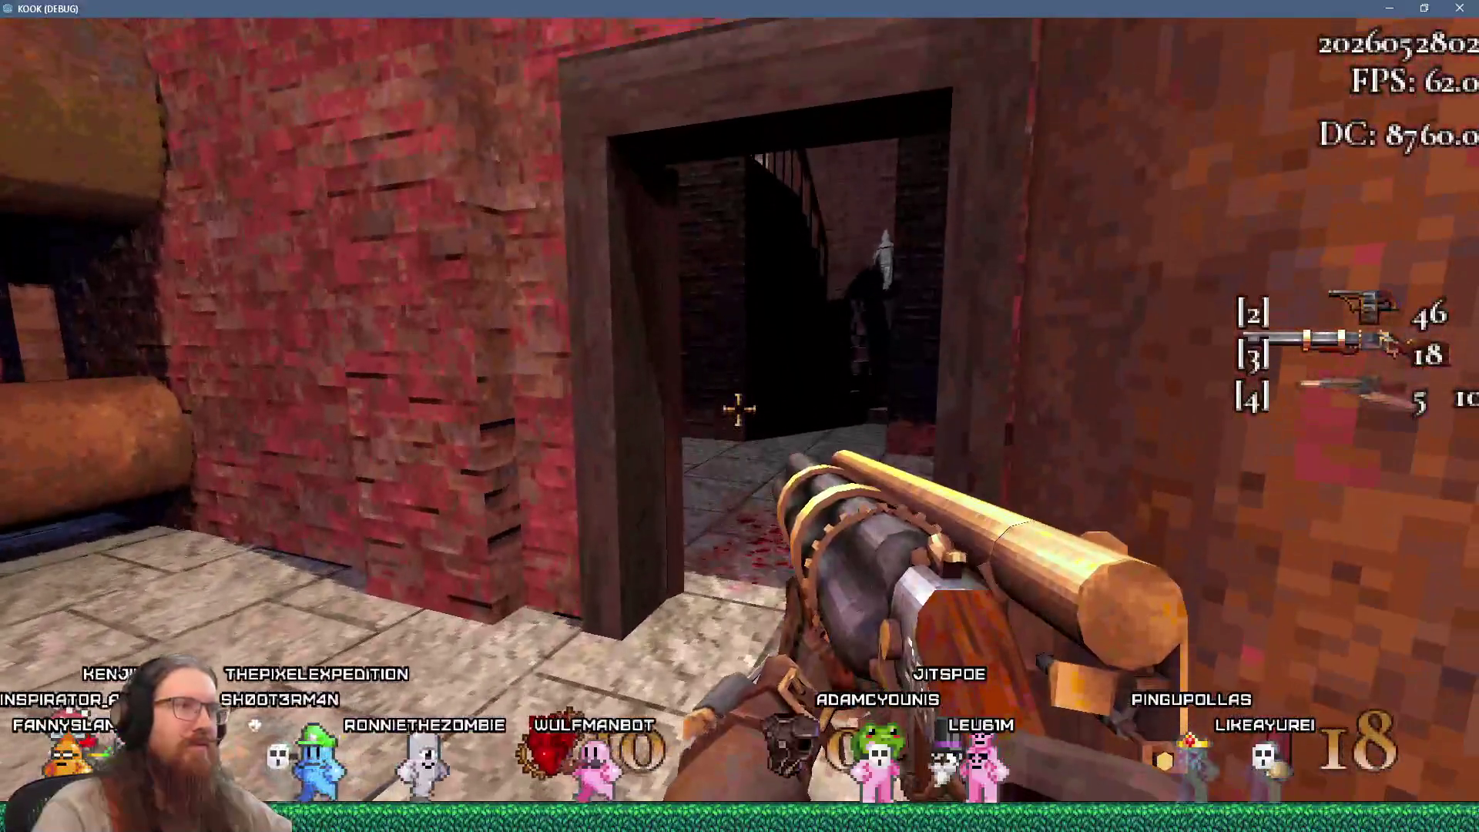
pyautogui.press('w')
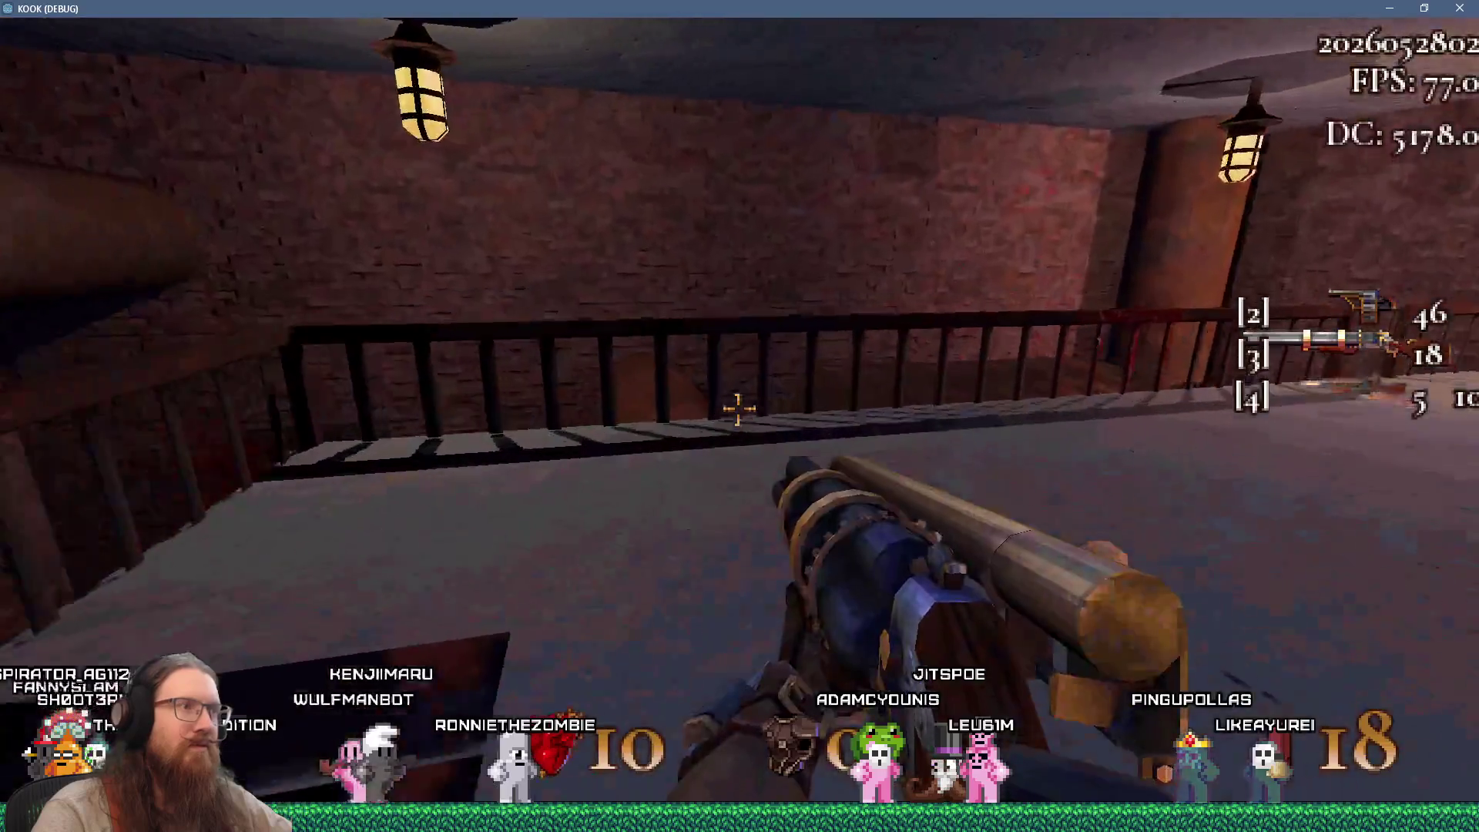
pyautogui.press('w')
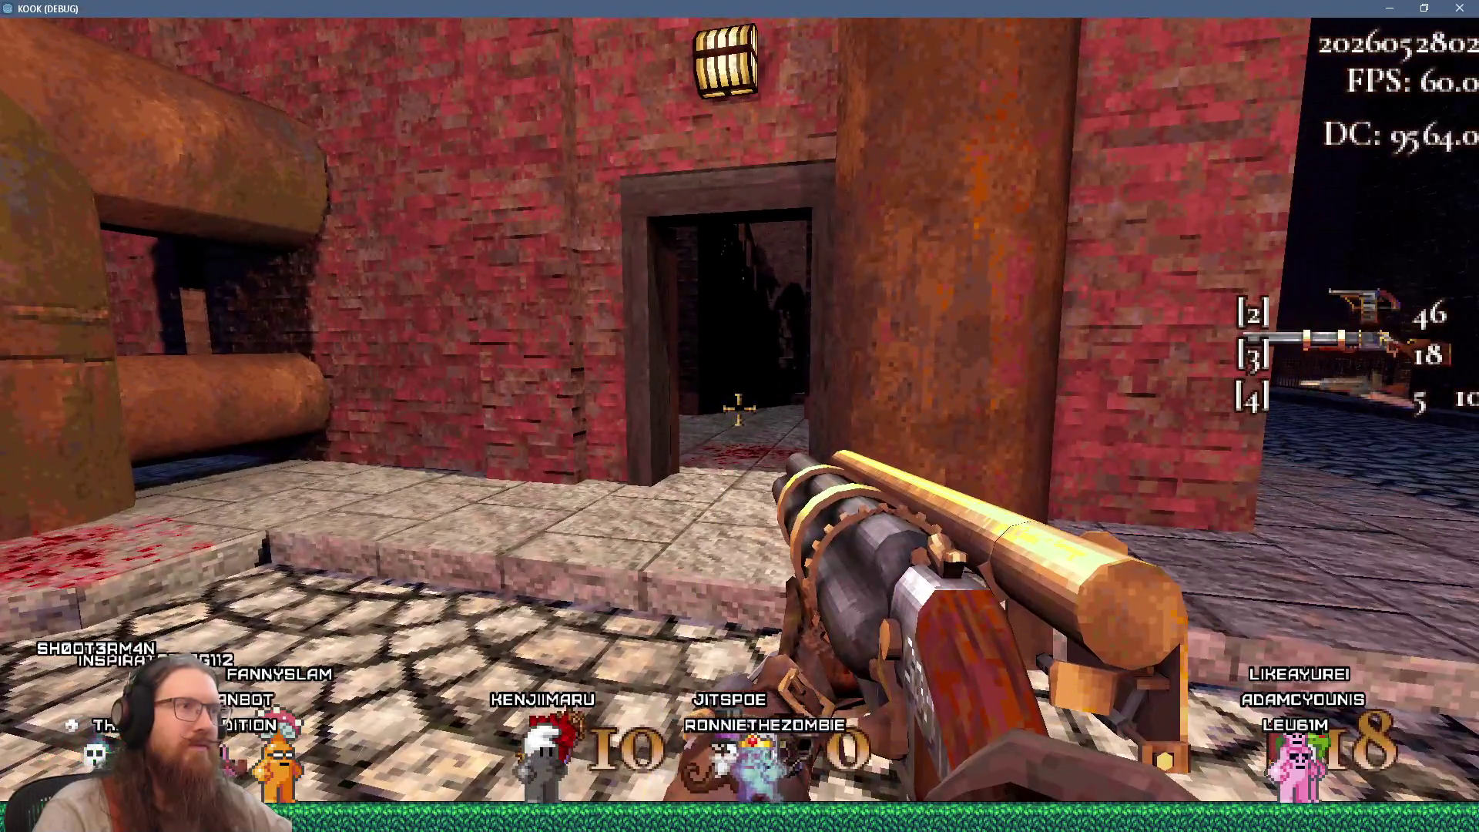
pyautogui.moveTo(739, 416)
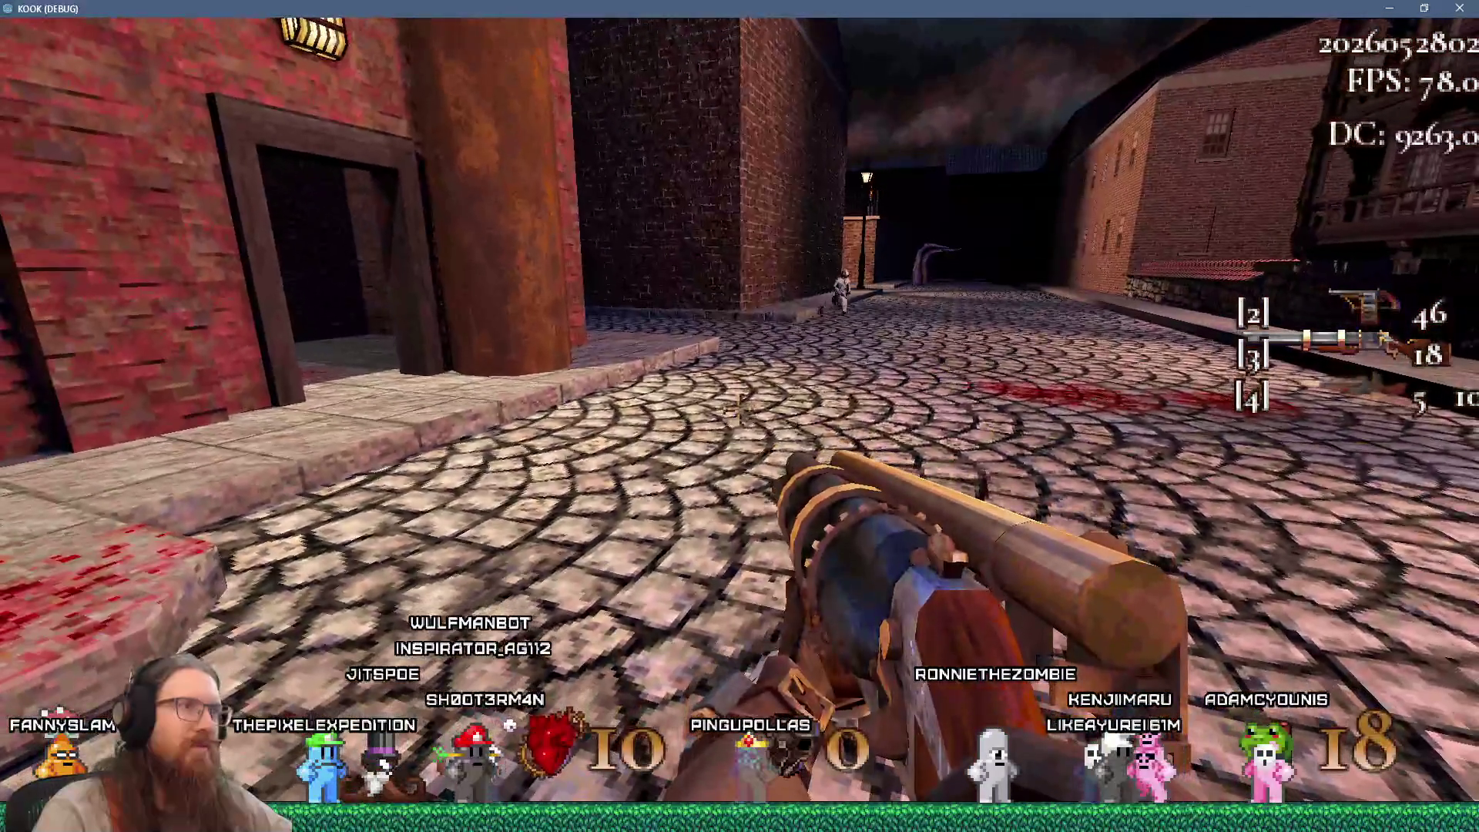
# Walk down the balconied street and into the red brick building's doorway
pyautogui.press('w')
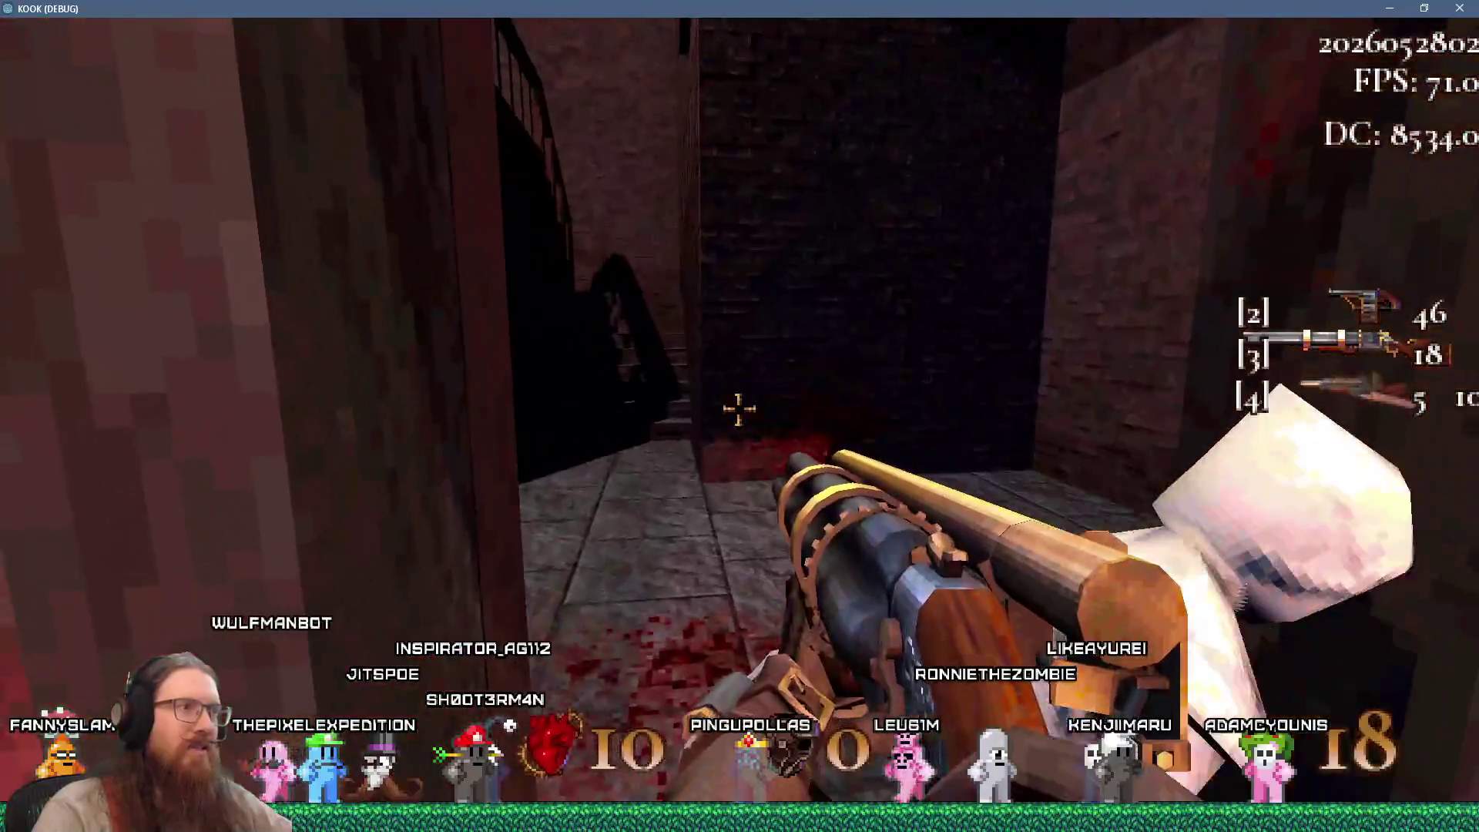
pyautogui.press('s')
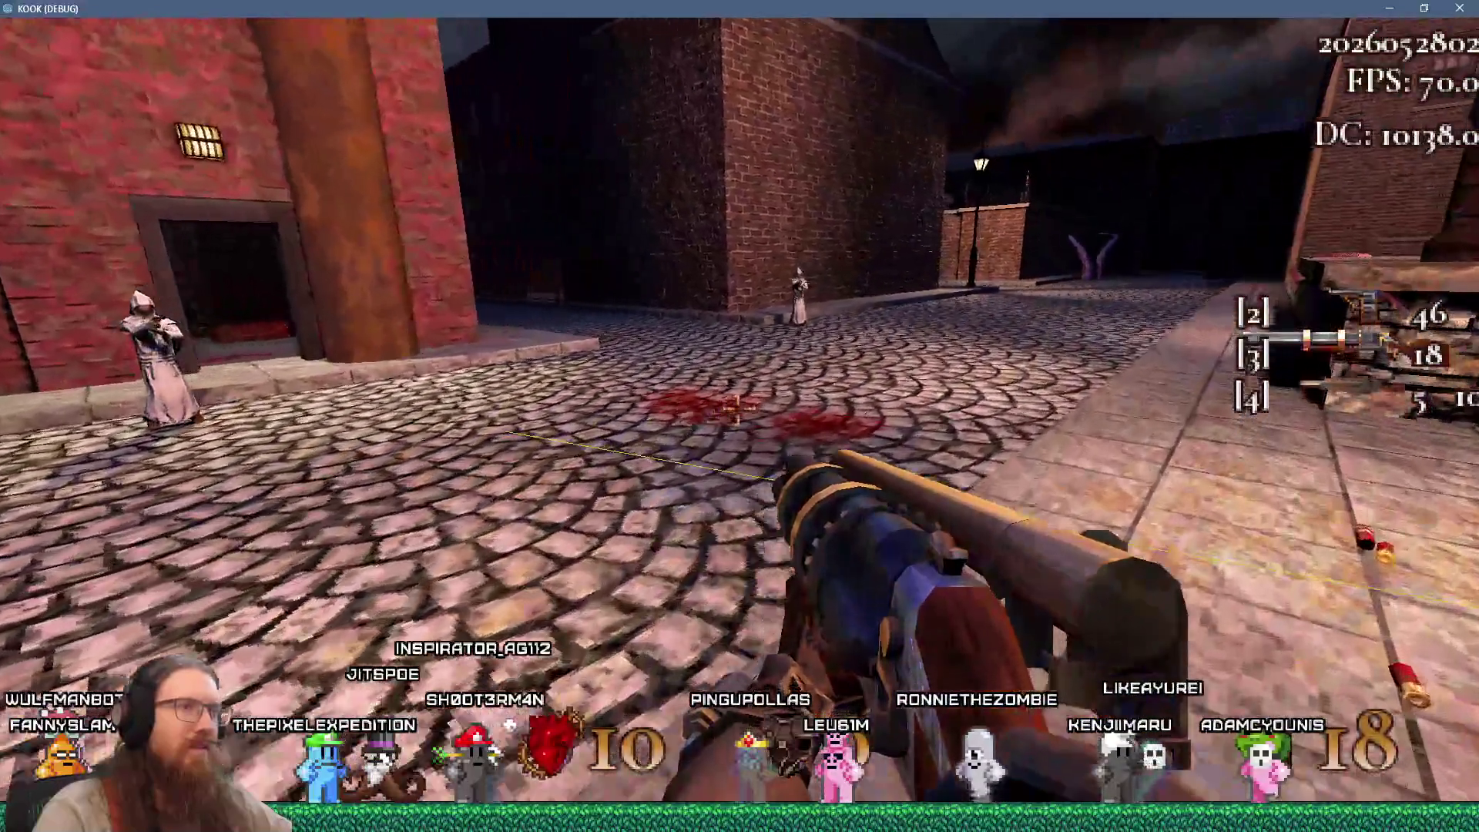
pyautogui.press('w')
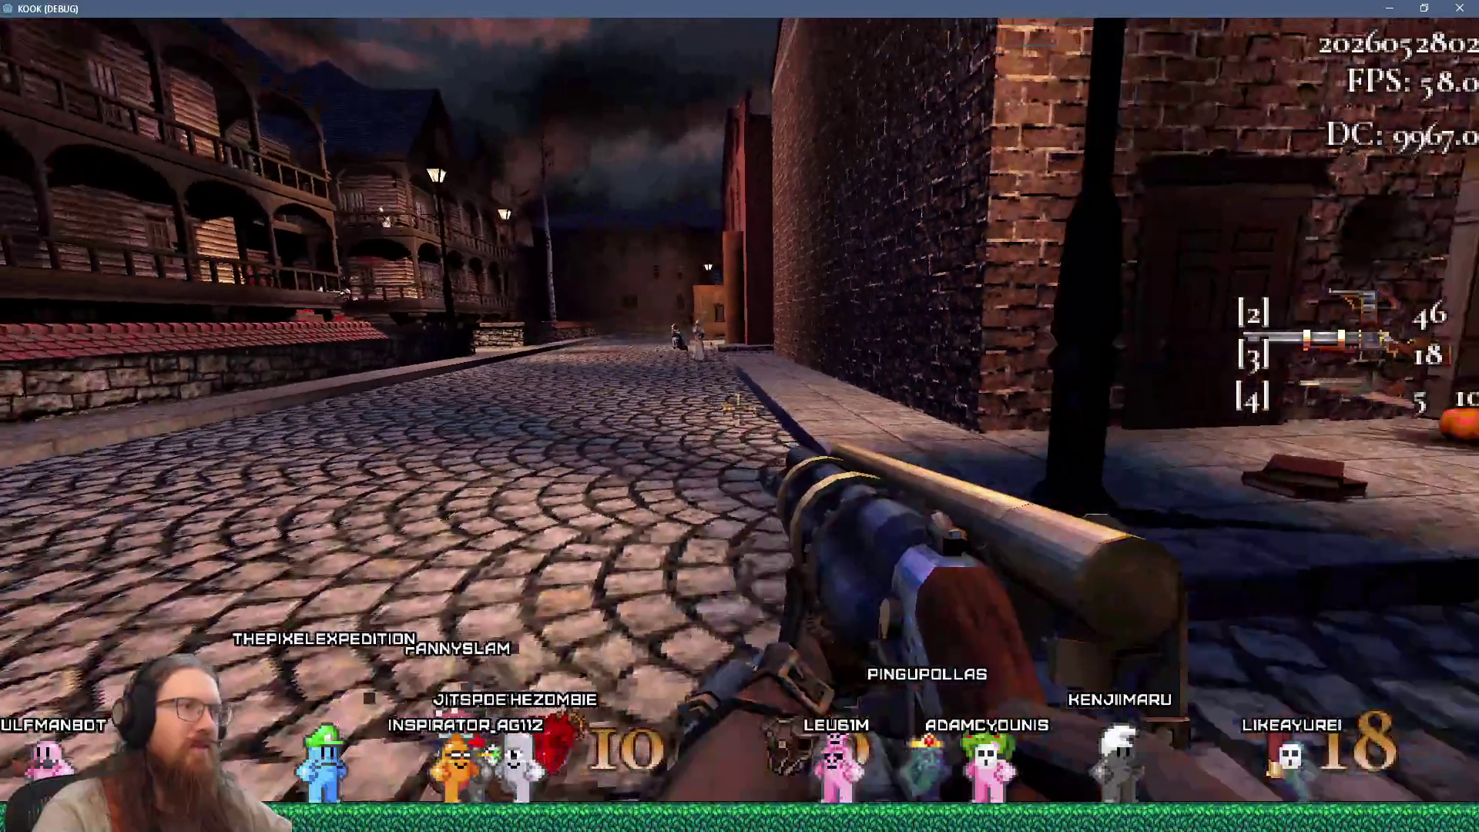
pyautogui.press('s')
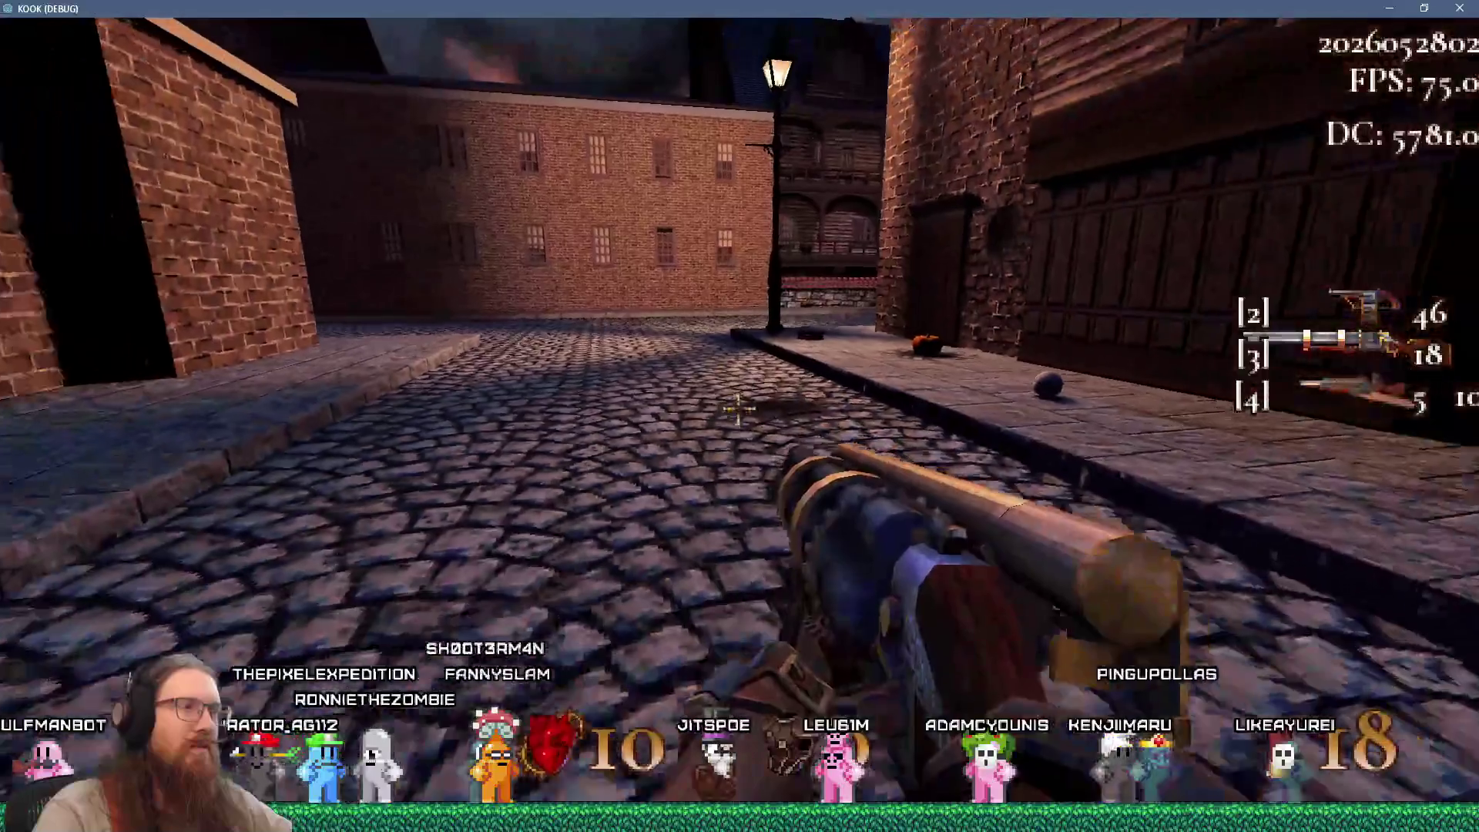
pyautogui.press('w')
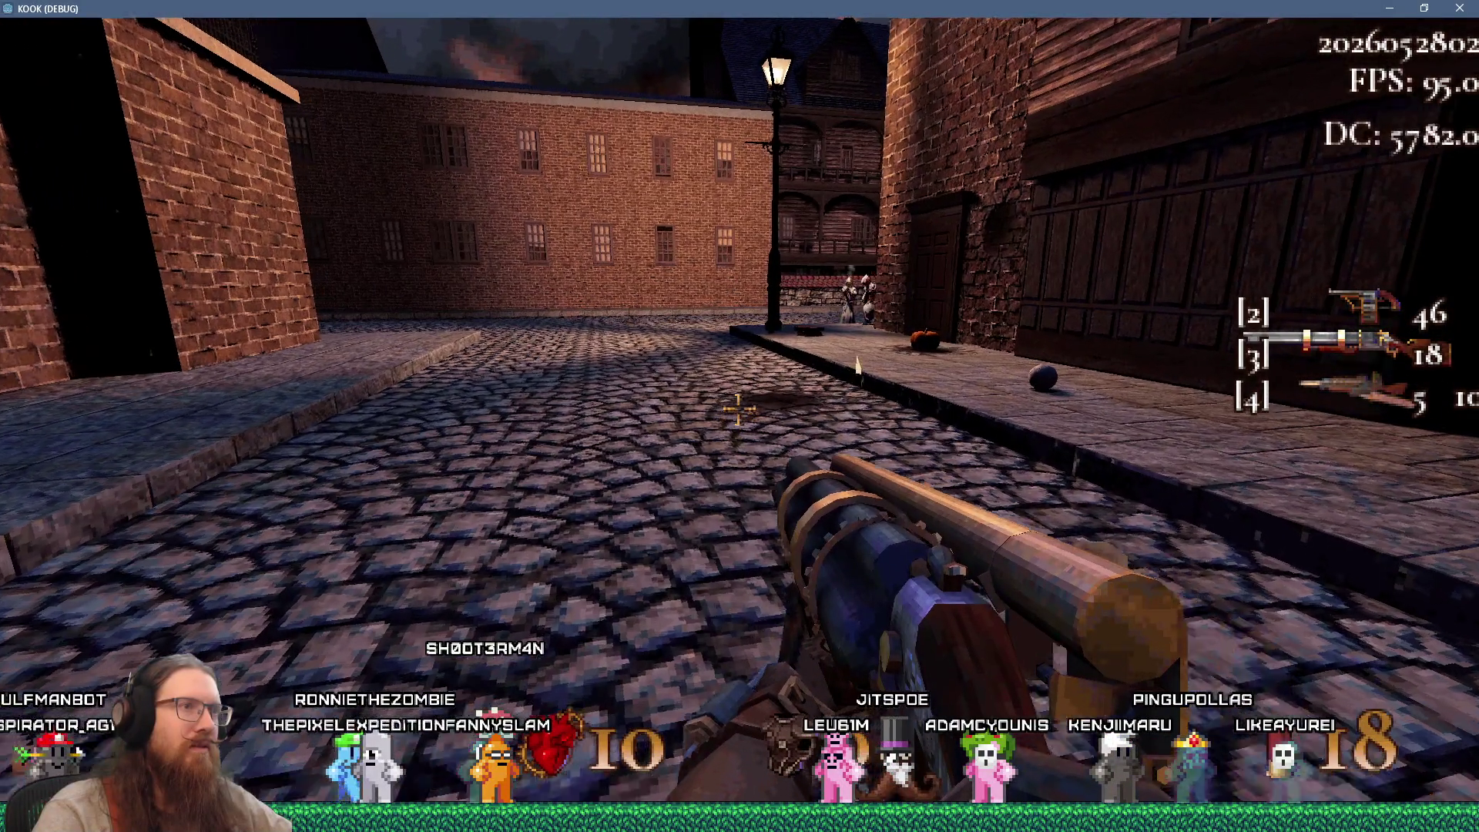
pyautogui.press('w')
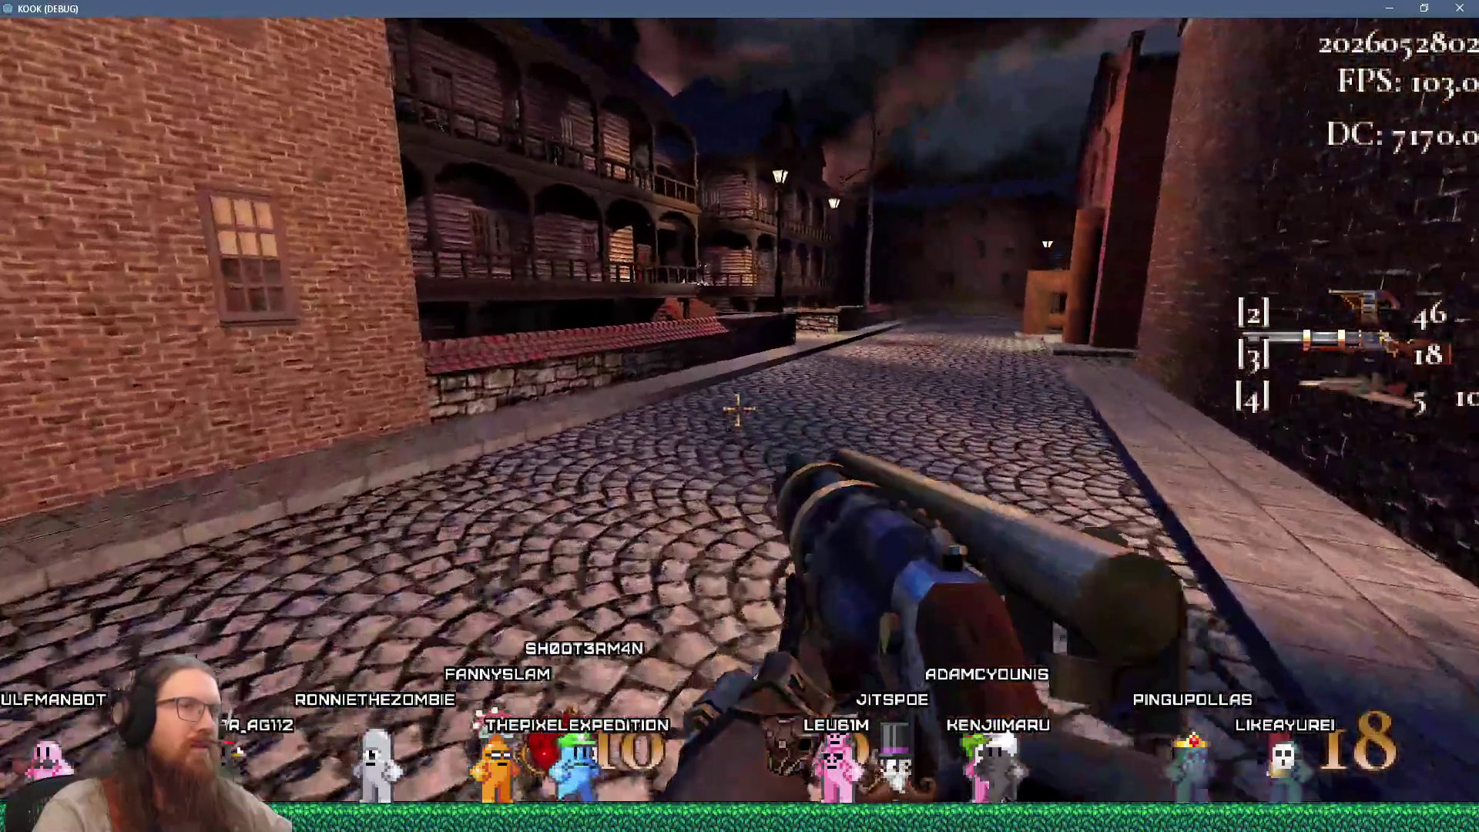
pyautogui.press('w')
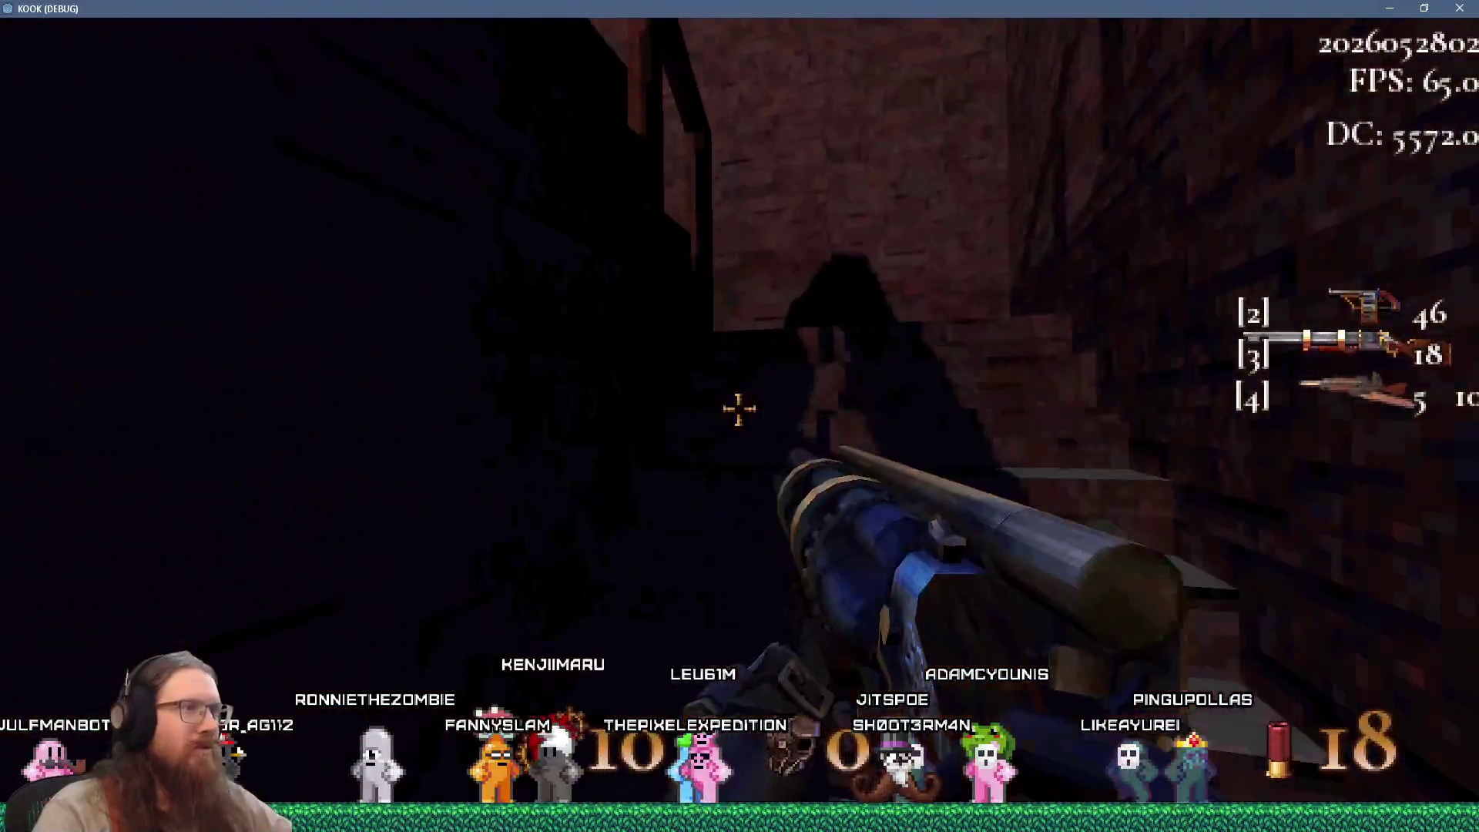
# Climb and descend the stairwell, then shoot the hooded figure with the shotgun
pyautogui.press('w')
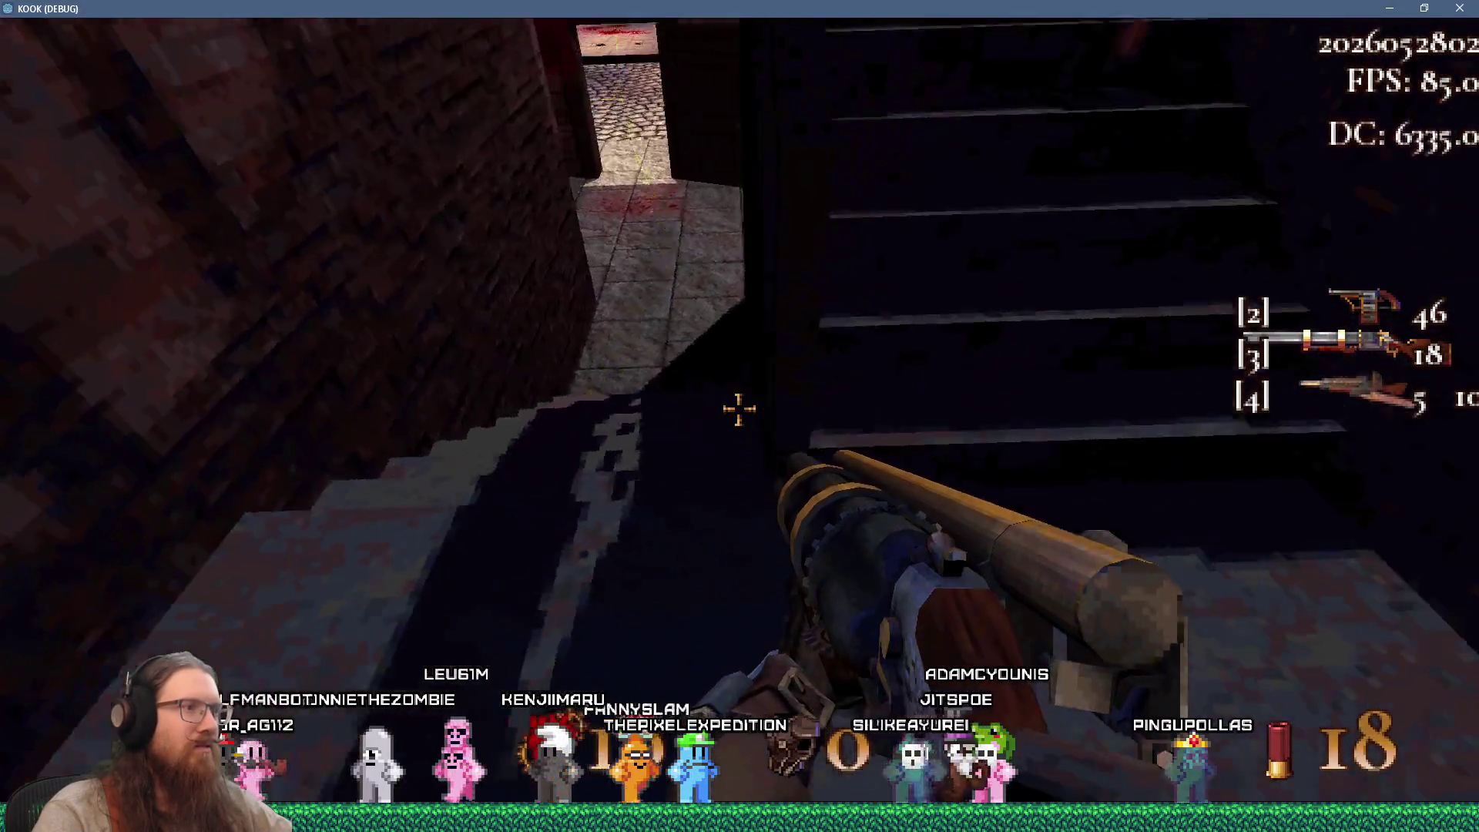
pyautogui.press('w')
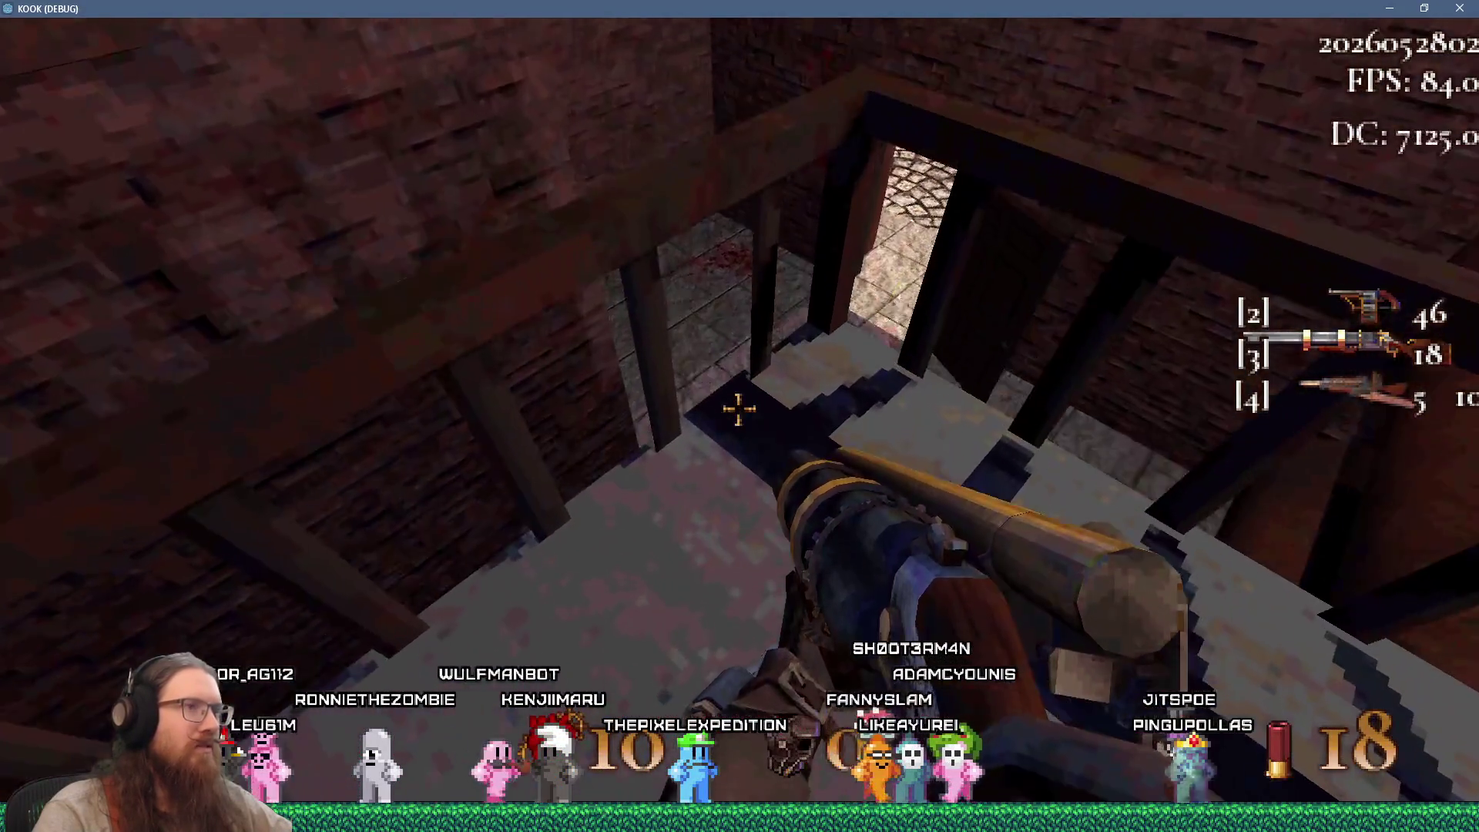
pyautogui.press('w')
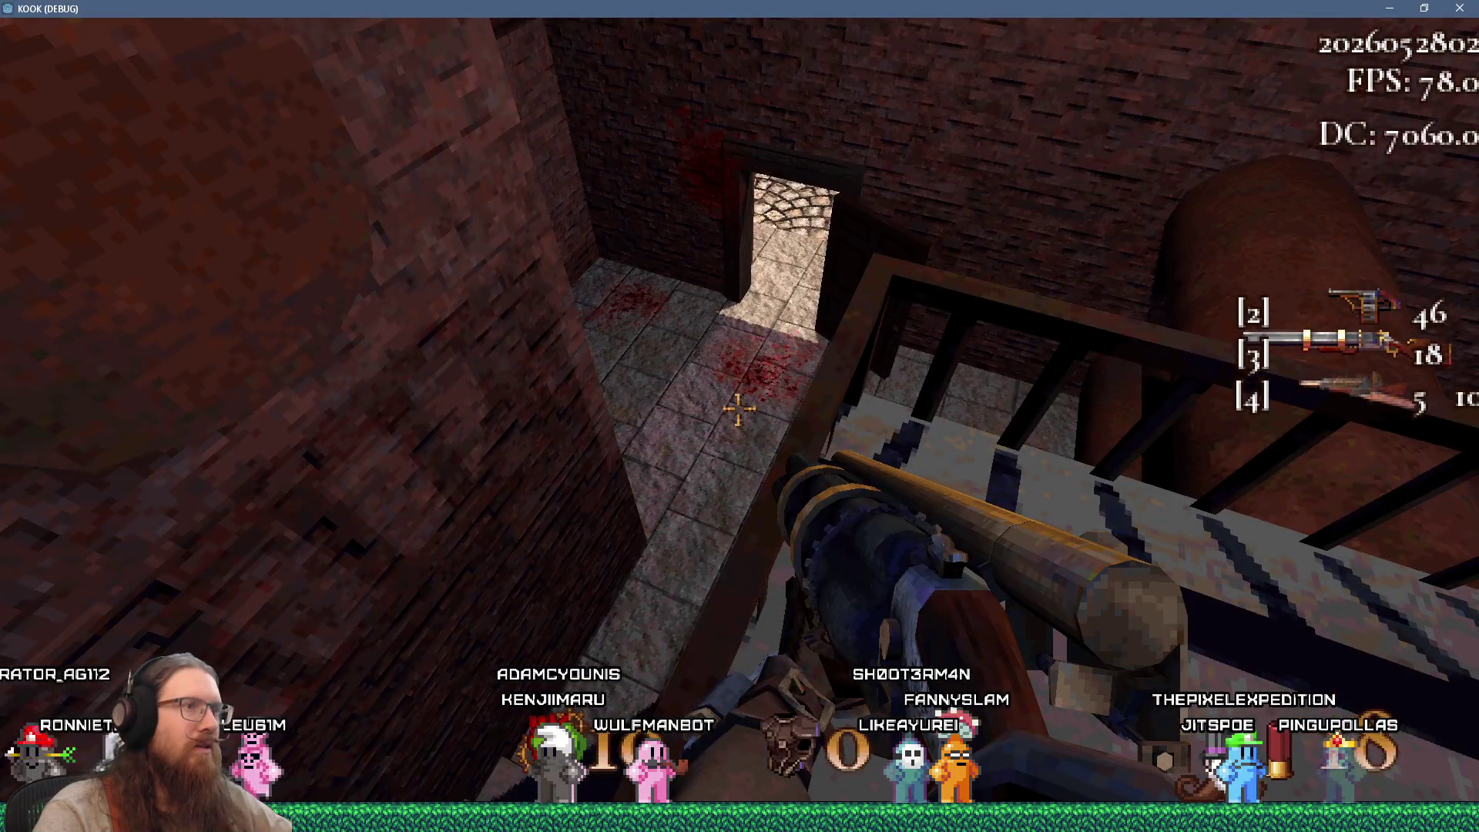
pyautogui.press('w')
pyautogui.press('w')
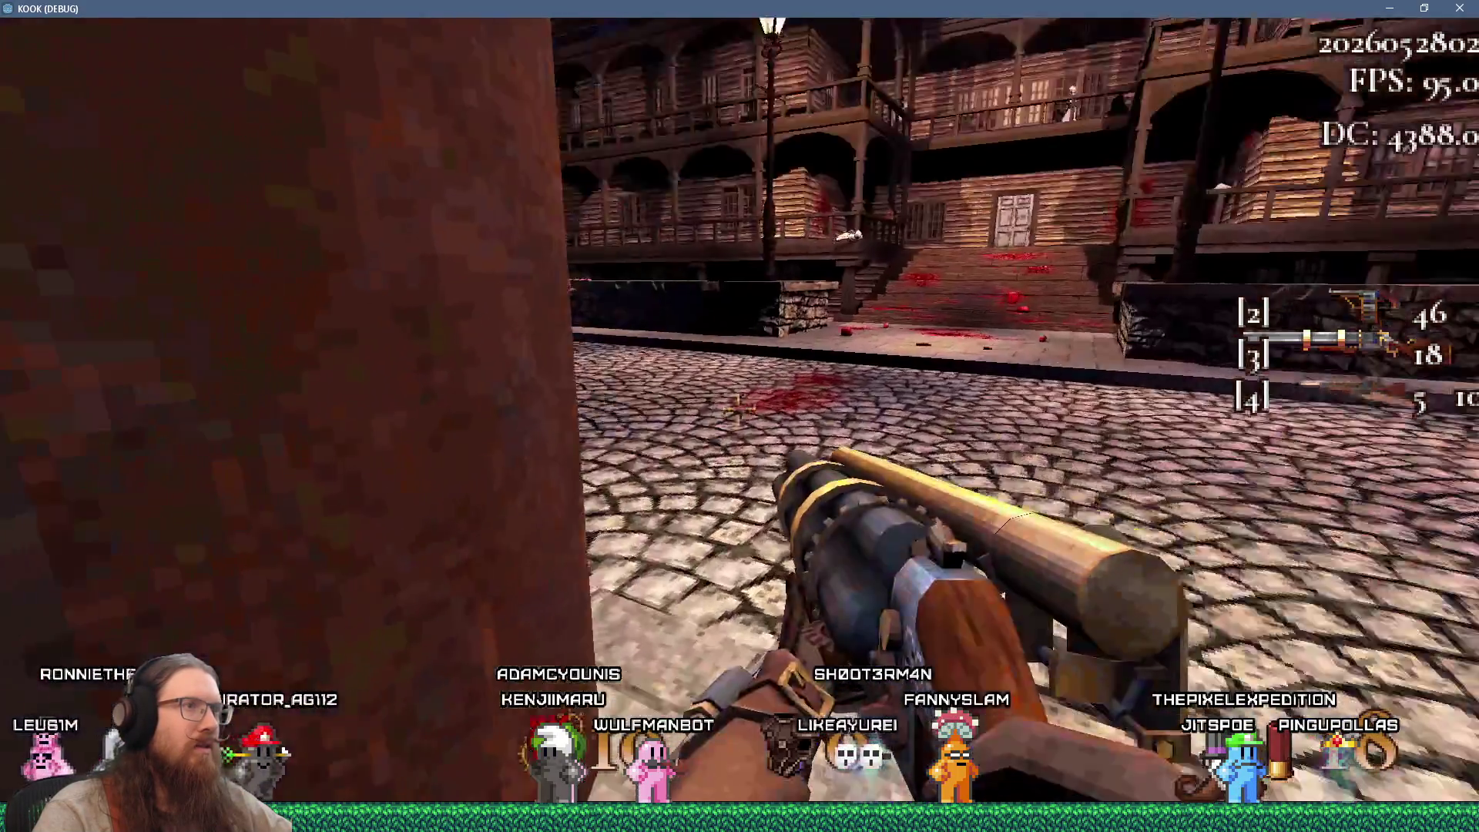
pyautogui.press('w')
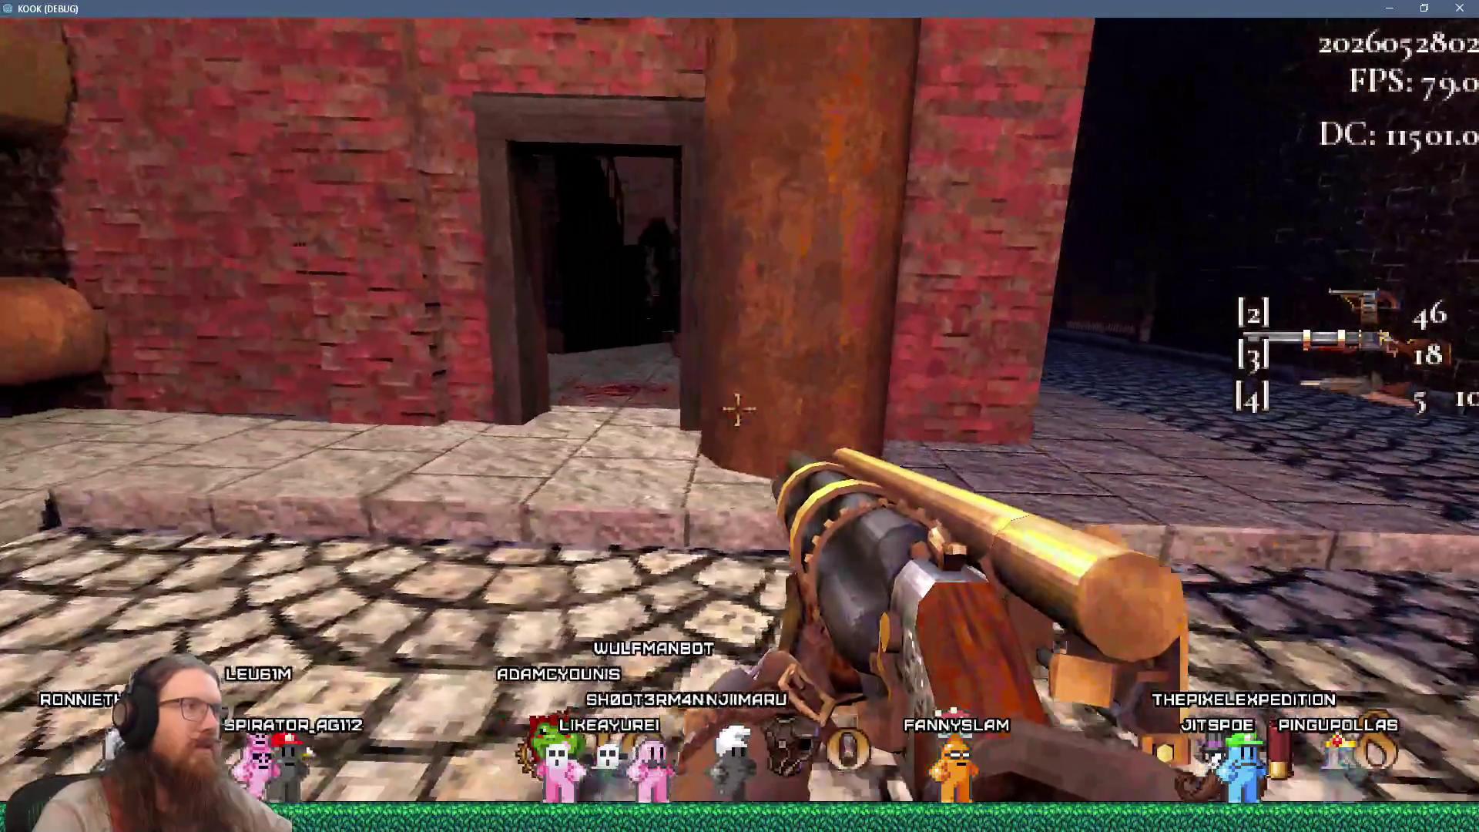
pyautogui.press('w')
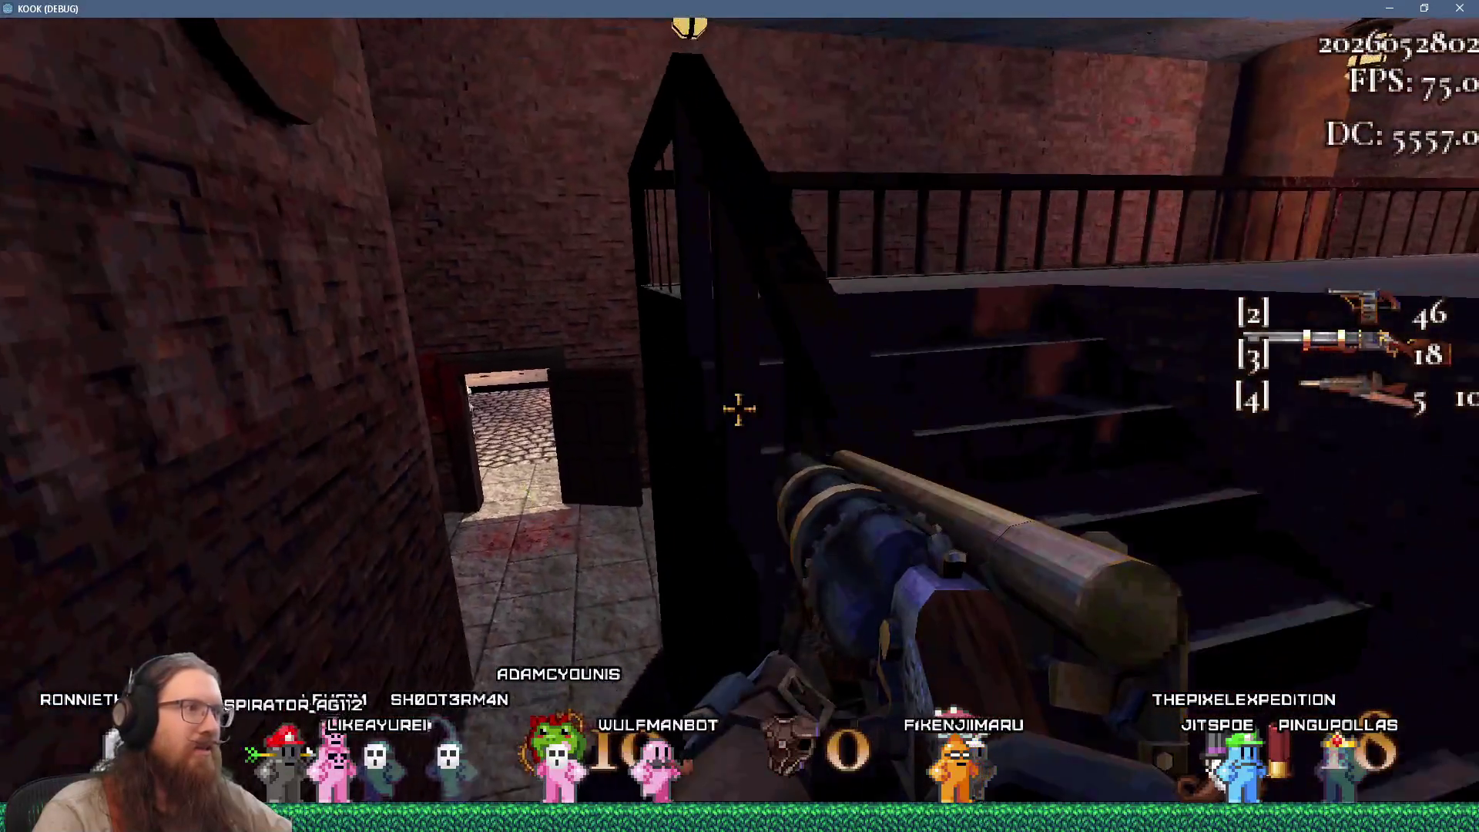
pyautogui.click(738, 409)
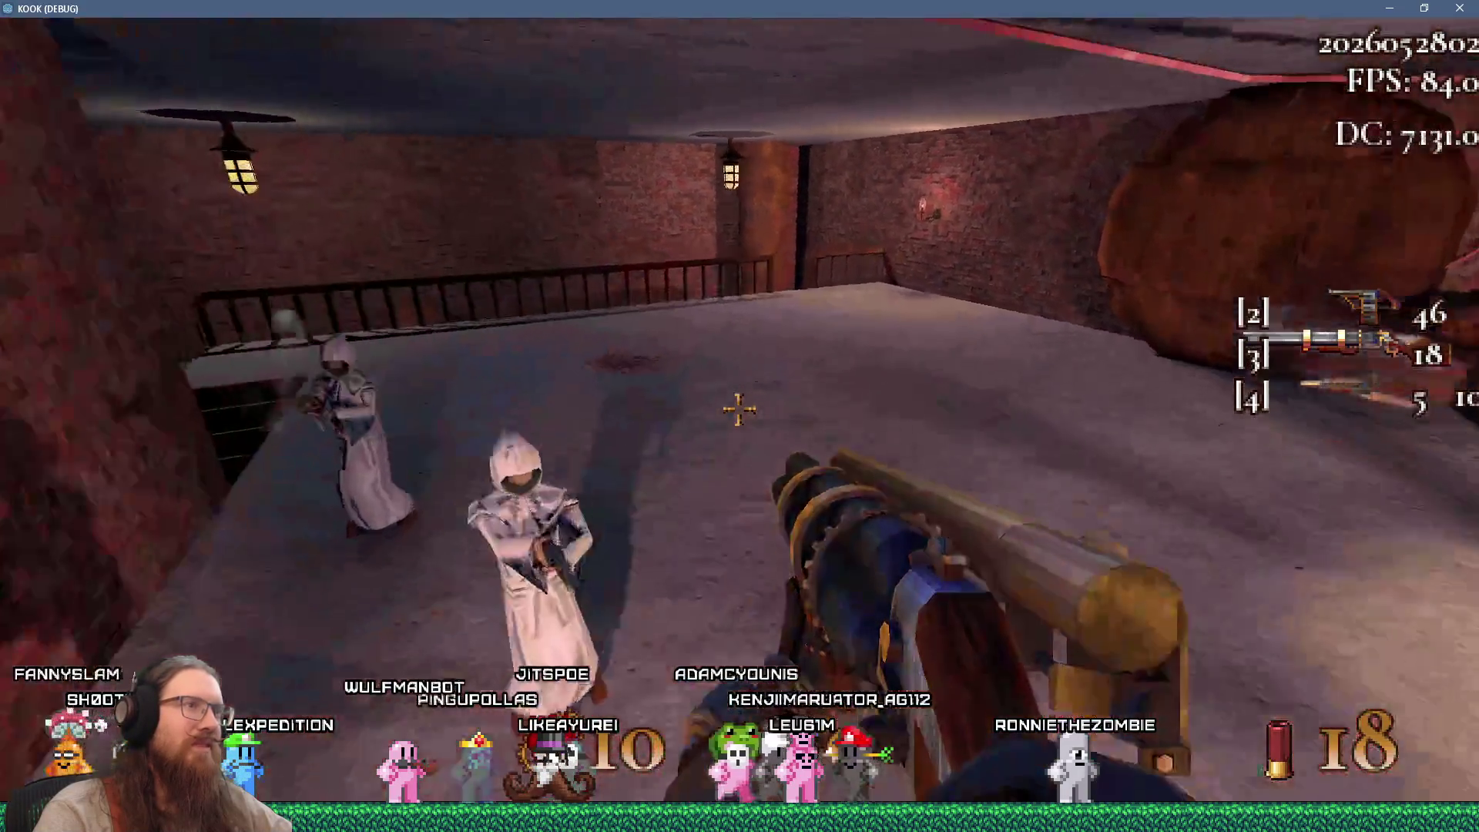
# Cross the courtyard past the robed enemy onto the lit street and open the developer console
pyautogui.press('w')
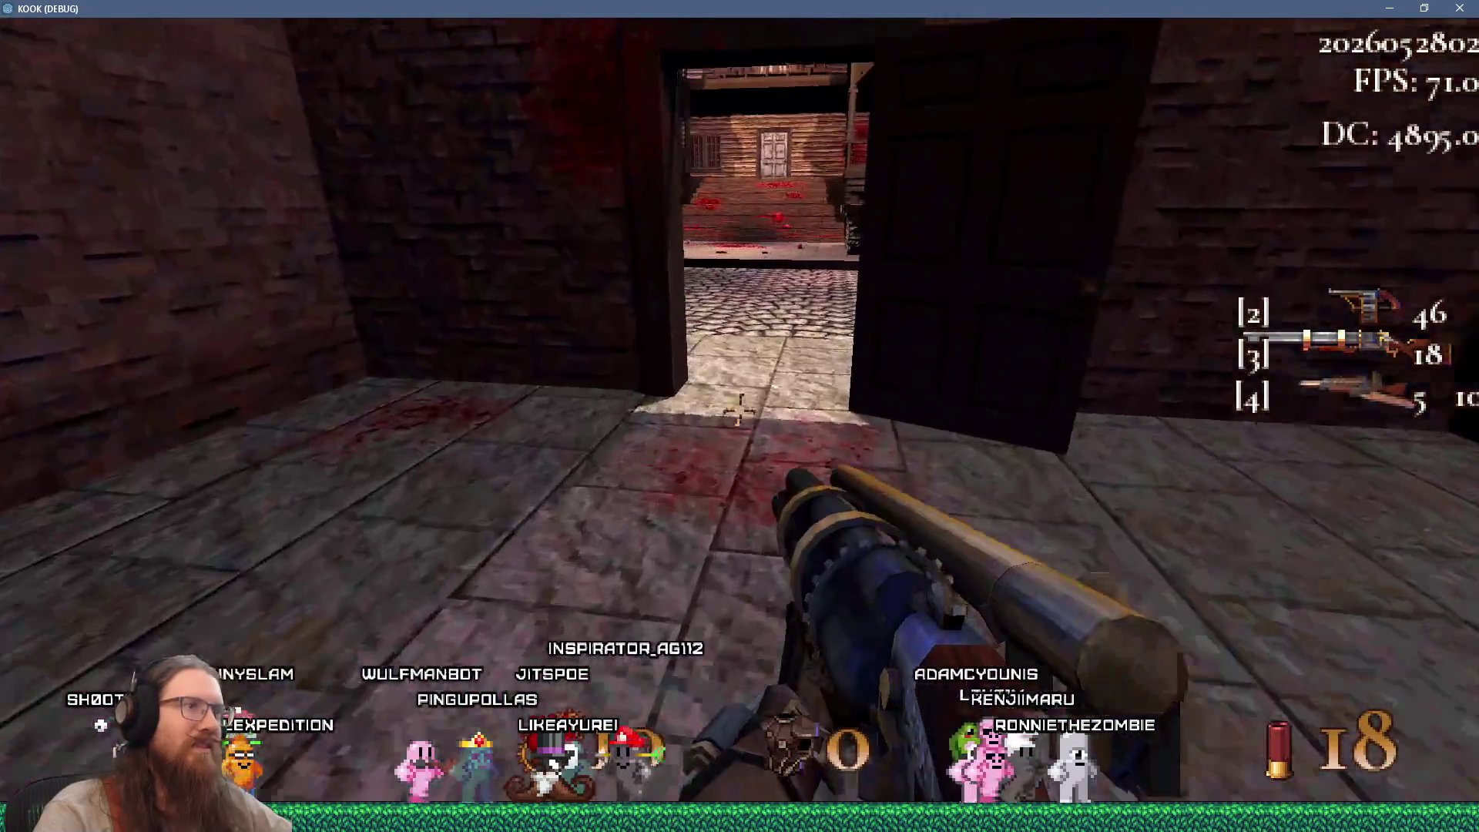
pyautogui.press('s')
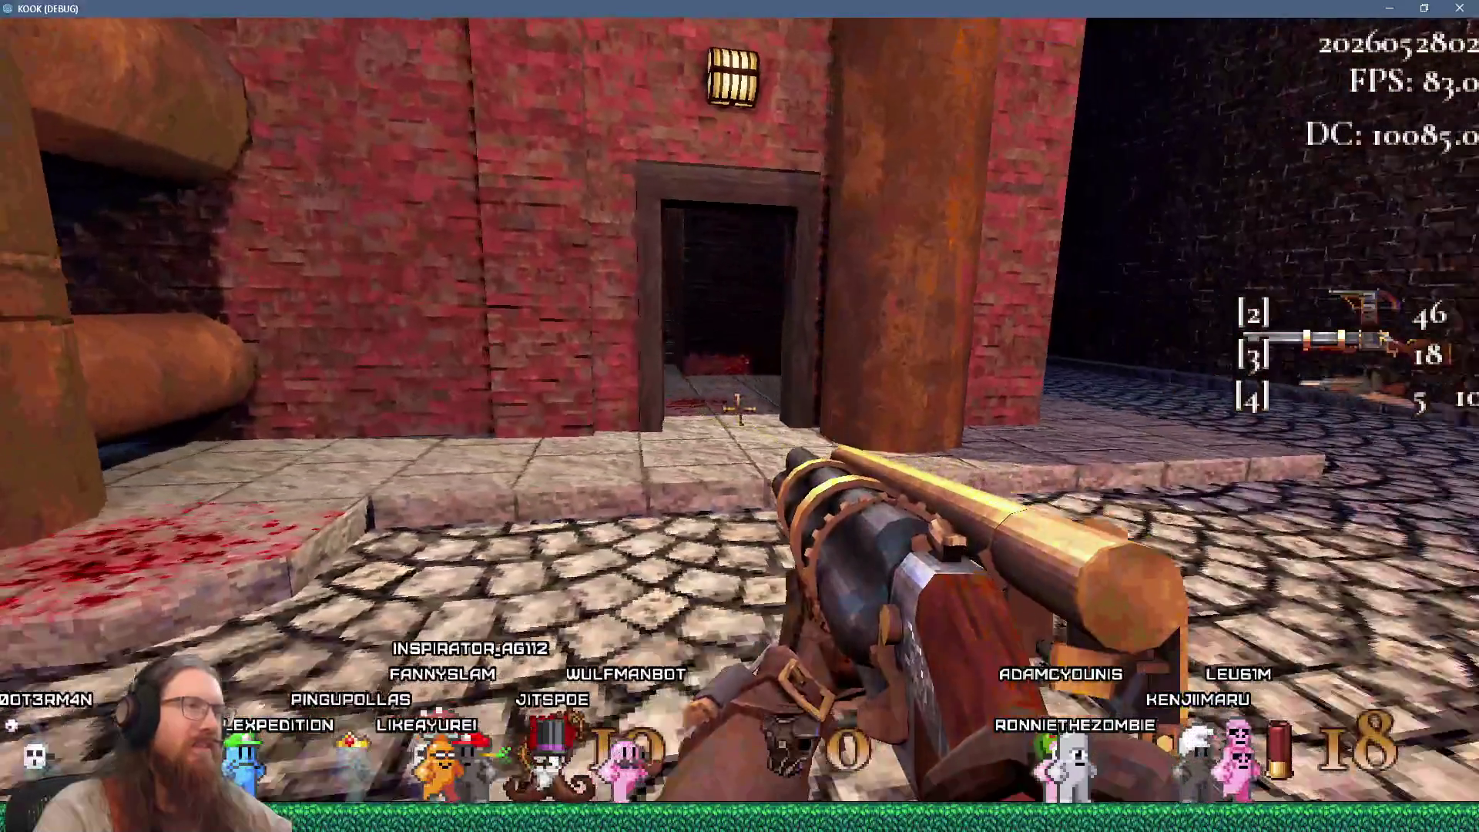
pyautogui.press('w')
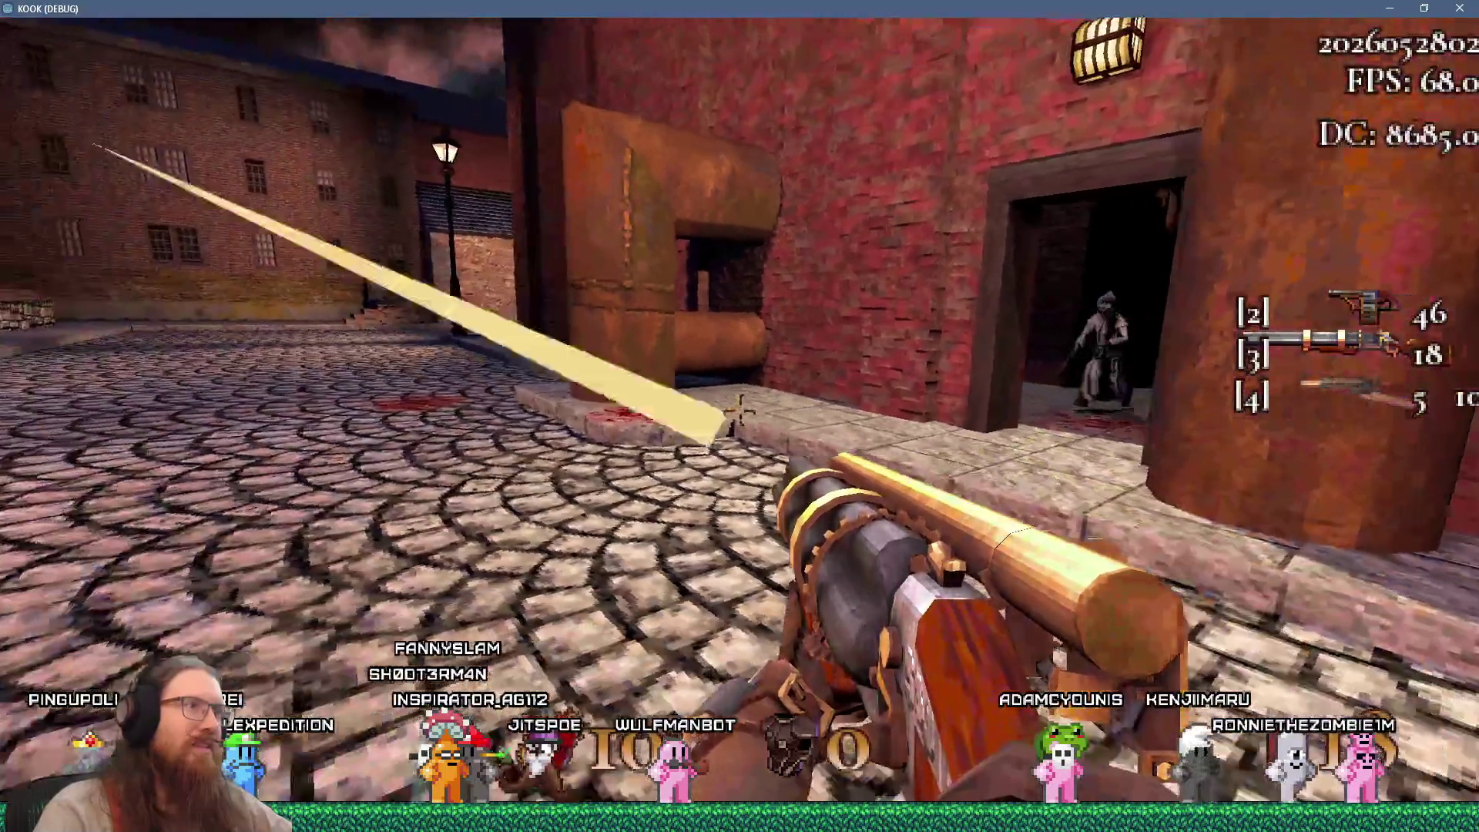
pyautogui.press('w')
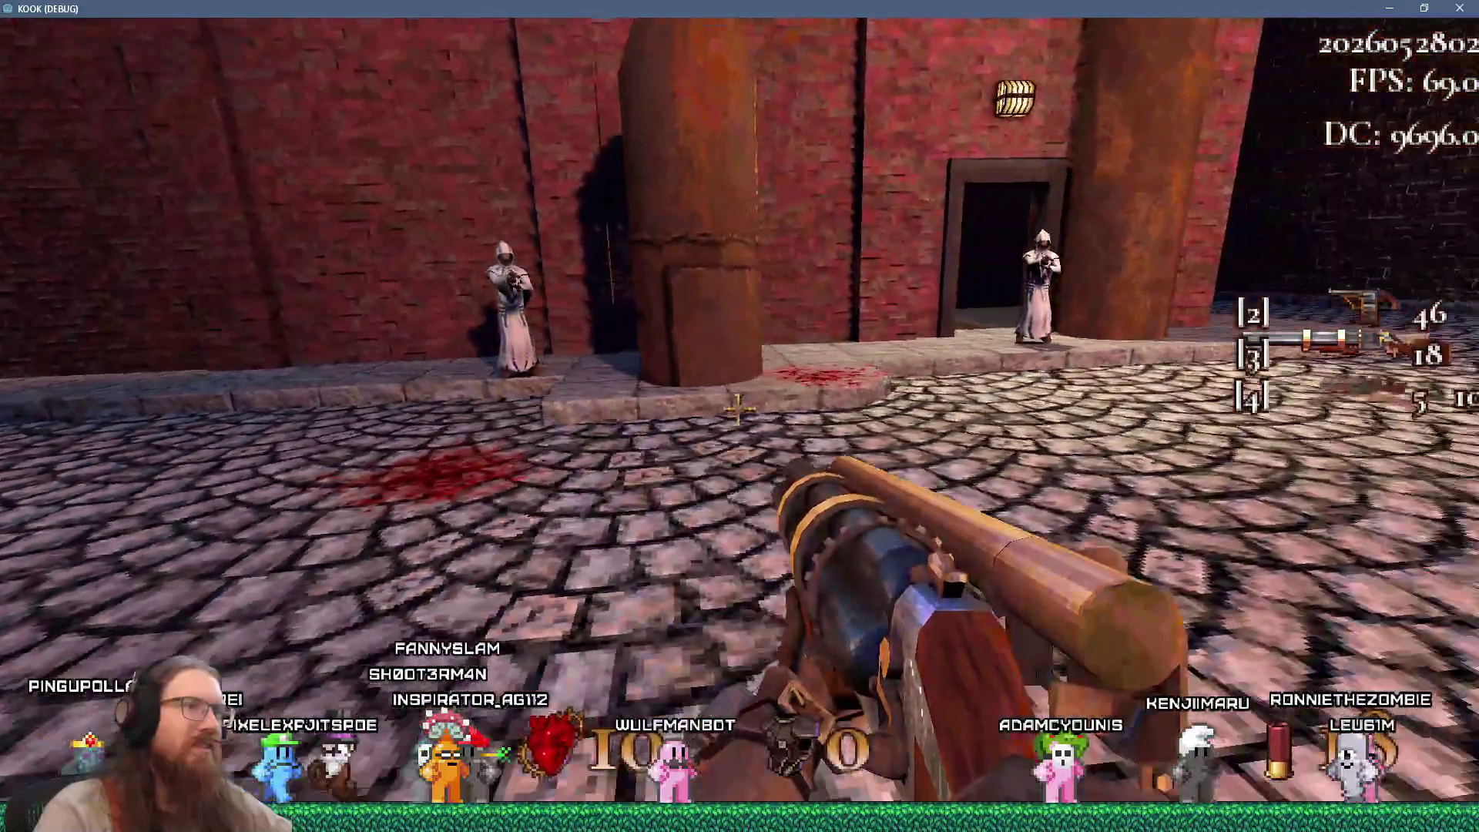
pyautogui.press('s')
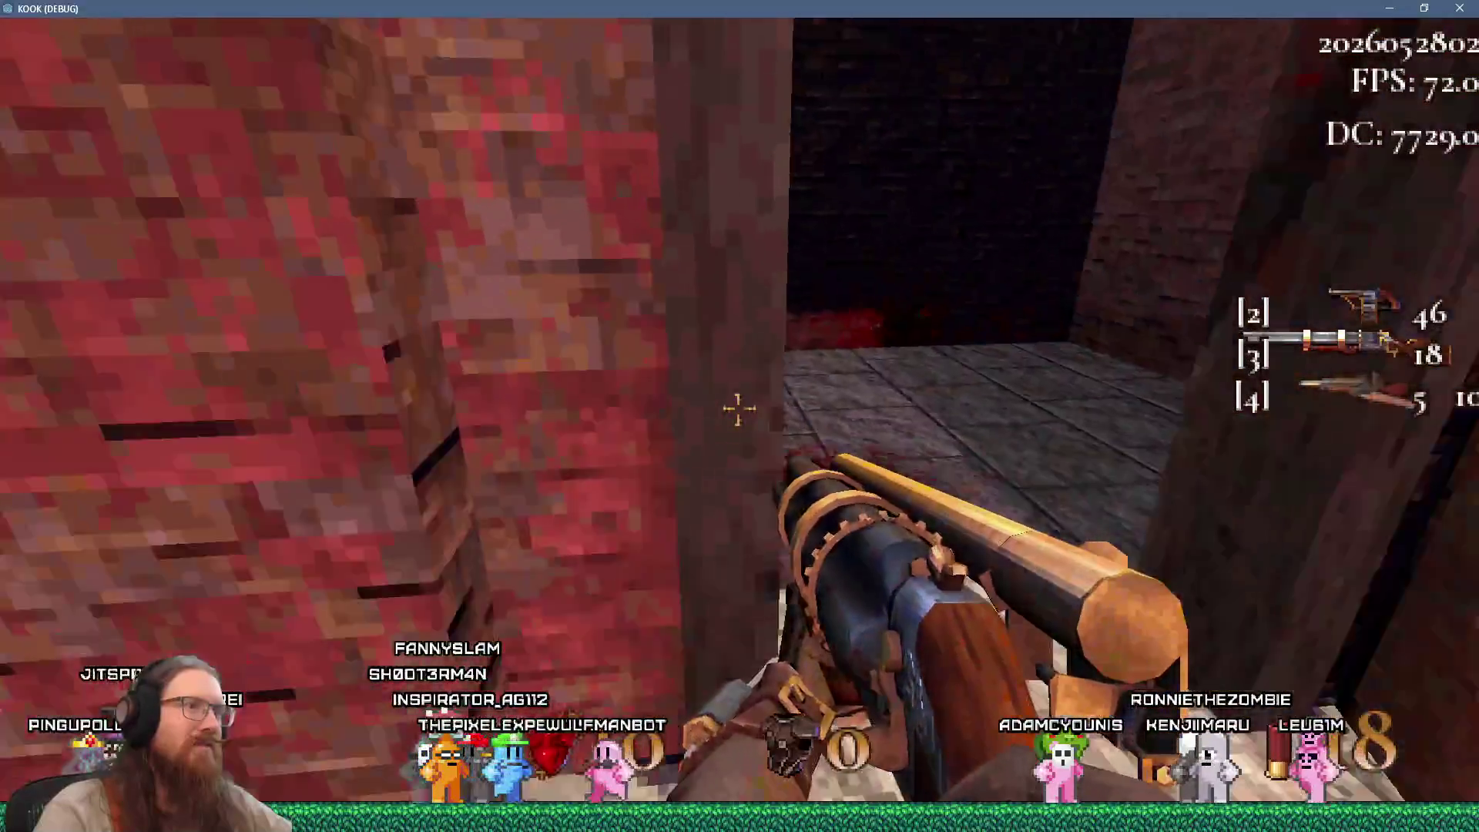
pyautogui.press('w')
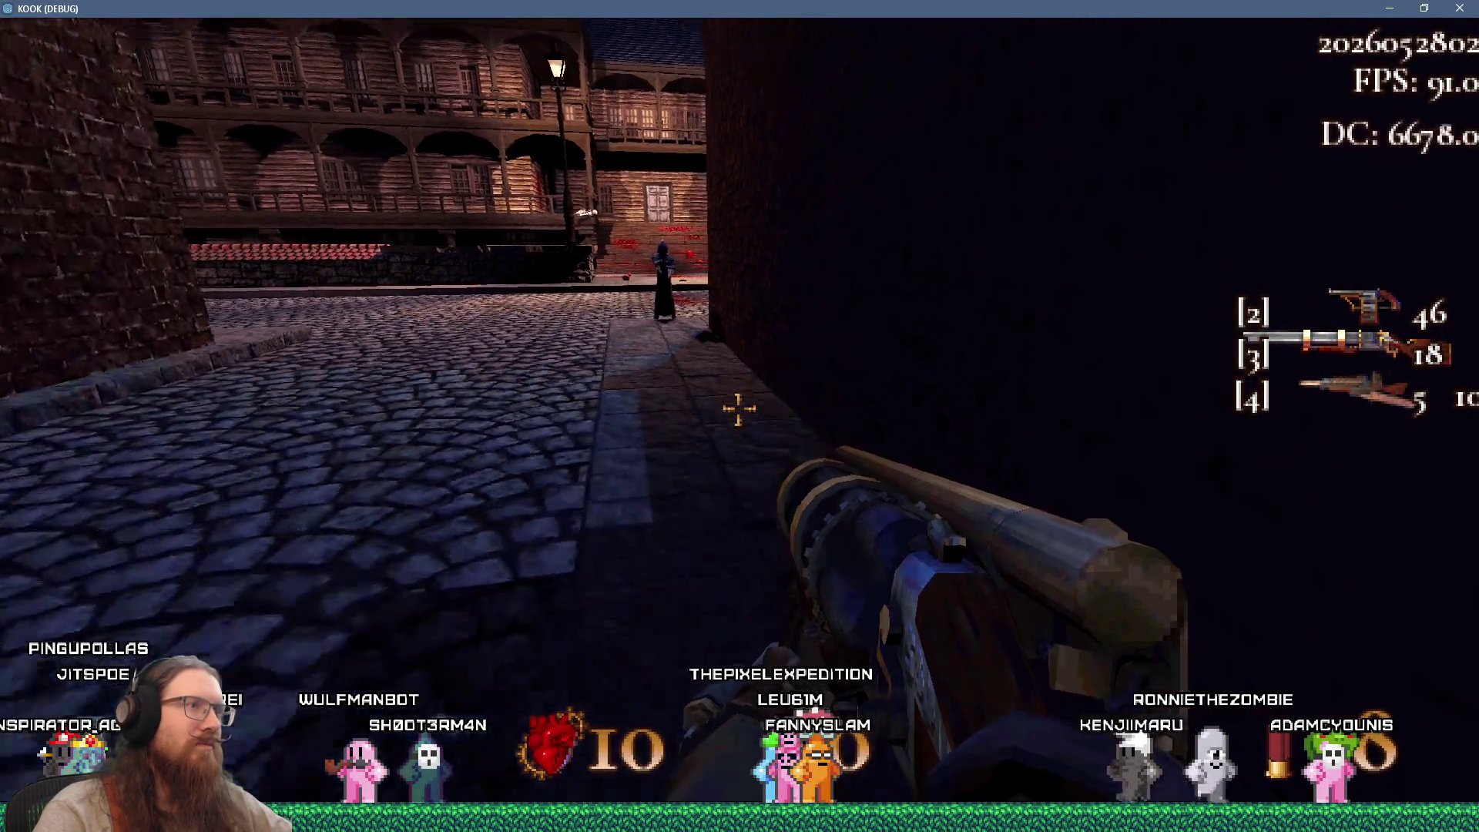
pyautogui.press('w')
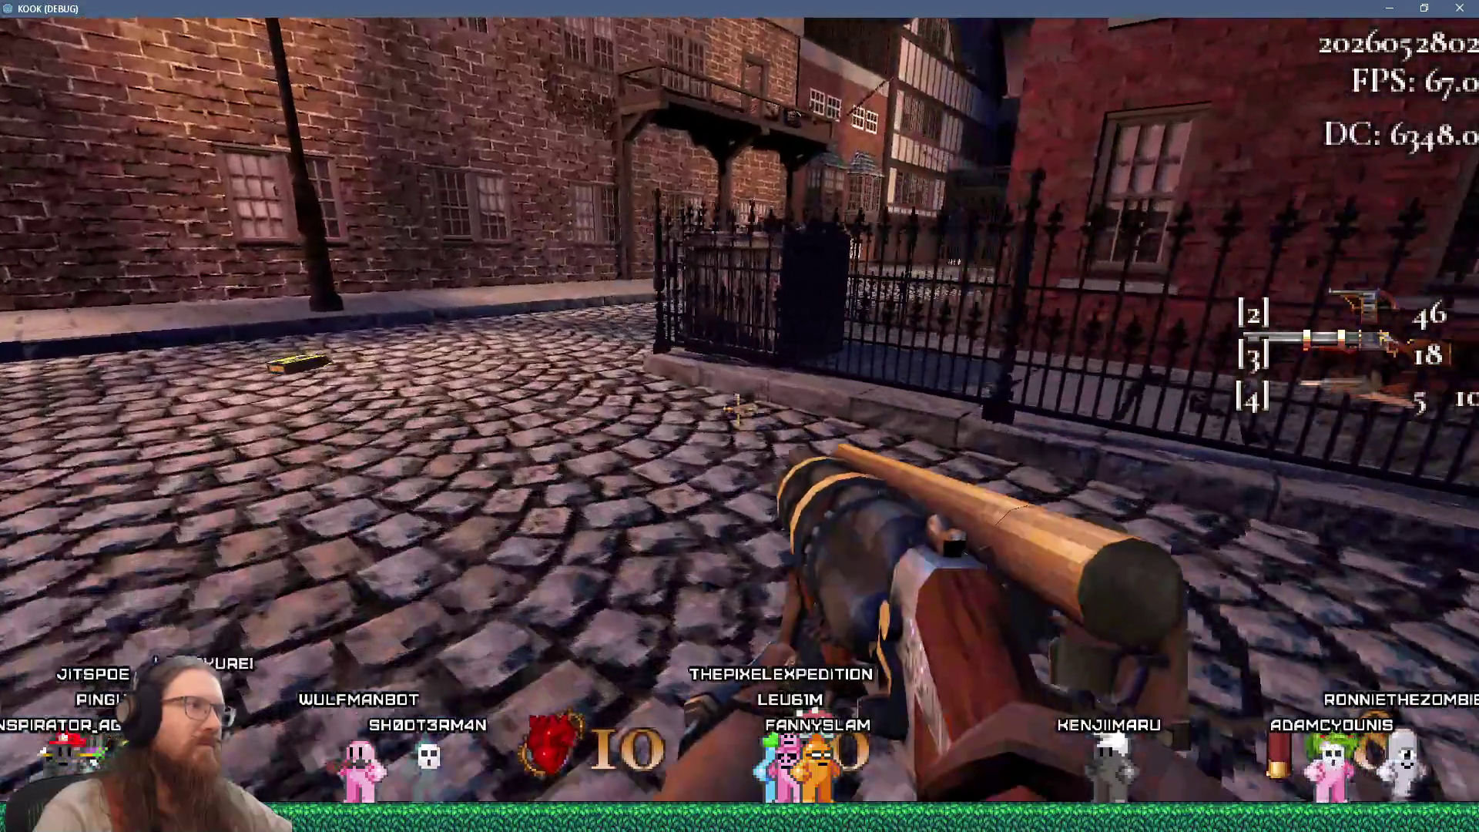
pyautogui.press('`')
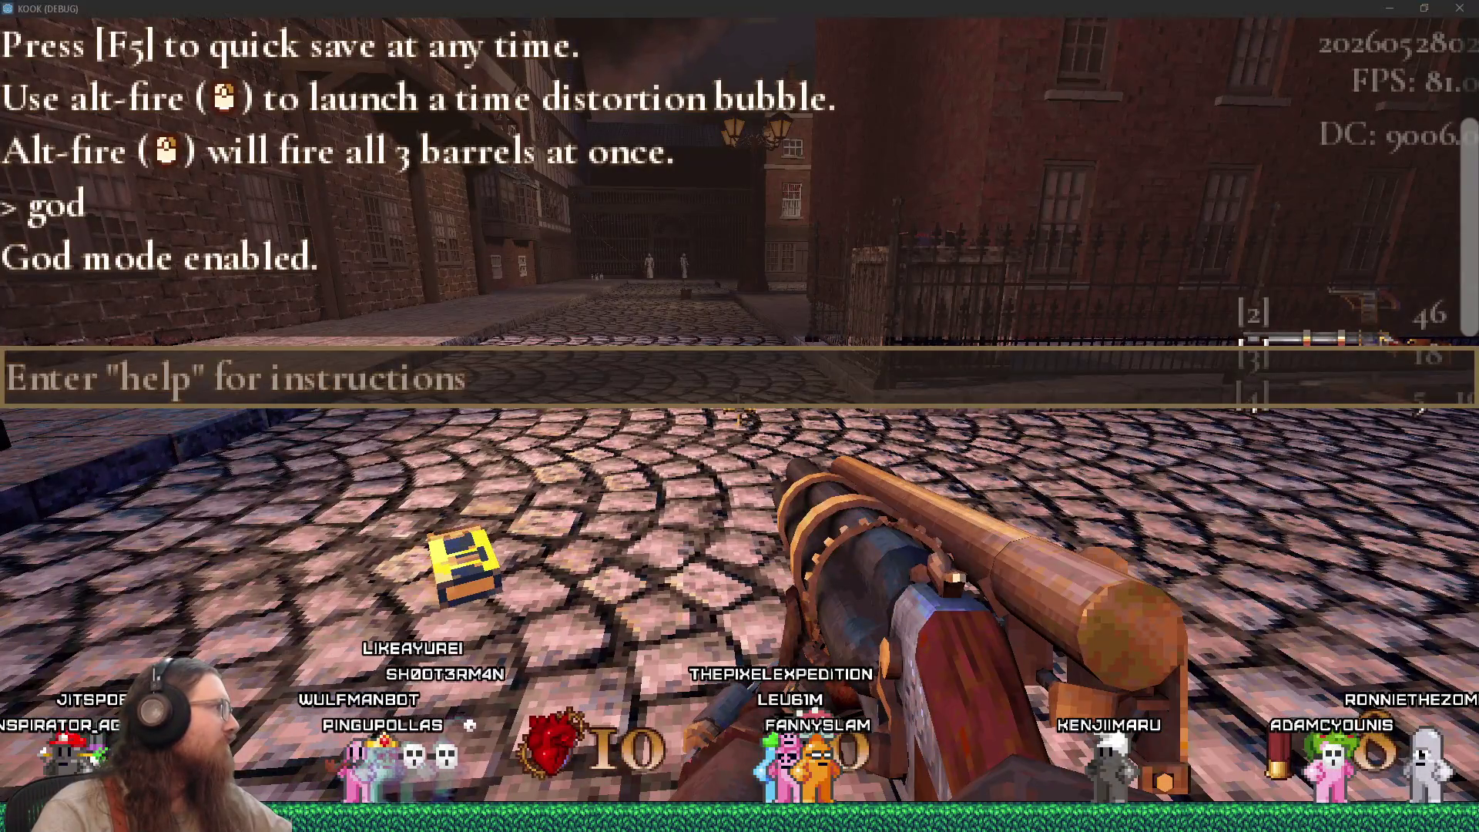
# Close the console and walk the lamp-lit street, through the dark alley onto the brick street
pyautogui.press('`')
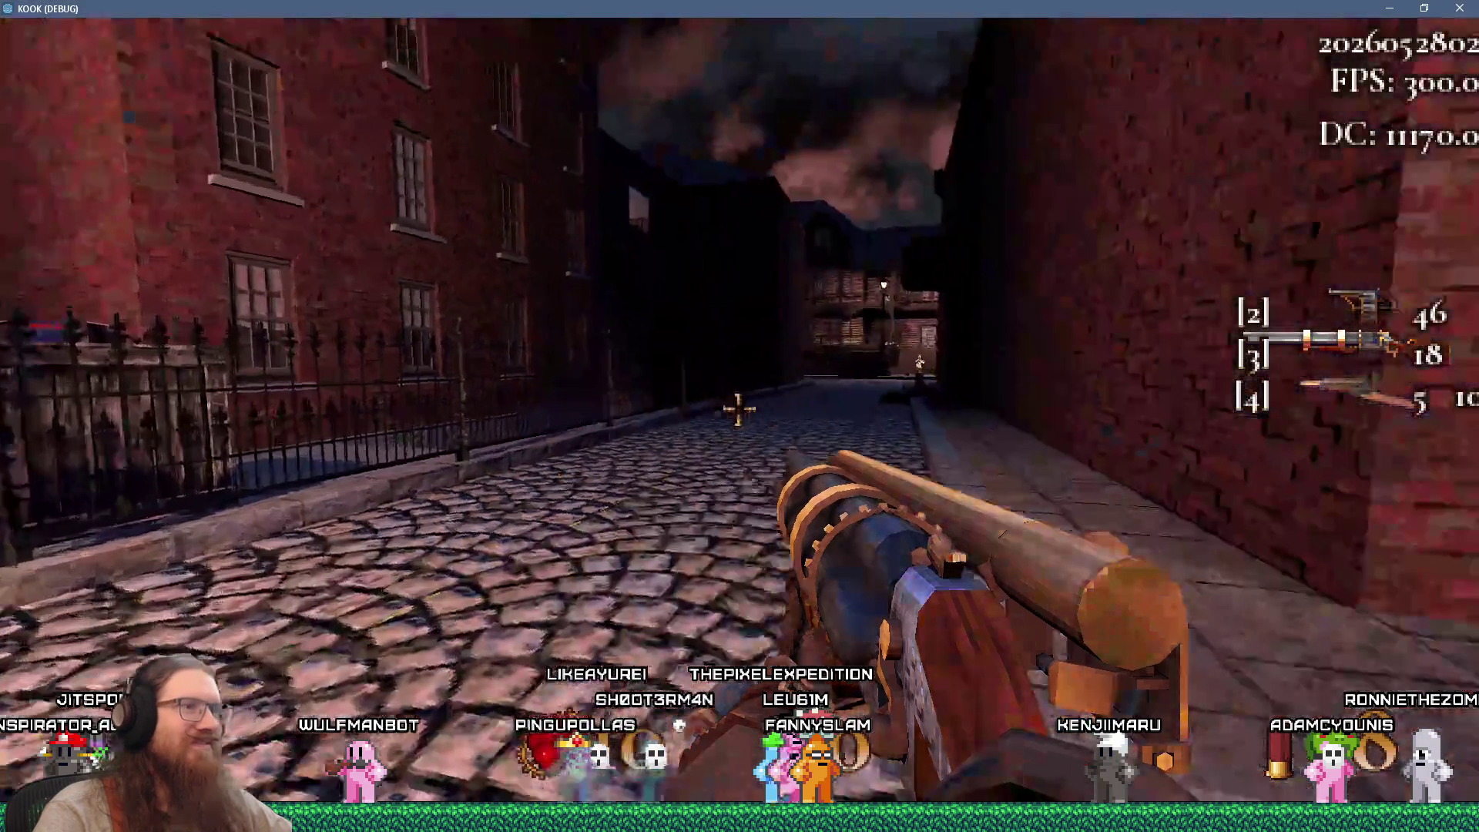
pyautogui.press('w')
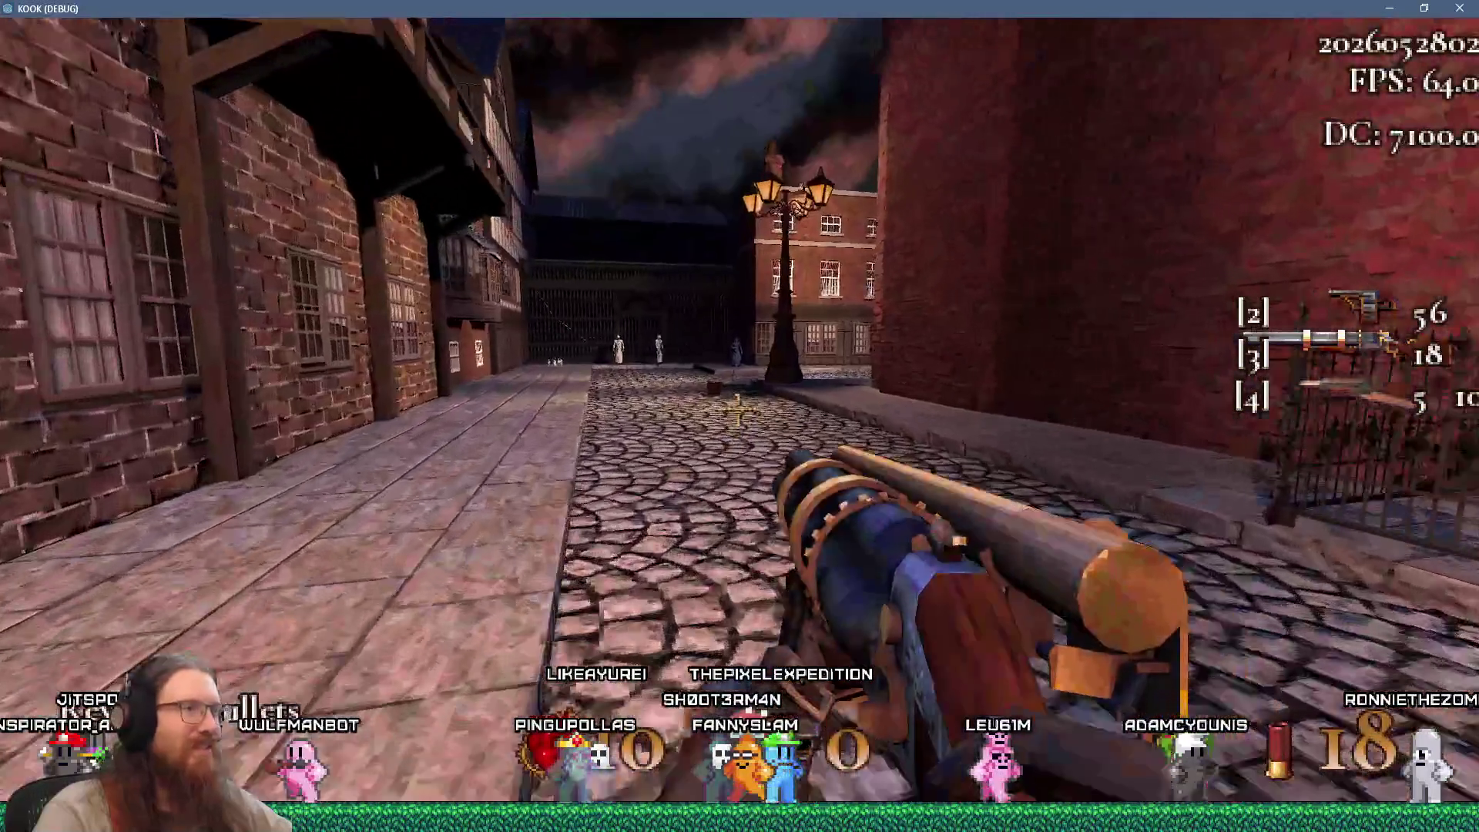
pyautogui.press('w')
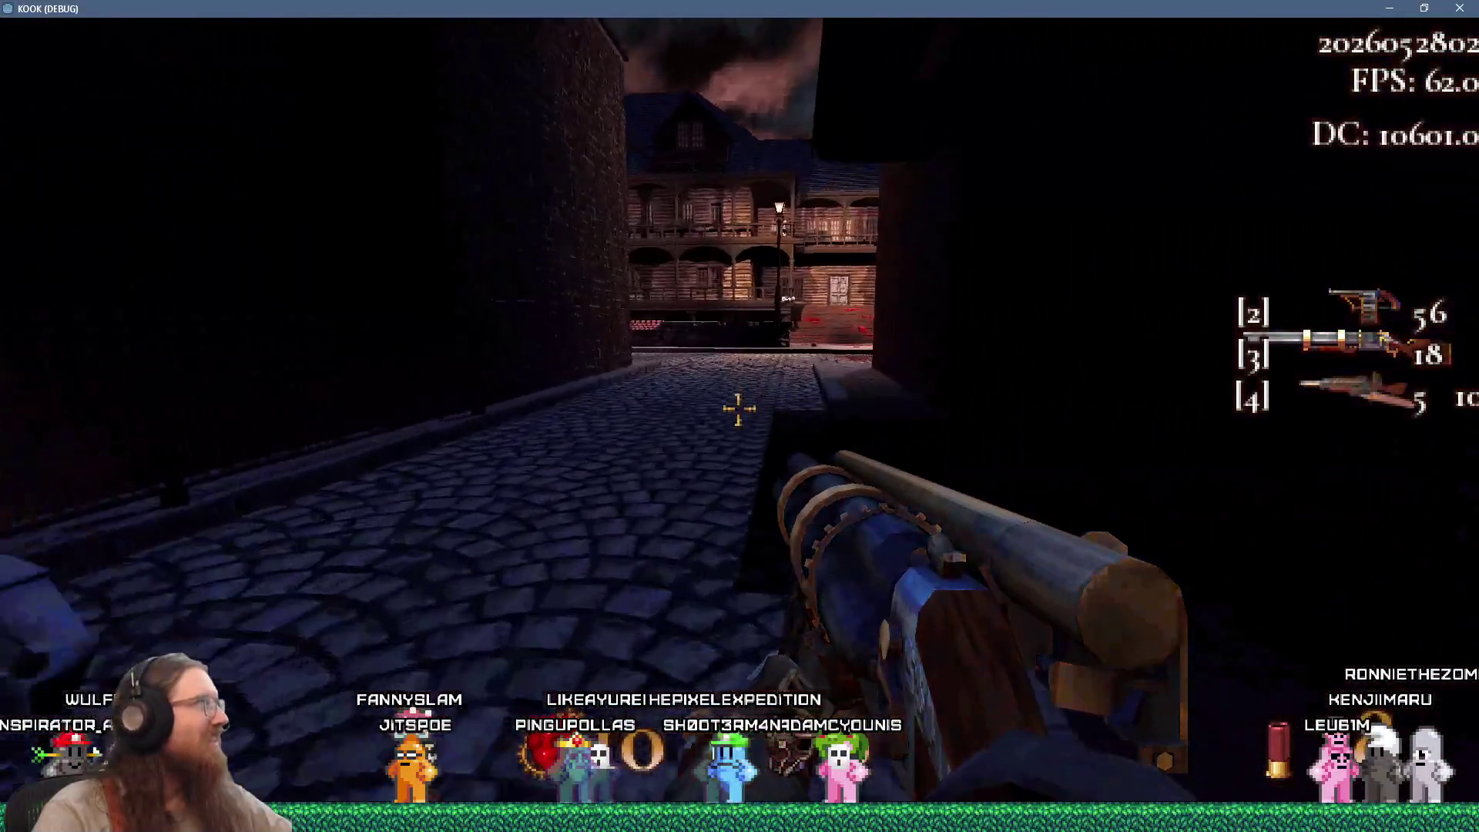
pyautogui.press('w')
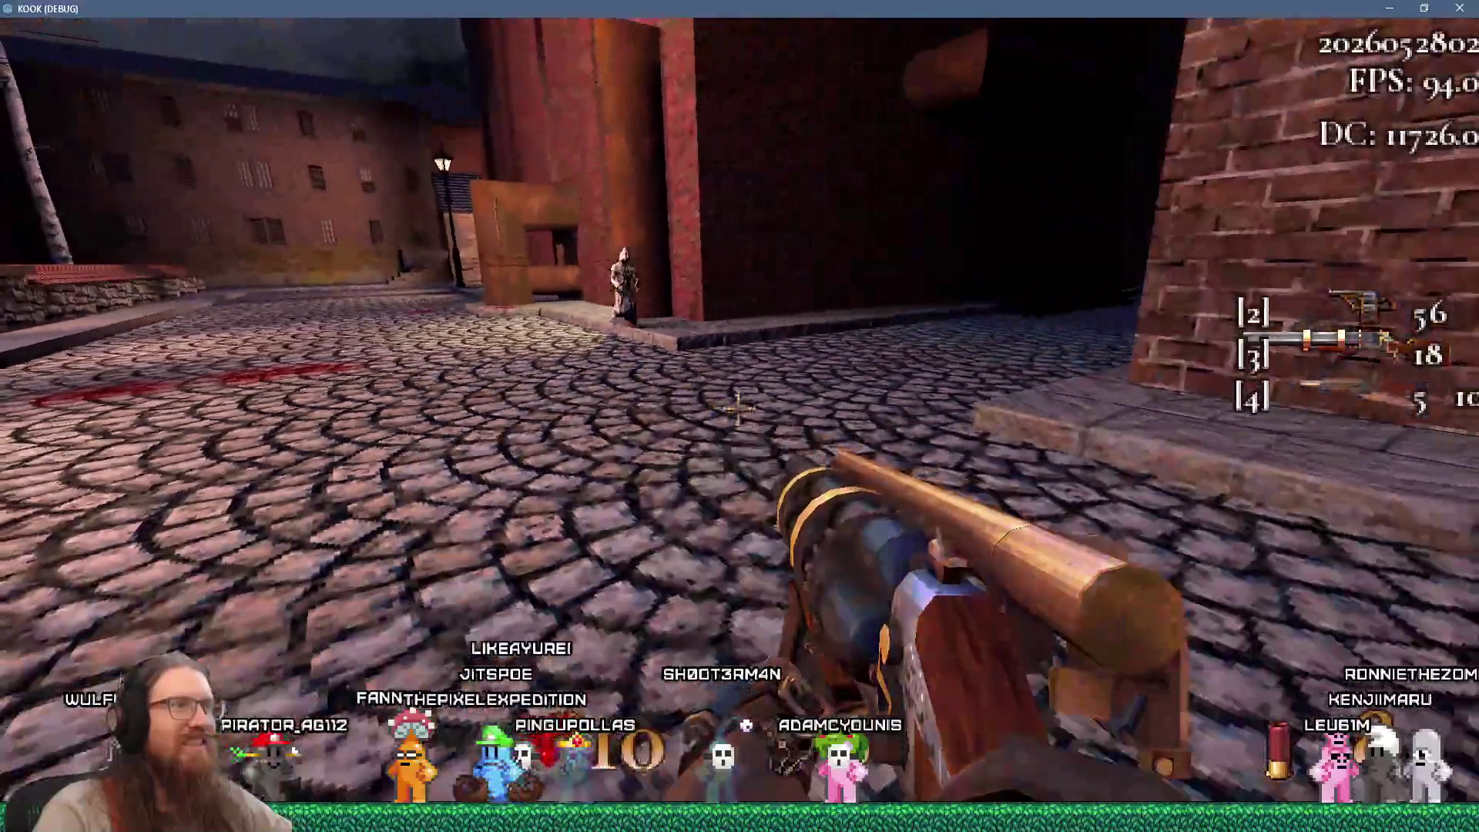
pyautogui.press('w')
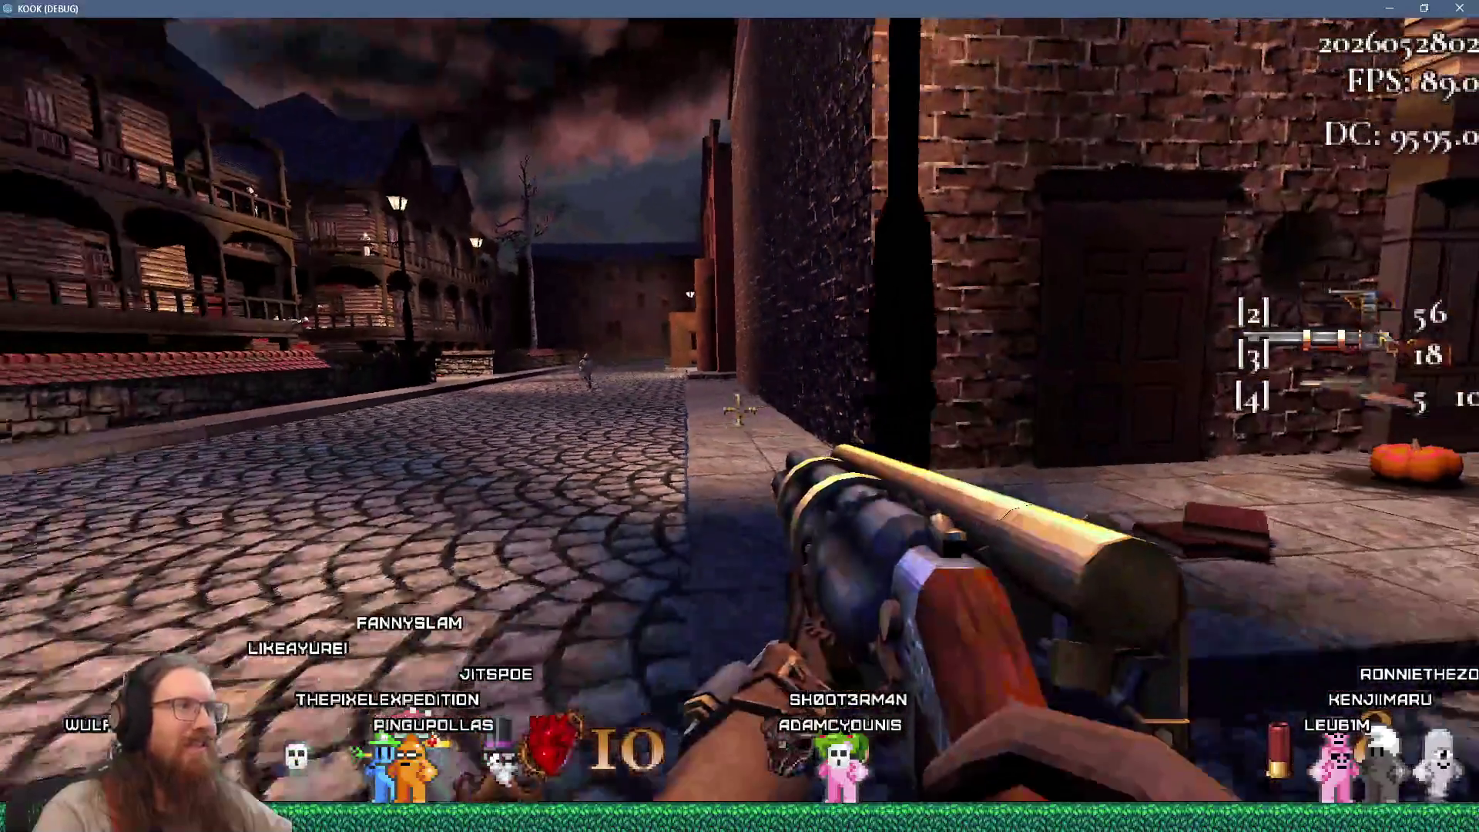
pyautogui.press('d')
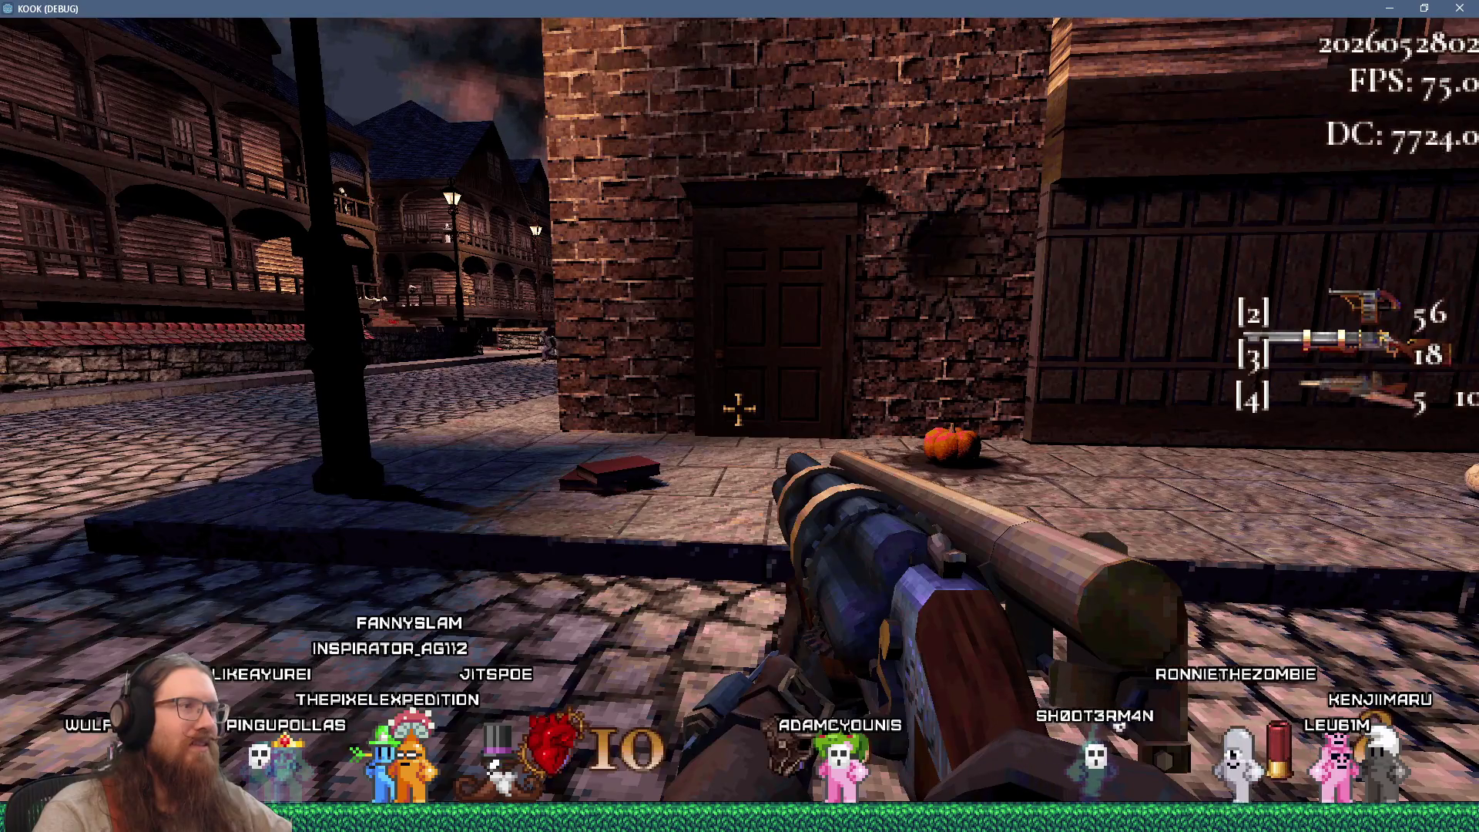
pyautogui.press('s')
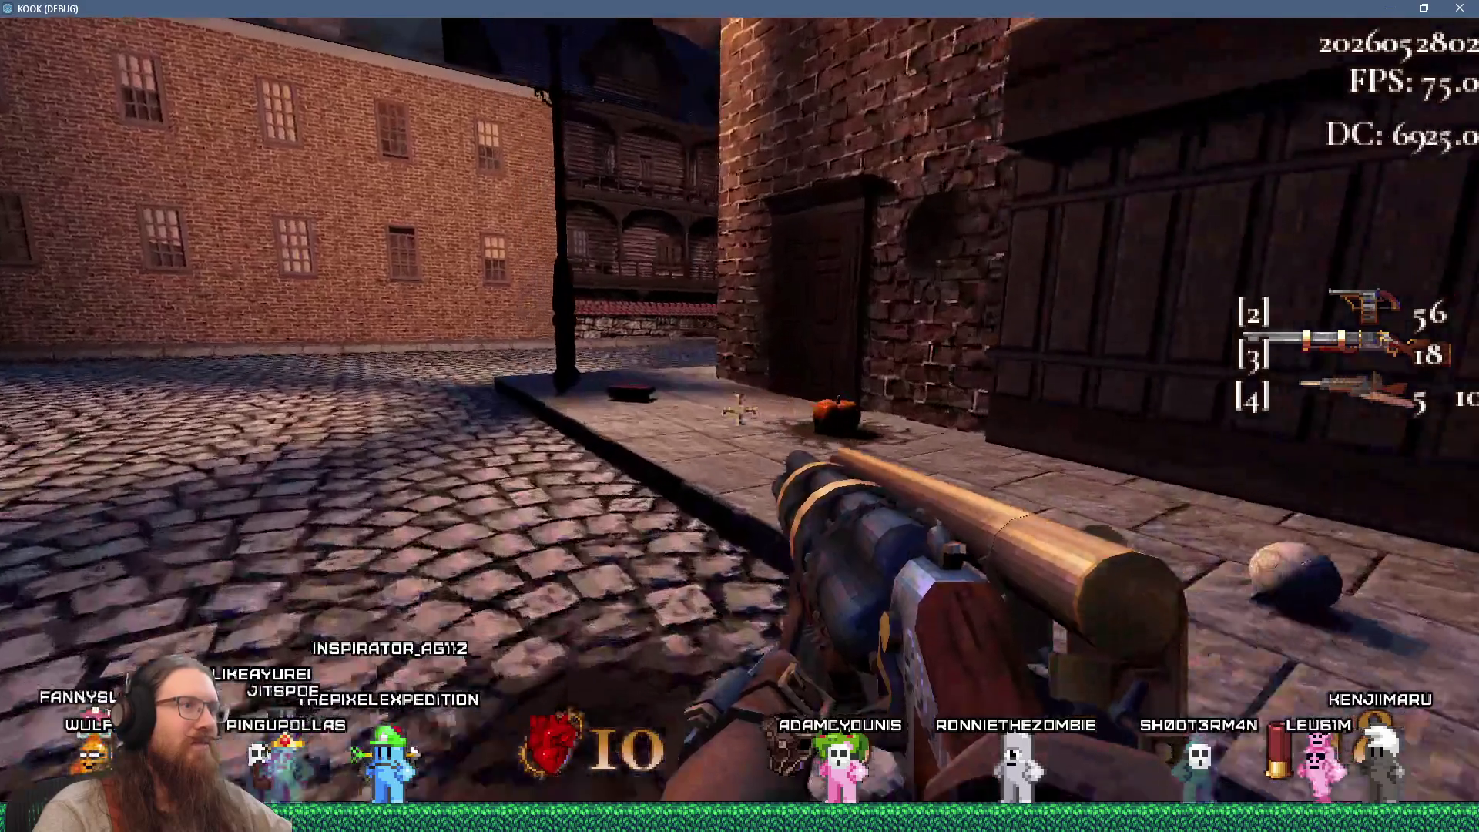
pyautogui.press('w')
pyautogui.press('a')
pyautogui.press('a')
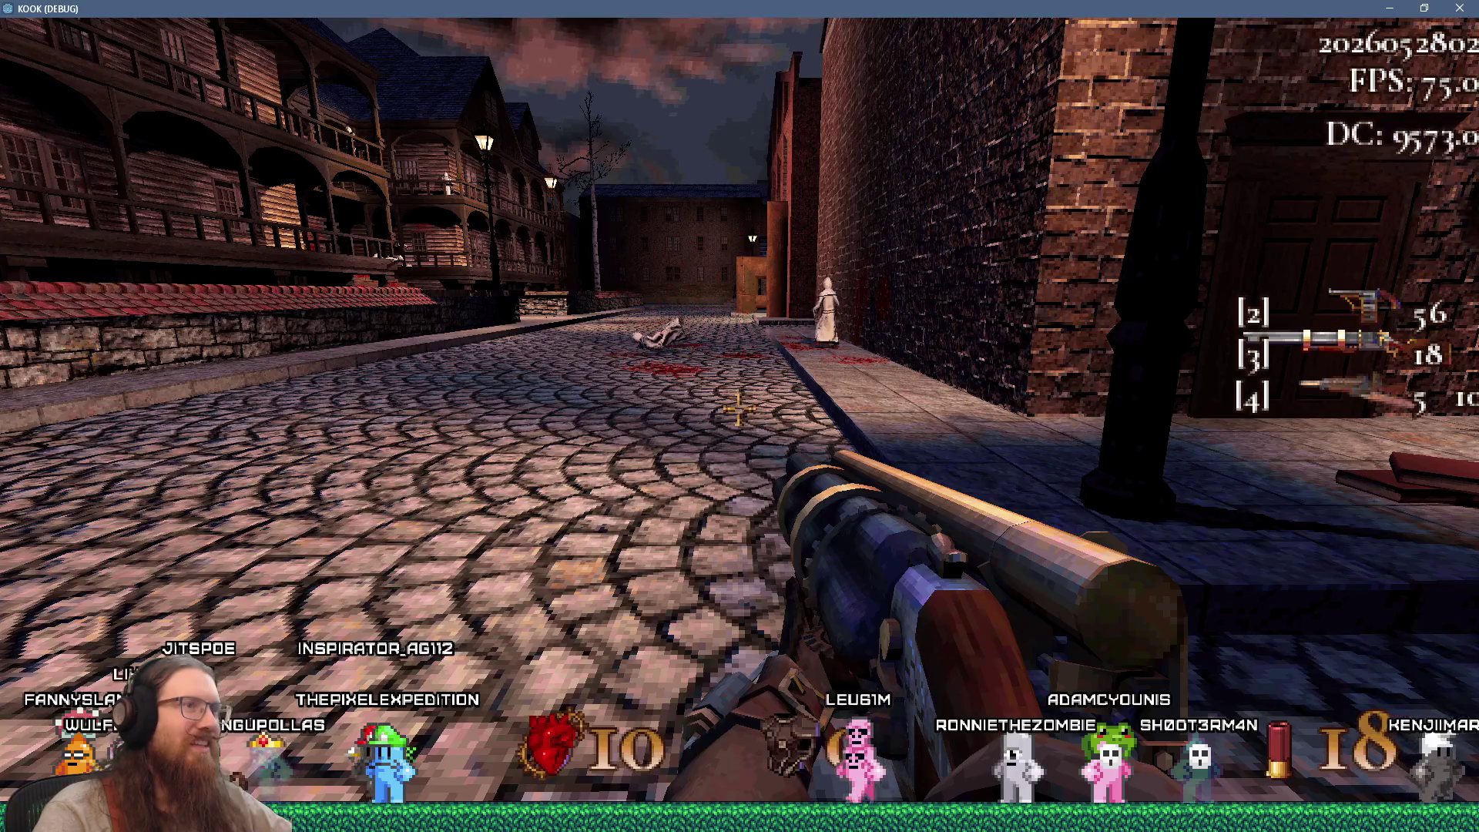
# Advance down the street past the robed figure into the gated square and up to the fenced gate
pyautogui.press('w')
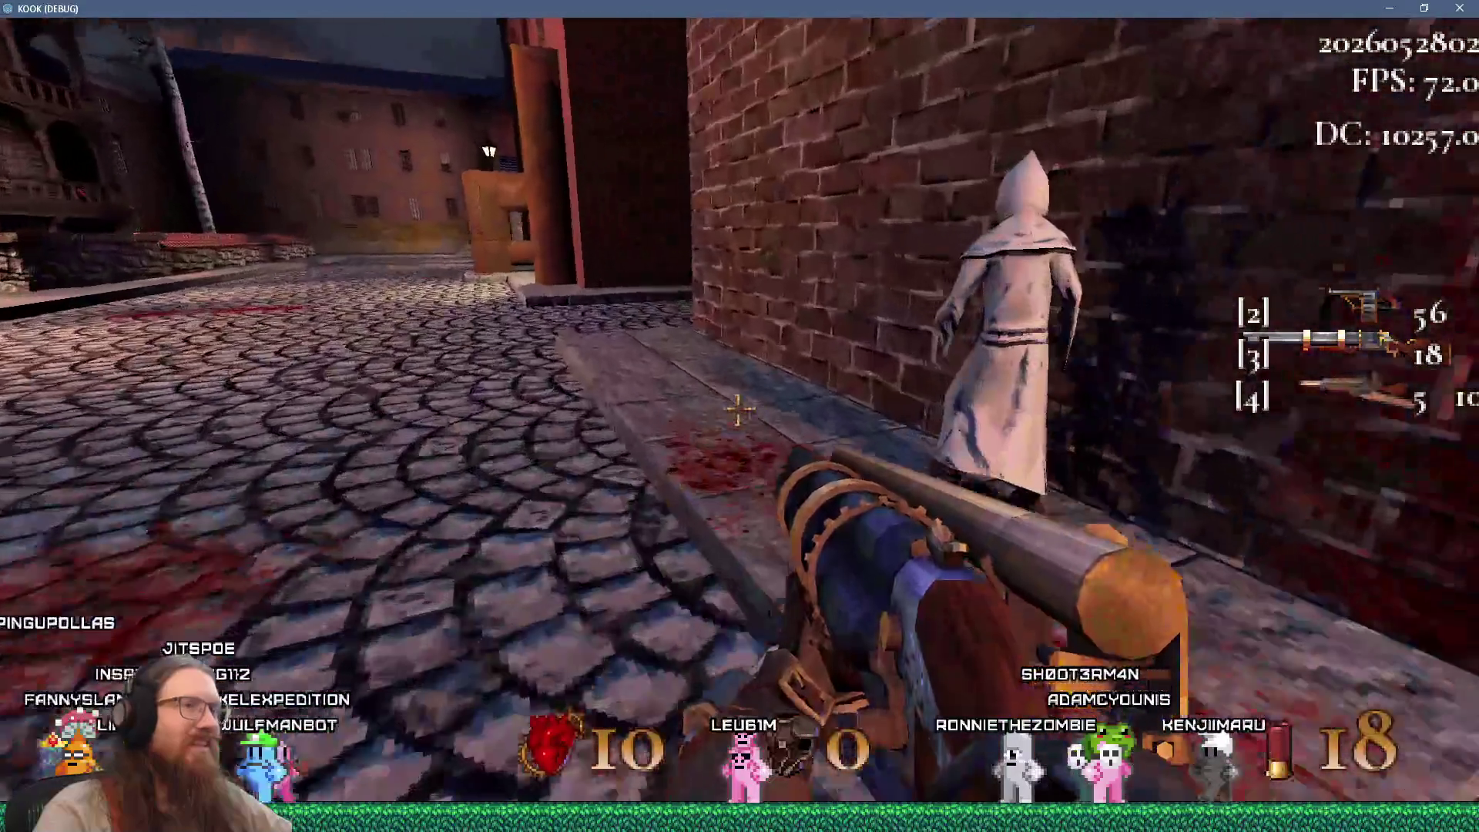
pyautogui.press('w')
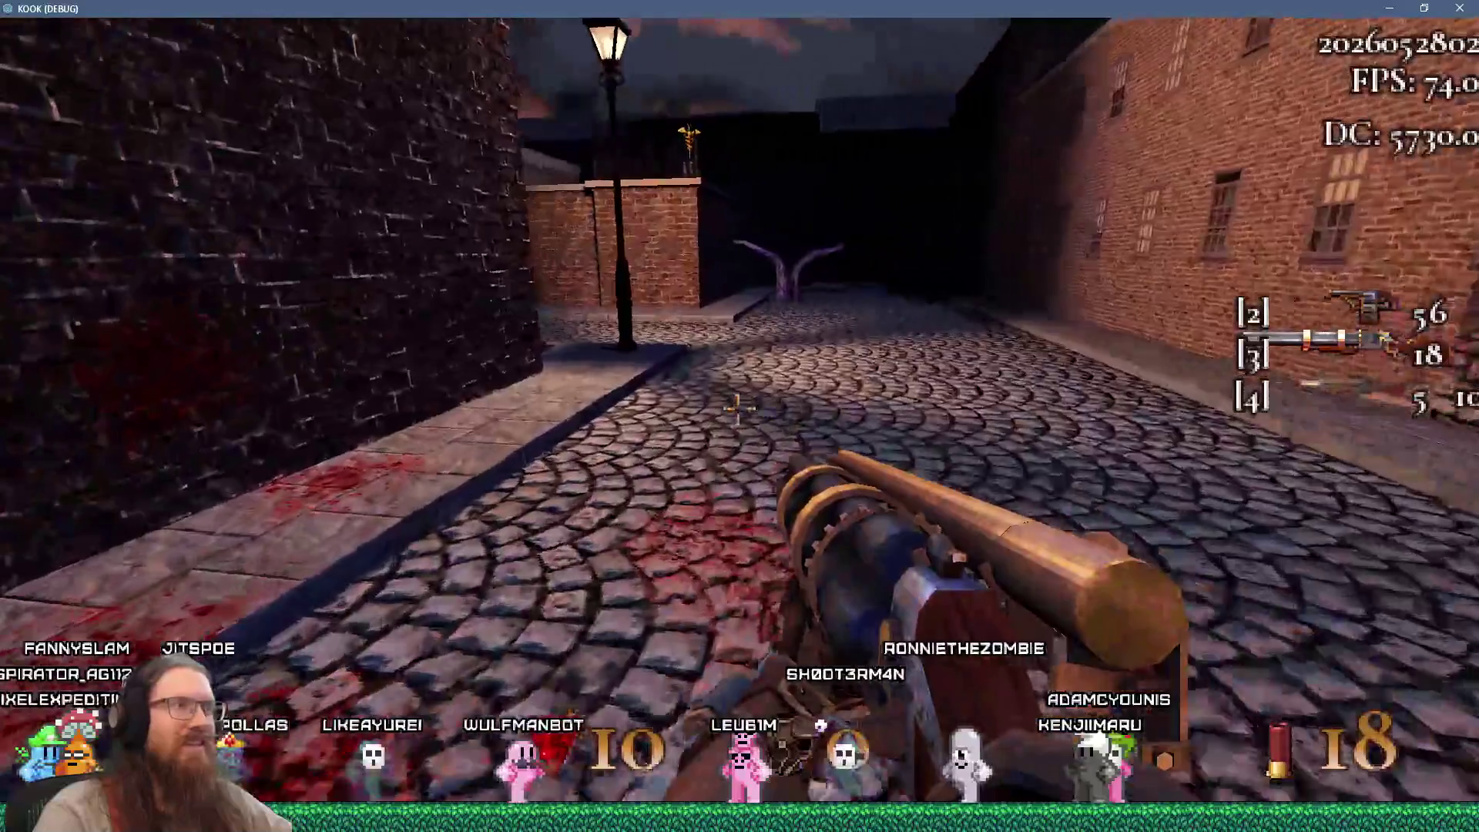
pyautogui.press('w')
pyautogui.press('s')
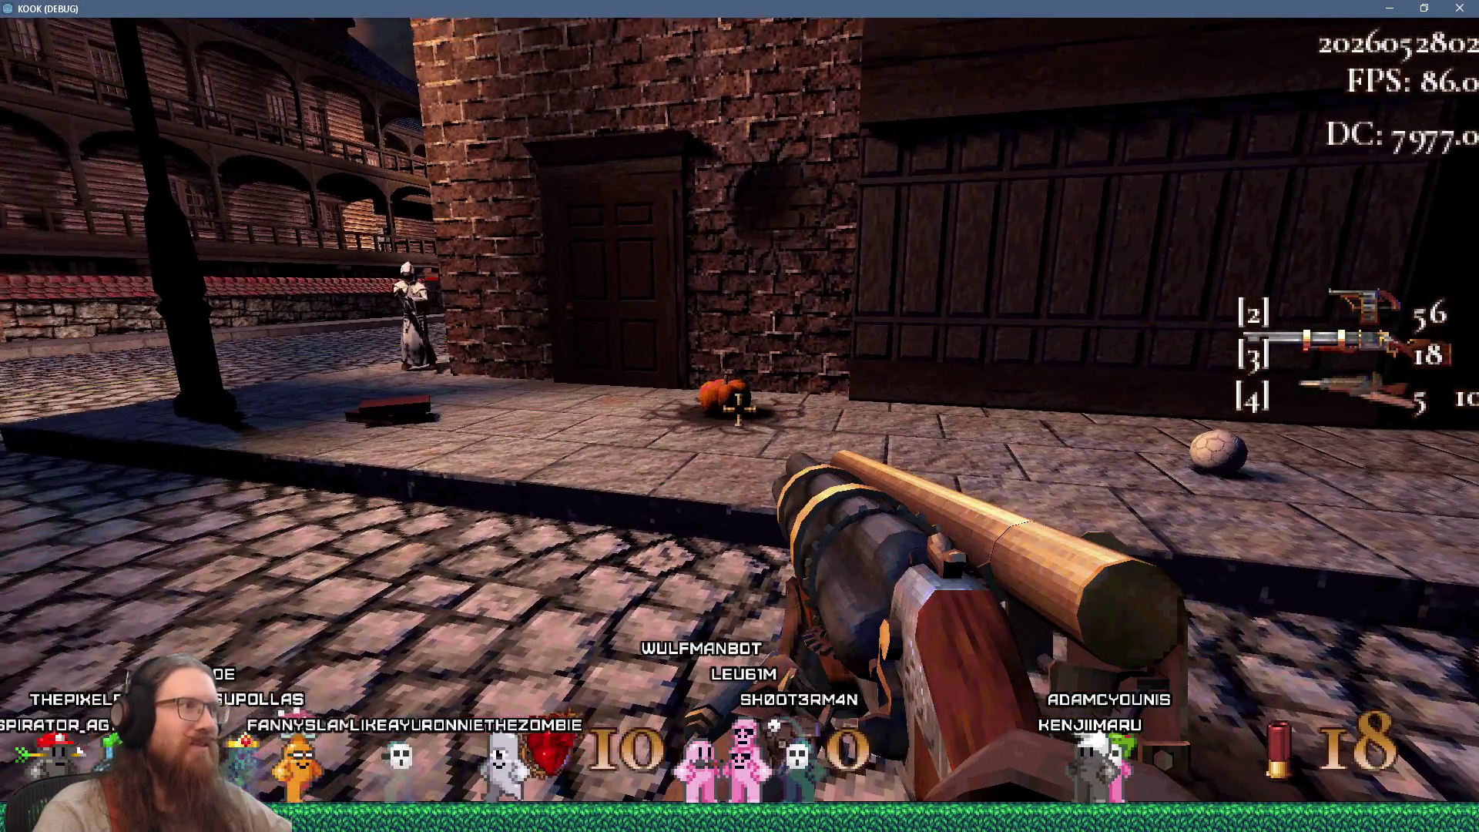
pyautogui.press('w')
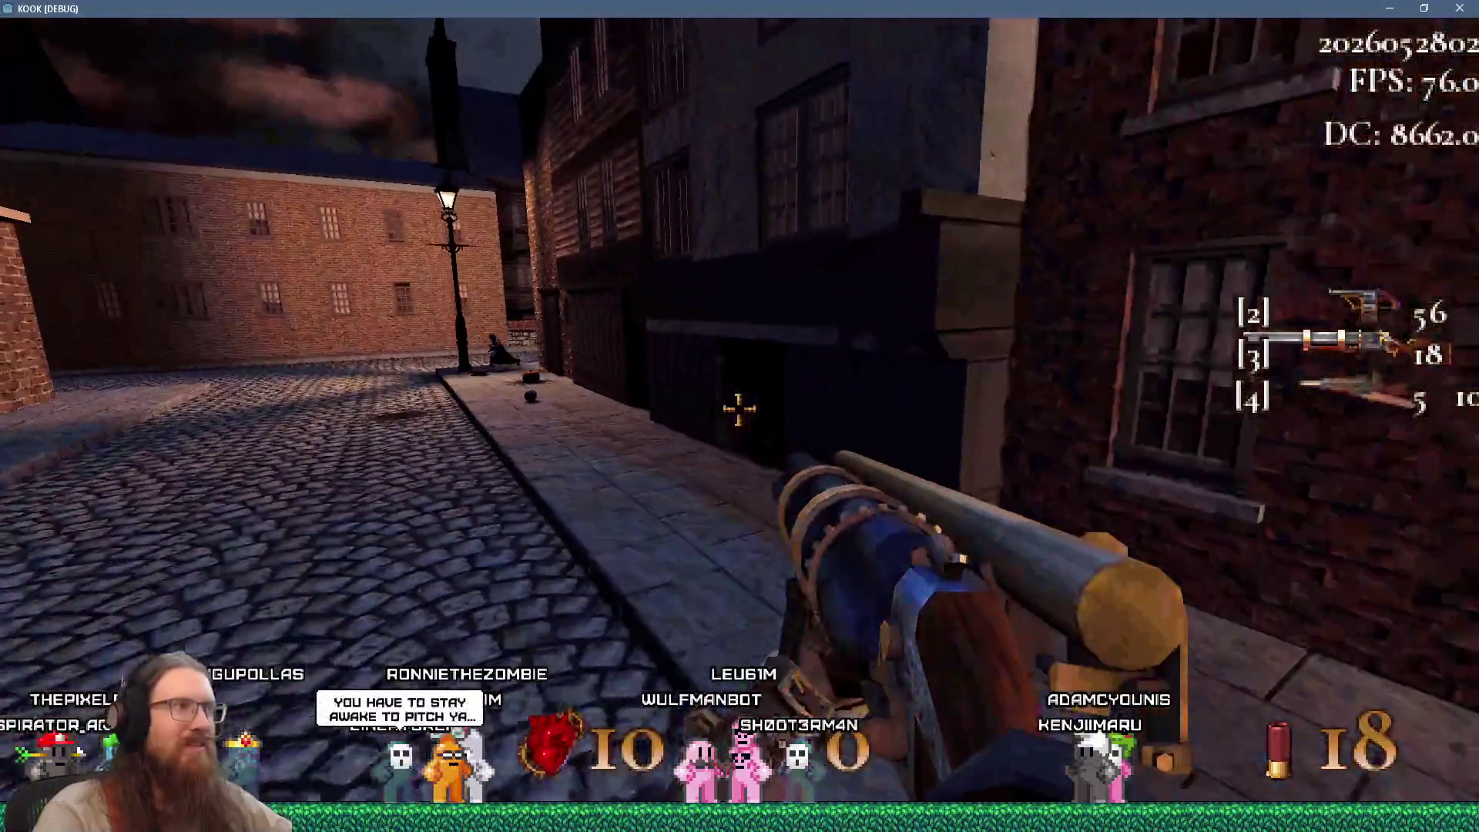
pyautogui.press('w')
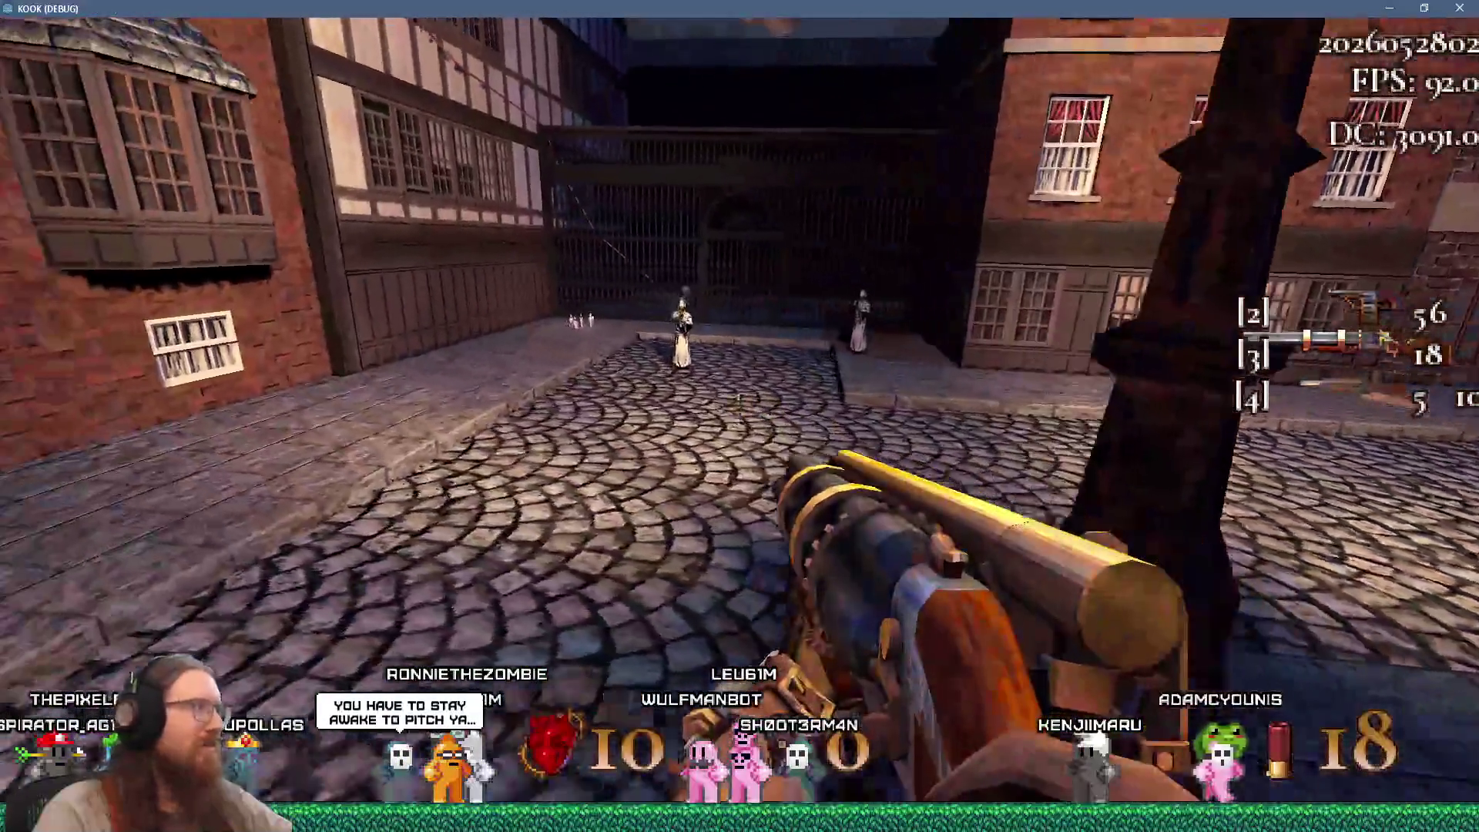
pyautogui.press('w')
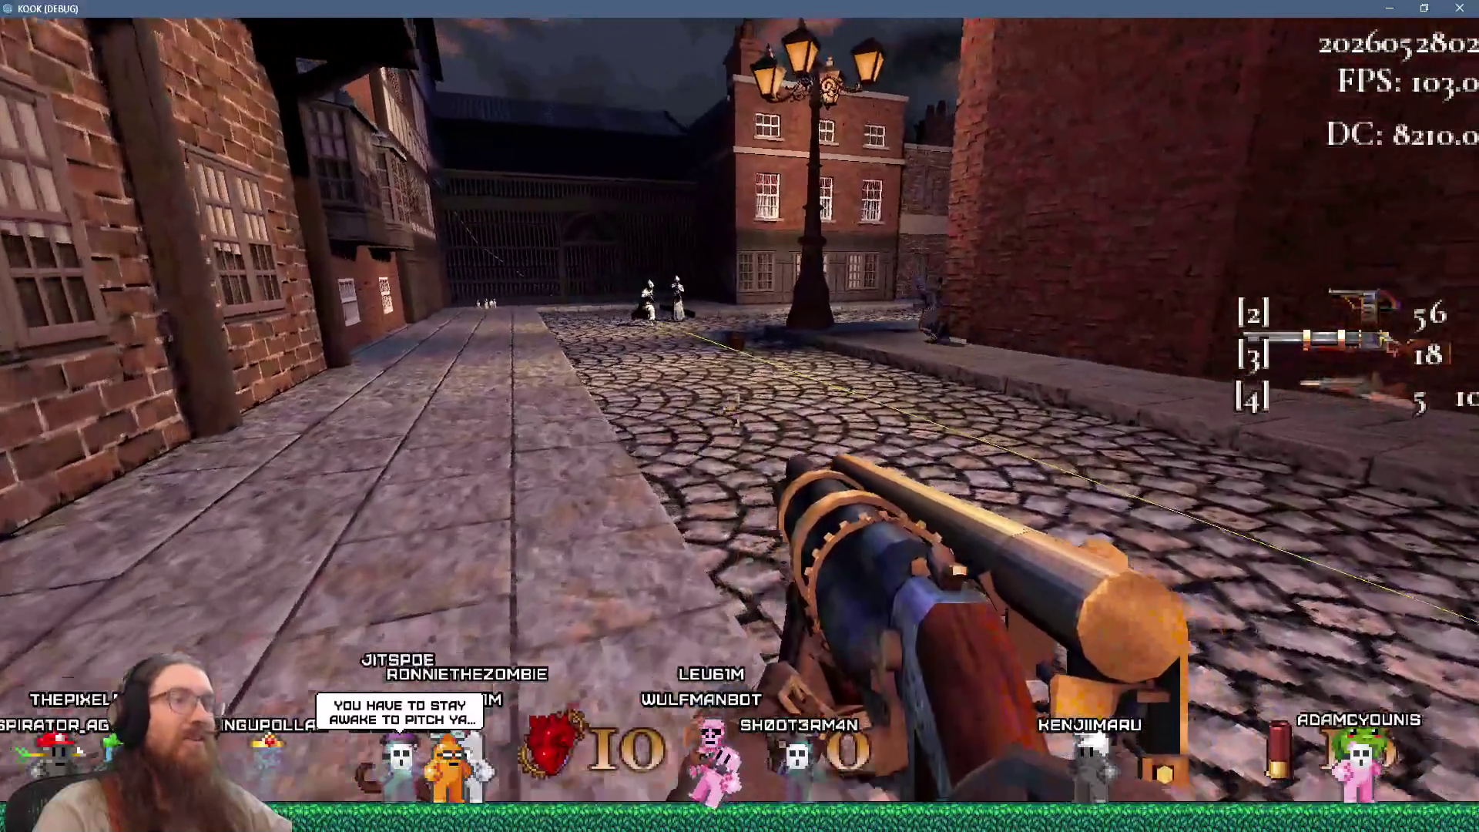
pyautogui.press('w')
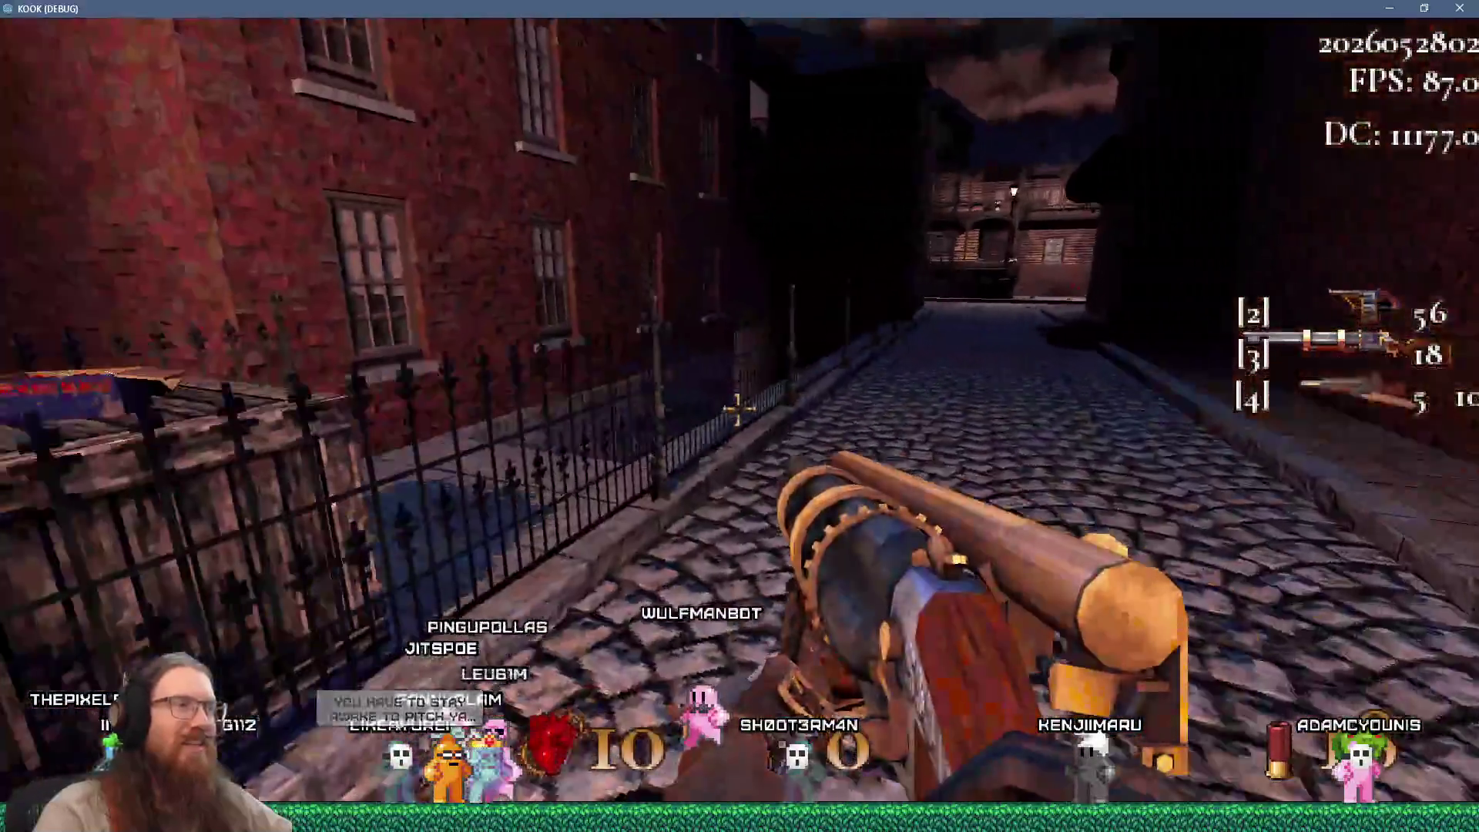
pyautogui.press('w')
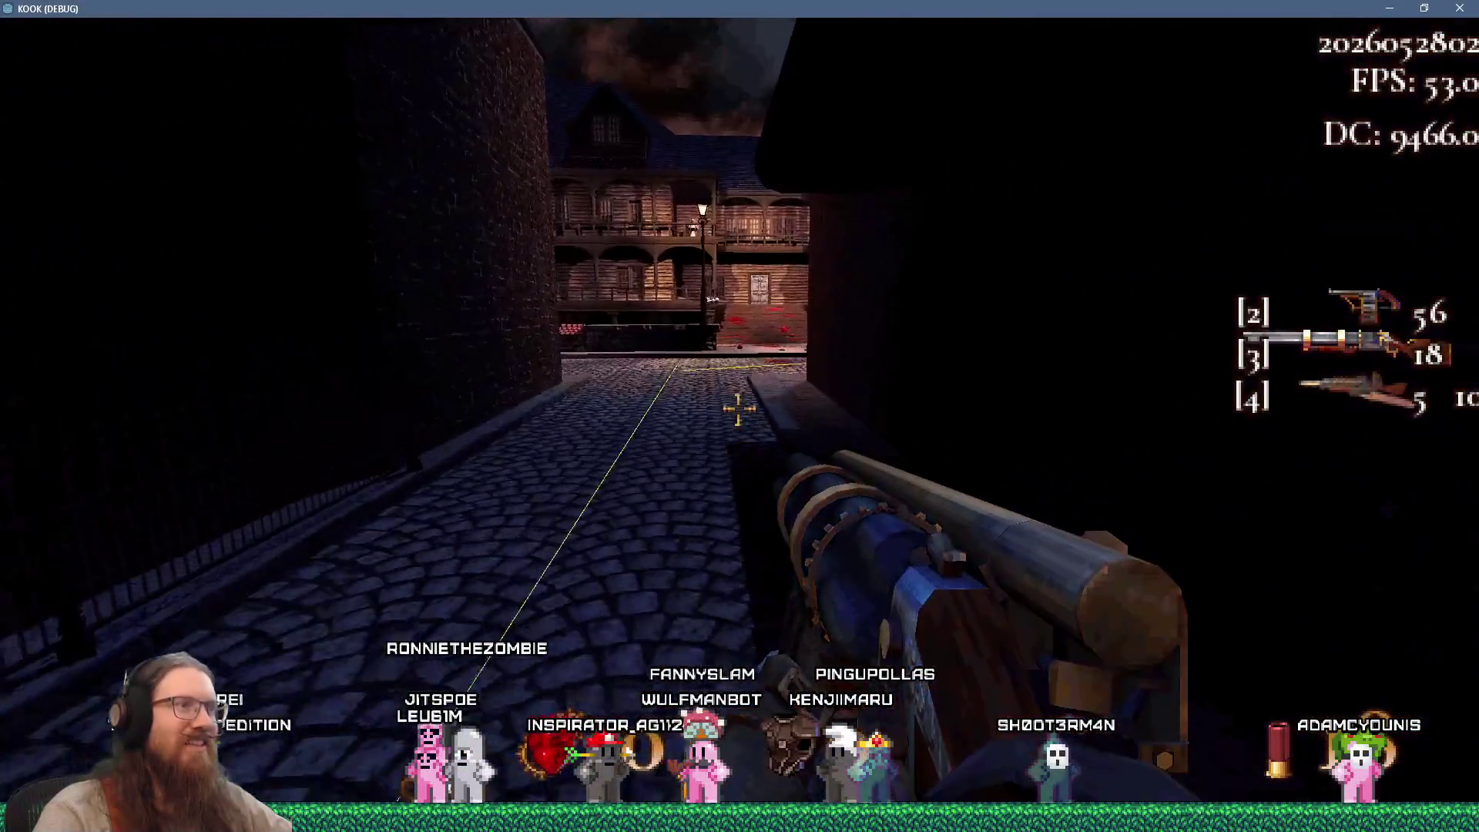
# Work through the narrow brick alleys and attack the two cloaked enemies there
pyautogui.press('w')
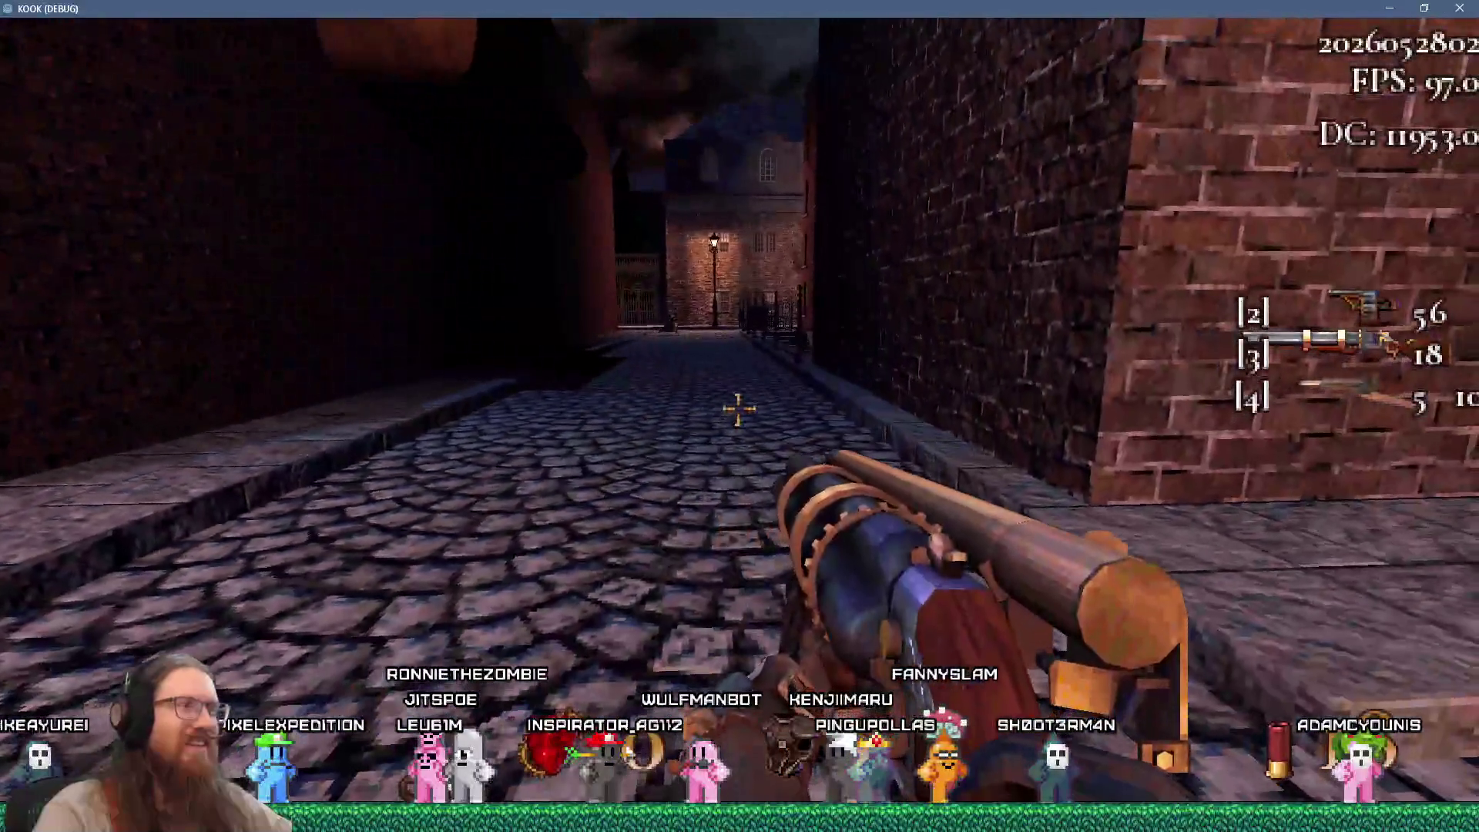
pyautogui.press('w')
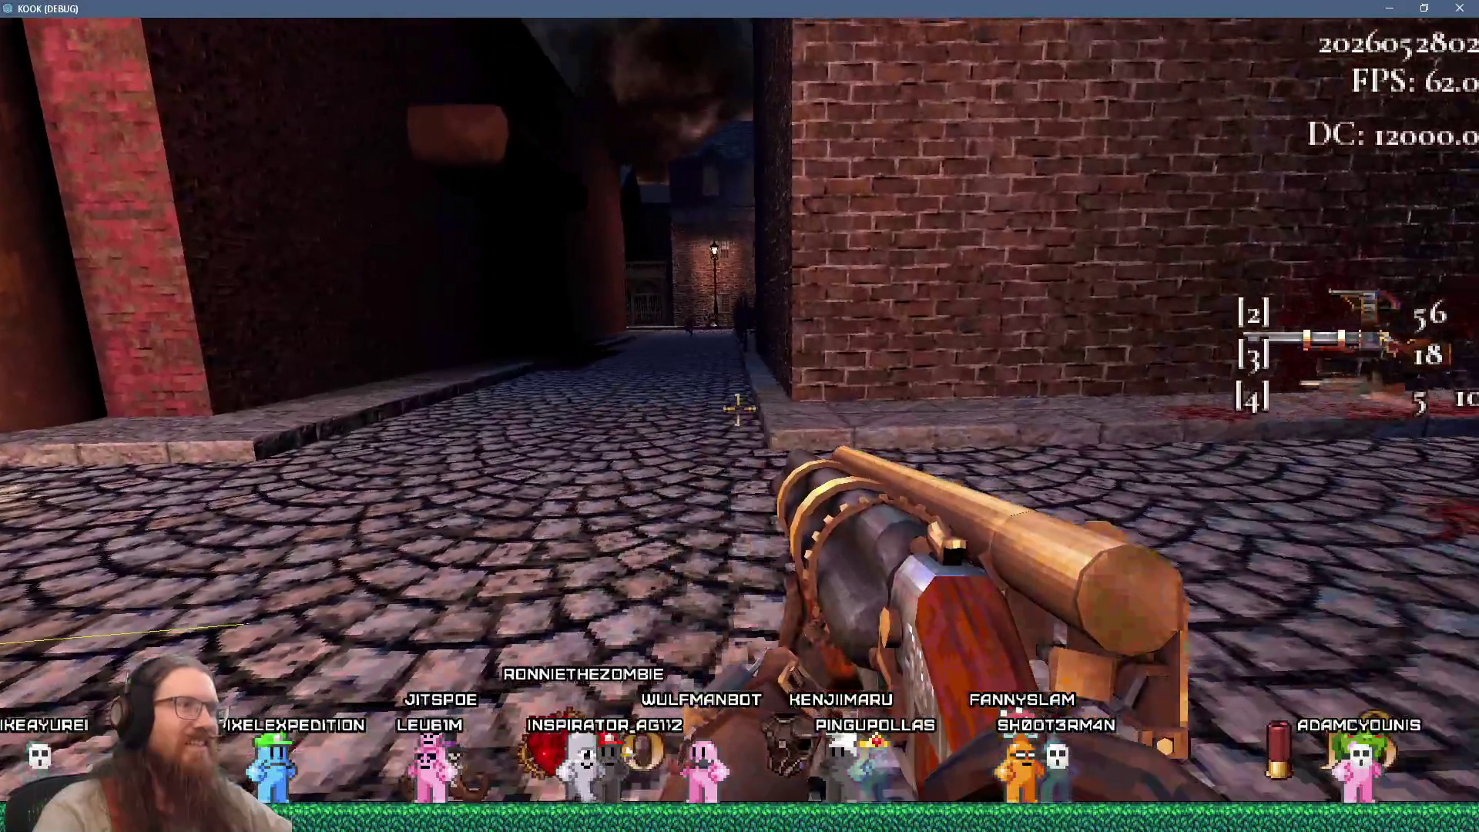
pyautogui.press('w')
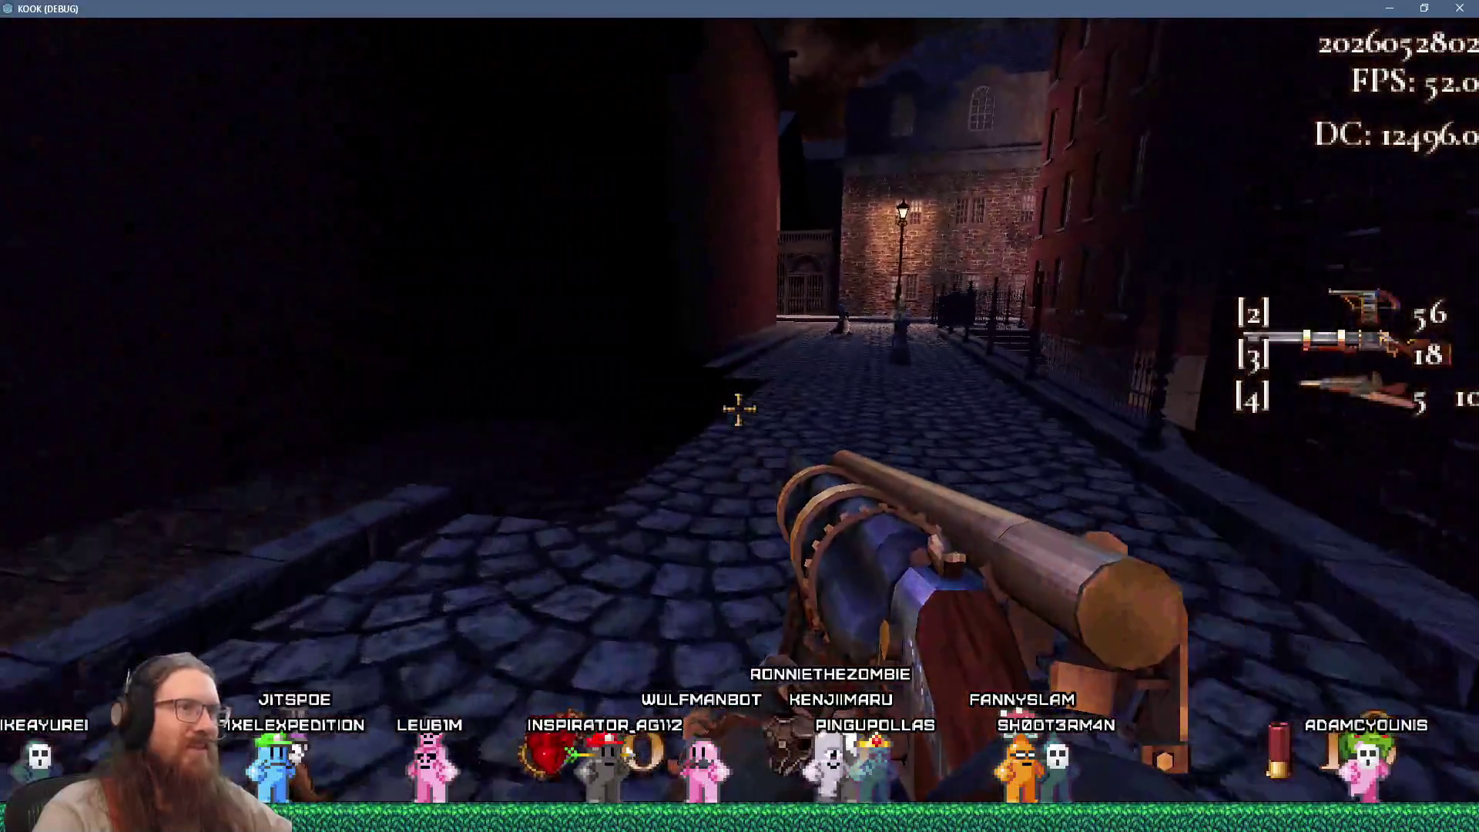
pyautogui.press('w')
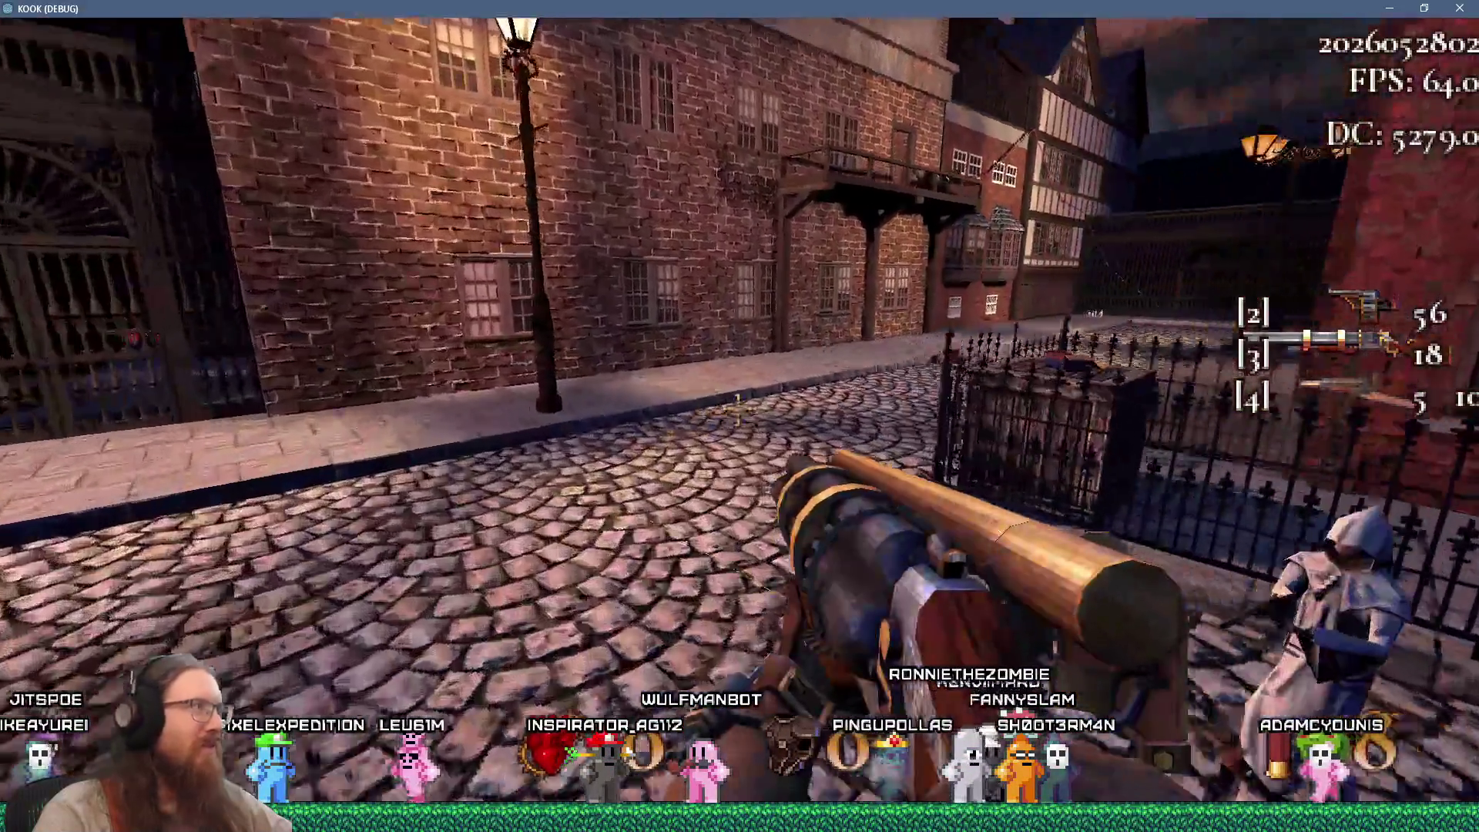
pyautogui.press('w')
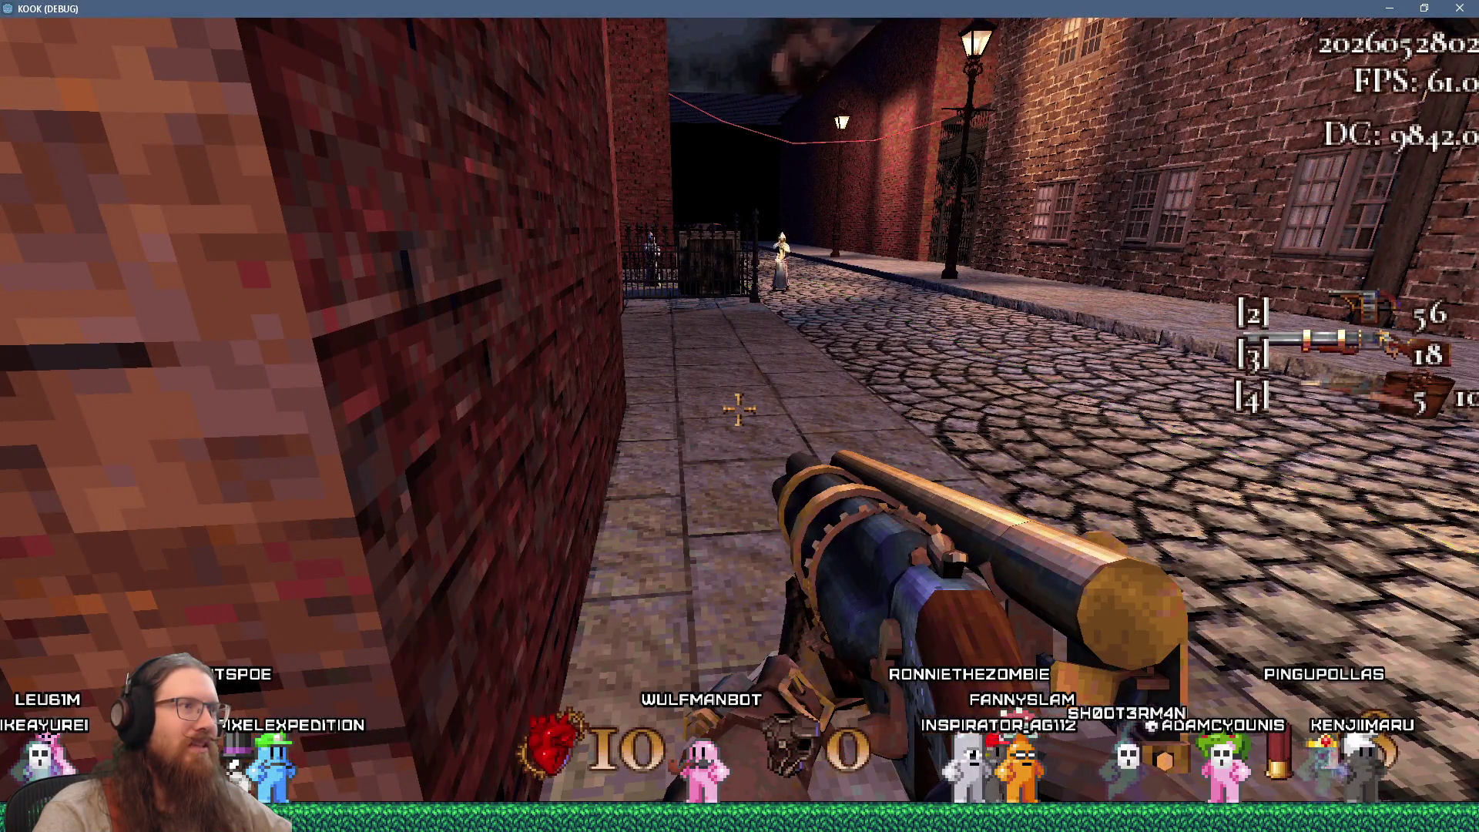
pyautogui.press('w')
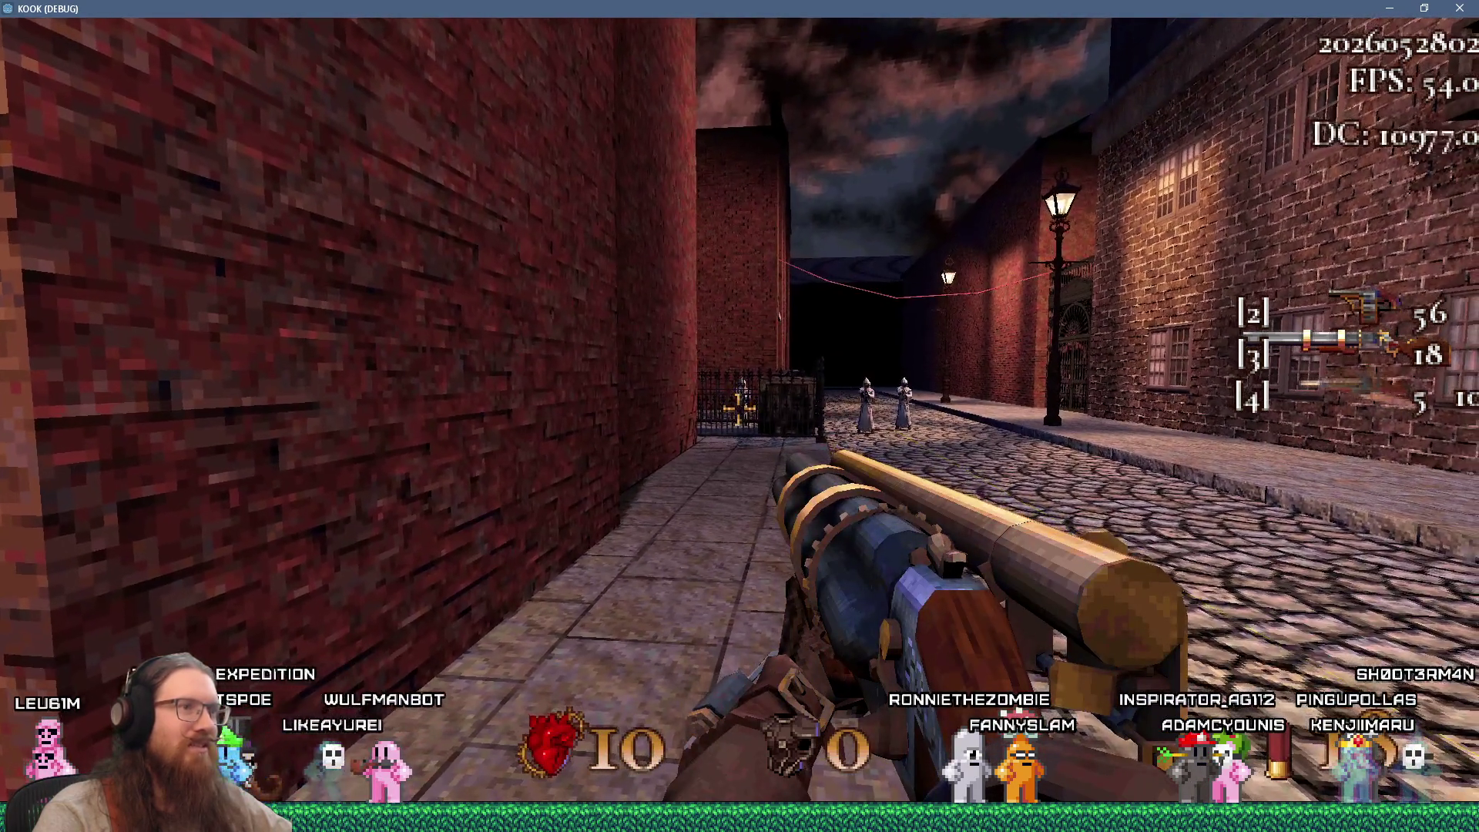
pyautogui.press('w')
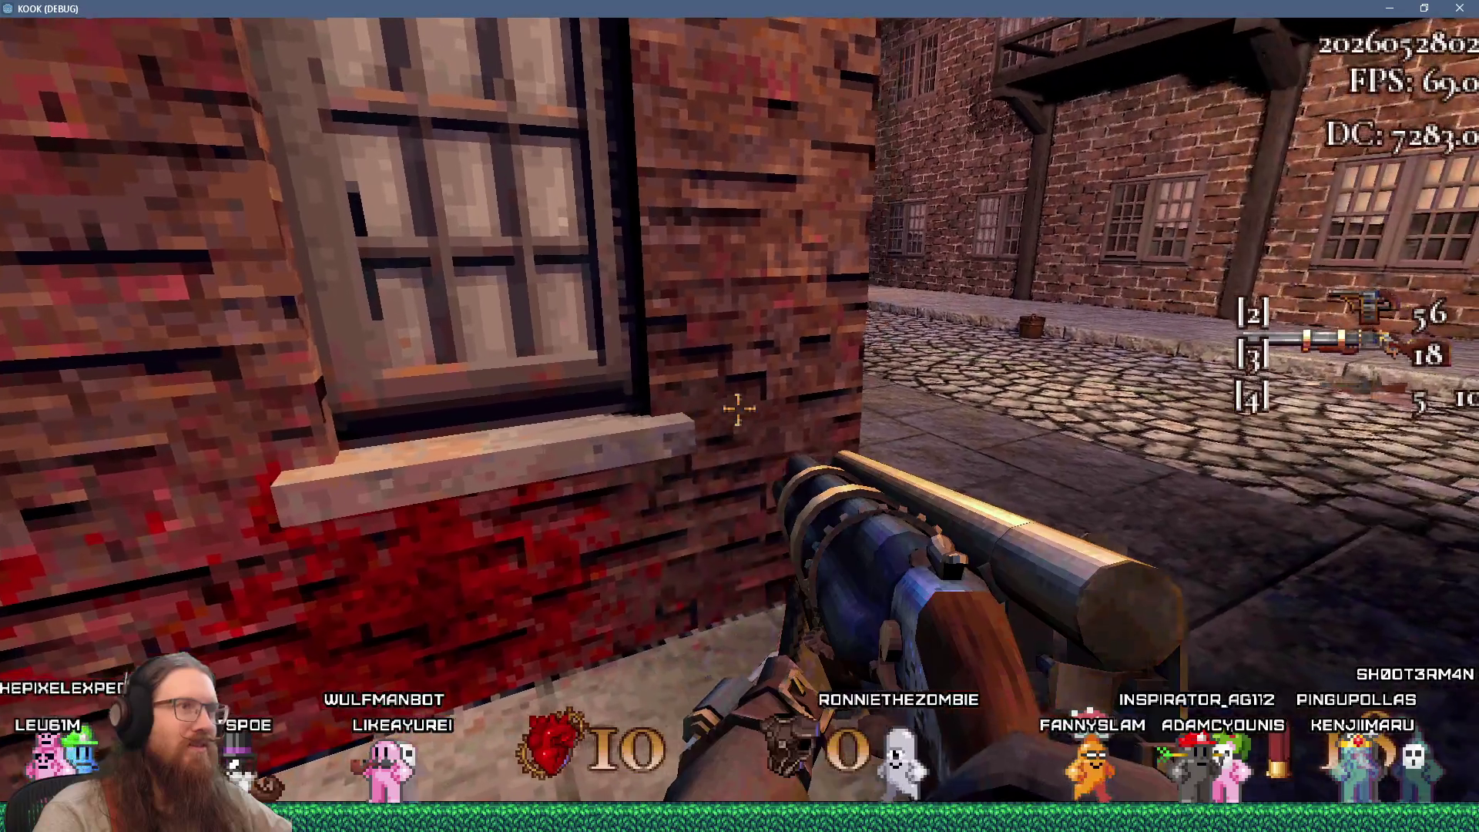
pyautogui.press('d')
pyautogui.press('w')
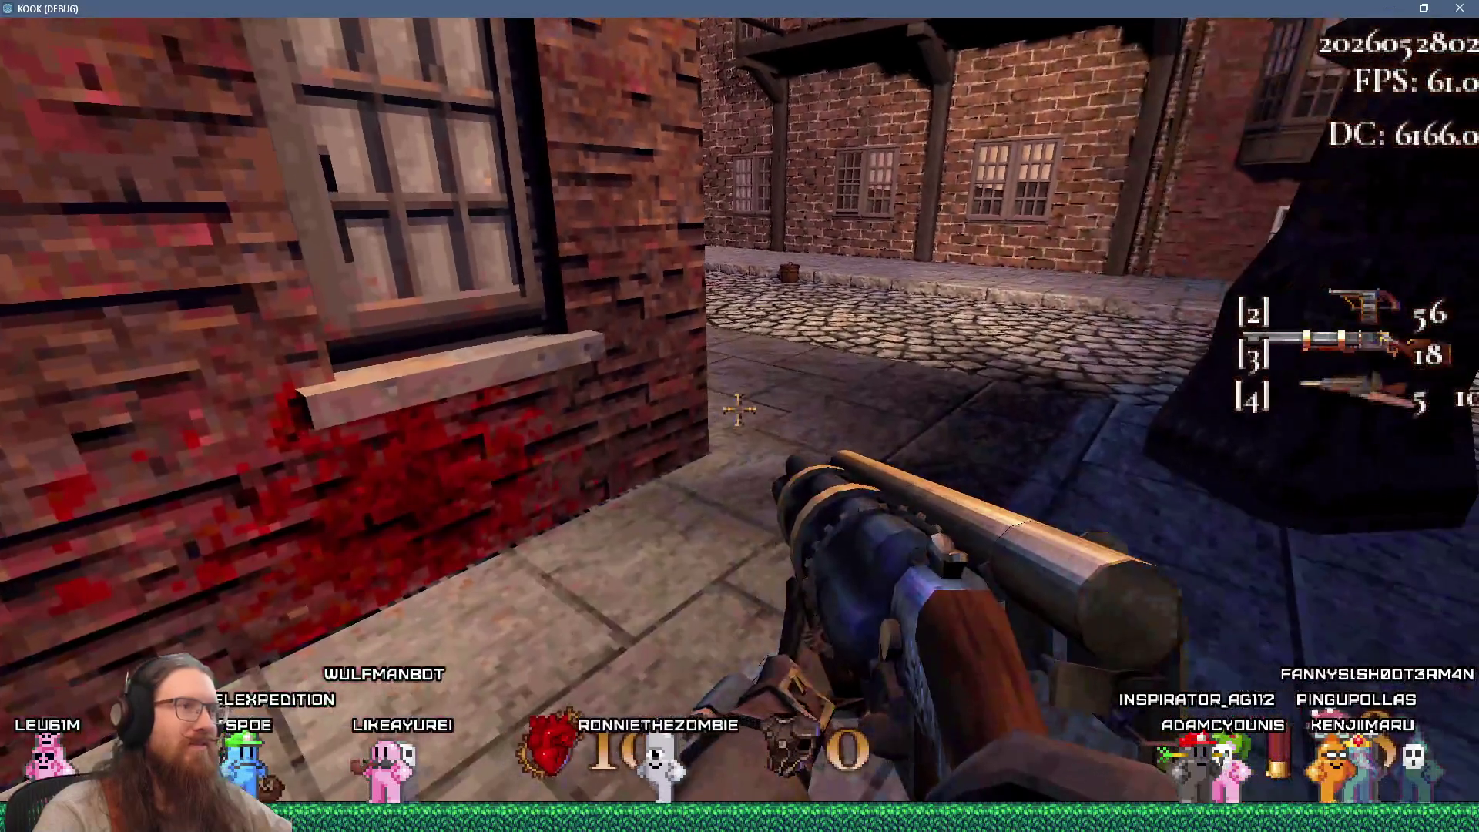
pyautogui.press('d')
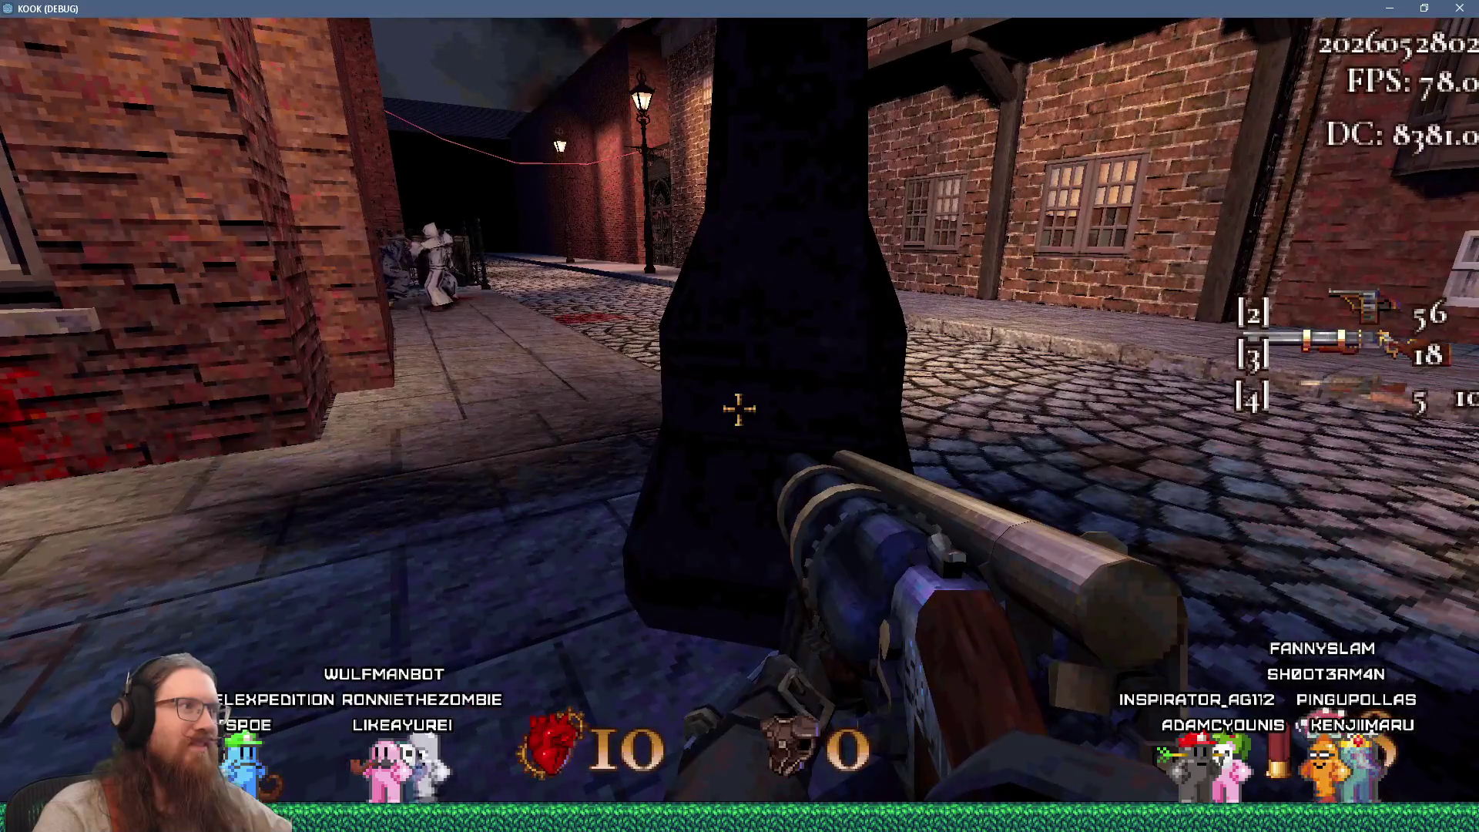
pyautogui.press('w')
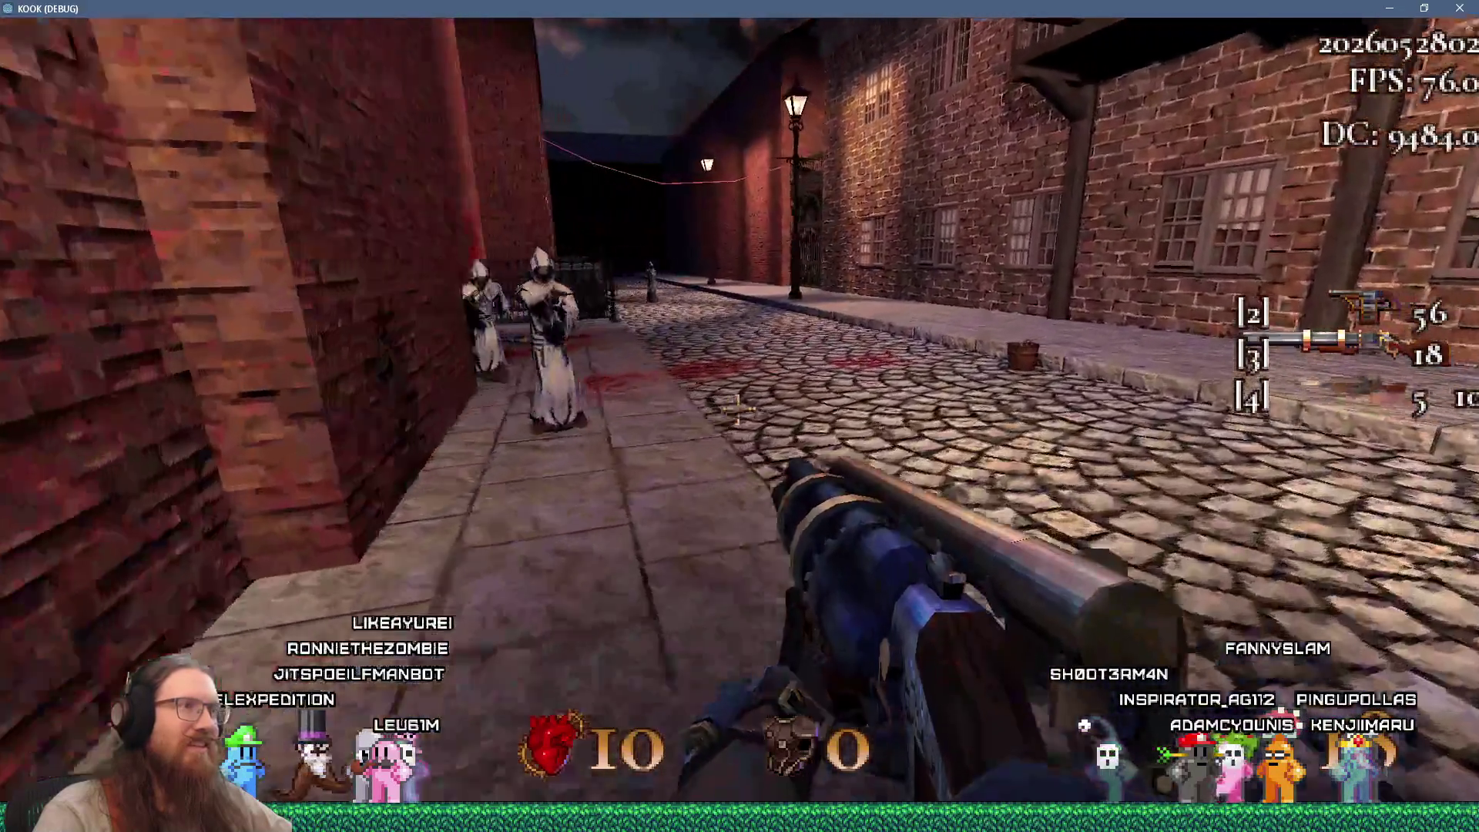
pyautogui.press('w')
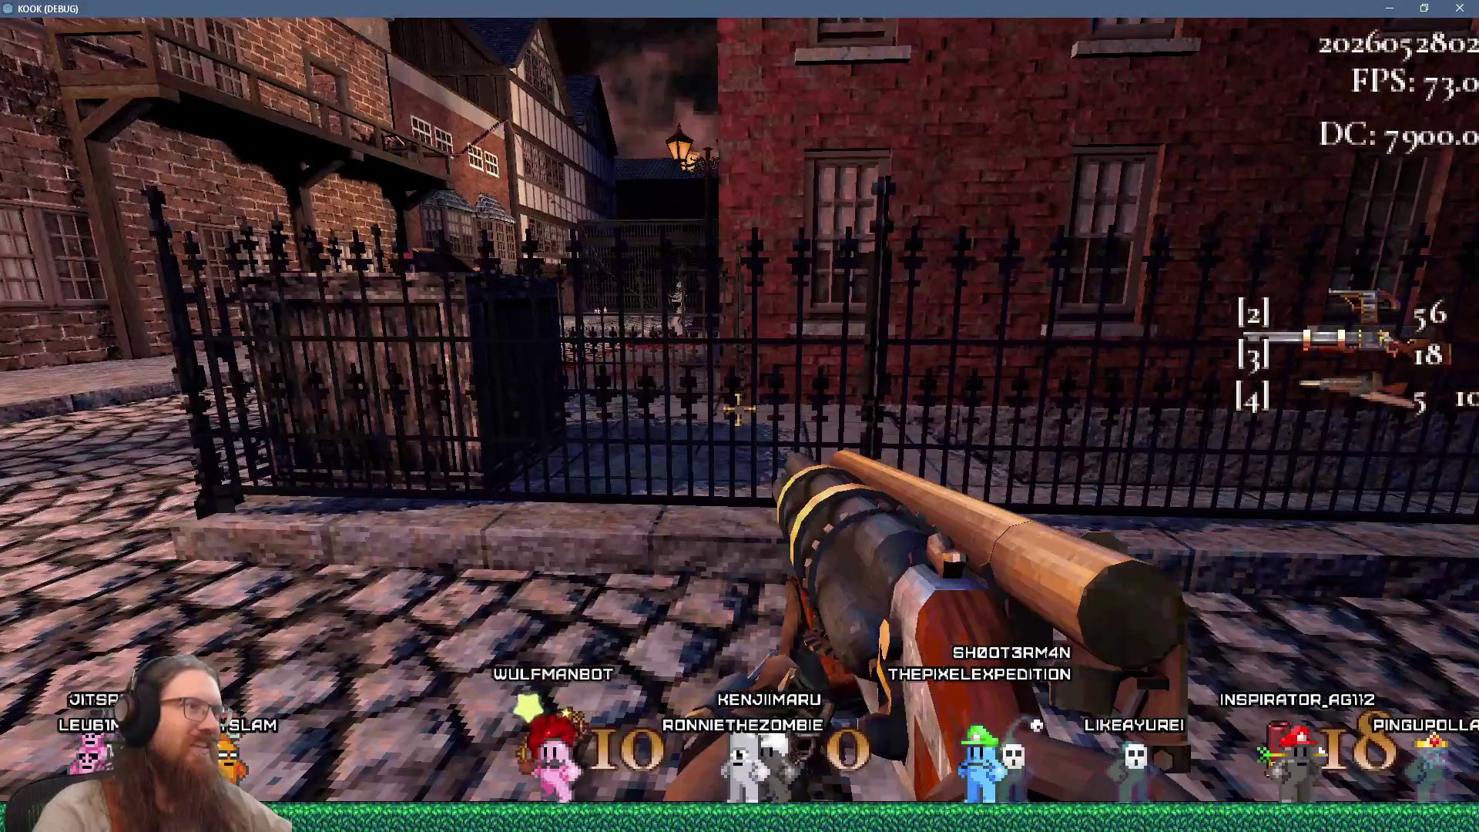
# Walk along the iron railing toward the street corner
pyautogui.moveTo(738, 409)
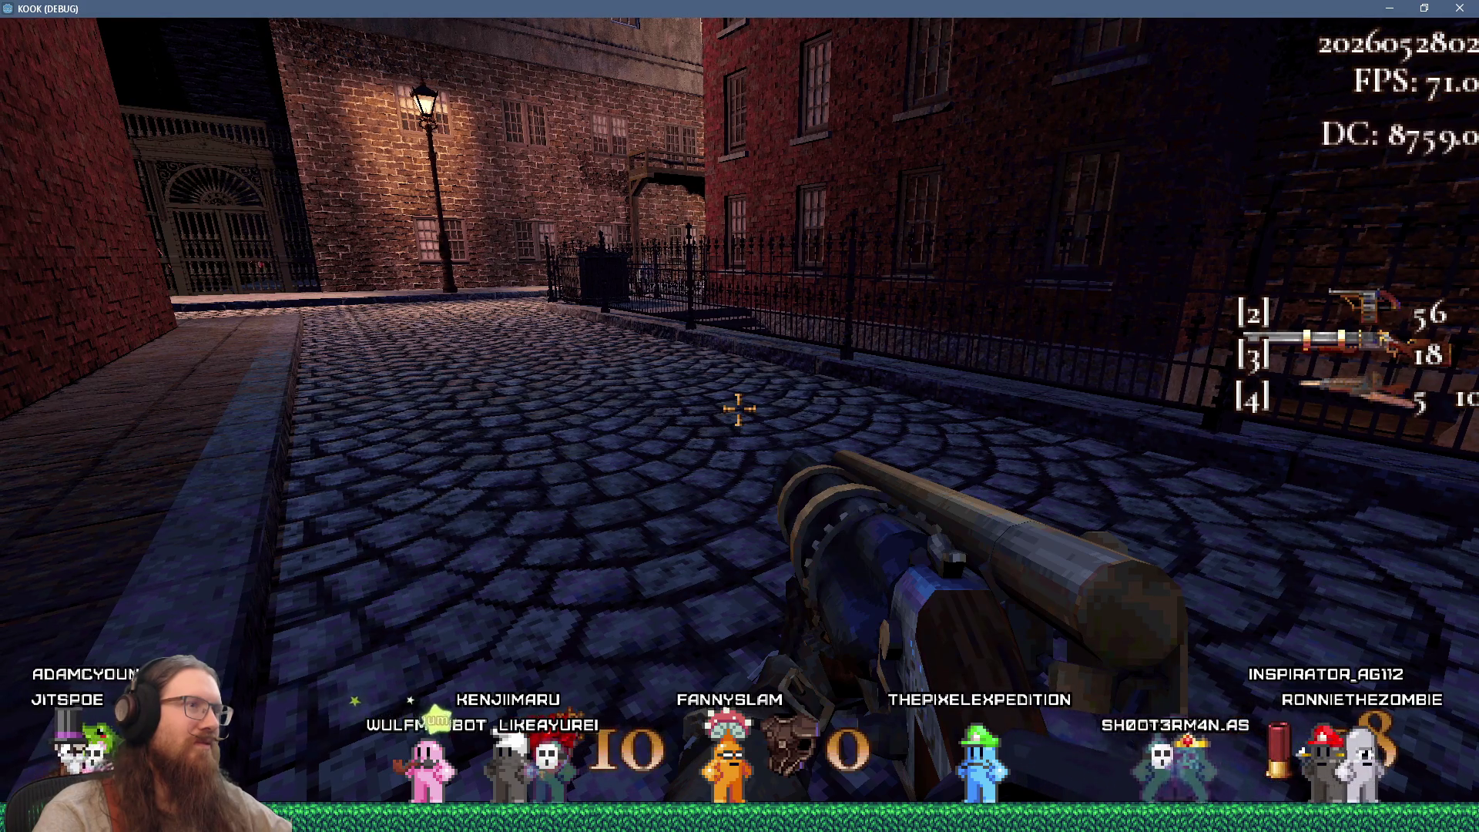
pyautogui.press('w')
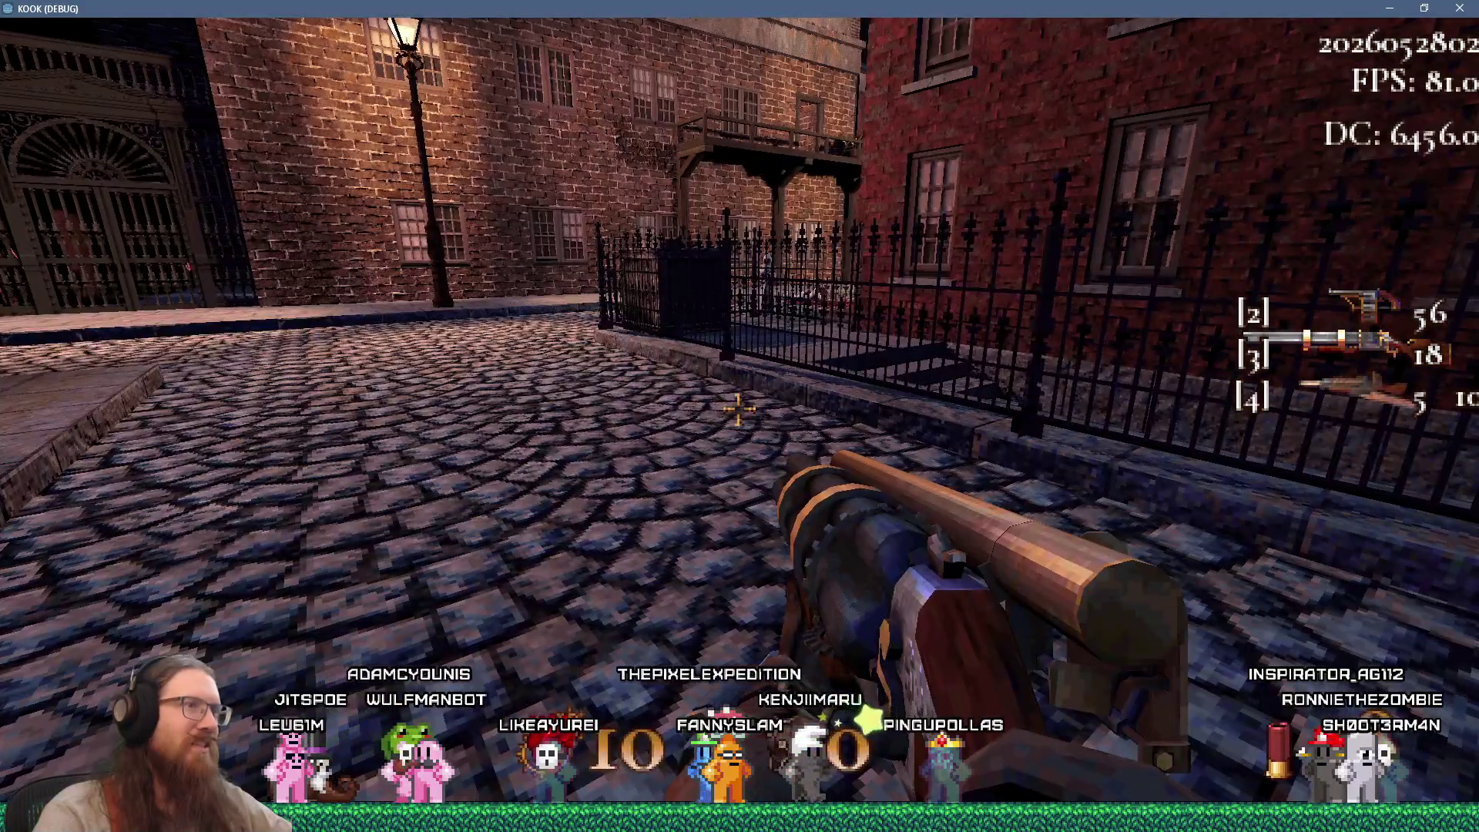
pyautogui.press('w')
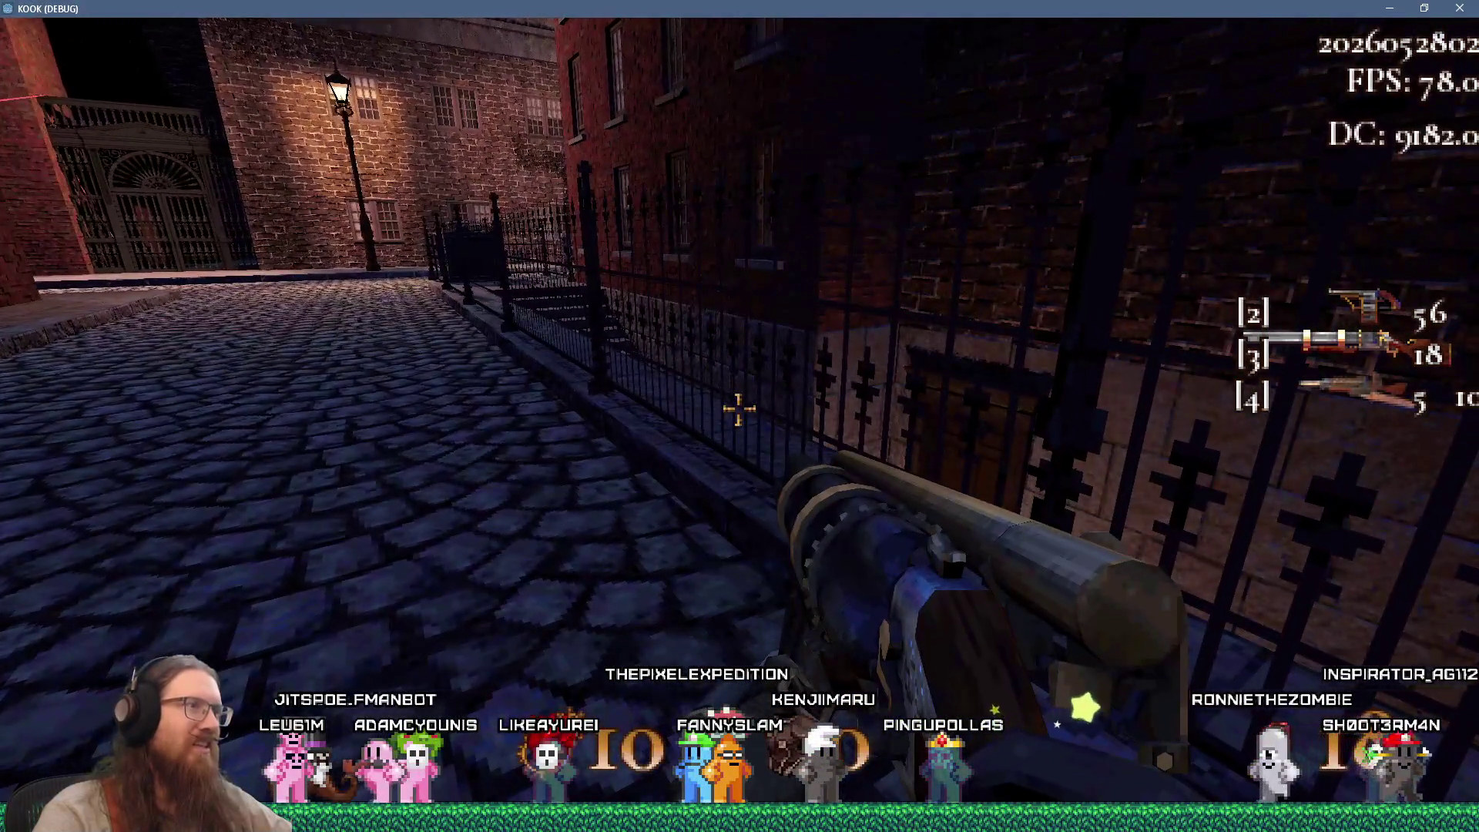
pyautogui.press('w')
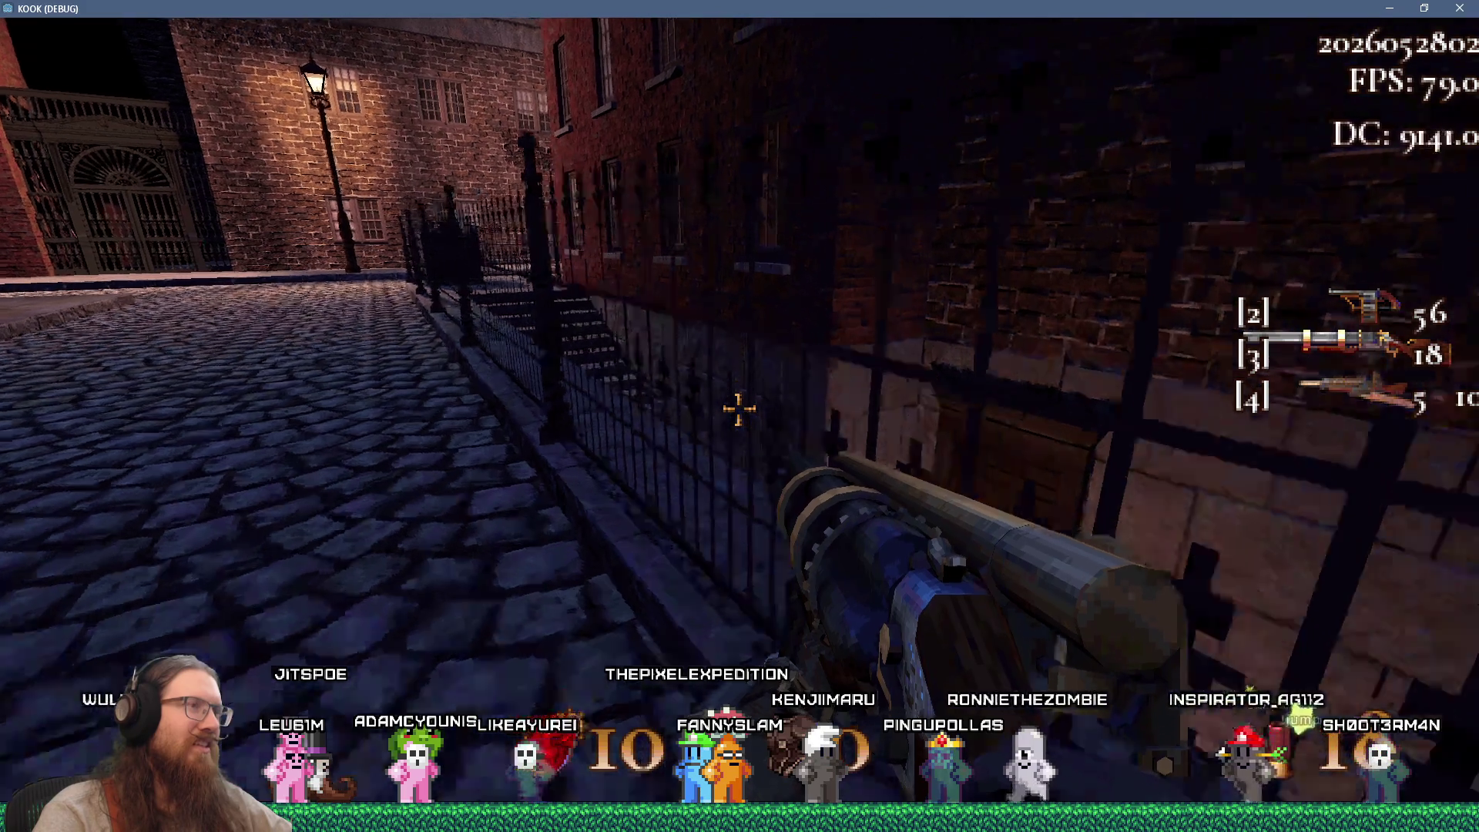
pyautogui.press('d')
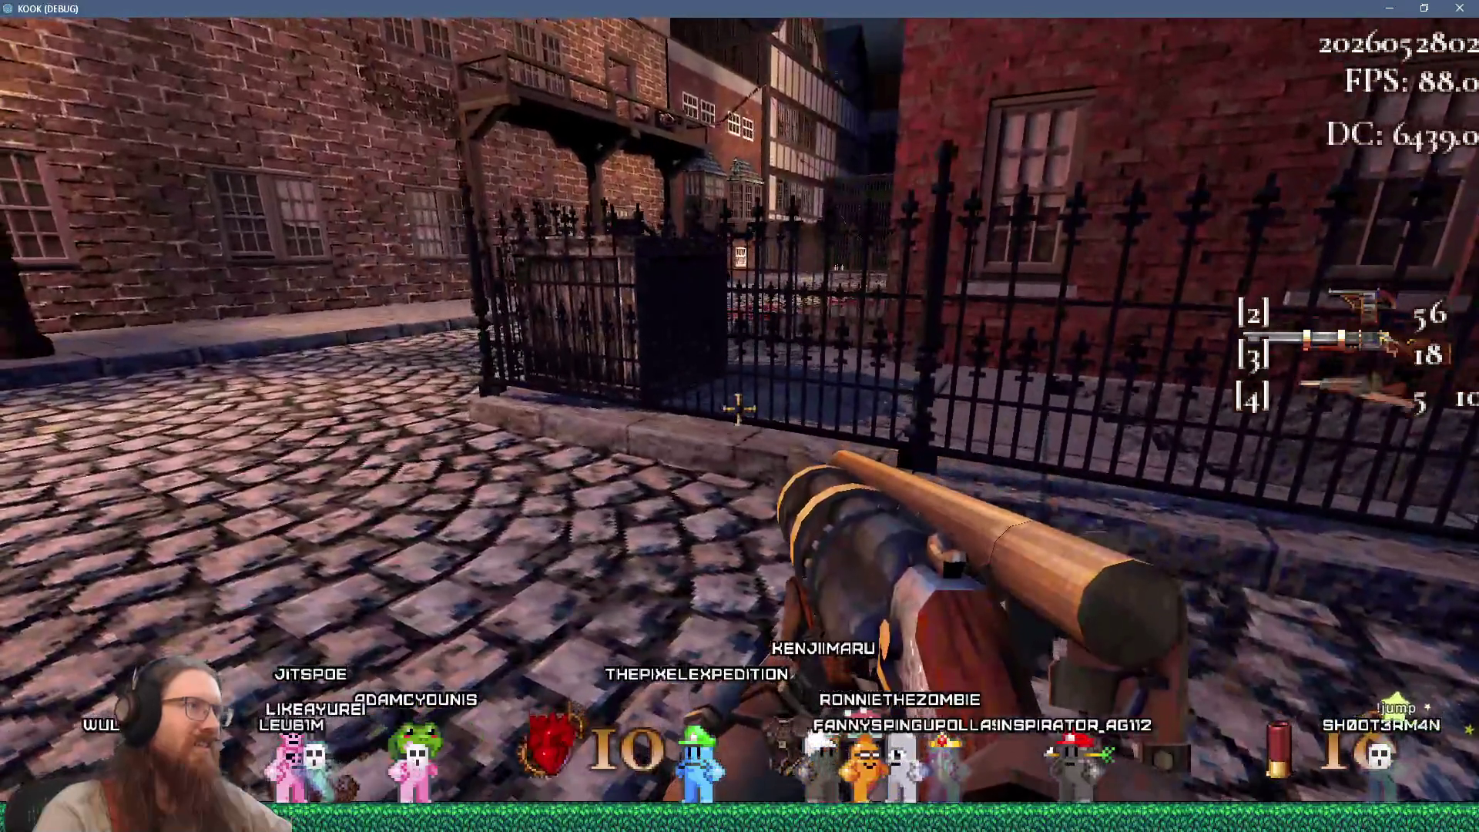
pyautogui.press('a')
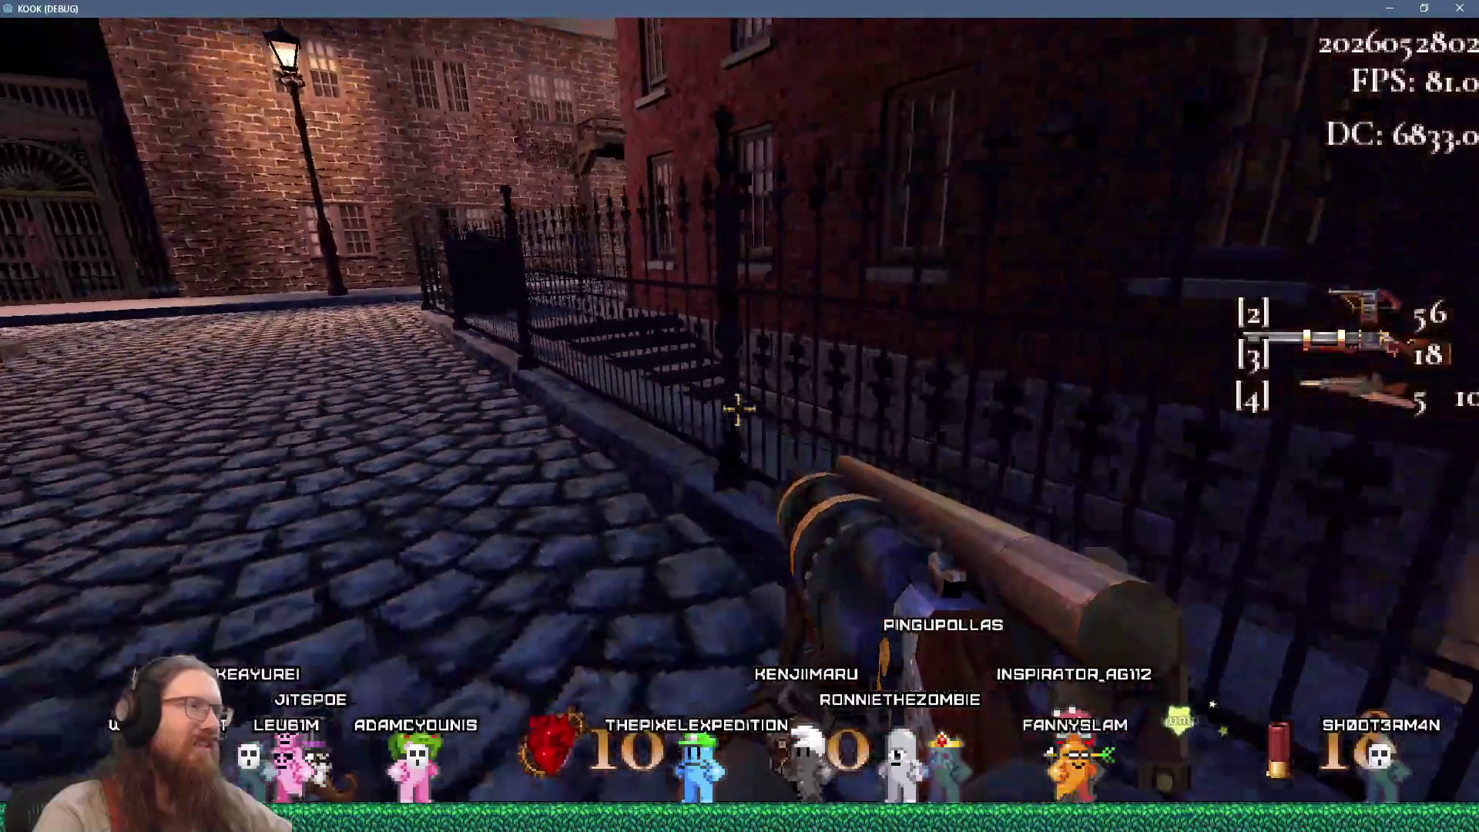
pyautogui.press('w')
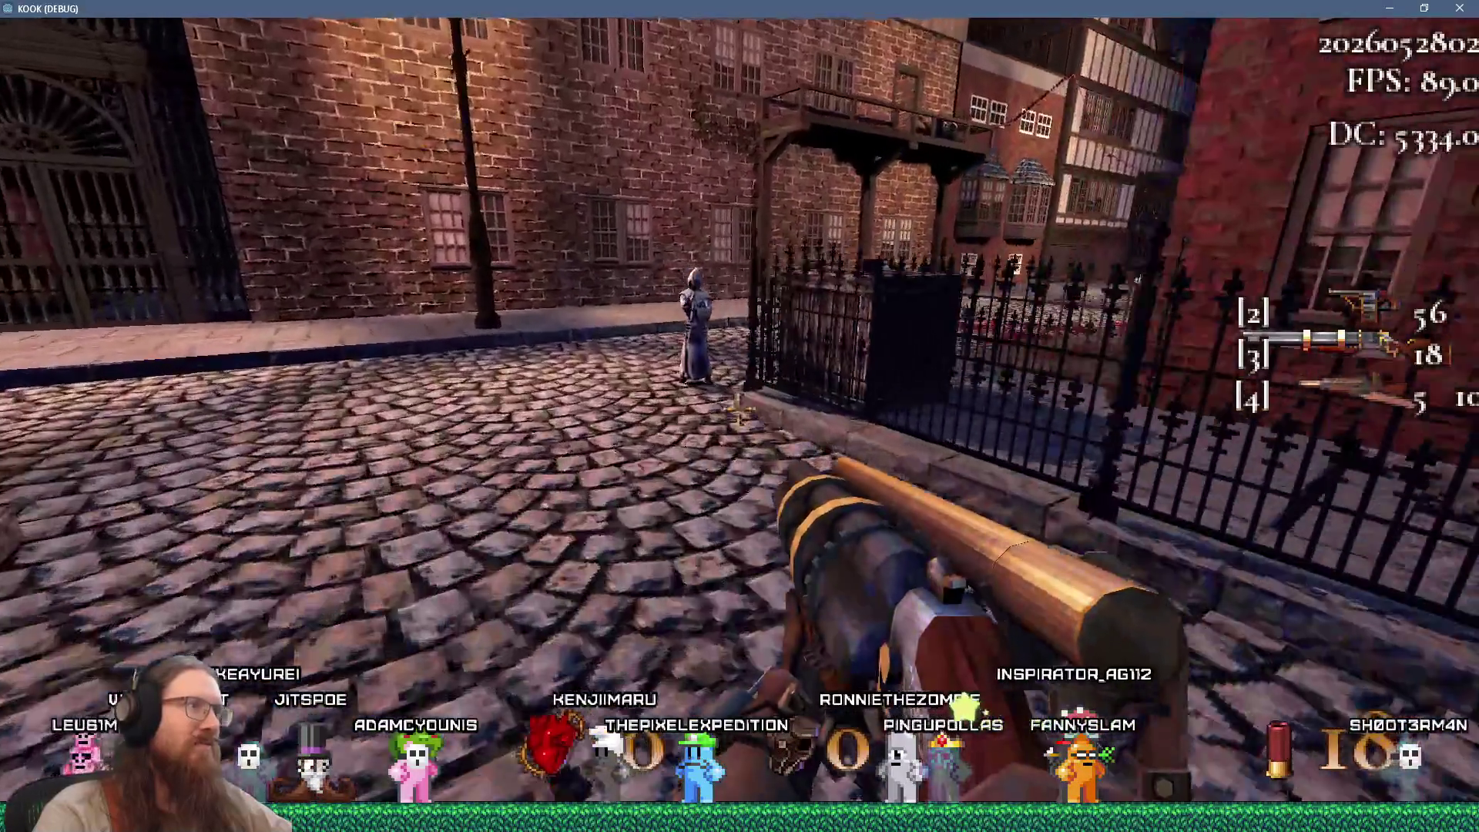
# Bring up the developer console and Alt+Tab away from the KOOK game window
pyautogui.press('a')
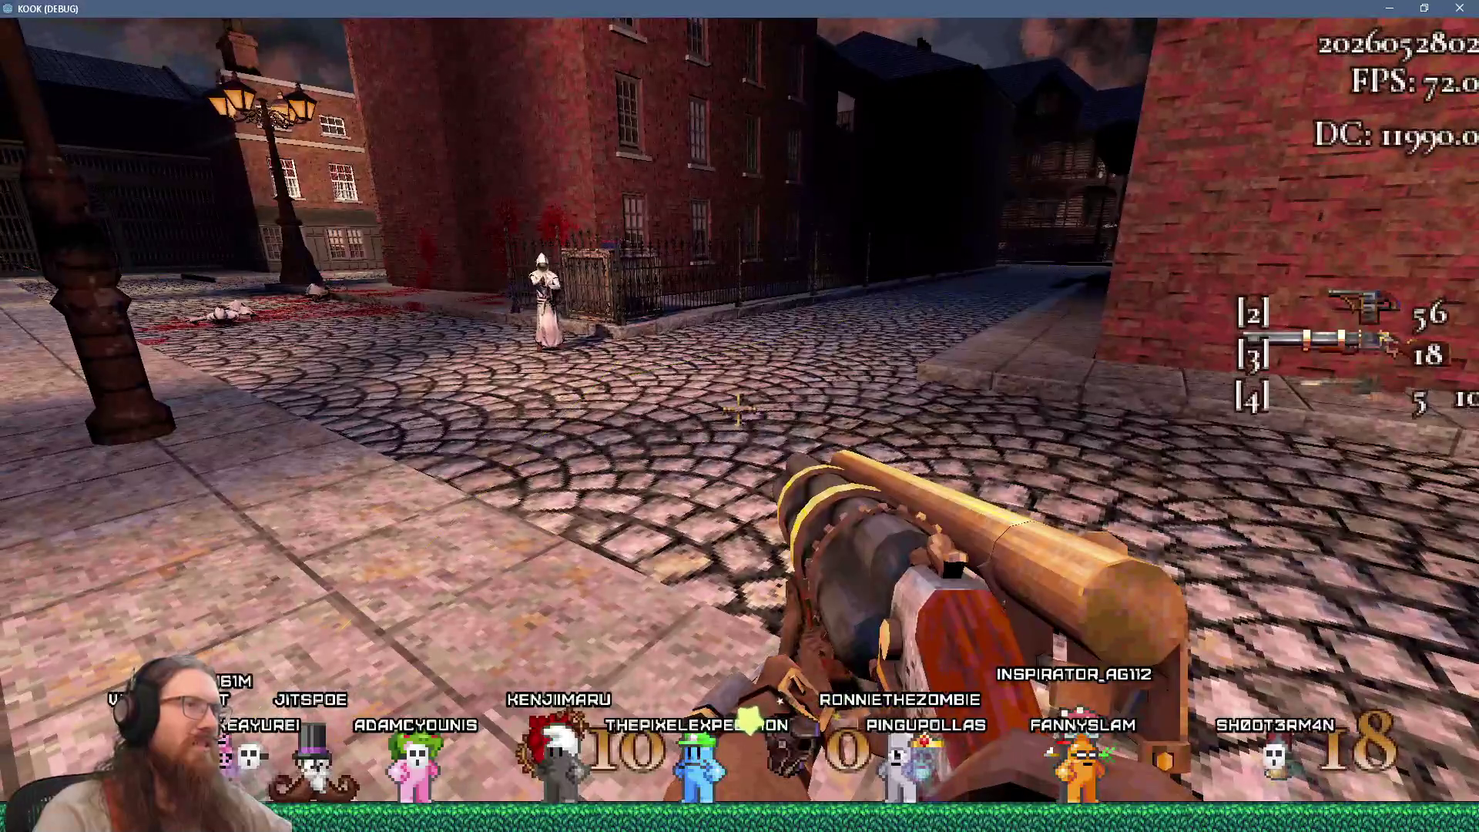
pyautogui.press('`')
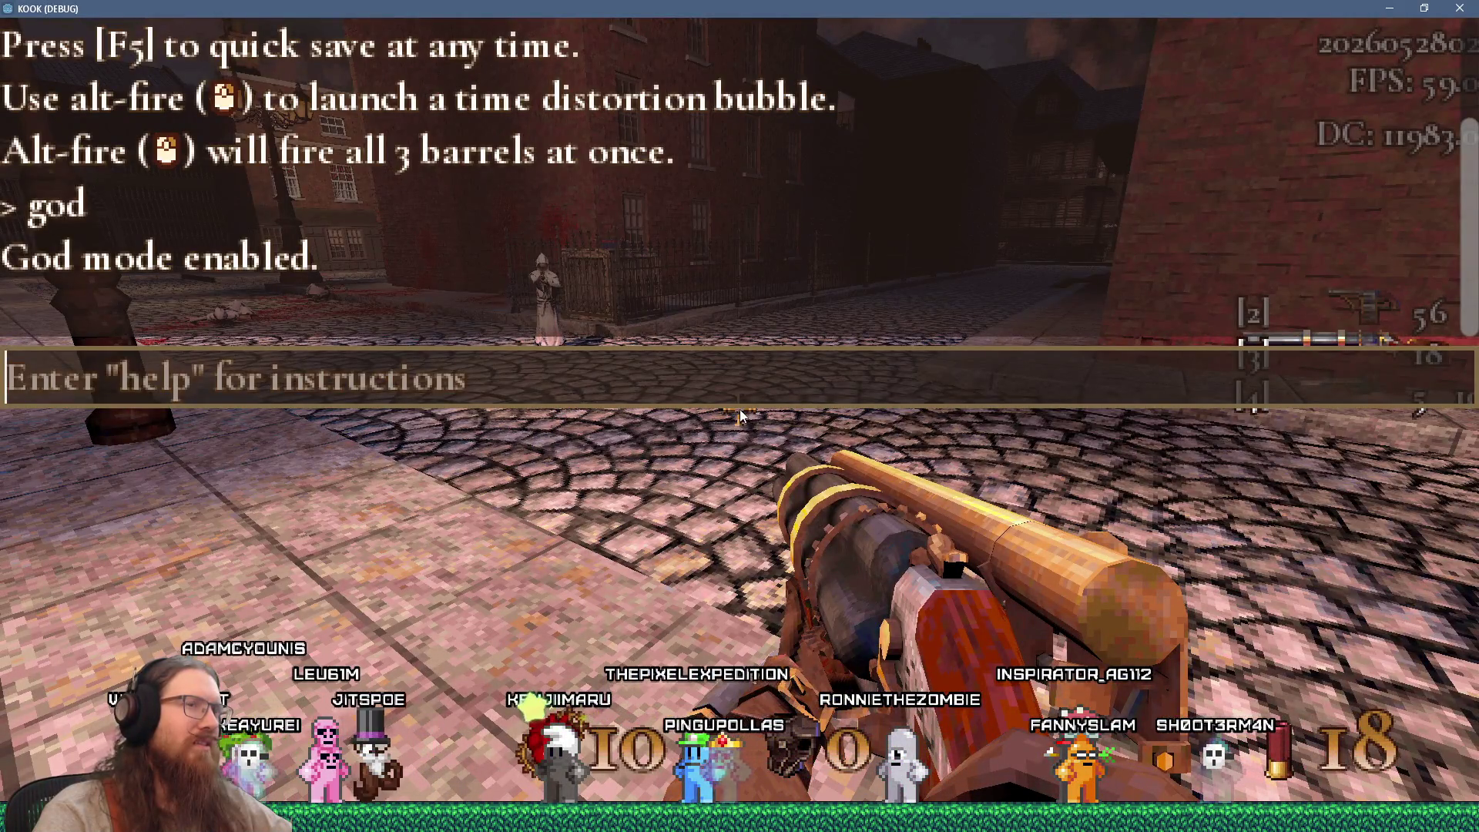
pyautogui.hotkey('alt', 'Tab')
pyautogui.hotkey('alt', 'Tab')
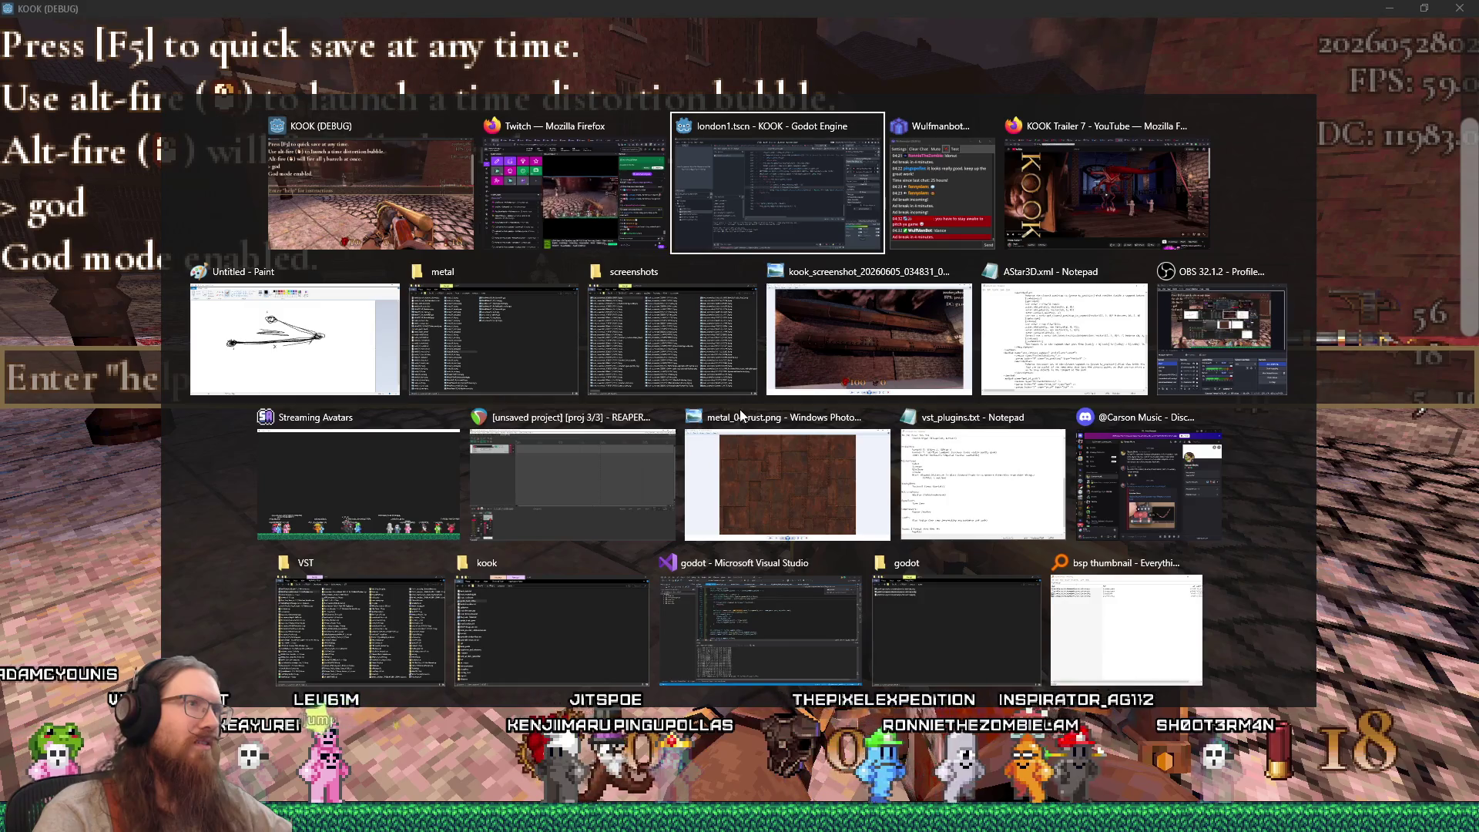
pyautogui.scroll(12, 741, 409)
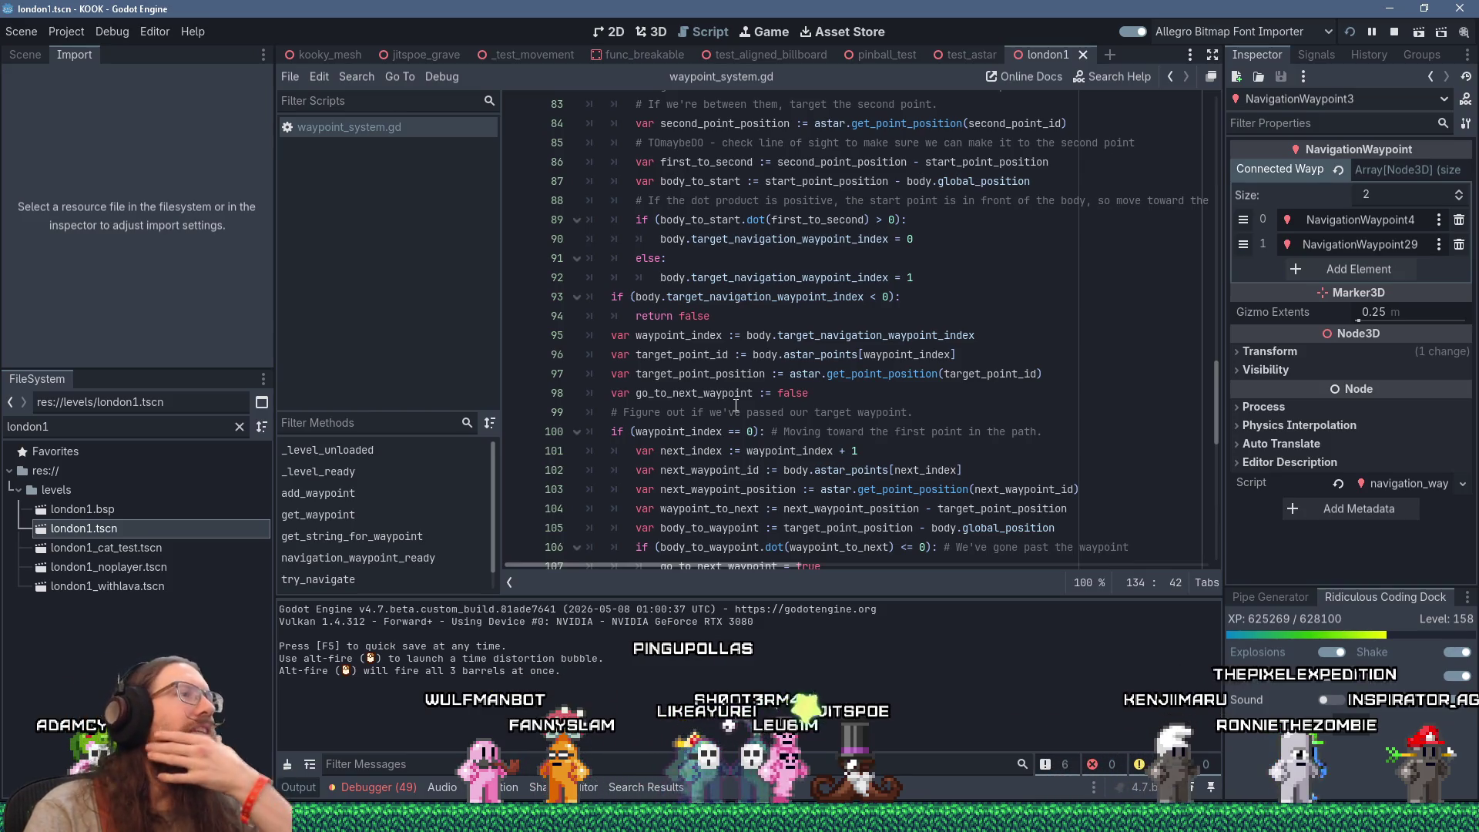
# Review target_point_position.distance_squared_to on line 61, then stop the running KOOK game
pyautogui.scroll(4, 735, 404)
pyautogui.scroll(3, 736, 404)
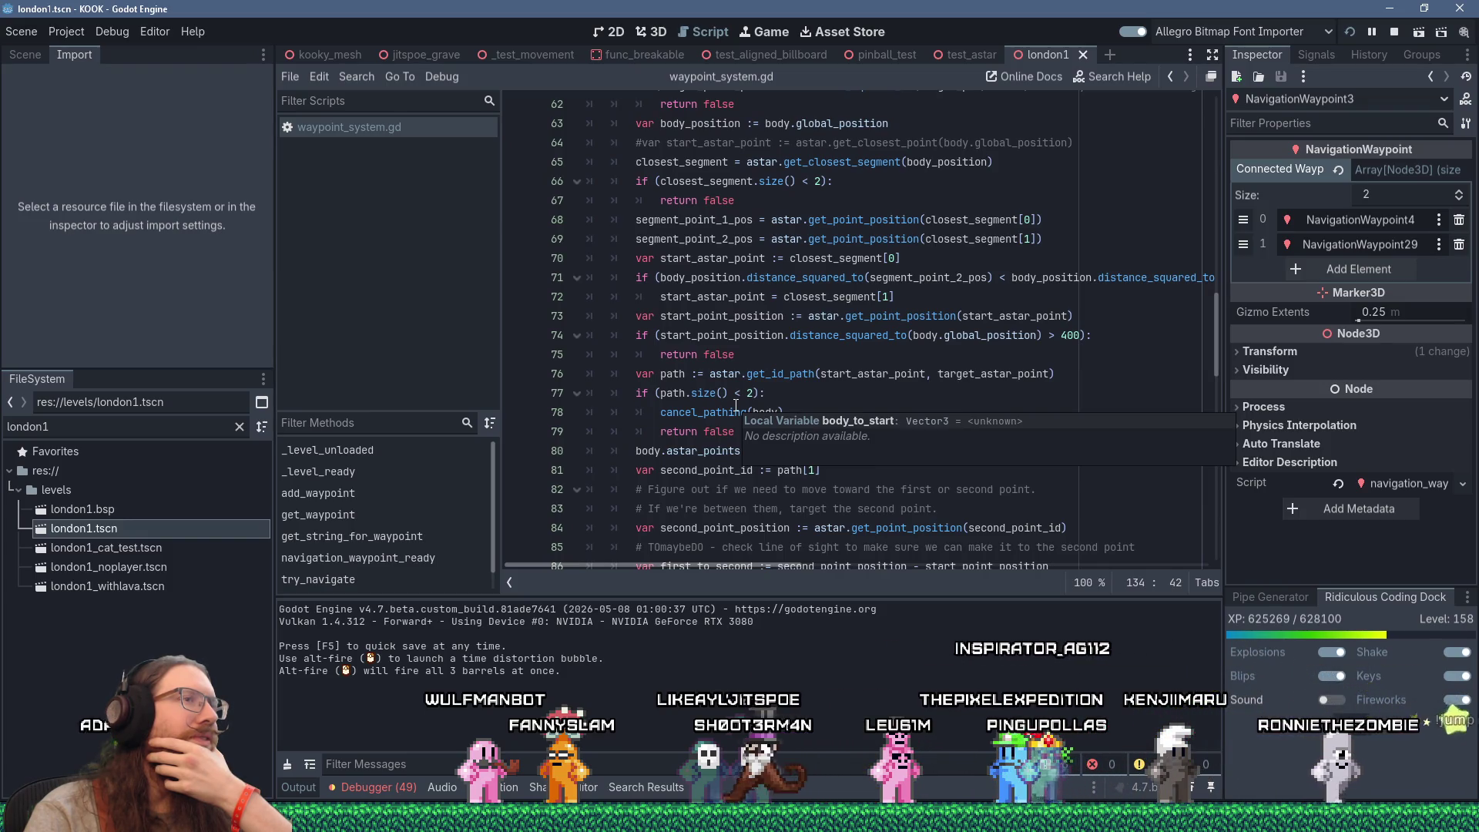
pyautogui.scroll(6, 736, 404)
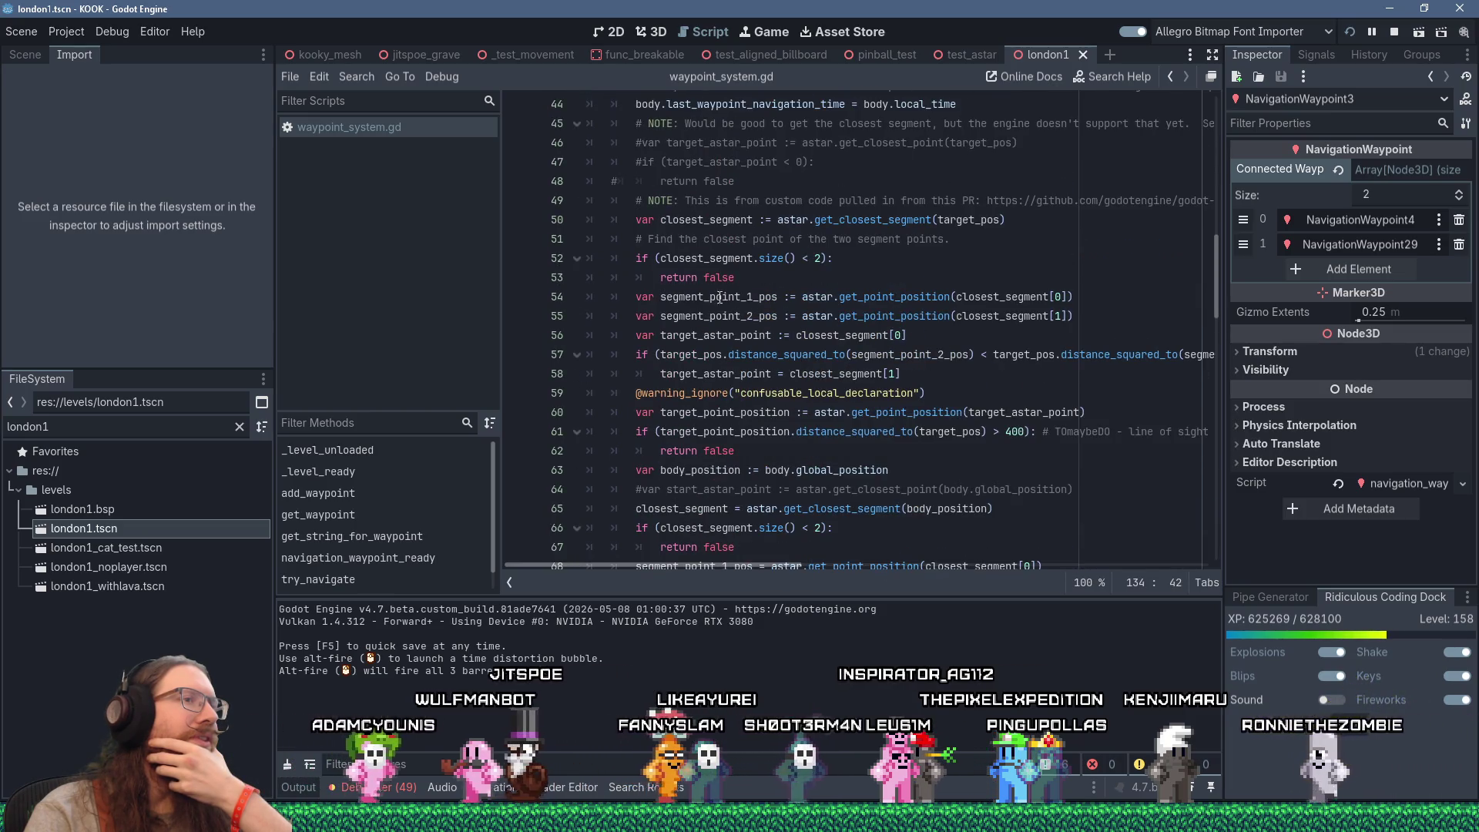
pyautogui.doubleClick(845, 432)
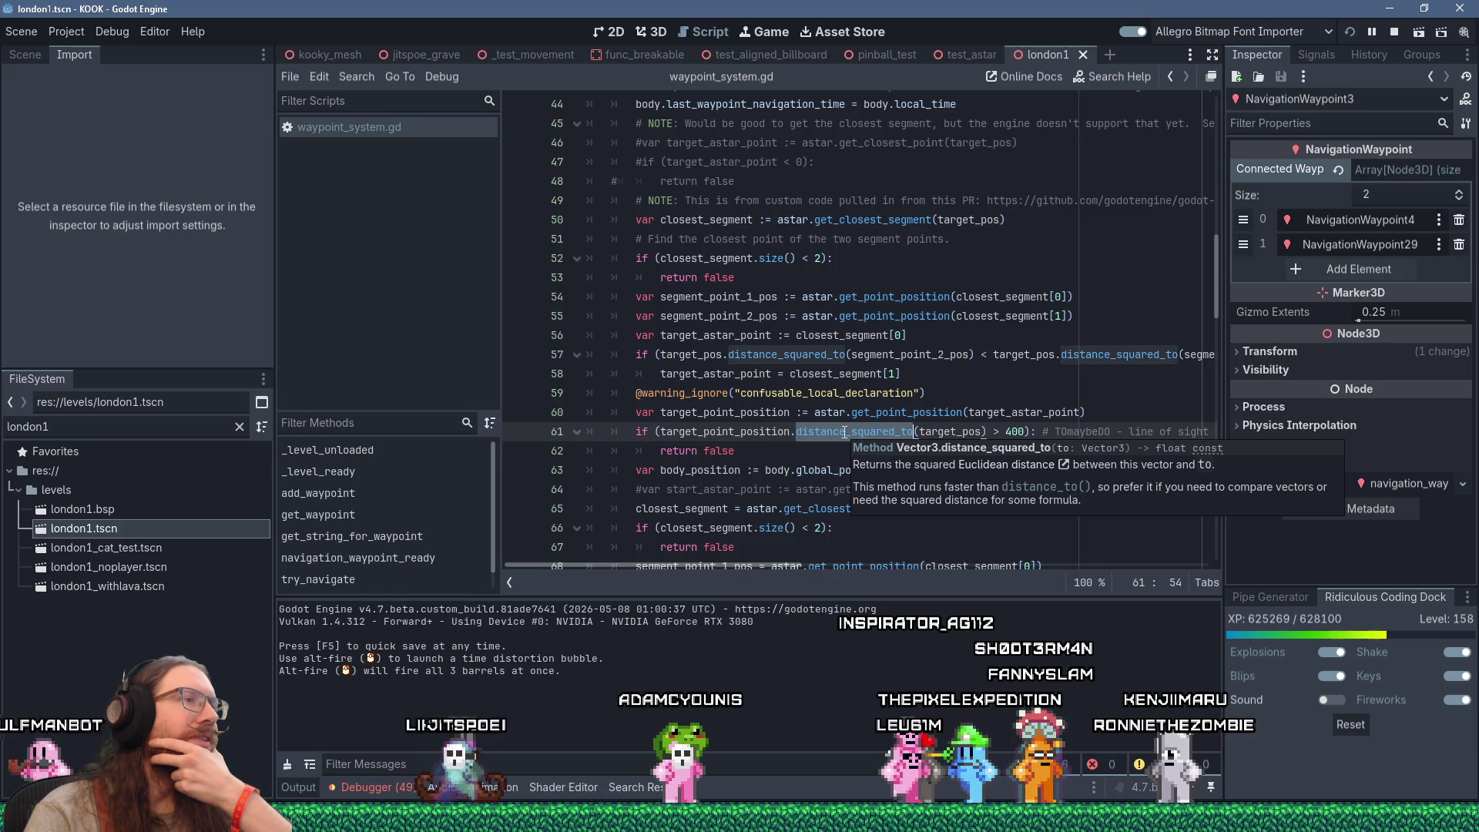
pyautogui.doubleClick(726, 431)
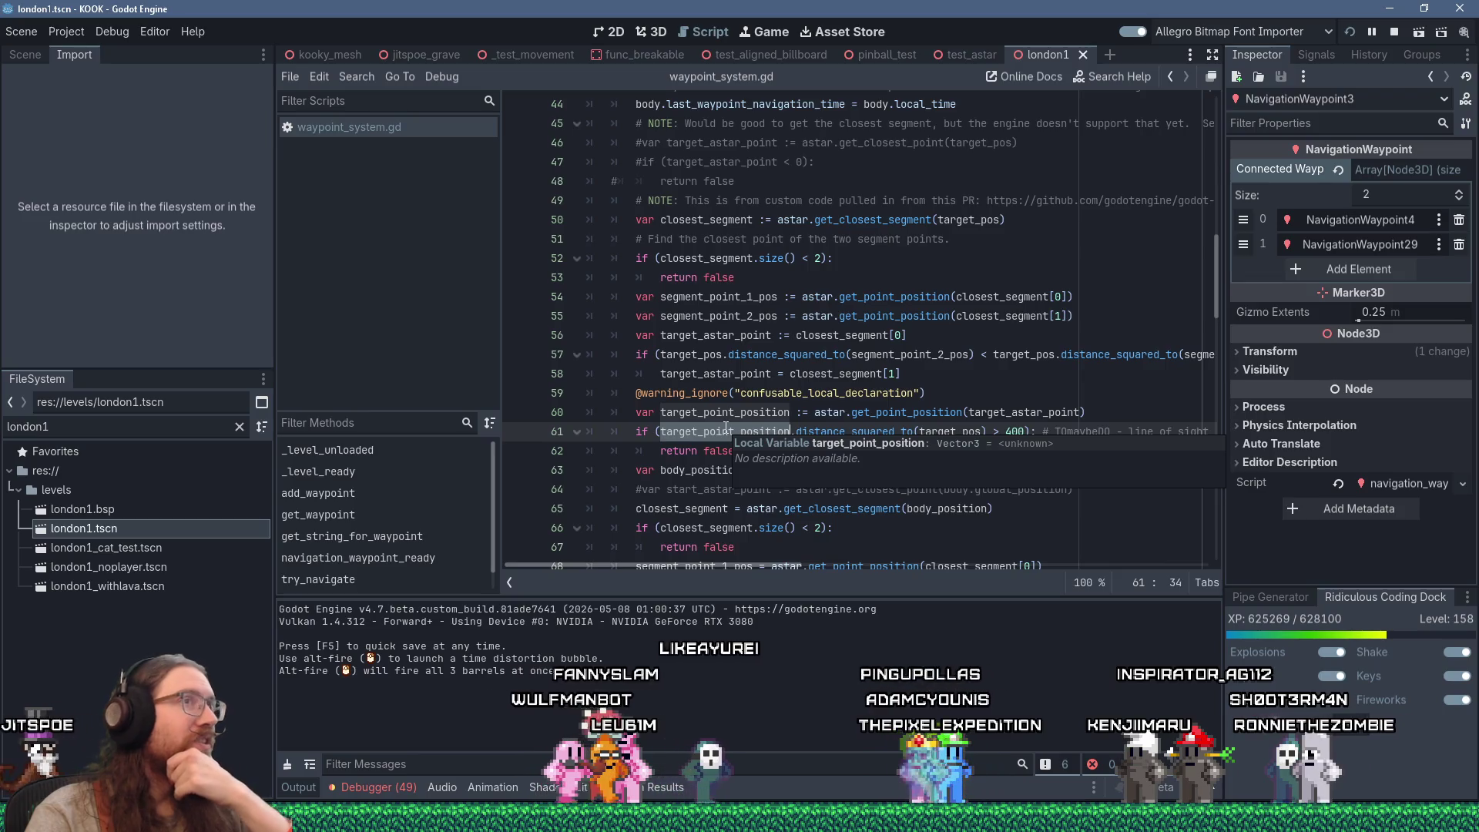
pyautogui.click(1391, 35)
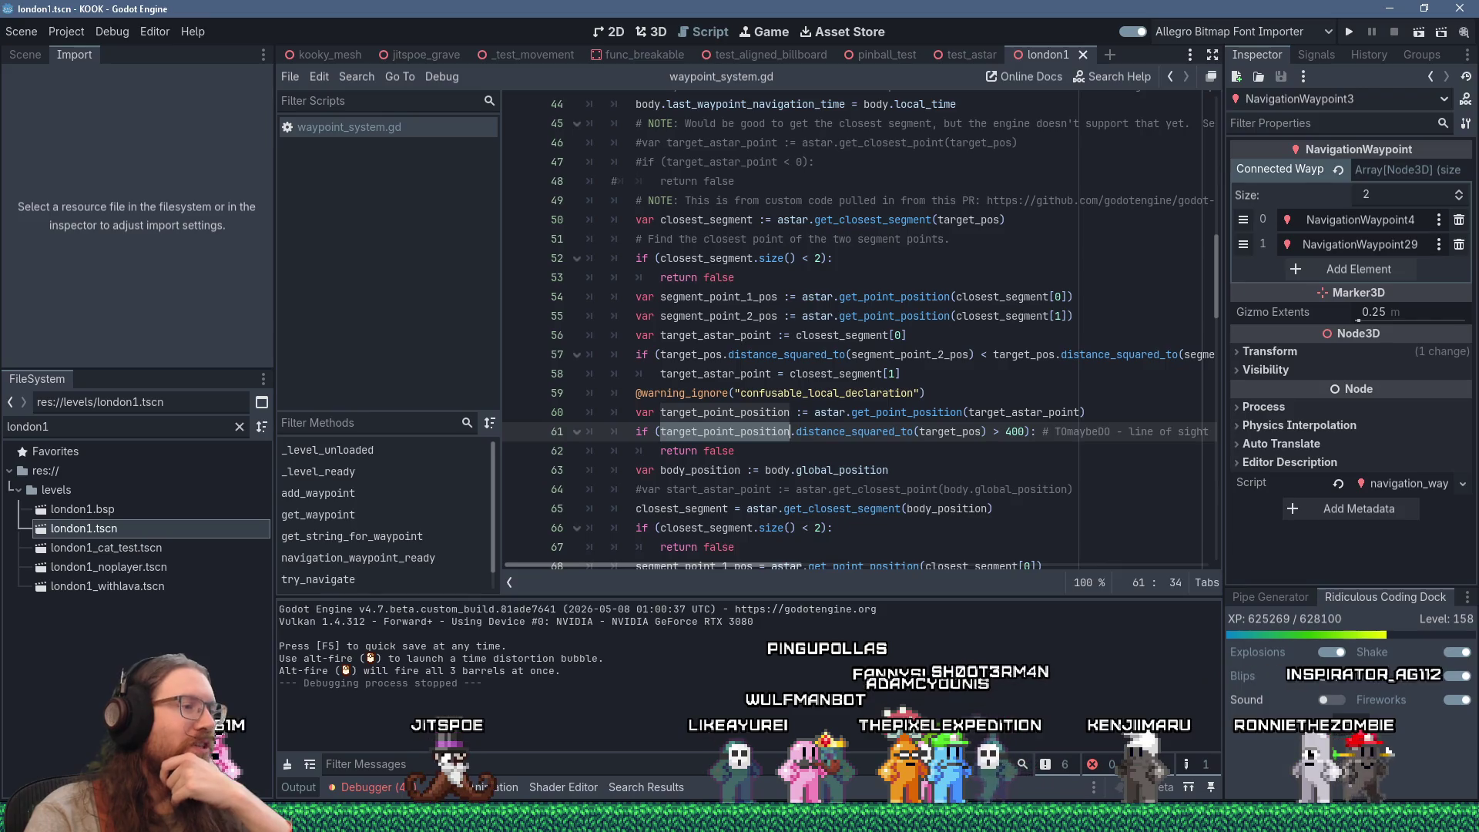
# Bring the Paint path sketch forward and retrace the X and left circle more boldly
pyautogui.moveTo(617, 820)
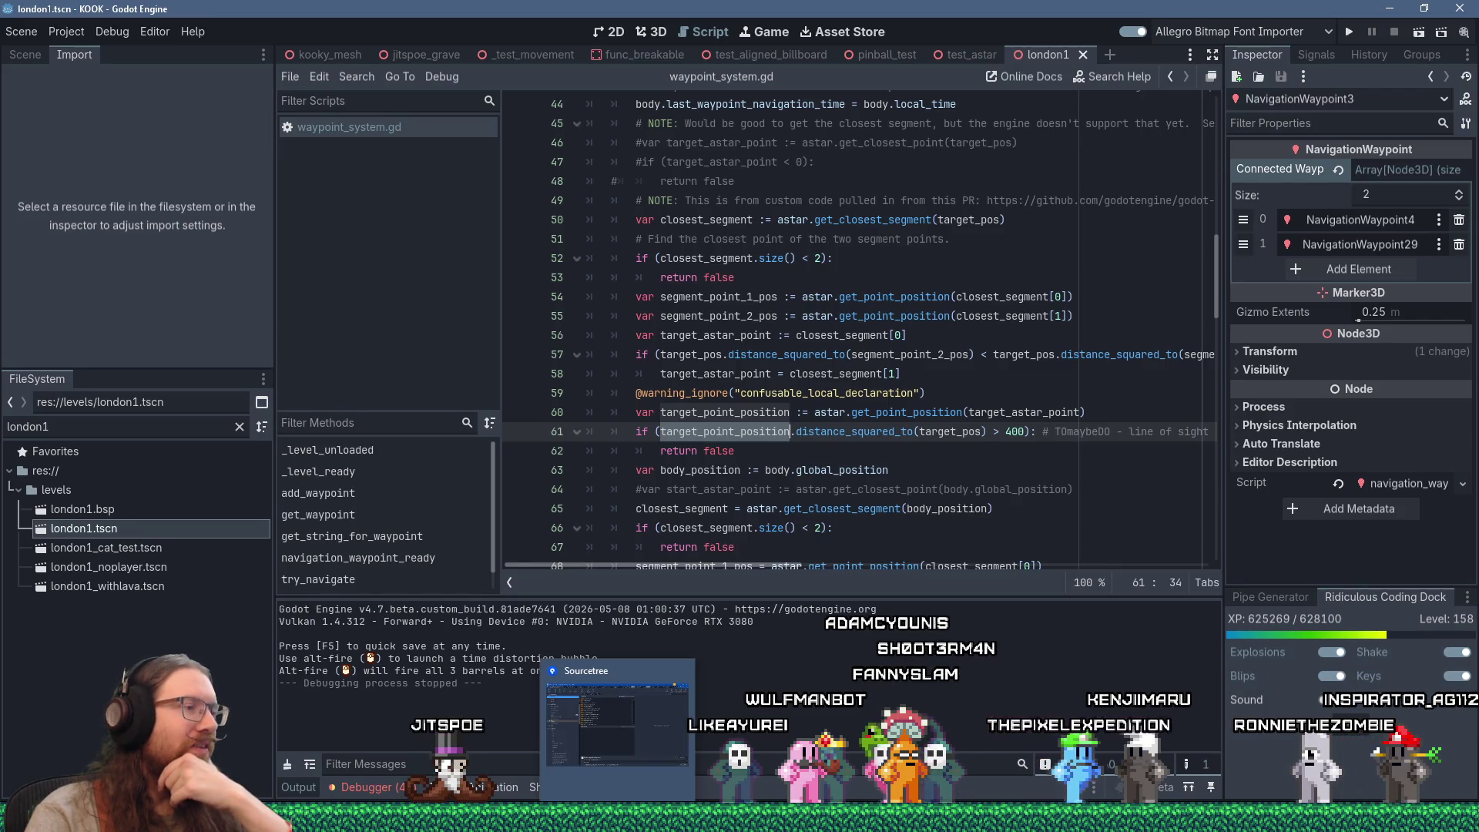
pyautogui.moveTo(487, 820)
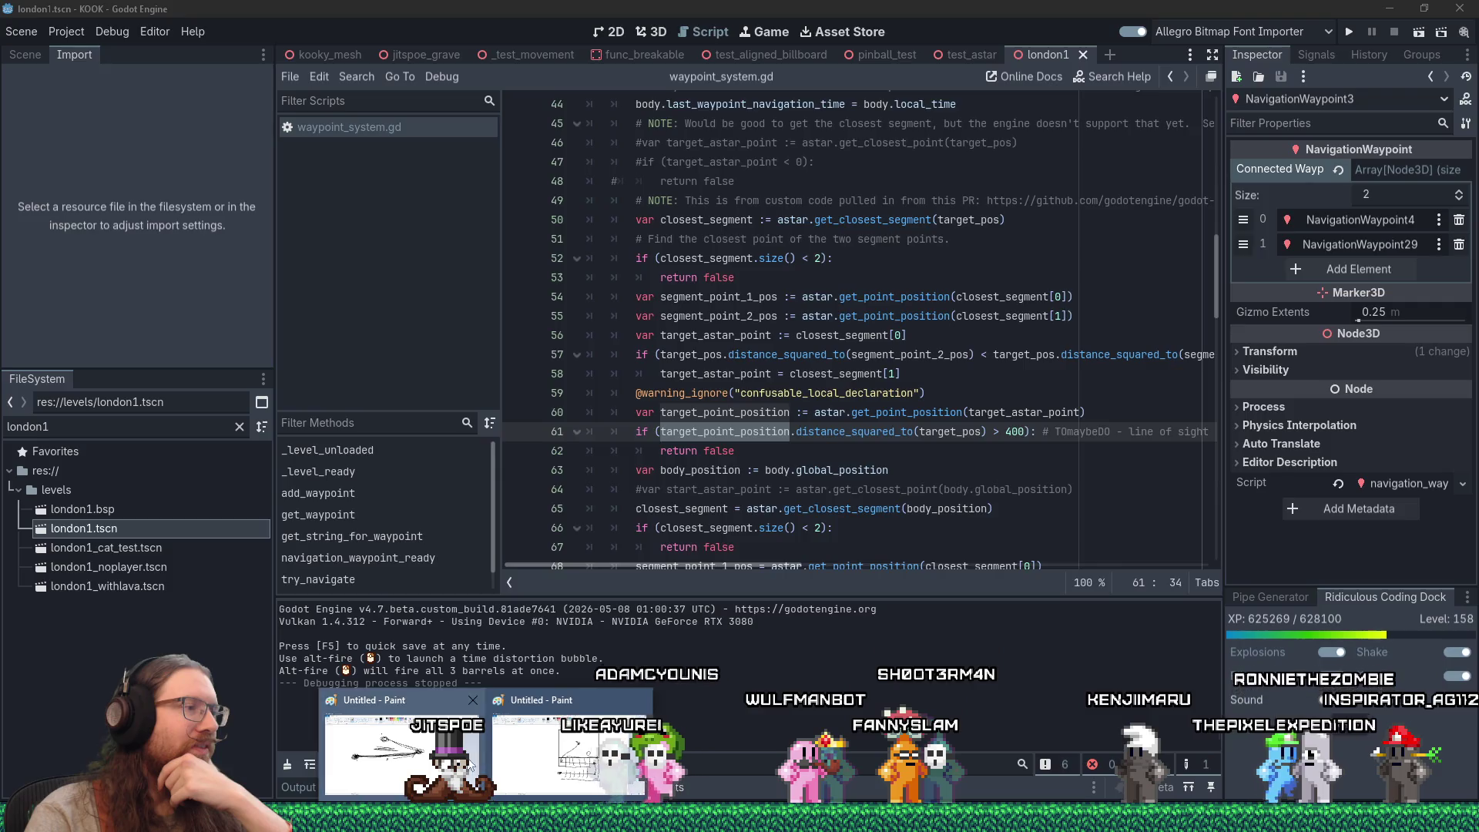
pyautogui.click(401, 751)
pyautogui.moveTo(667, 437)
pyautogui.mouseDown()
pyautogui.moveTo(642, 472)
pyautogui.moveTo(665, 465)
pyautogui.mouseUp()
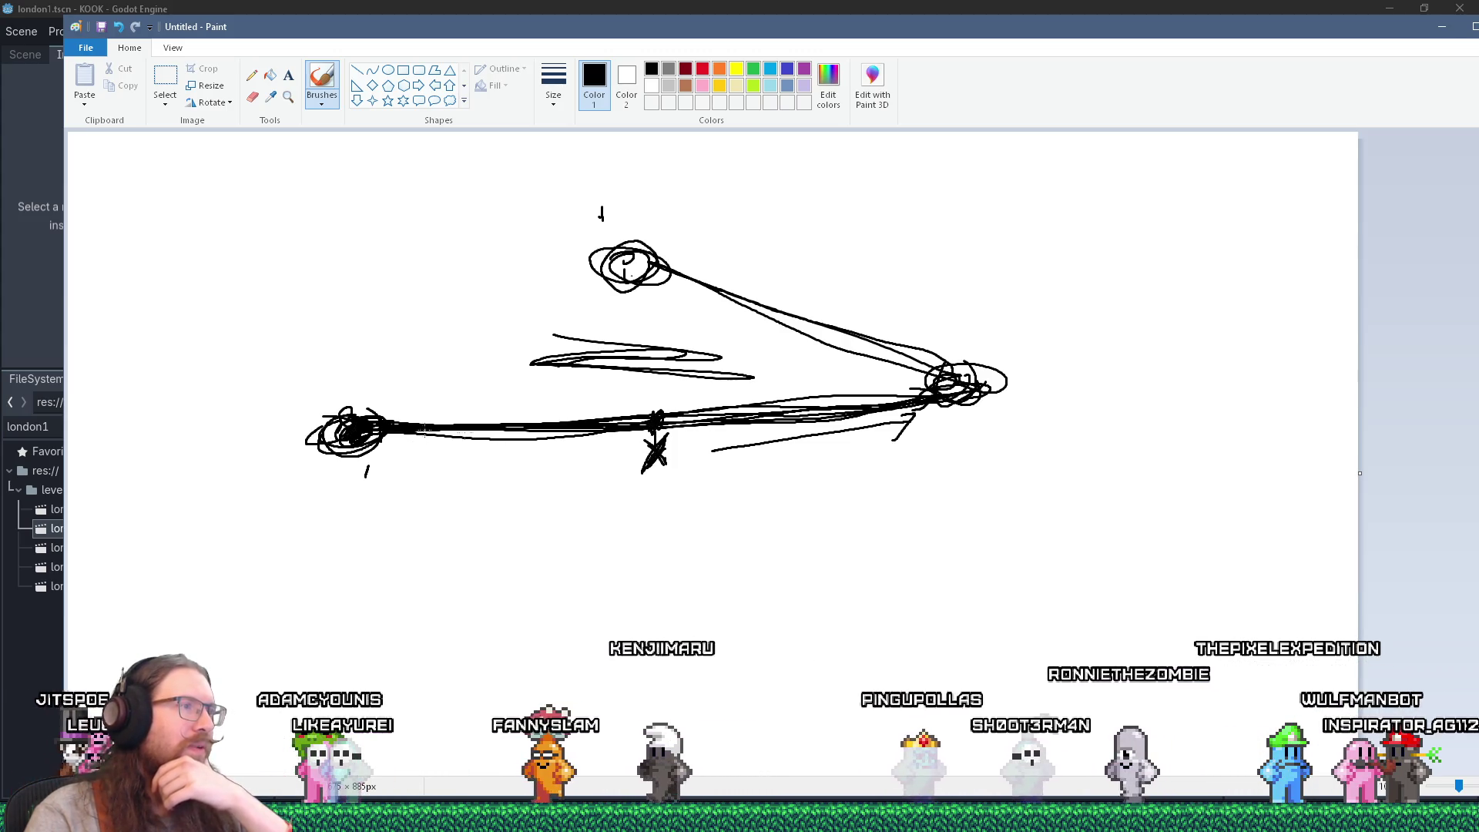
pyautogui.moveTo(393, 437)
pyautogui.mouseDown()
pyautogui.moveTo(368, 462)
pyautogui.moveTo(446, 489)
pyautogui.moveTo(487, 484)
pyautogui.mouseUp()
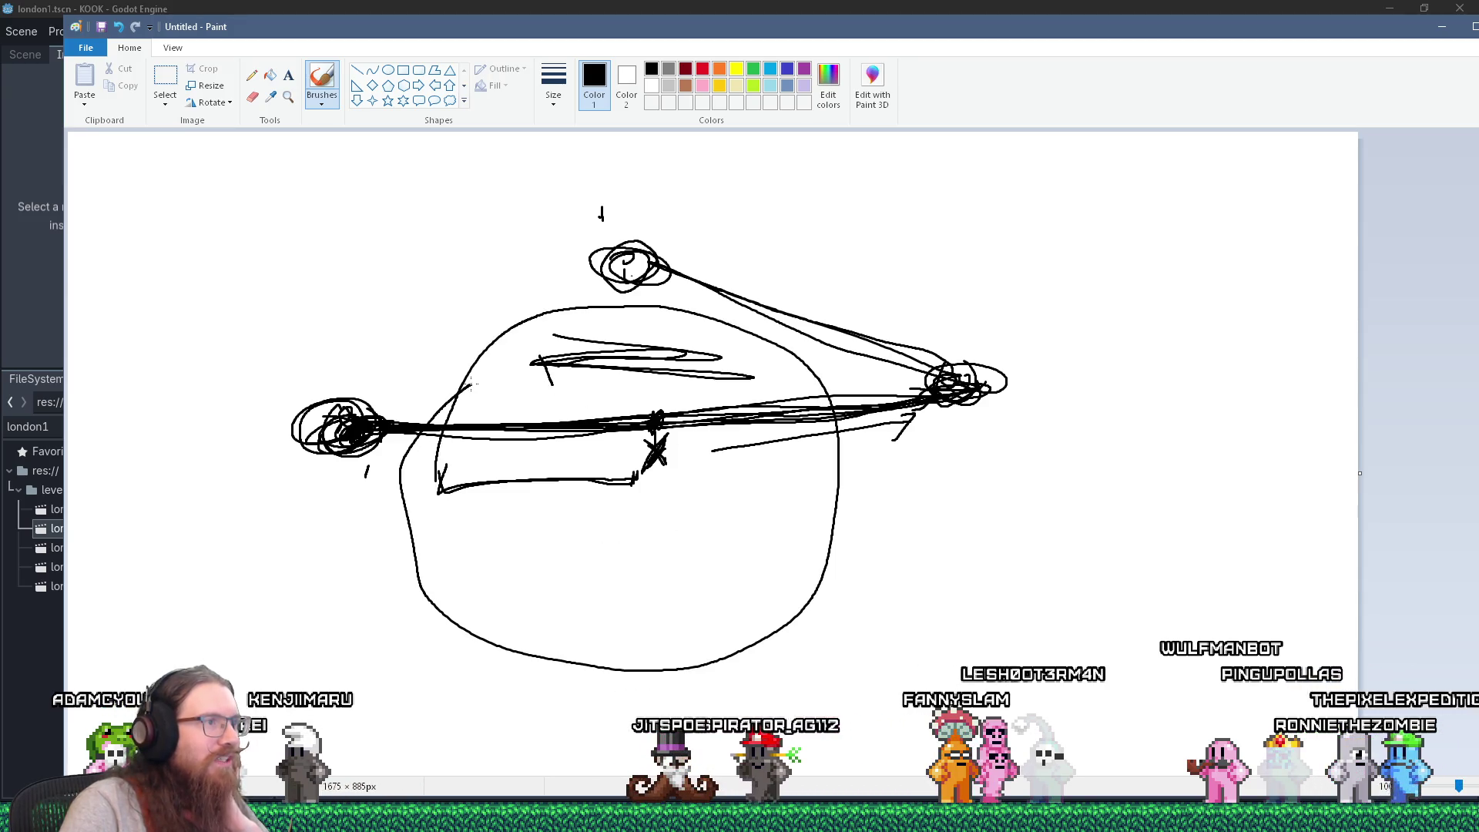
# Undo the stray diagonal stroke and large oval, then return to Godot
pyautogui.moveTo(272, 359); pyautogui.dragTo(373, 481)
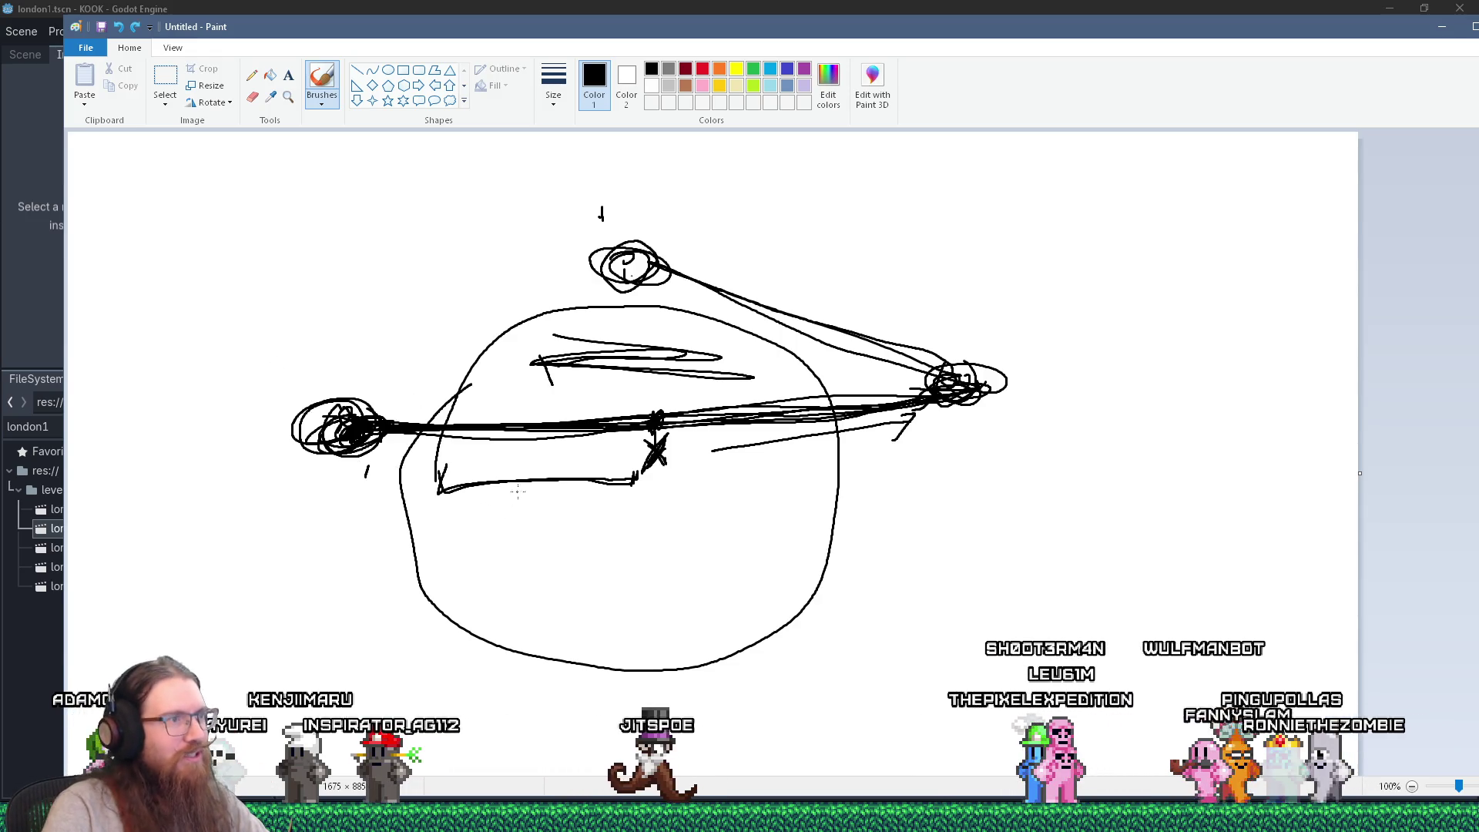
pyautogui.hotkey('ctrl', 'z')
pyautogui.hotkey('ctrl', 'z')
pyautogui.moveTo(311, 386)
pyautogui.mouseDown()
pyautogui.moveTo(993, 343)
pyautogui.moveTo(579, 534)
pyautogui.mouseUp()
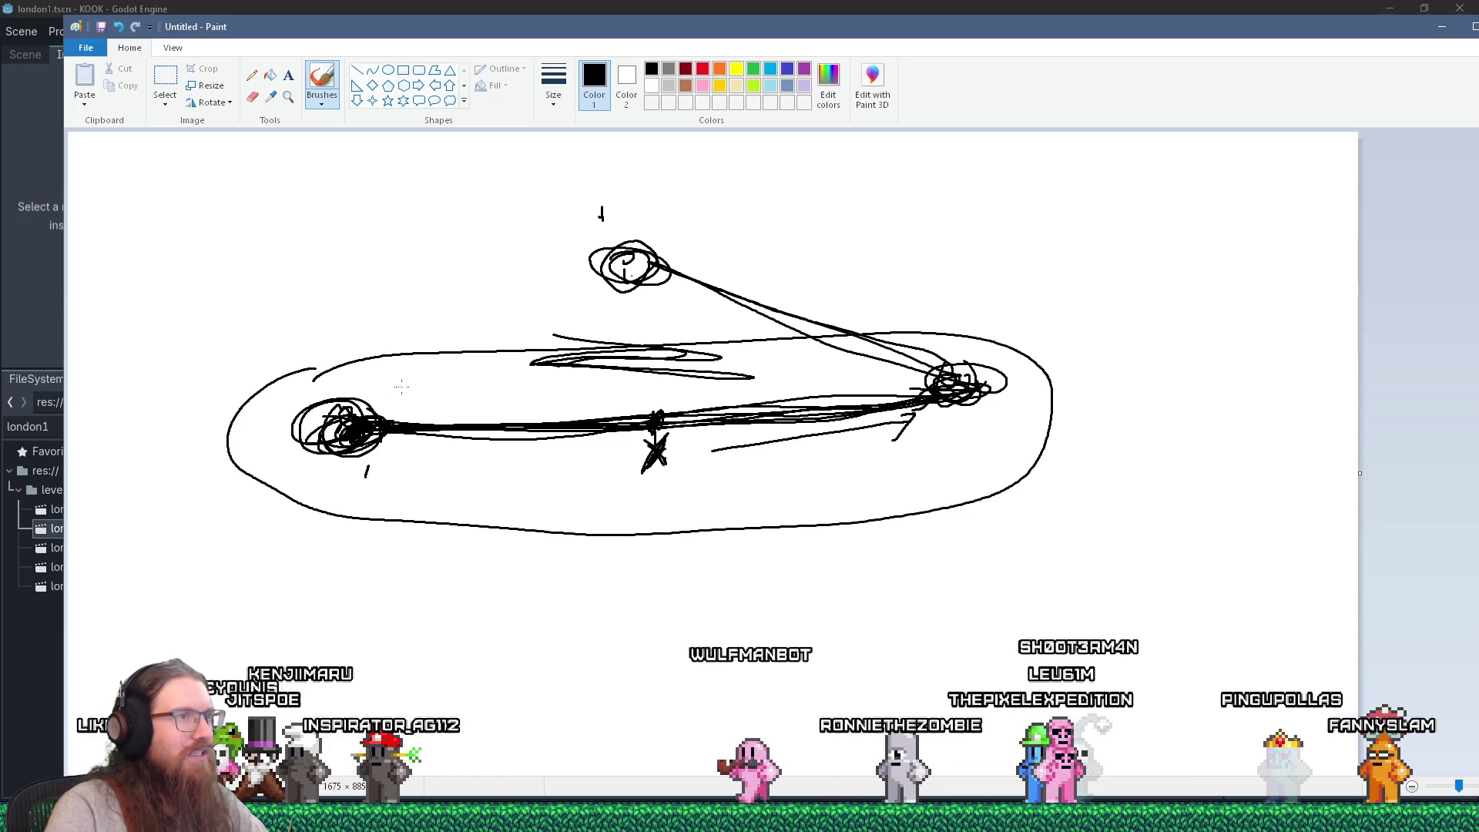
pyautogui.hotkey('ctrl', 'z')
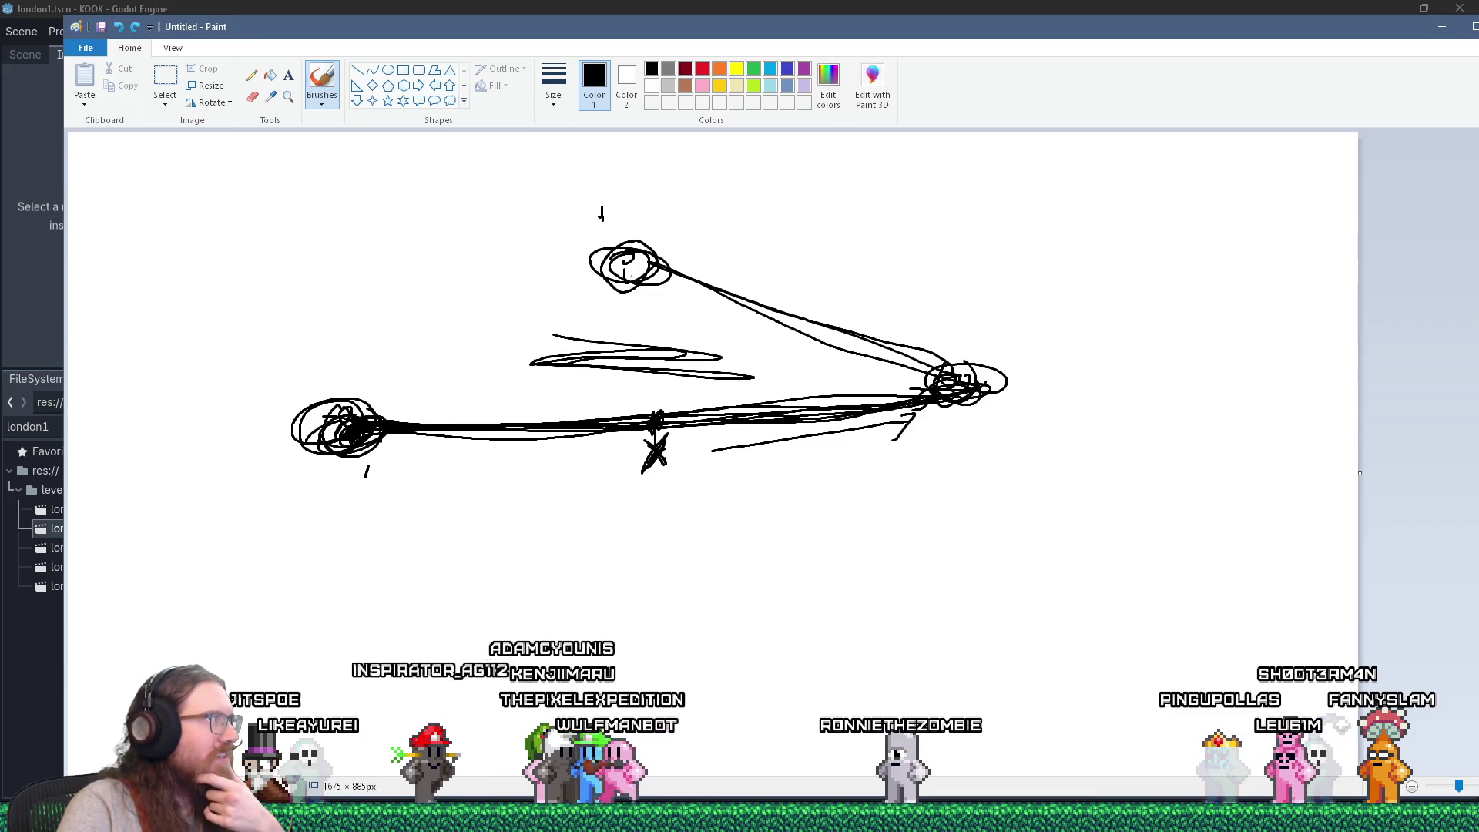
pyautogui.hotkey('alt', 'Tab')
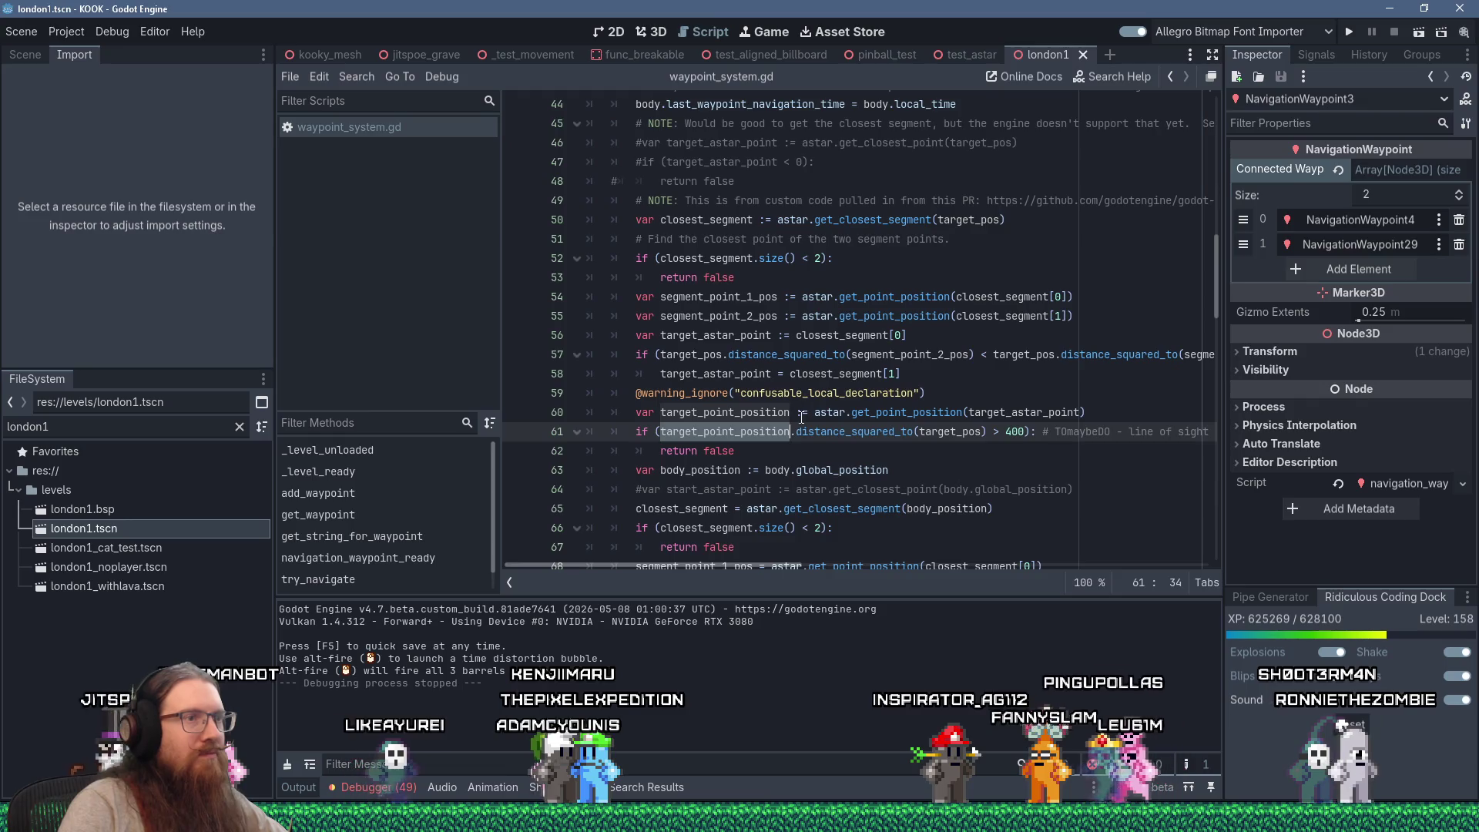
# Insert a new indented line 62 after the line 61 distance check
pyautogui.moveTo(751, 567)
pyautogui.mouseDown()
pyautogui.moveTo(865, 562)
pyautogui.moveTo(705, 543)
pyautogui.mouseUp()
pyautogui.click(692, 431)
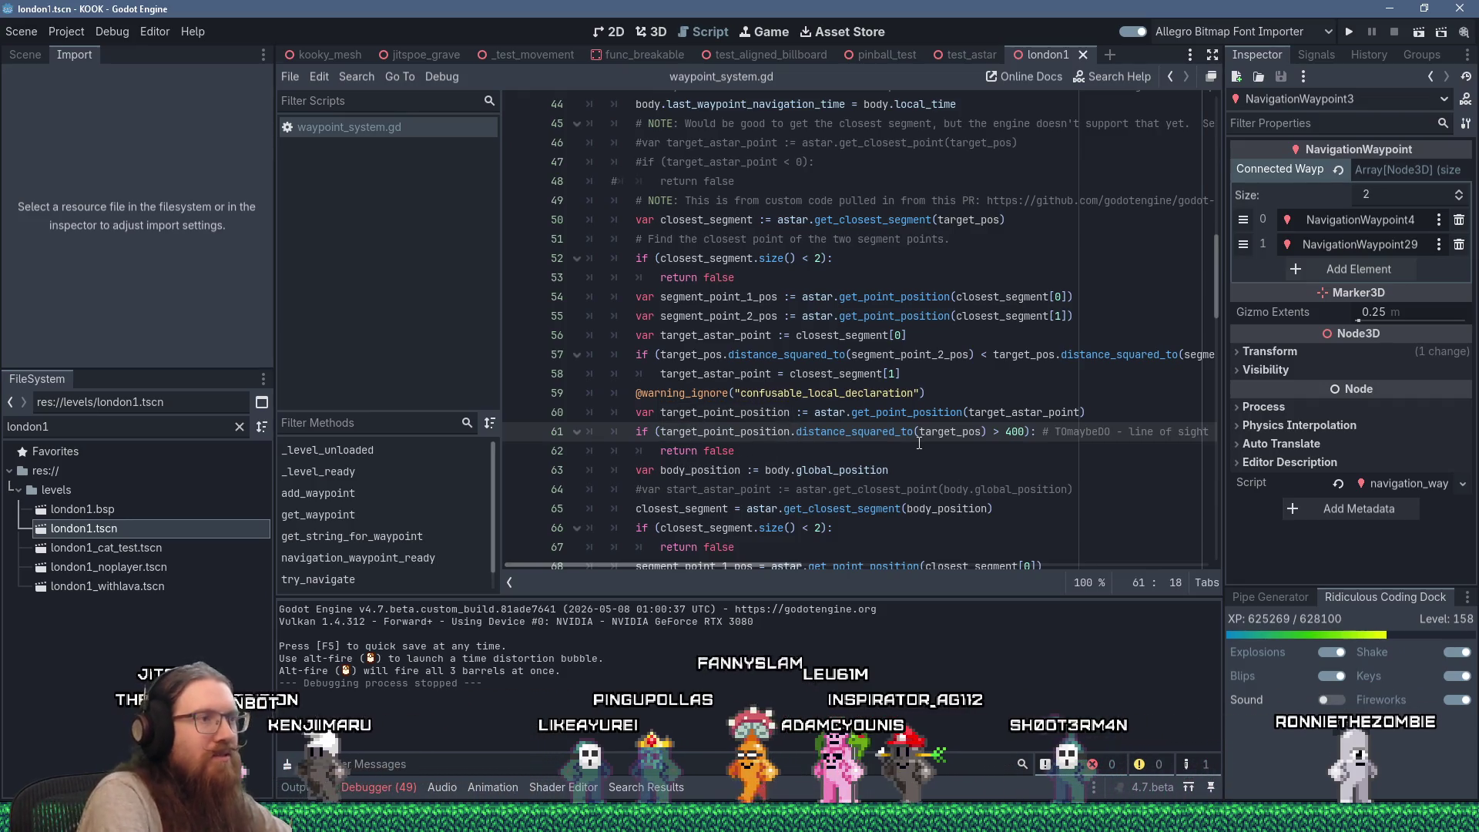
pyautogui.press('End')
pyautogui.press('Return')
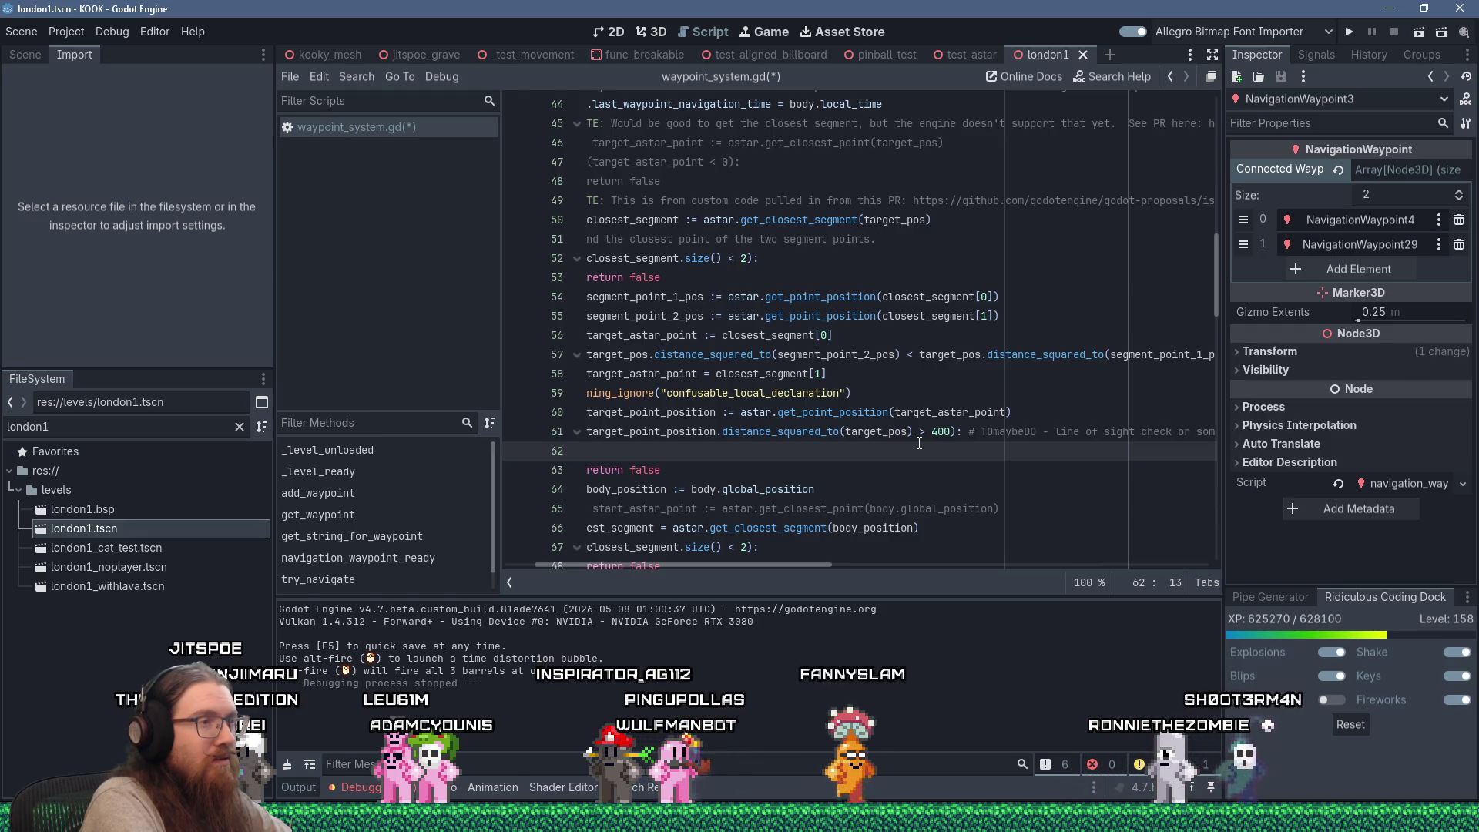
pyautogui.hscroll(-2, 919, 442)
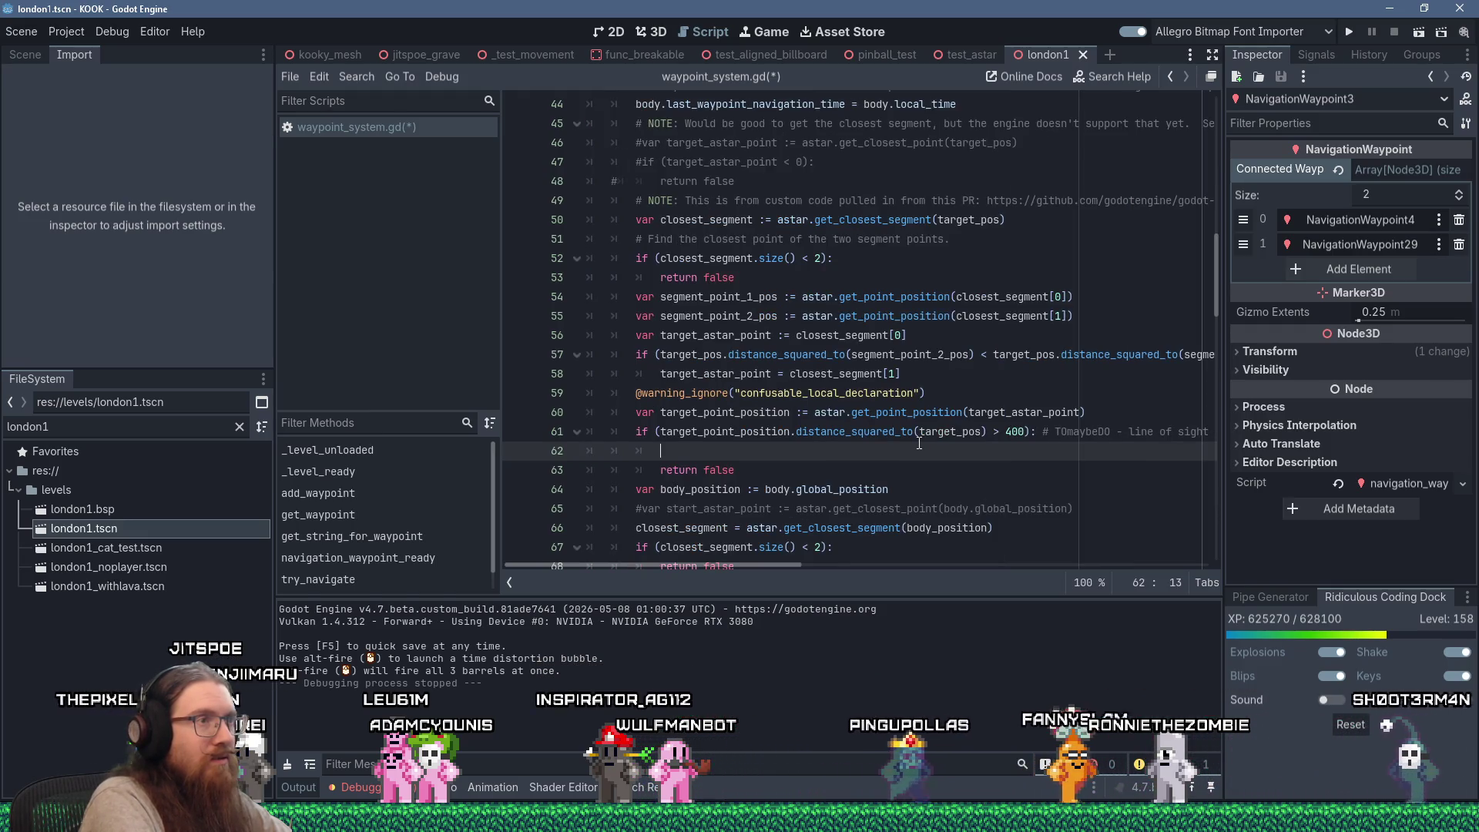
# Add a Geometry3D.get_closest_point_to_segment() call below line 60 and begin declaring closest_segment_point
pyautogui.press('Up')
pyautogui.press('Up')
pyautogui.press('Return')
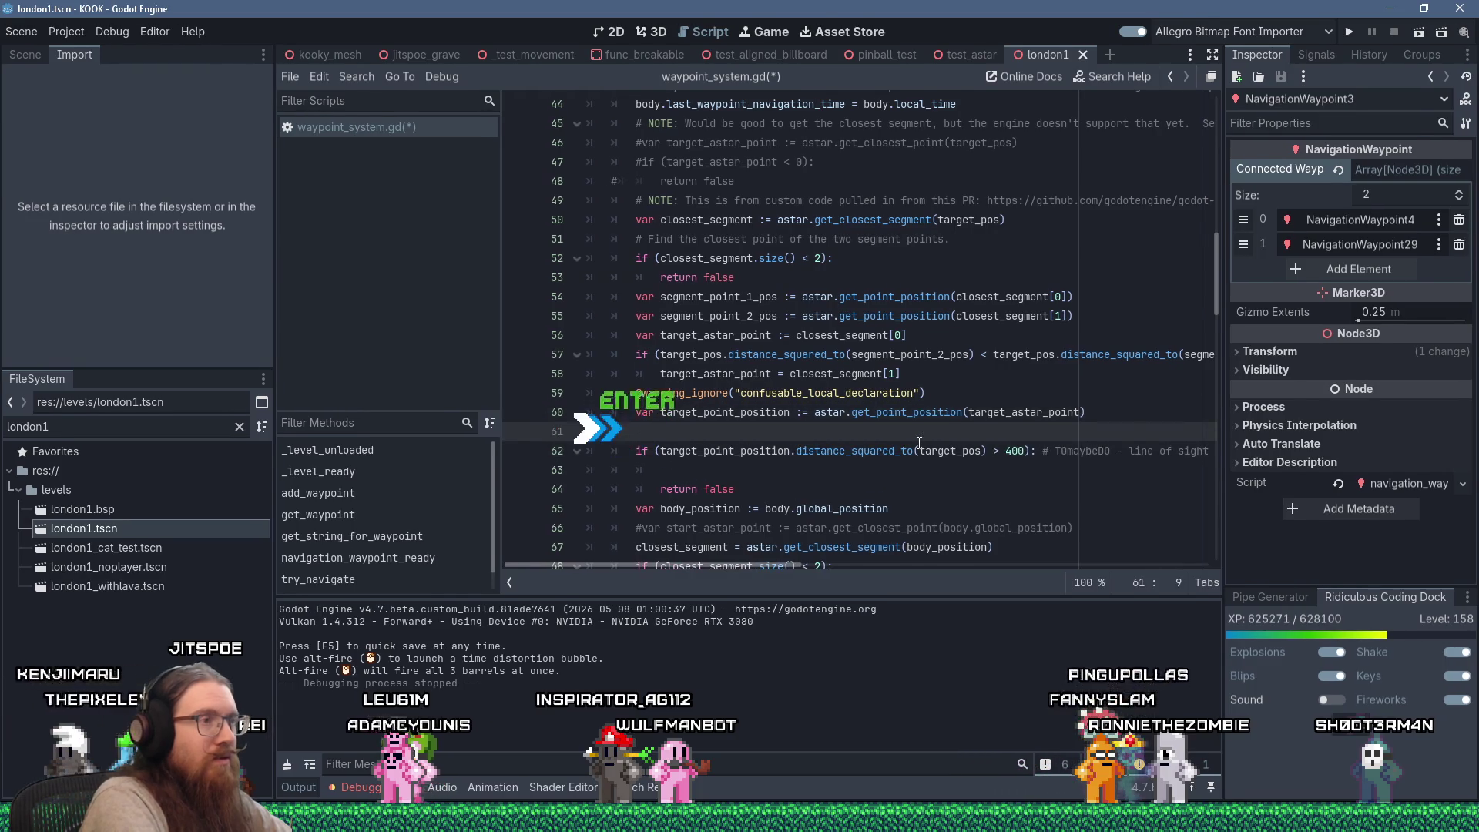
pyautogui.write('Geometr')
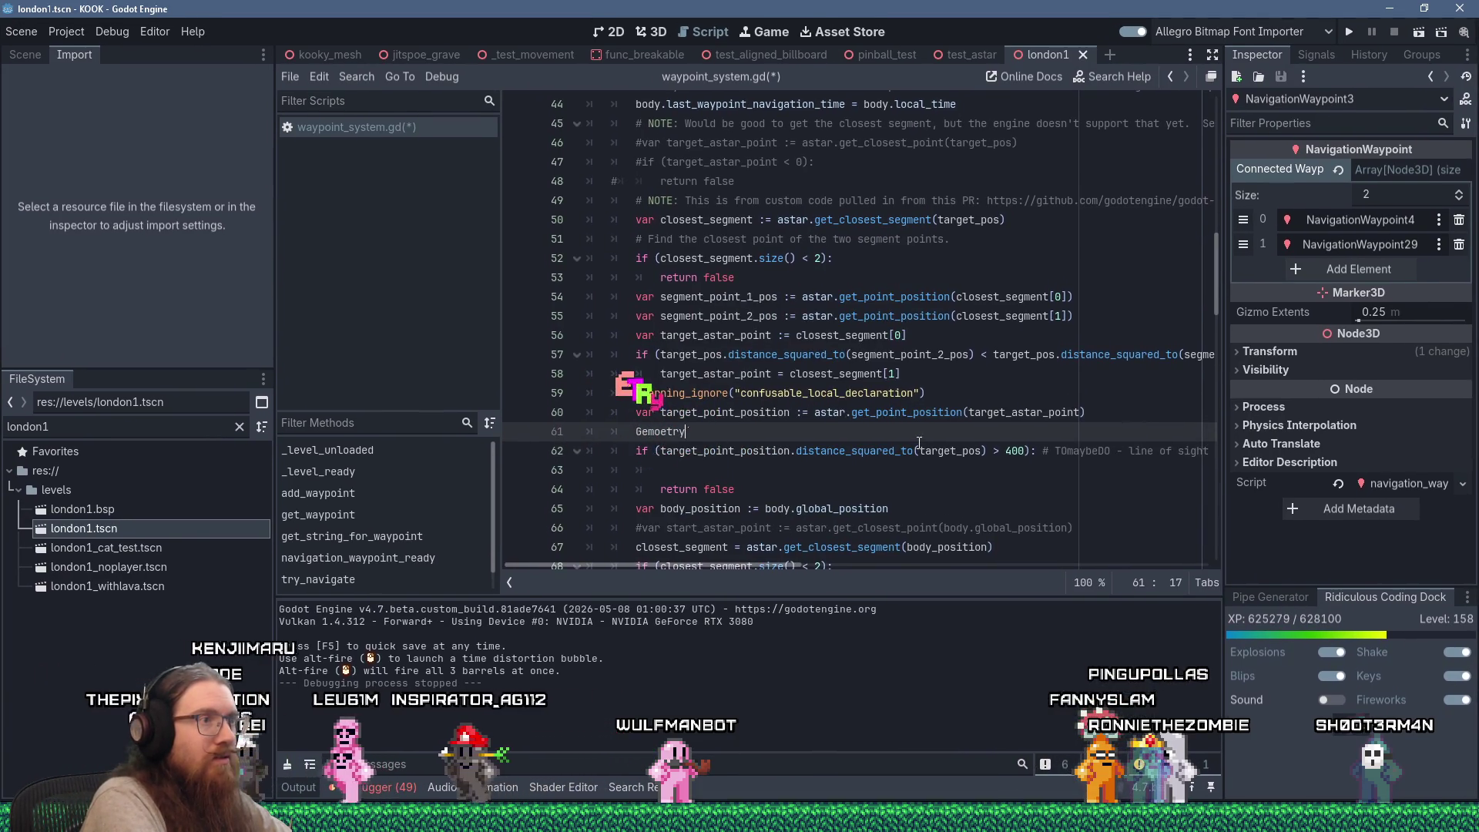
pyautogui.hotkey('ctrl', 'BackSpace')
pyautogui.write('Geometry')
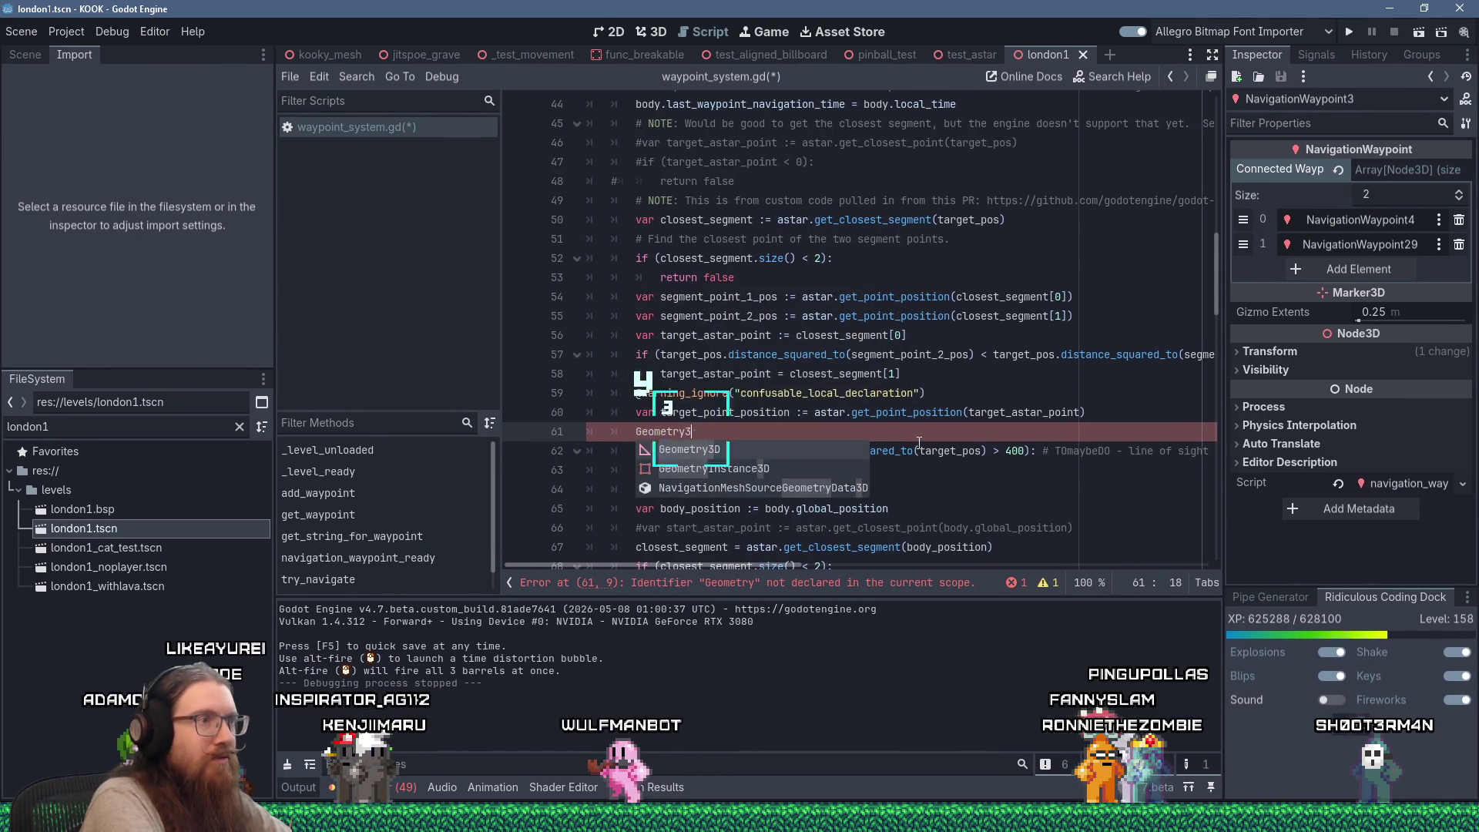
pyautogui.write('3D.get_')
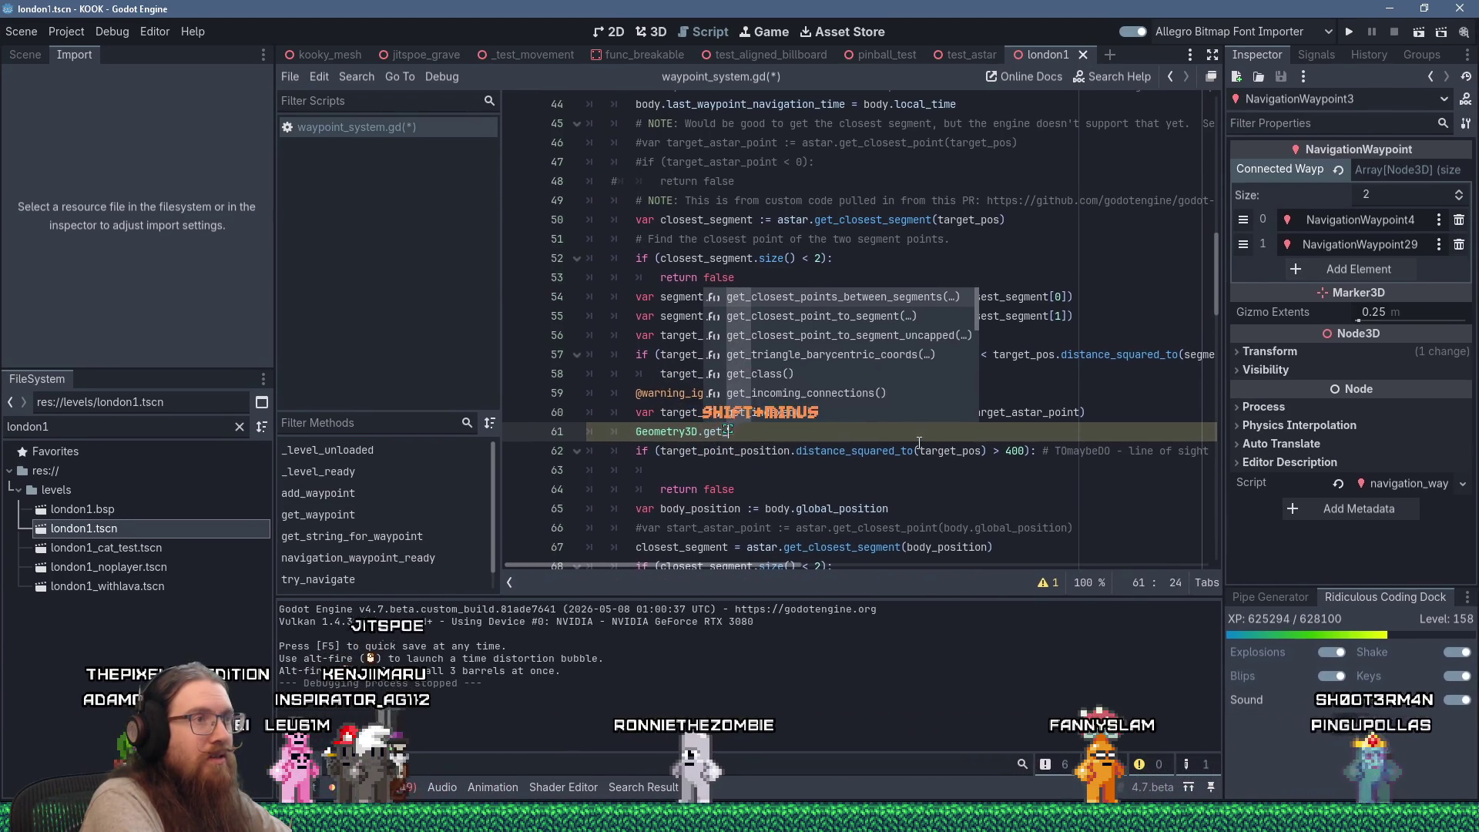
pyautogui.write('closesT')
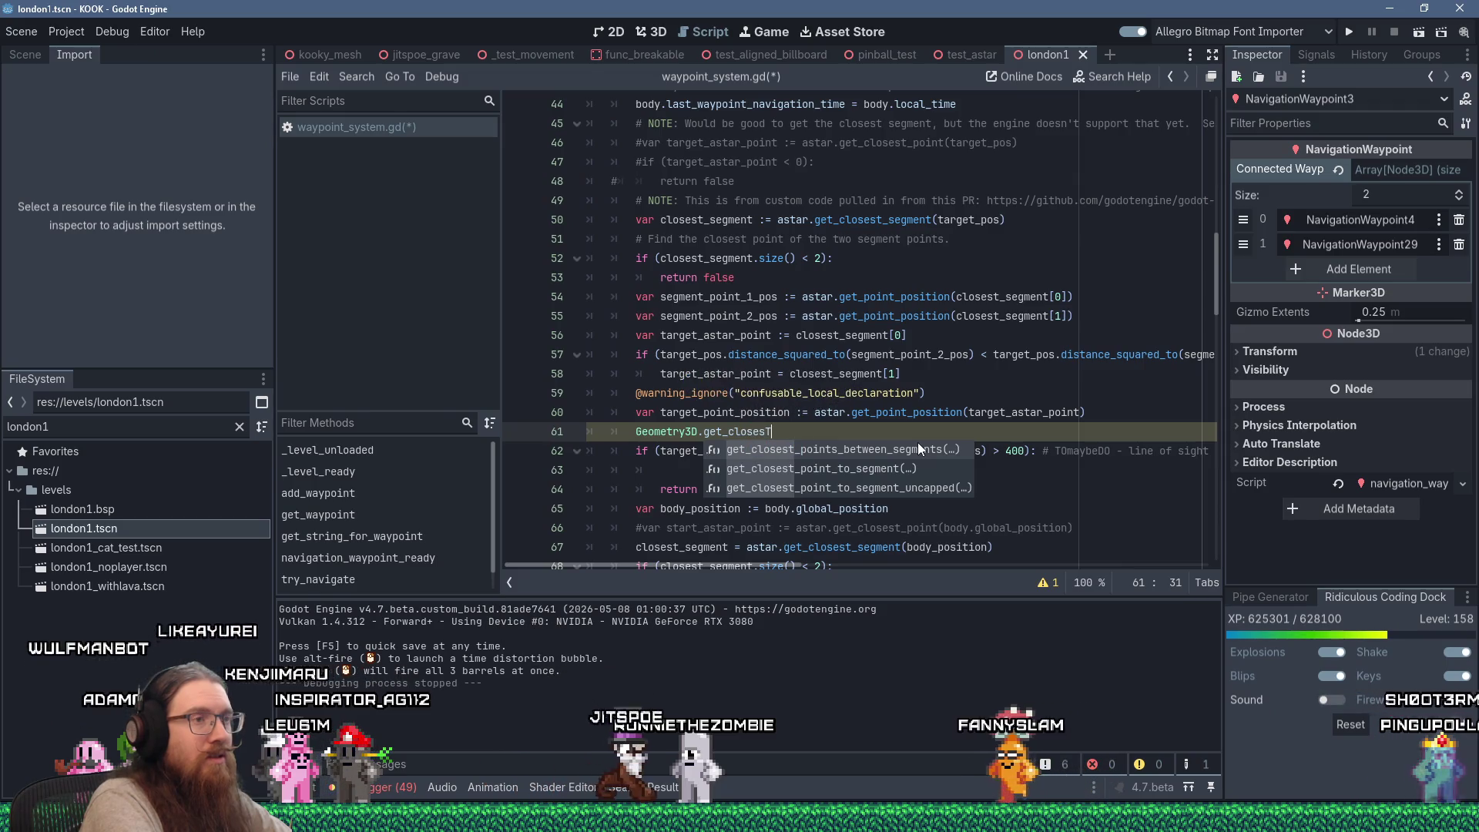
pyautogui.press('Down')
pyautogui.press('Return')
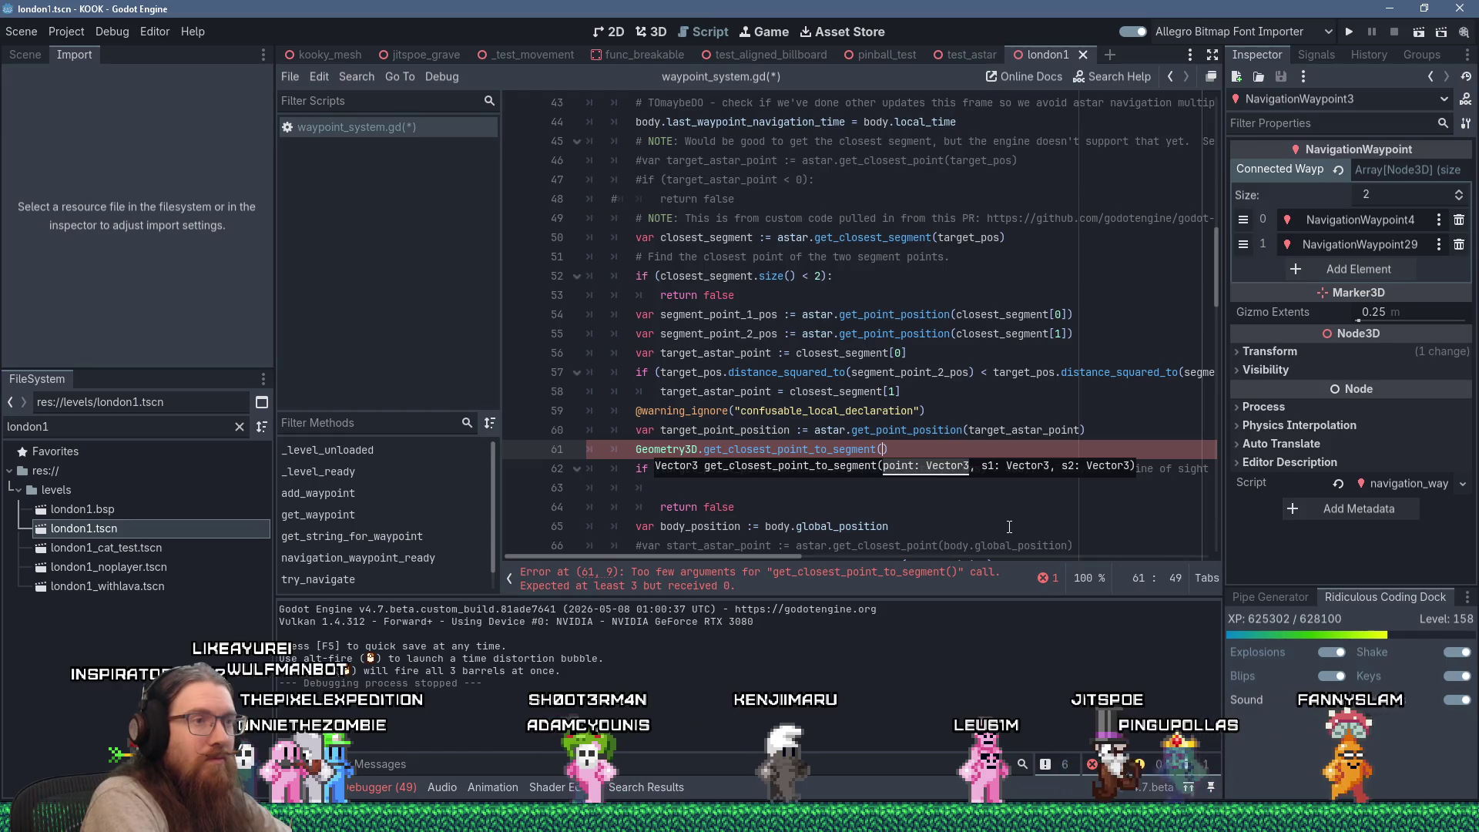
pyautogui.press('Escape')
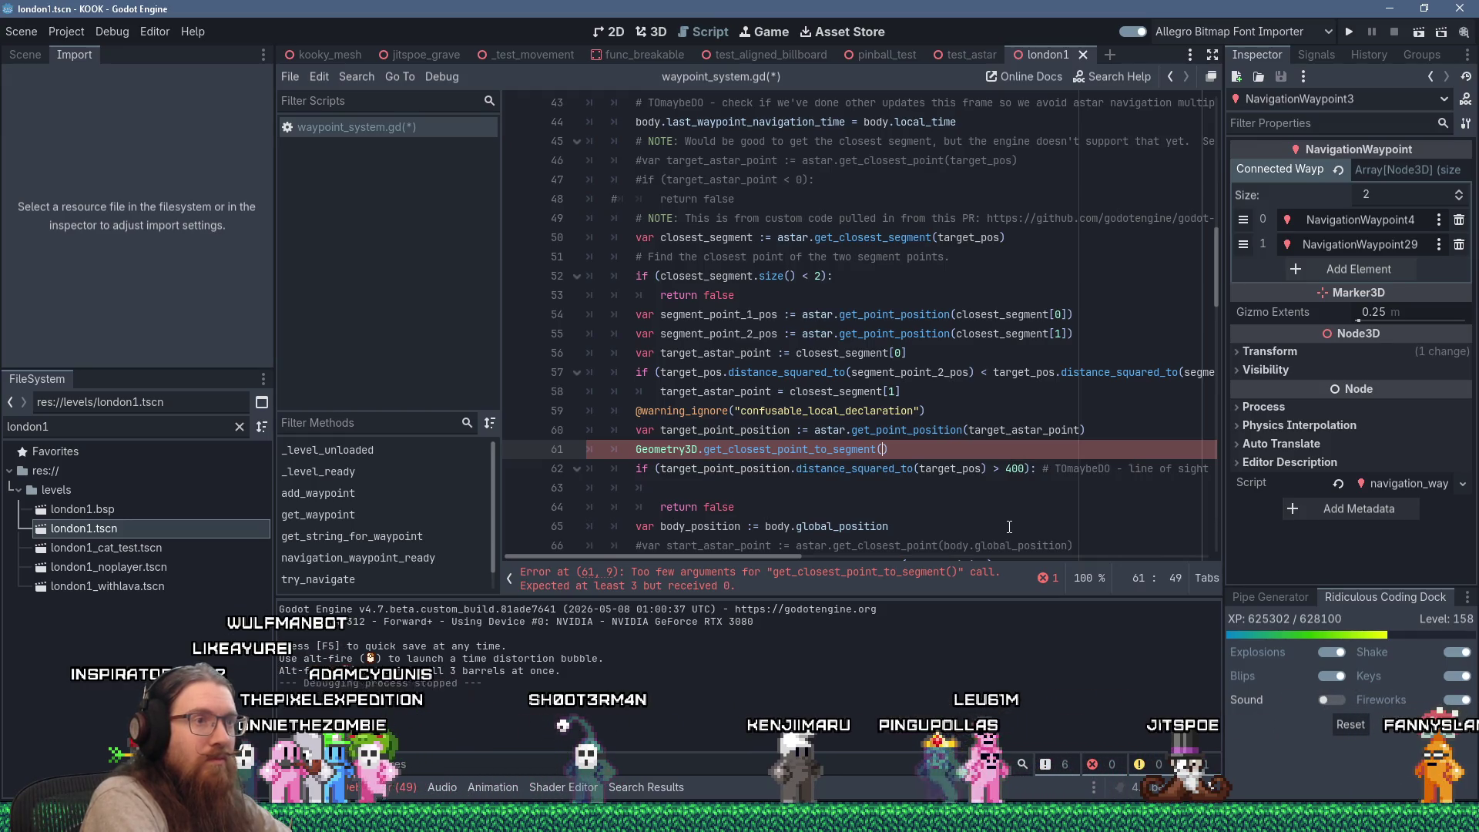
pyautogui.write('var')
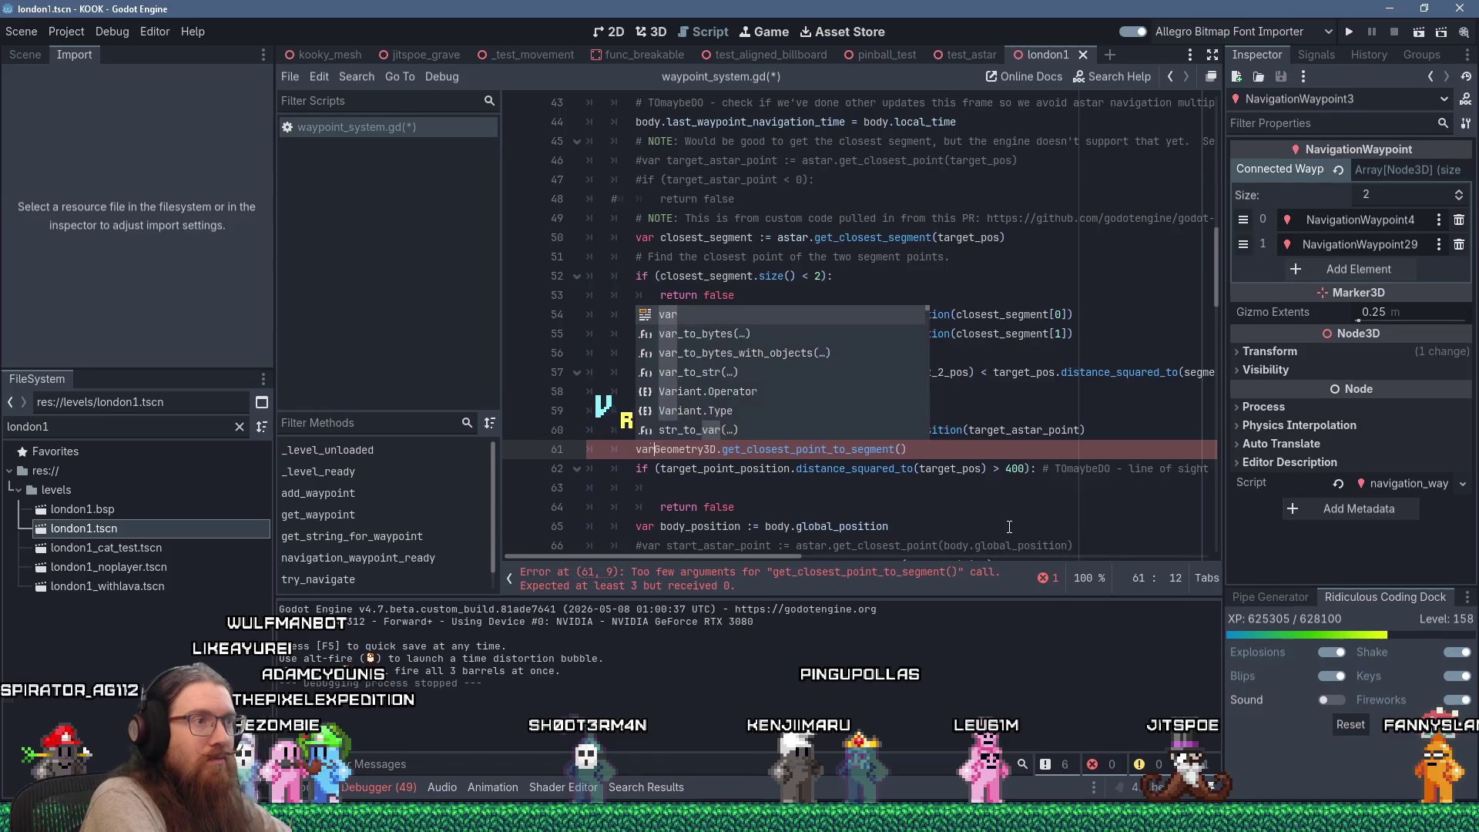
pyautogui.write(' closest_segm')
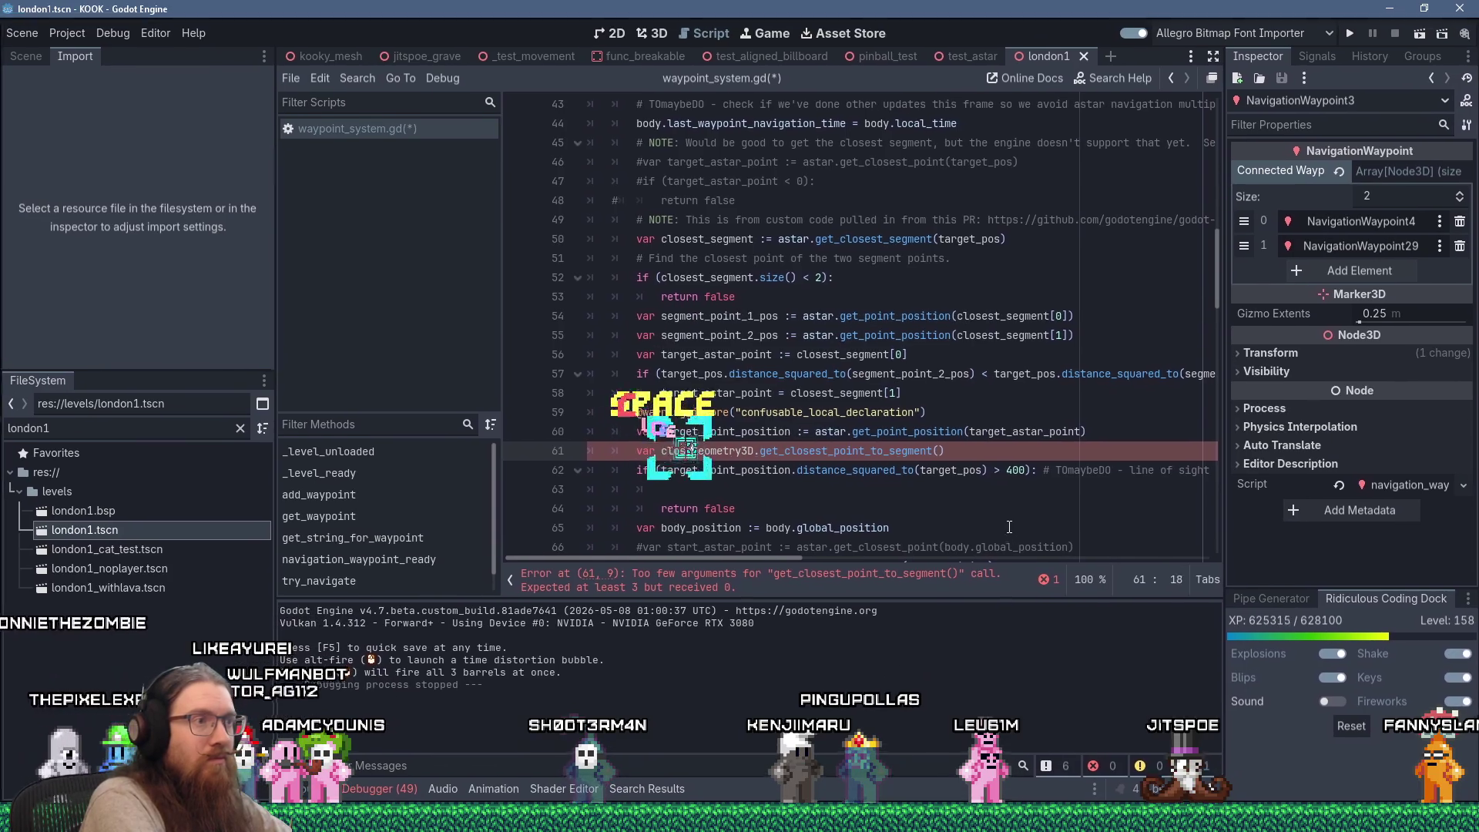
pyautogui.write('e')
pyautogui.write('nt_point')
pyautogui.write('oint : =')
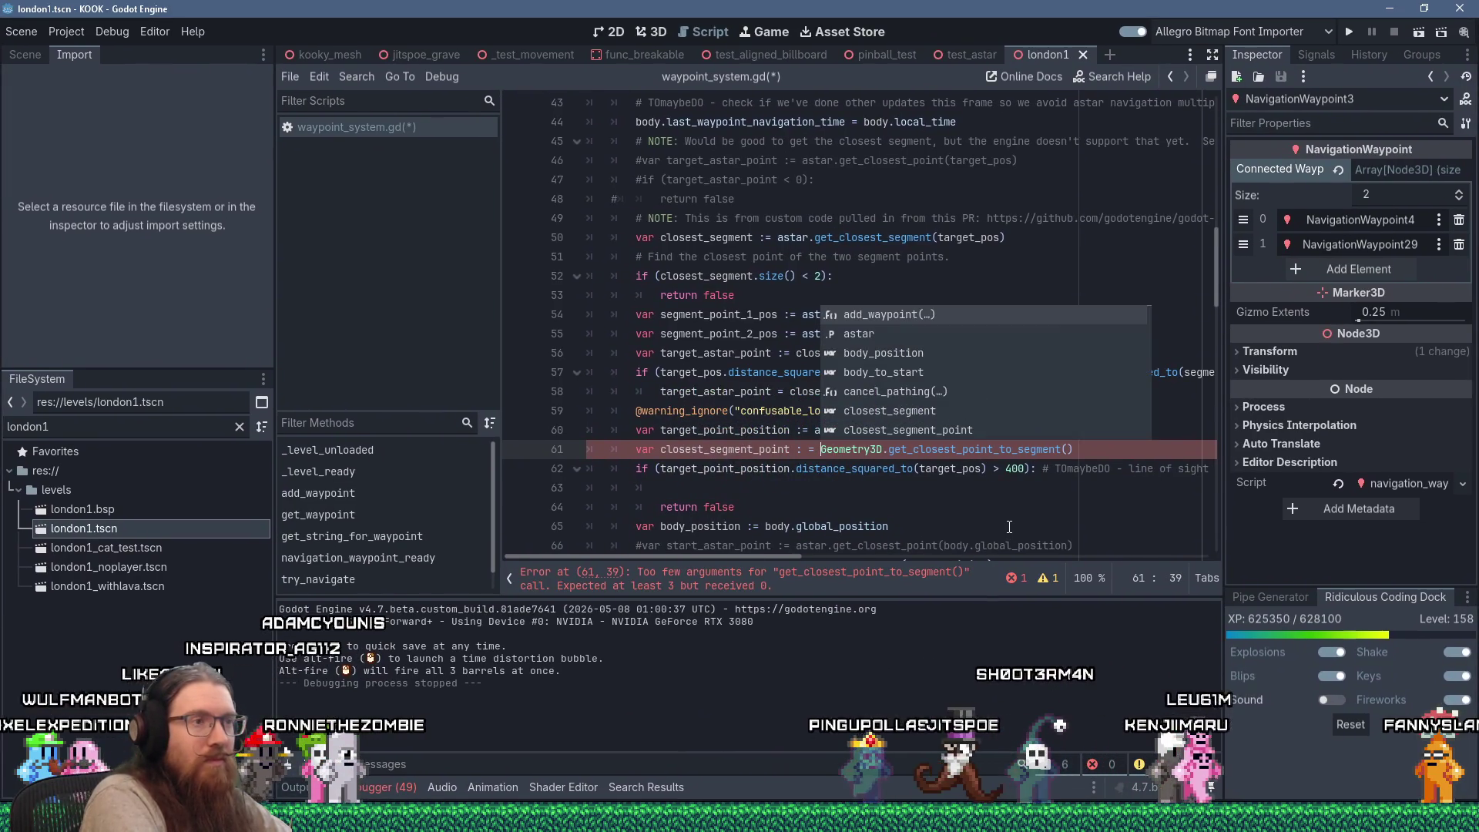
# Fix the := spacing and reopen the call's parentheses on line 61
pyautogui.press('Left')
pyautogui.press('Left')
pyautogui.press('Left')
pyautogui.press('Delete')
pyautogui.press('End')
pyautogui.press('Left')
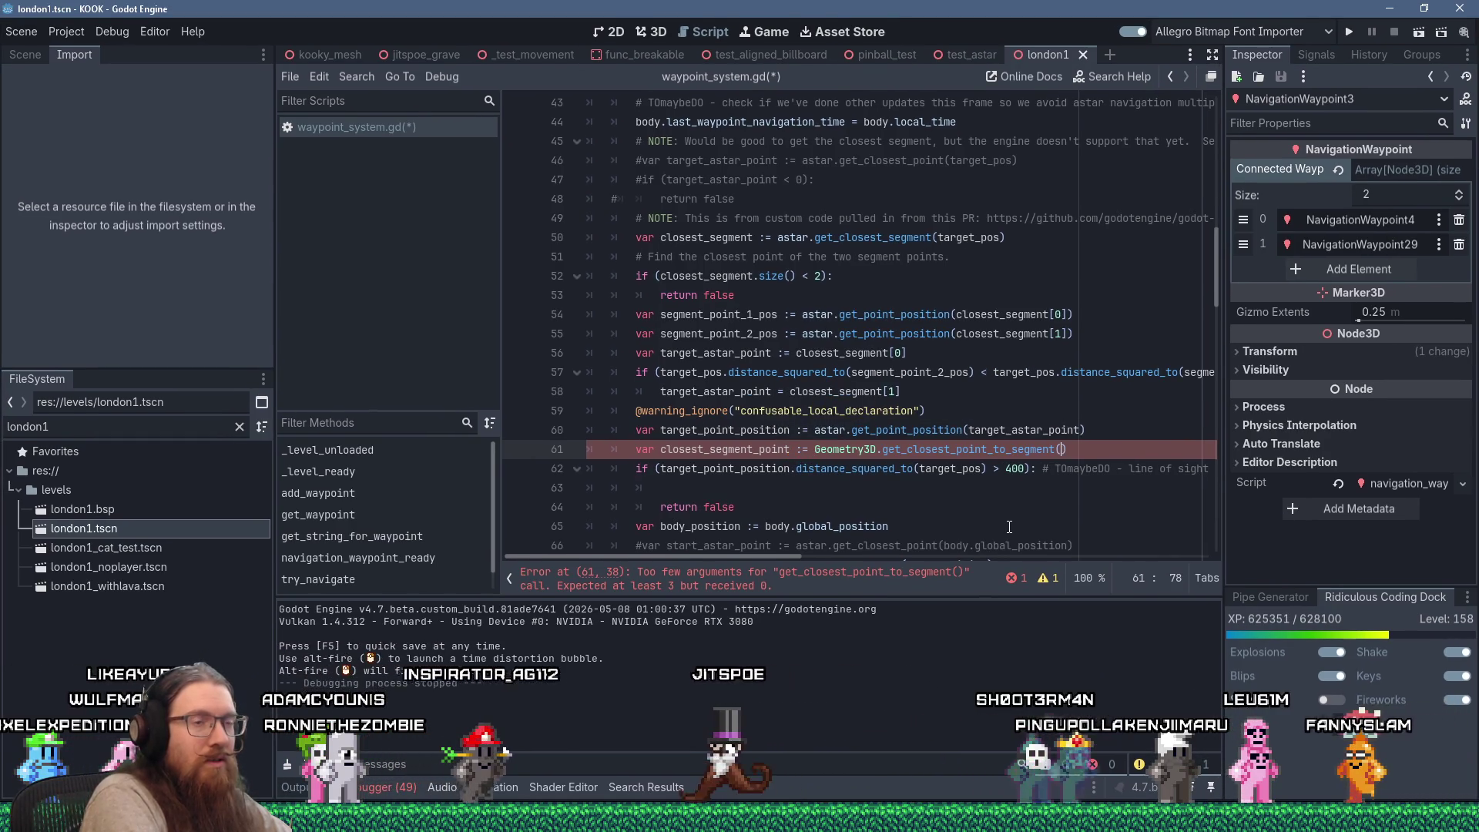
pyautogui.press('BackSpace')
pyautogui.write('(')
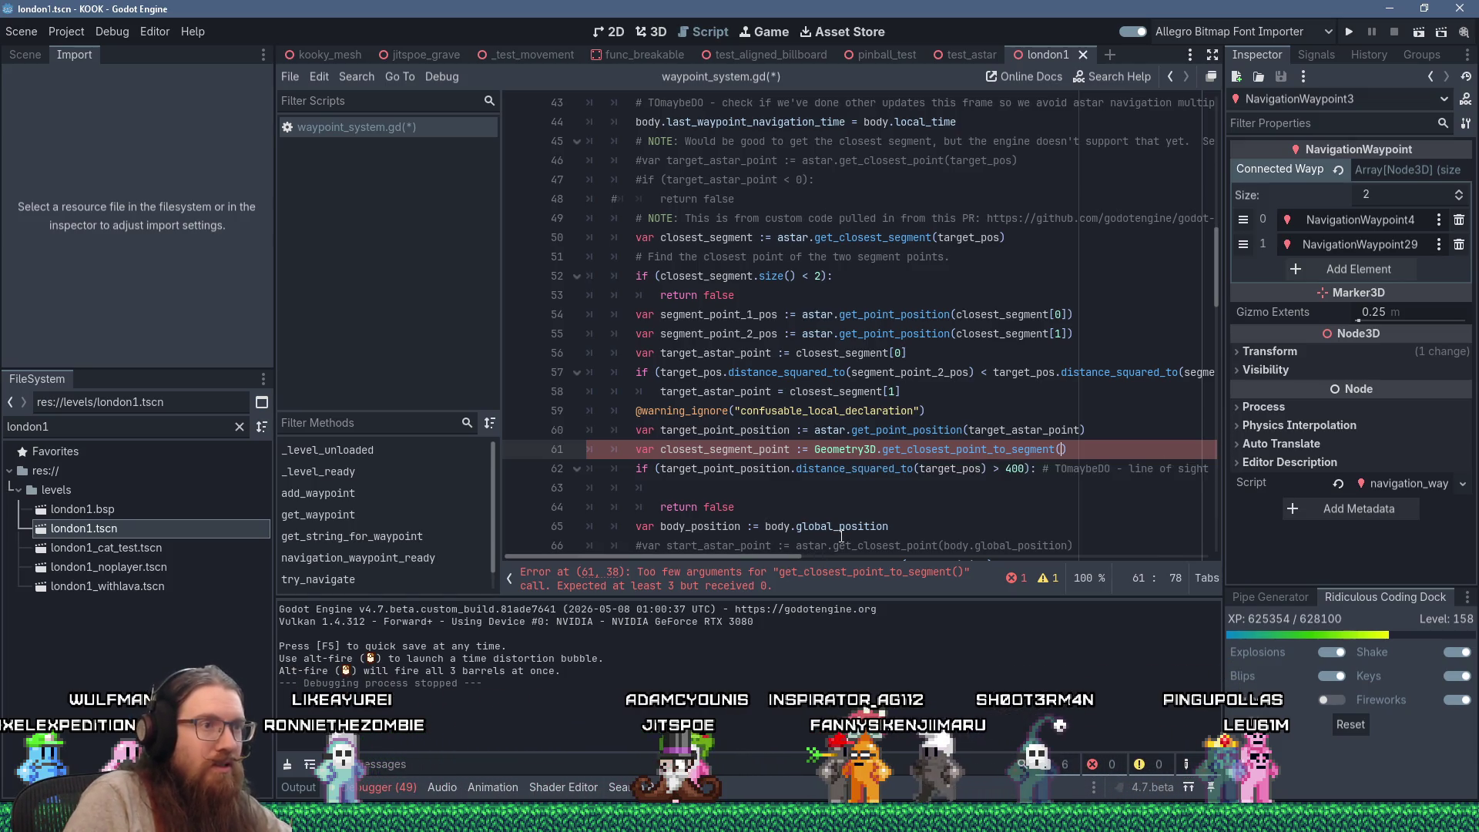
# Fill the call with target_pos, segment_point_1_pos and segment_point_2_pos arguments
pyautogui.click(979, 468)
pyautogui.rightClick(936, 468)
pyautogui.press('Escape')
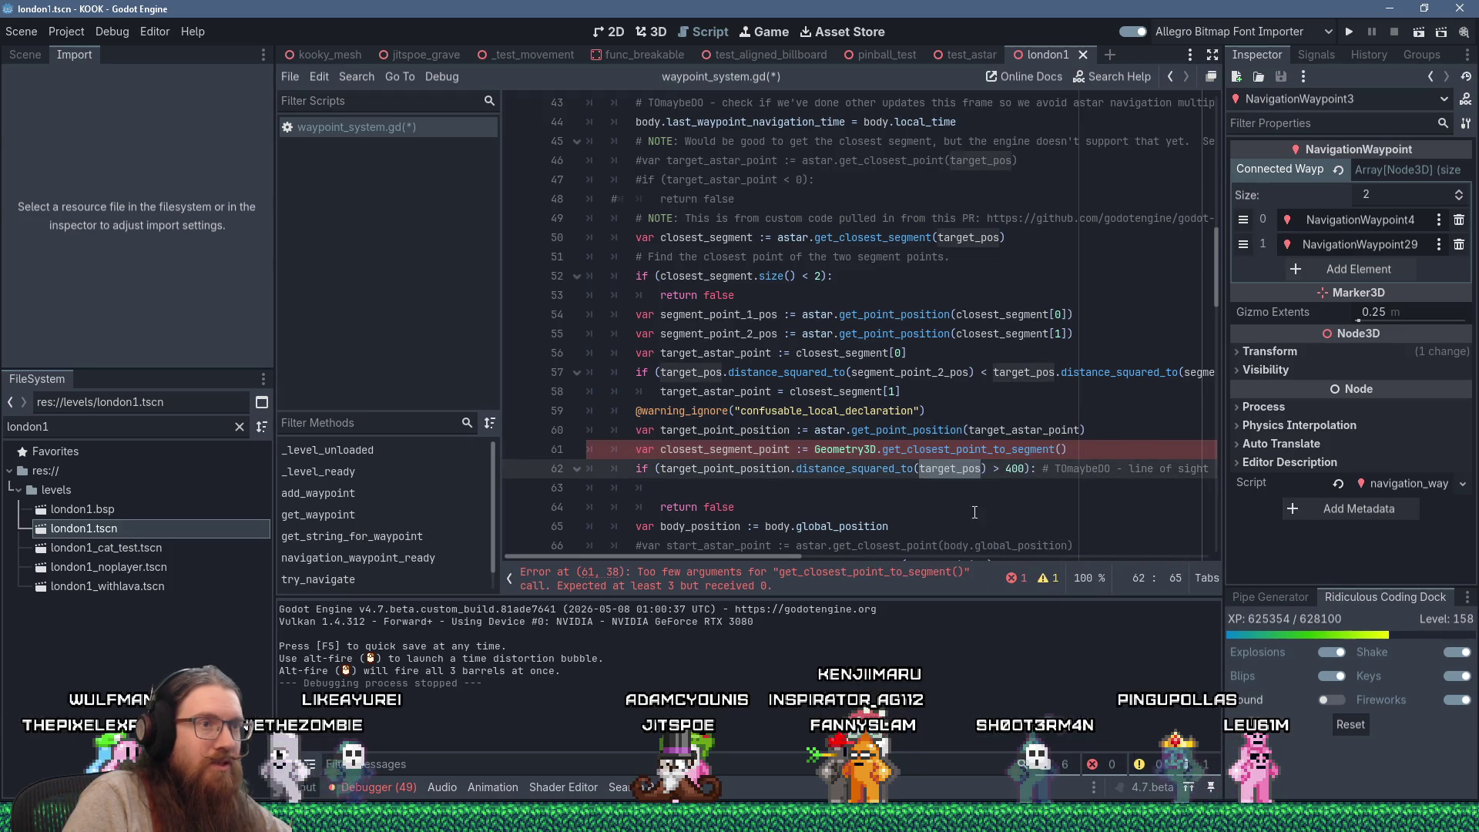
pyautogui.click(1069, 449)
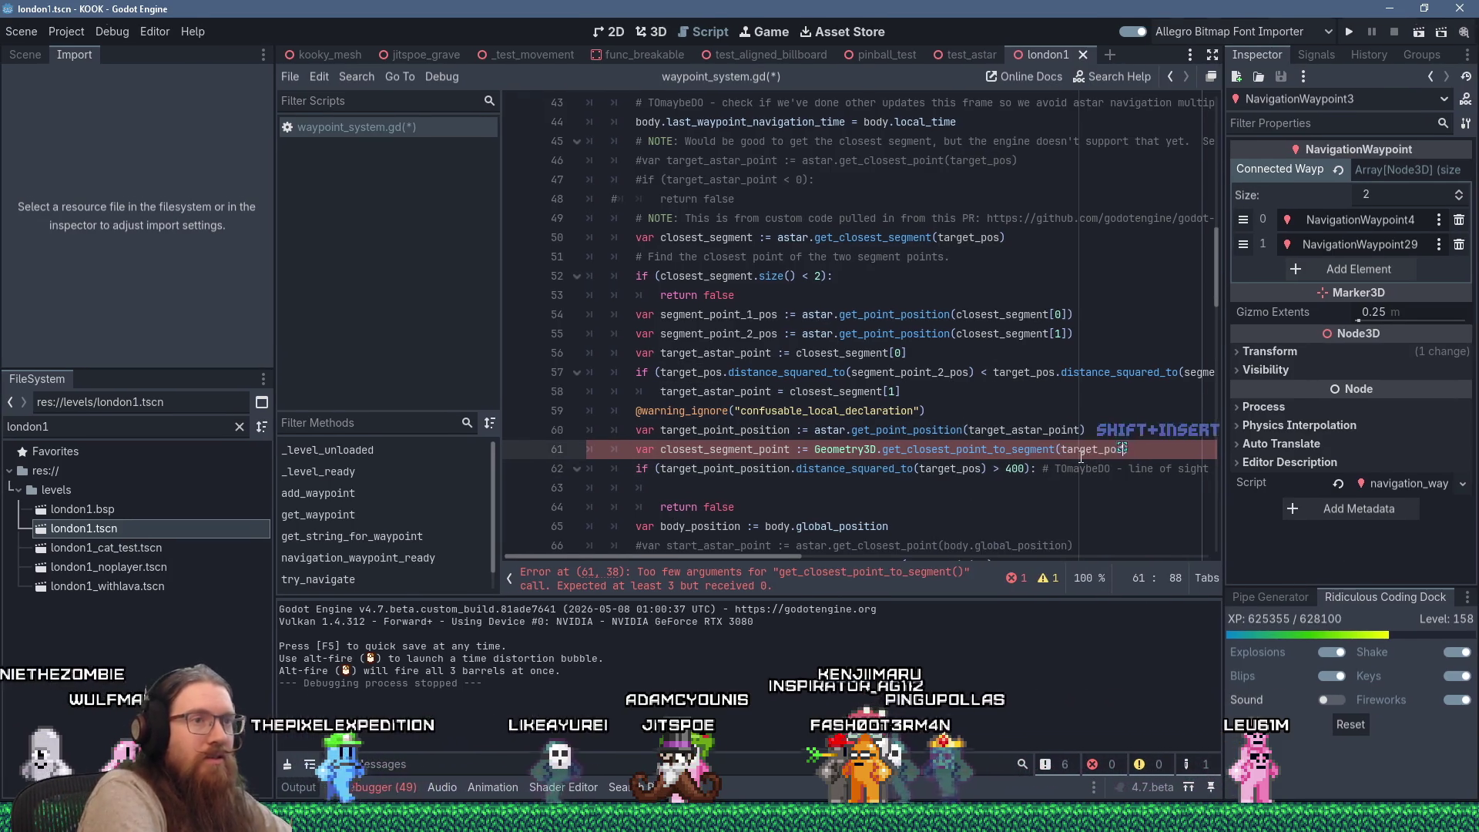
pyautogui.write(', ')
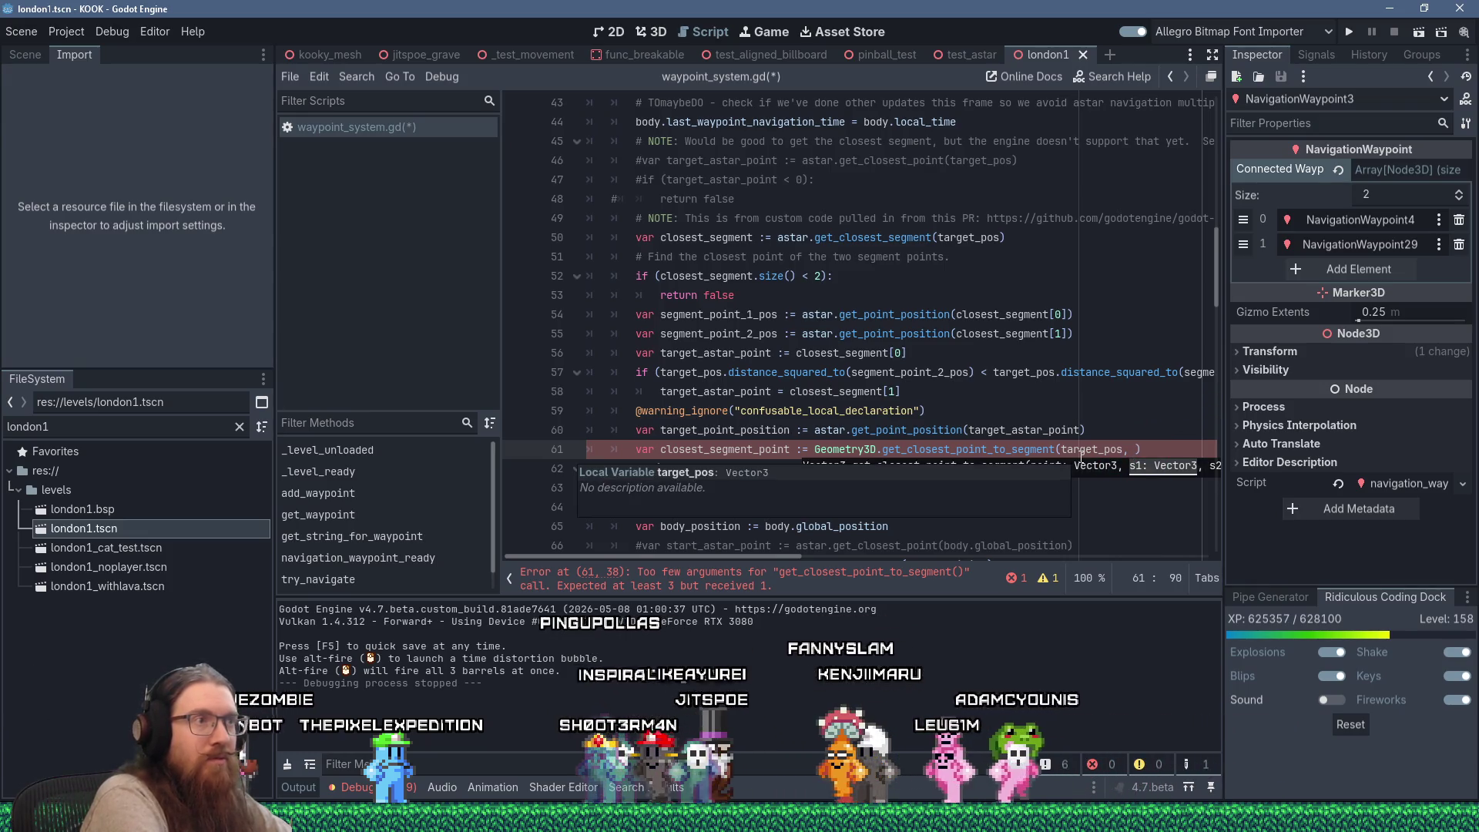
pyautogui.write('segment_point')
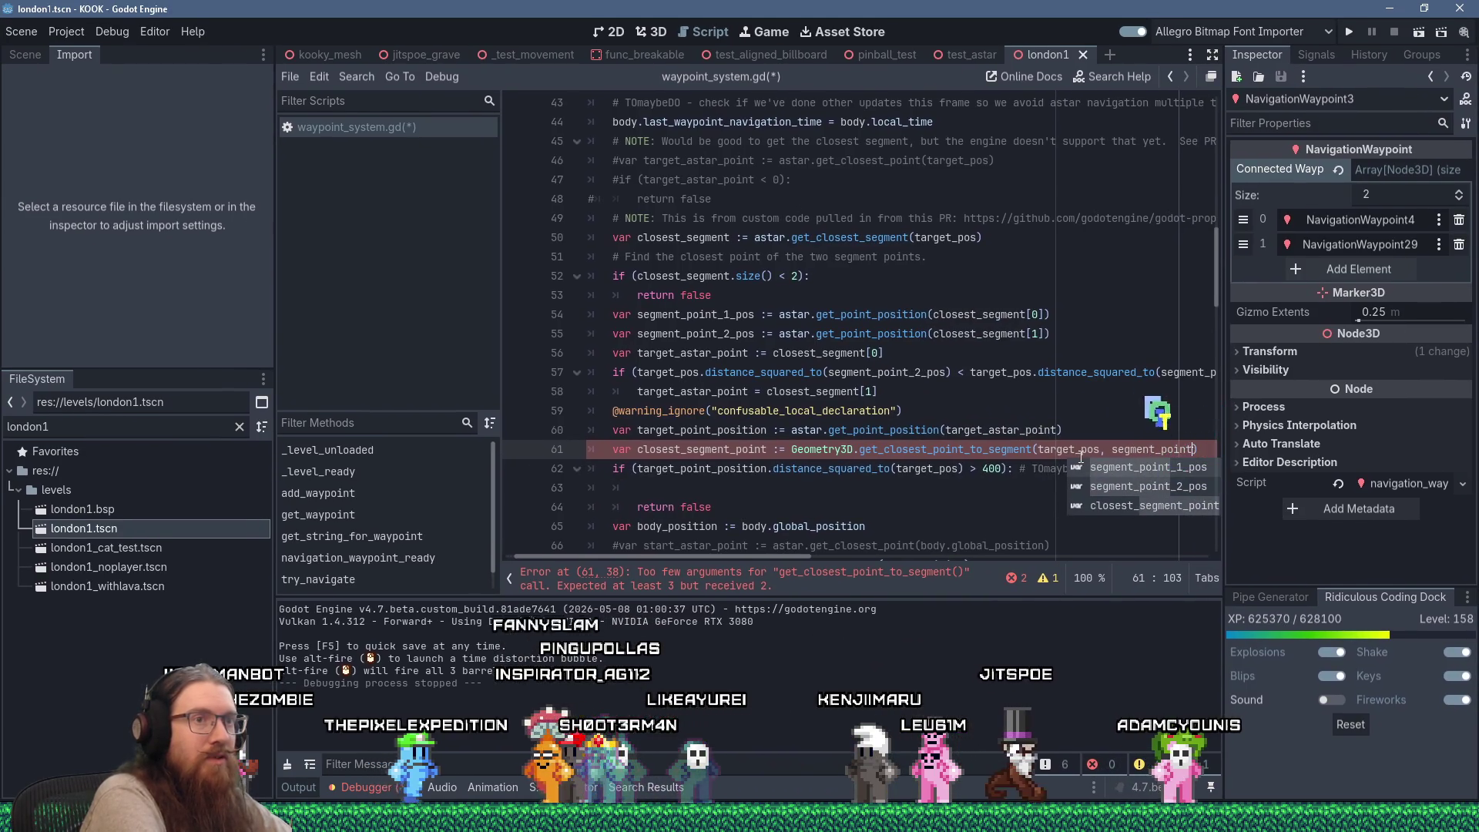
pyautogui.press('Return')
pyautogui.write(', ')
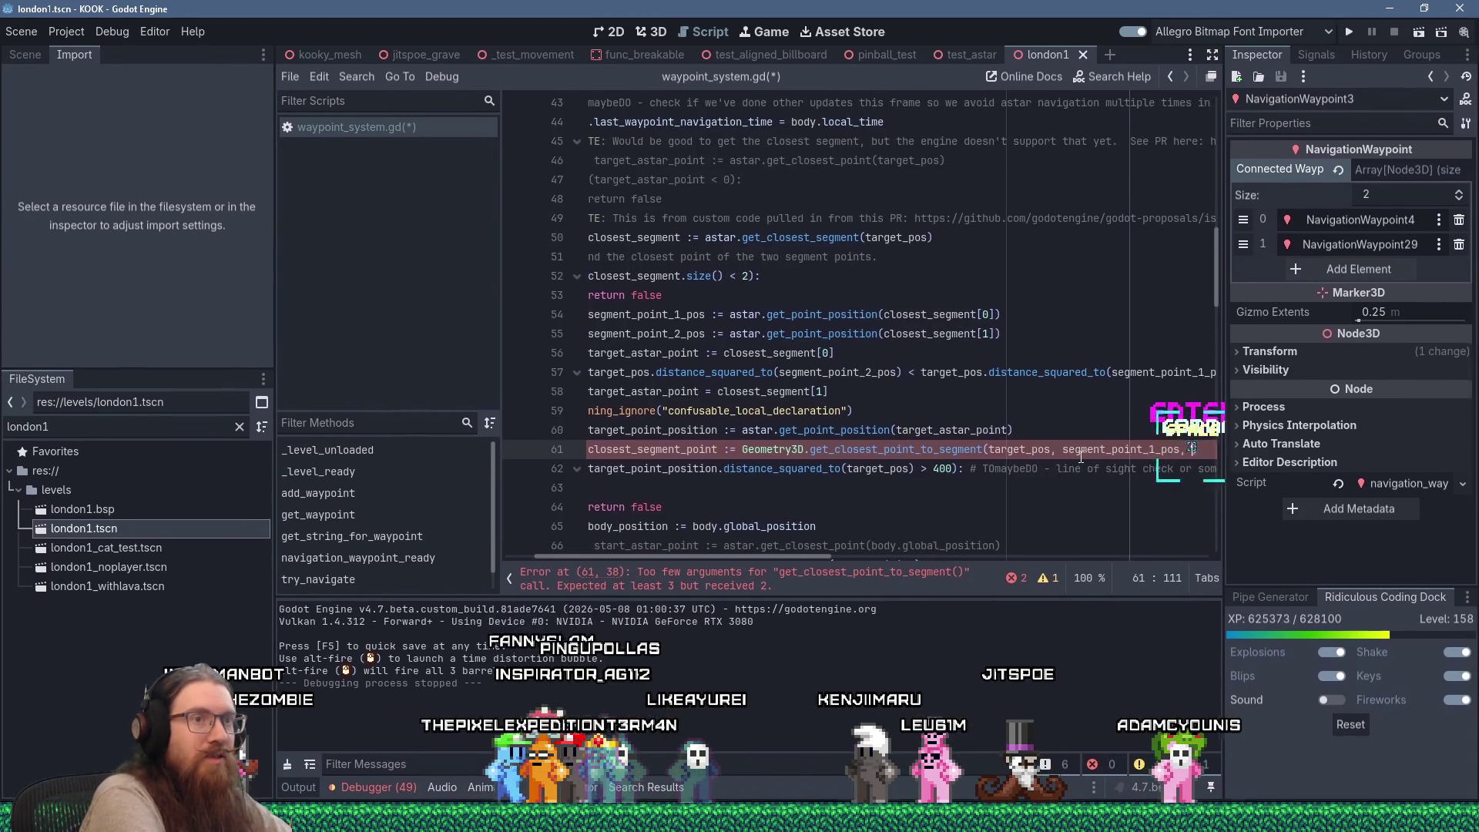
pyautogui.write('segmenpoint')
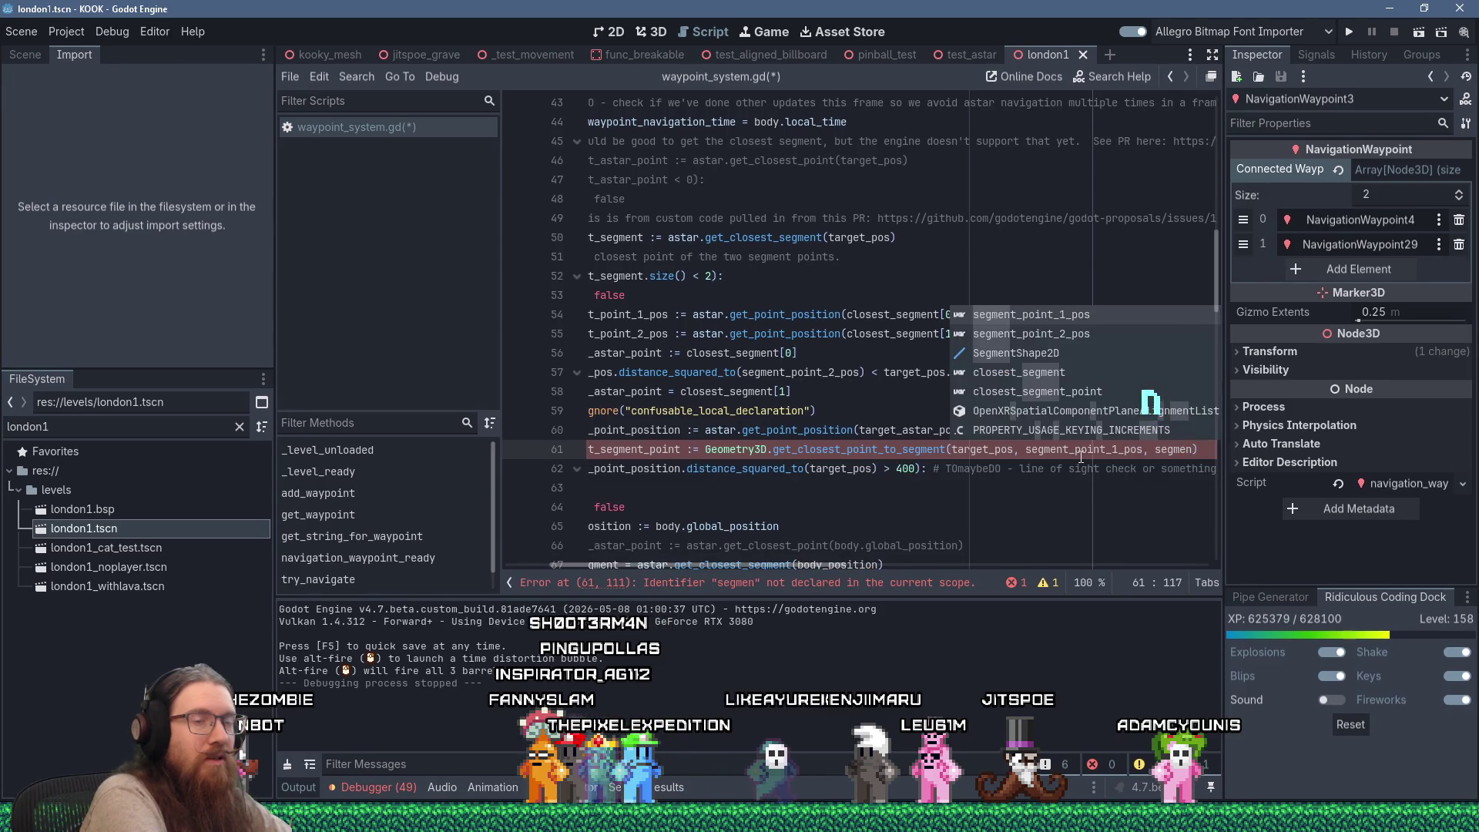
pyautogui.press('Down')
pyautogui.press('Return')
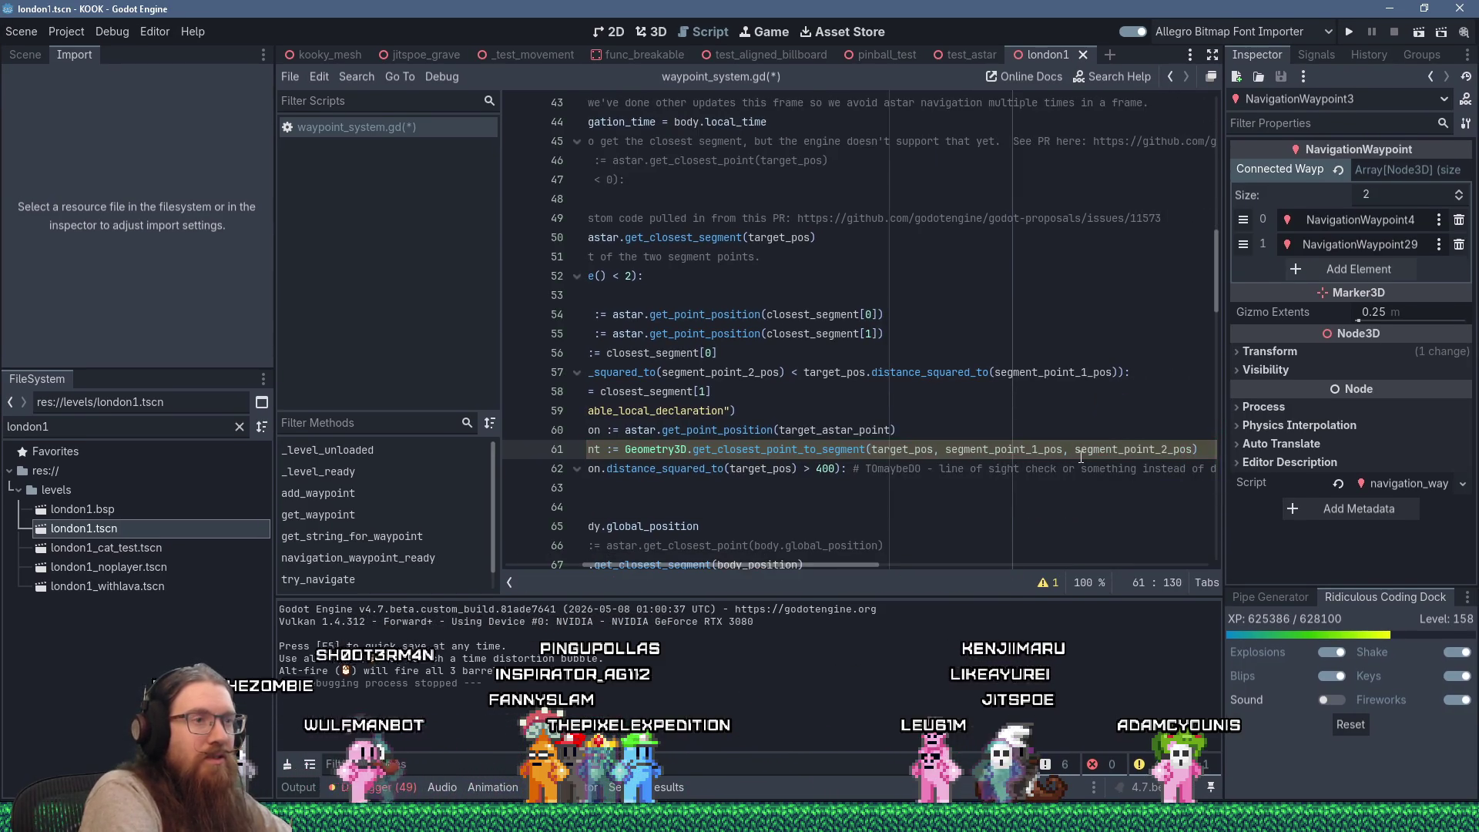
# Delete the blank line above return false
pyautogui.press('Down')
pyautogui.press('Home')
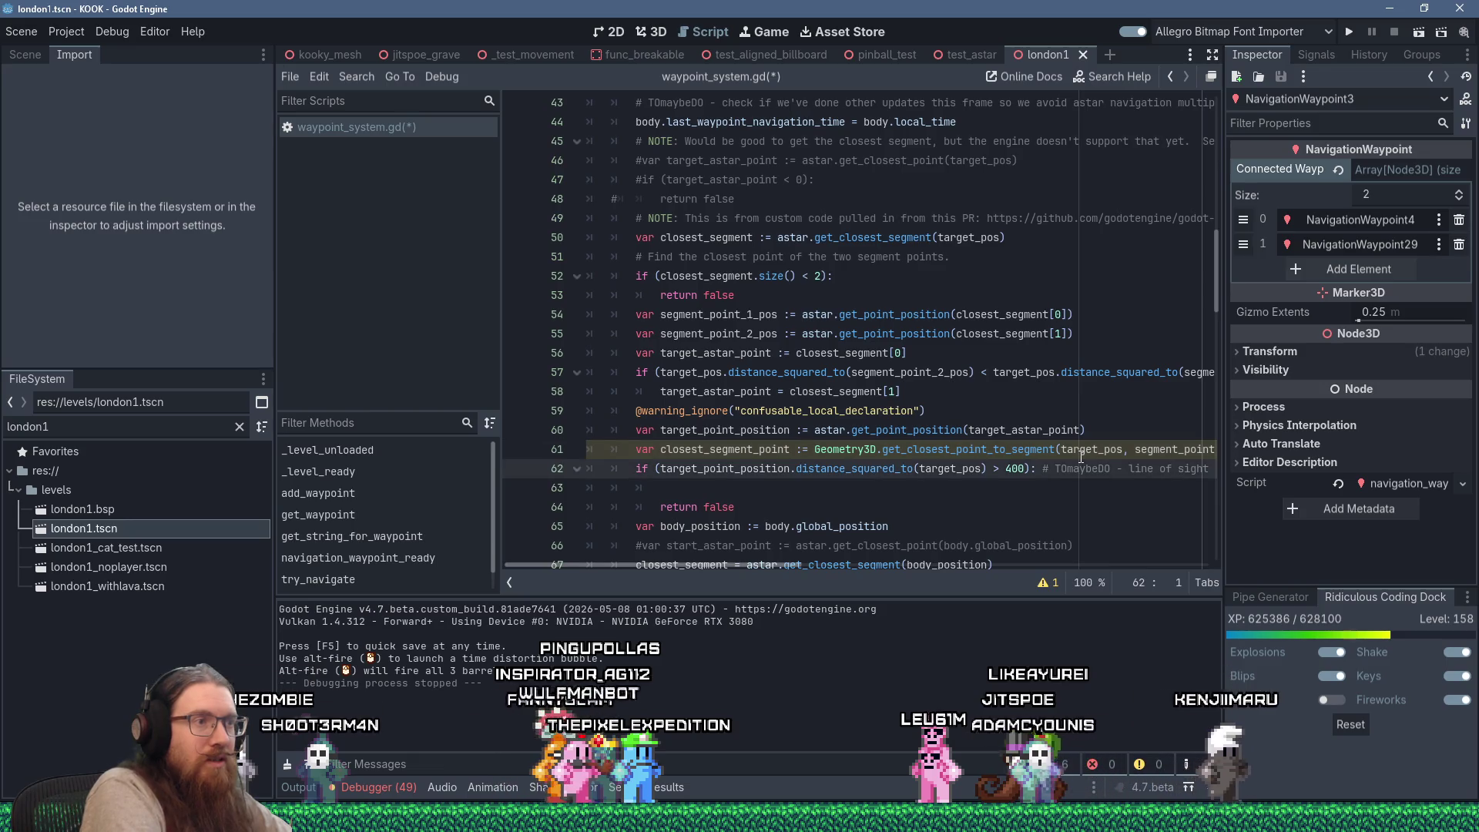
pyautogui.press('Down')
pyautogui.press('Delete')
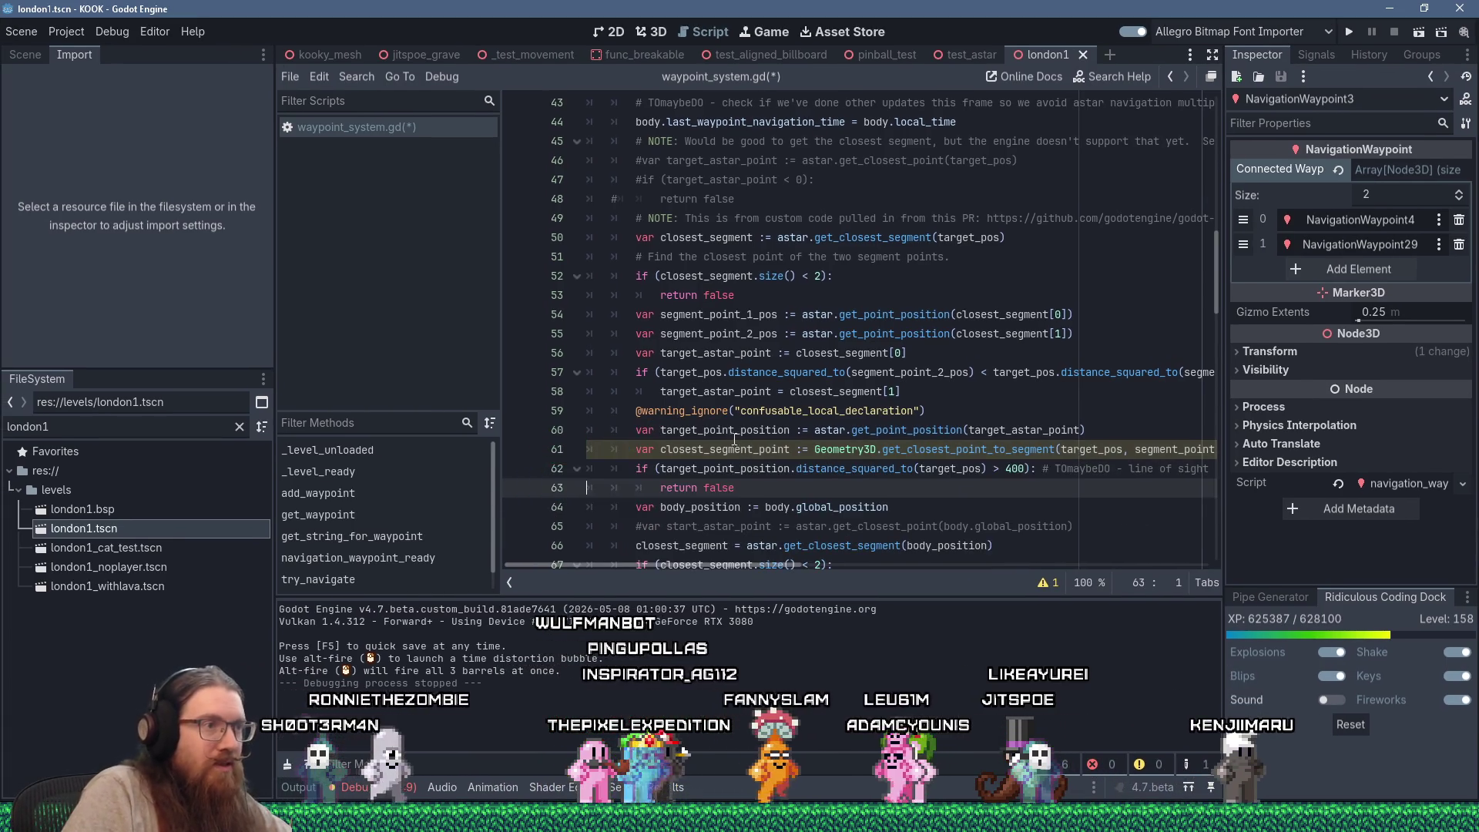
# Rename closest_segment_point to closest_segment_position on line 61
pyautogui.doubleClick(734, 446)
pyautogui.rightClick(734, 445)
pyautogui.press('Escape')
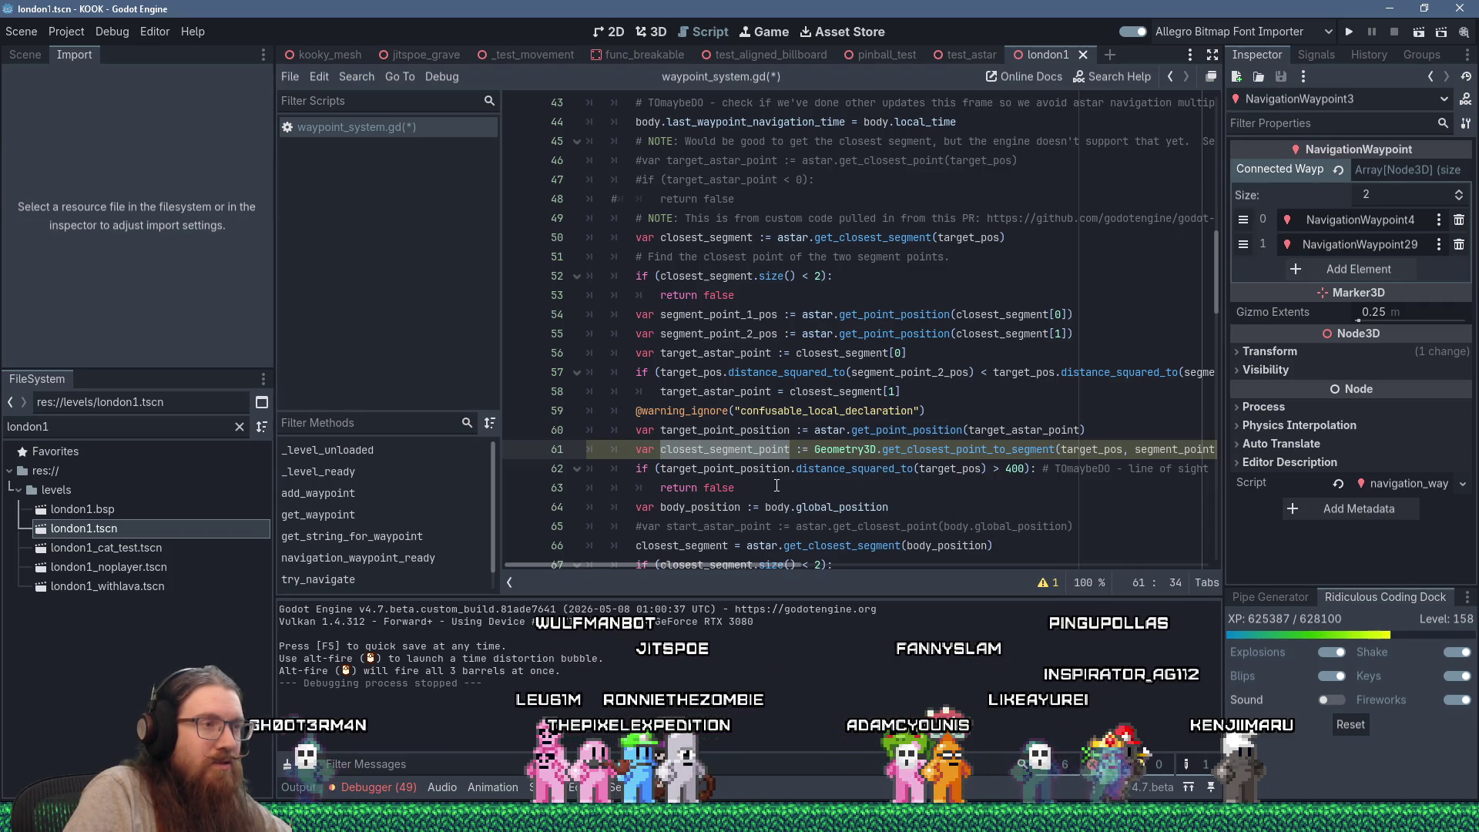
pyautogui.doubleClick(770, 468)
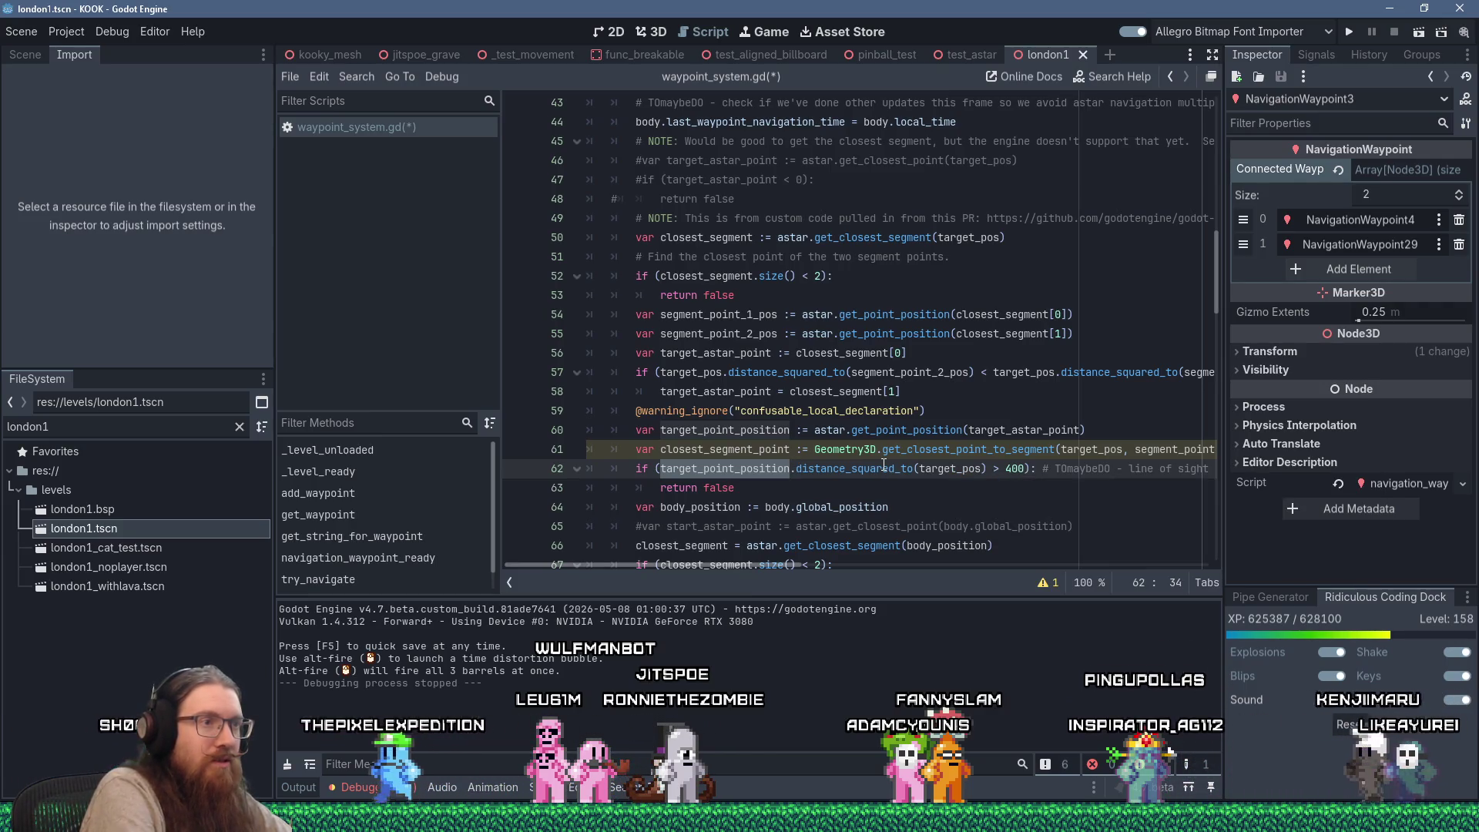
pyautogui.click(762, 449)
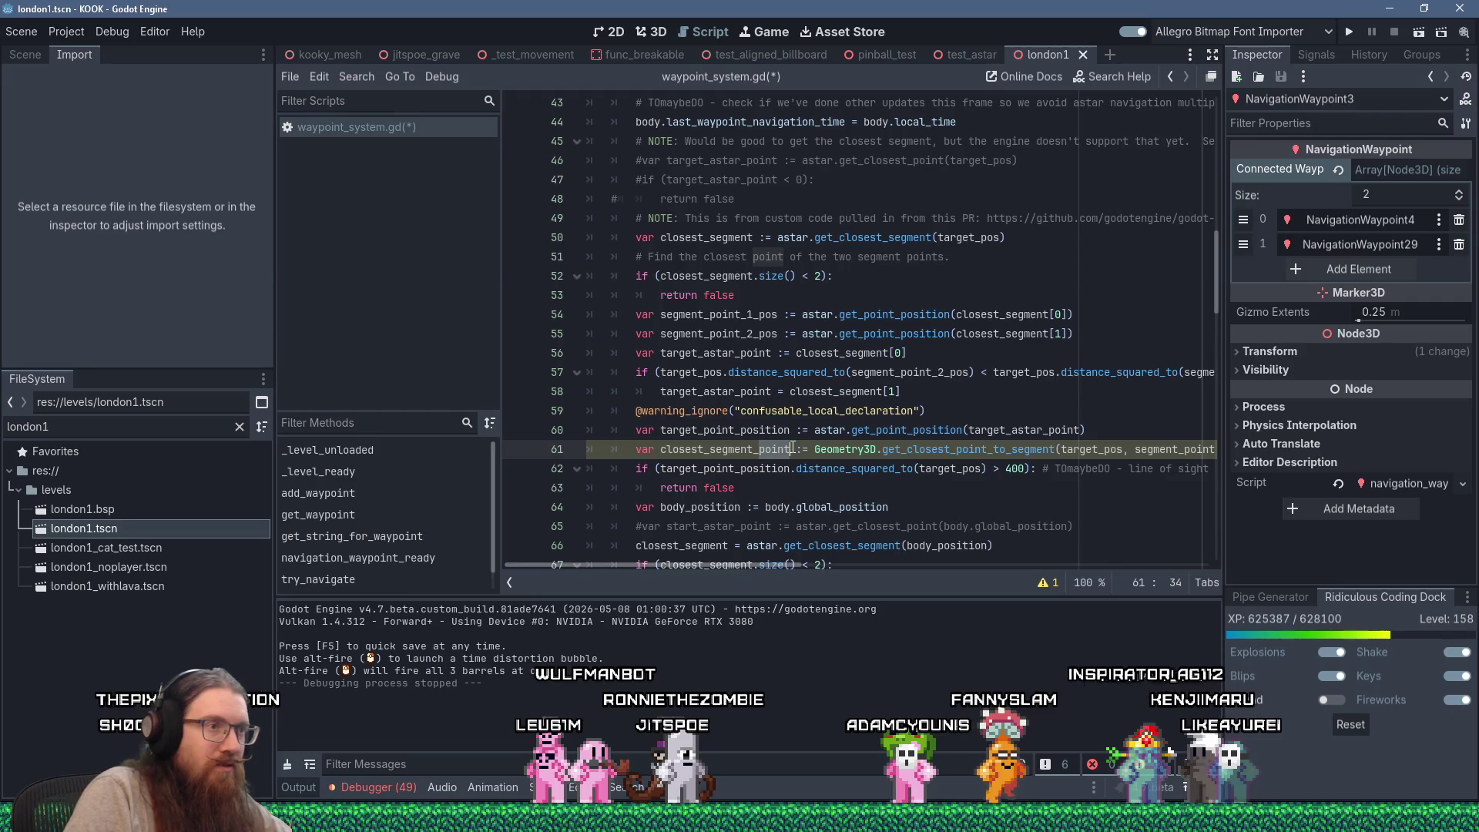
pyautogui.write('position')
# Copy the closest_segment_position name for use in the line 62 check
pyautogui.click(765, 451)
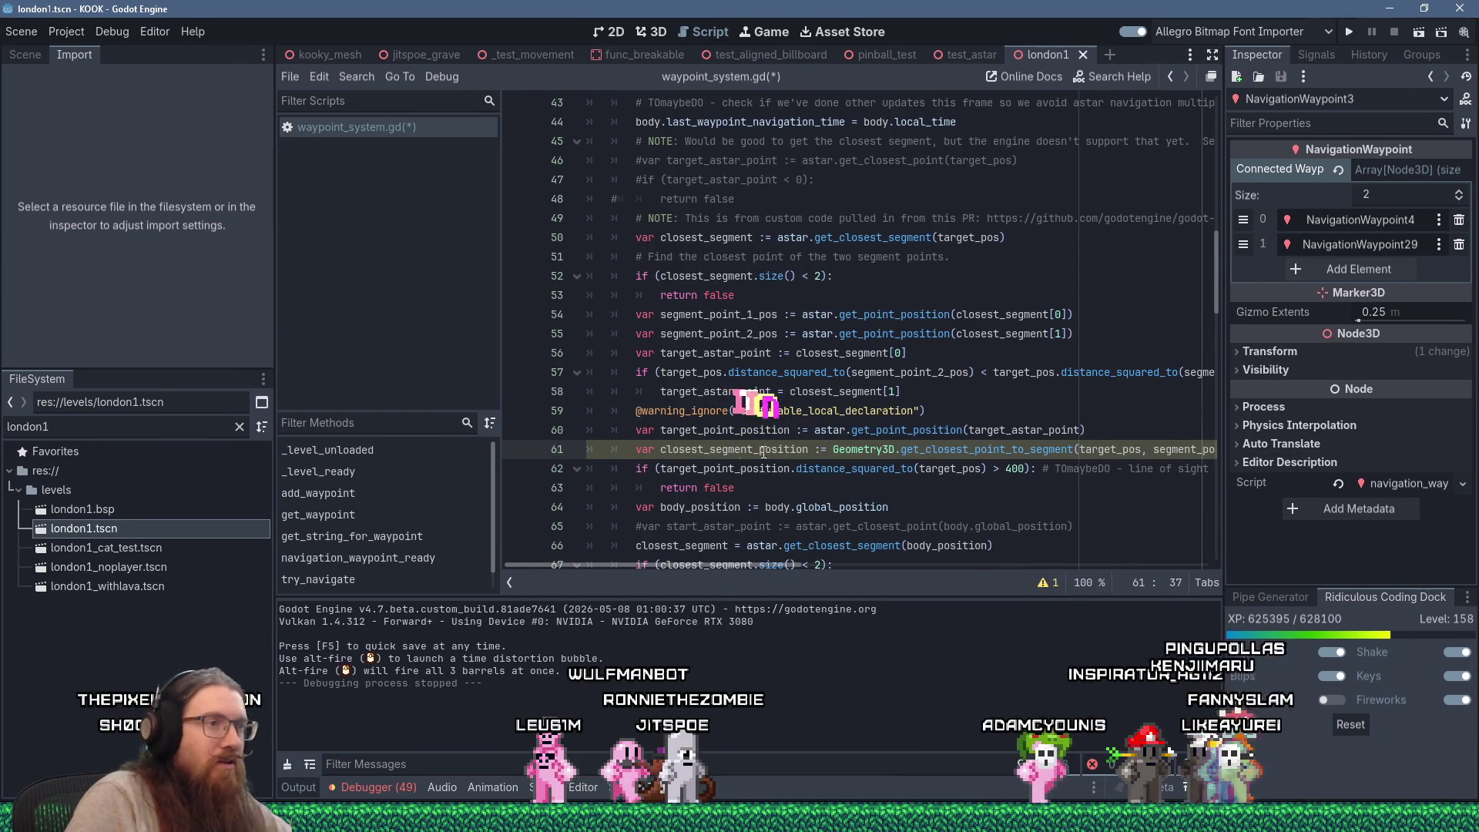
pyautogui.rightClick(765, 451)
pyautogui.press('Escape')
pyautogui.doubleClick(745, 446)
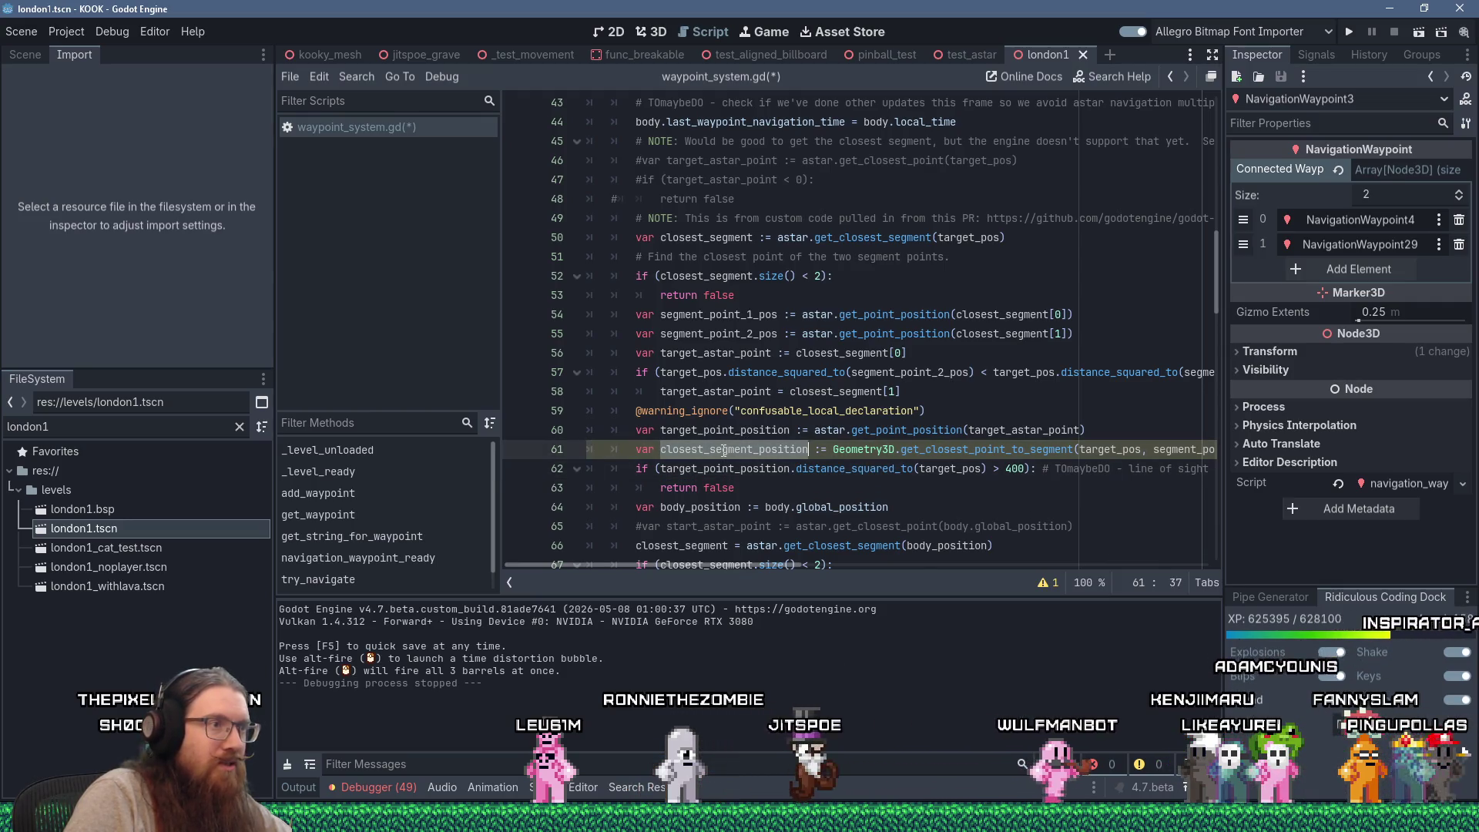
pyautogui.rightClick(724, 450)
pyautogui.click(750, 530)
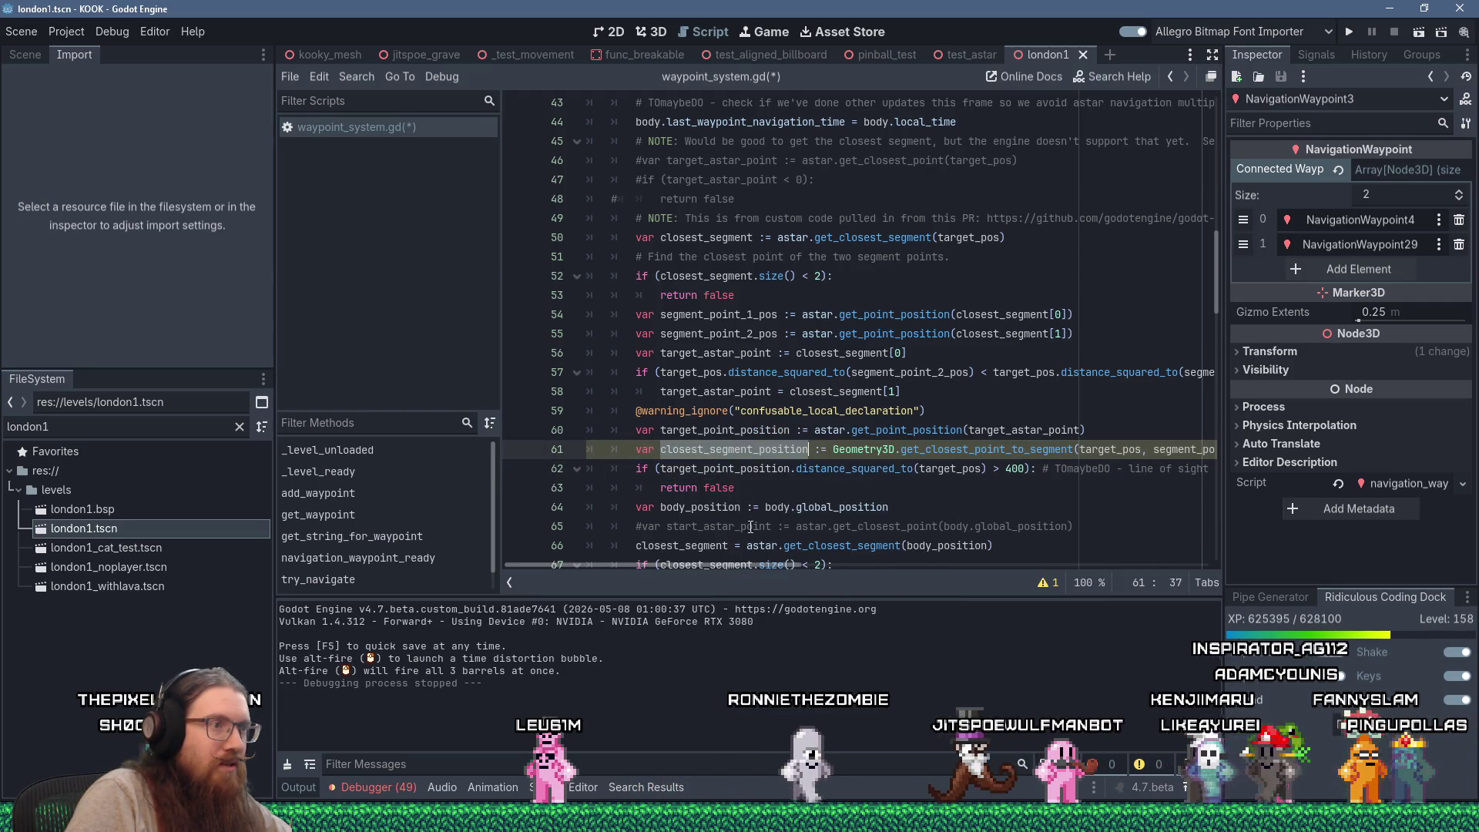
pyautogui.doubleClick(737, 469)
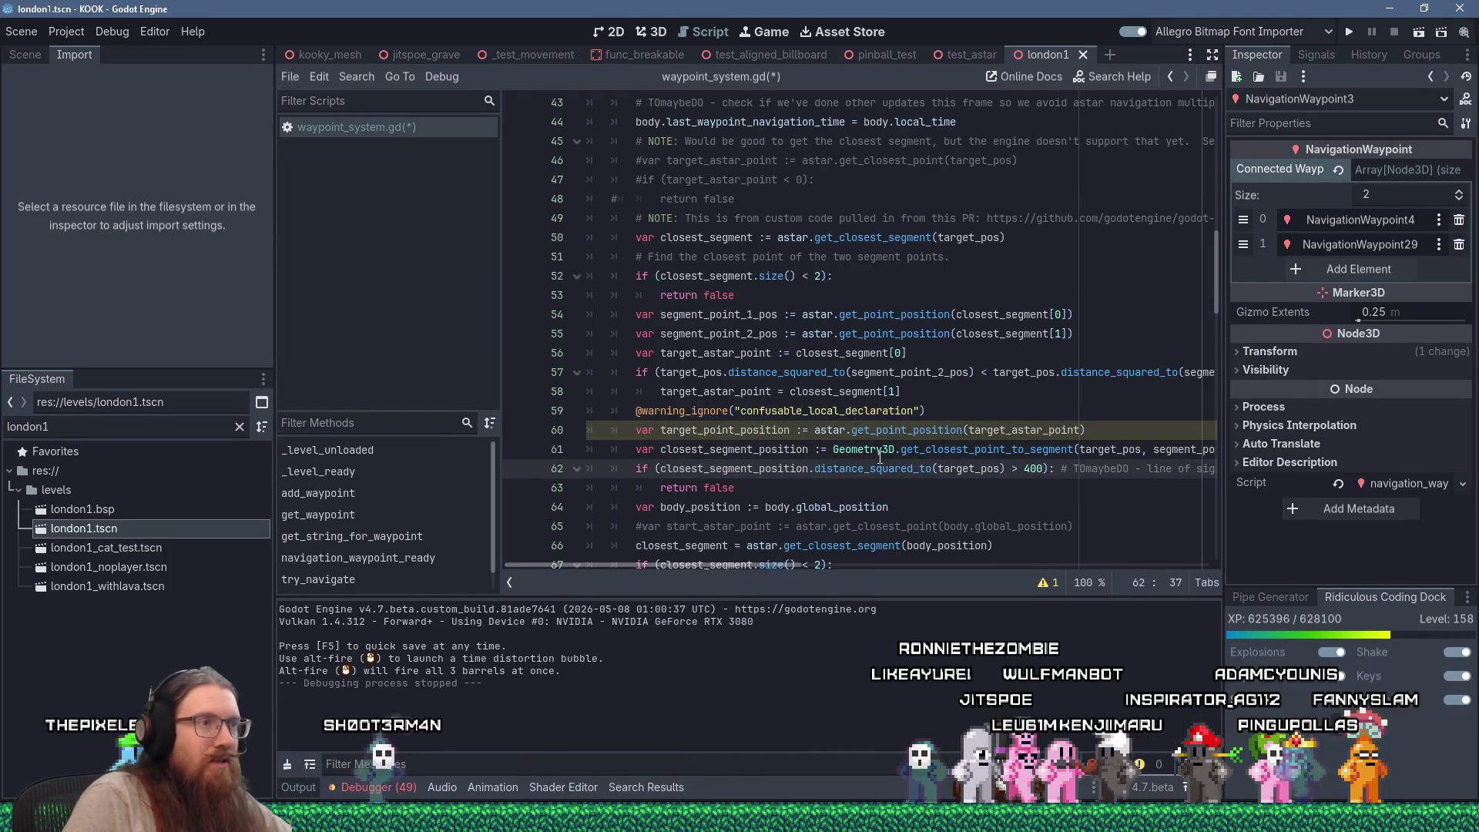
# Copy target_point_position from line 60 and paste it into the line 62 distance check
pyautogui.moveTo(879, 457)
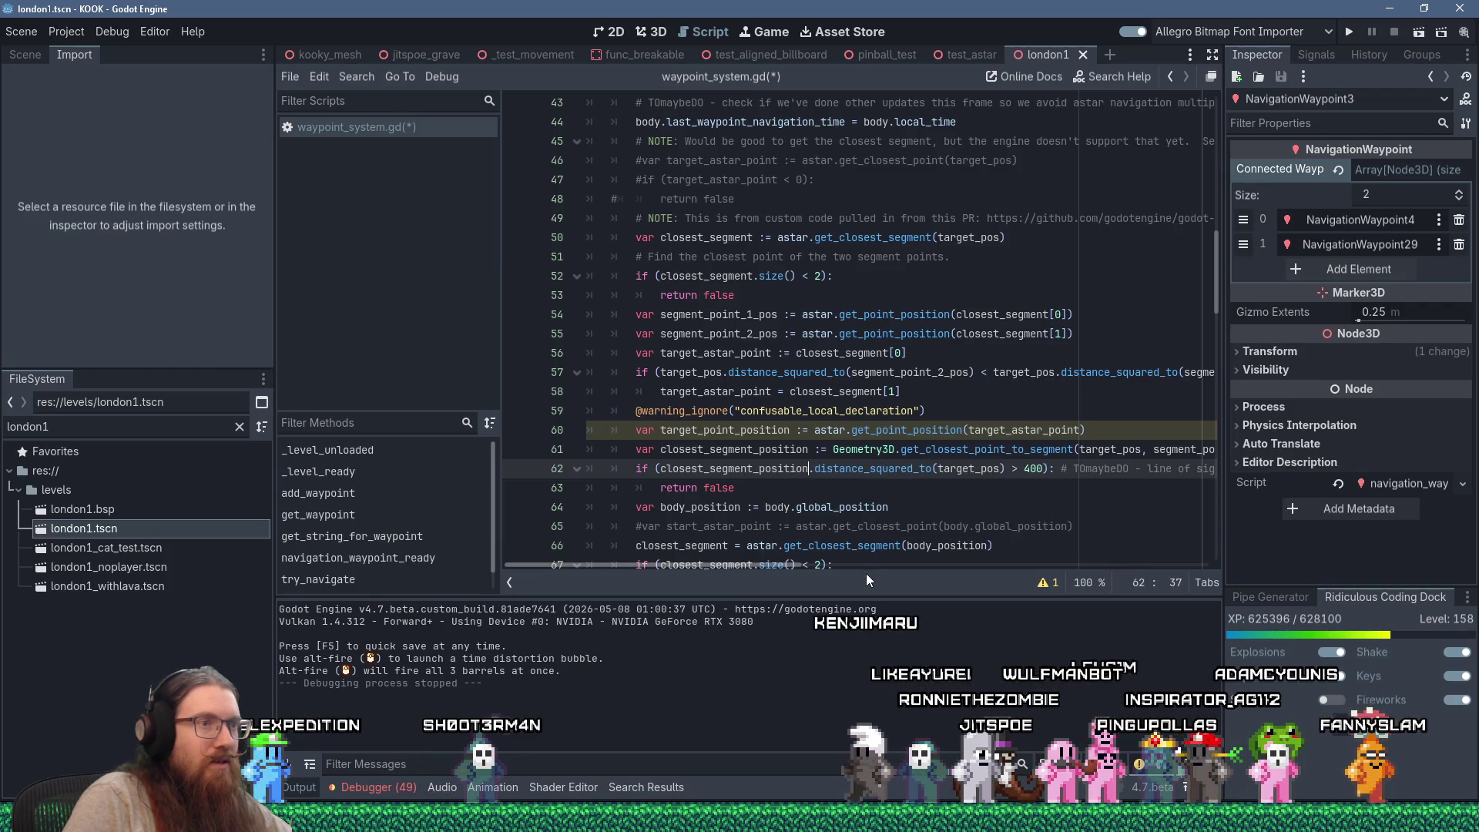
pyautogui.doubleClick(765, 429)
pyautogui.rightClick(765, 429)
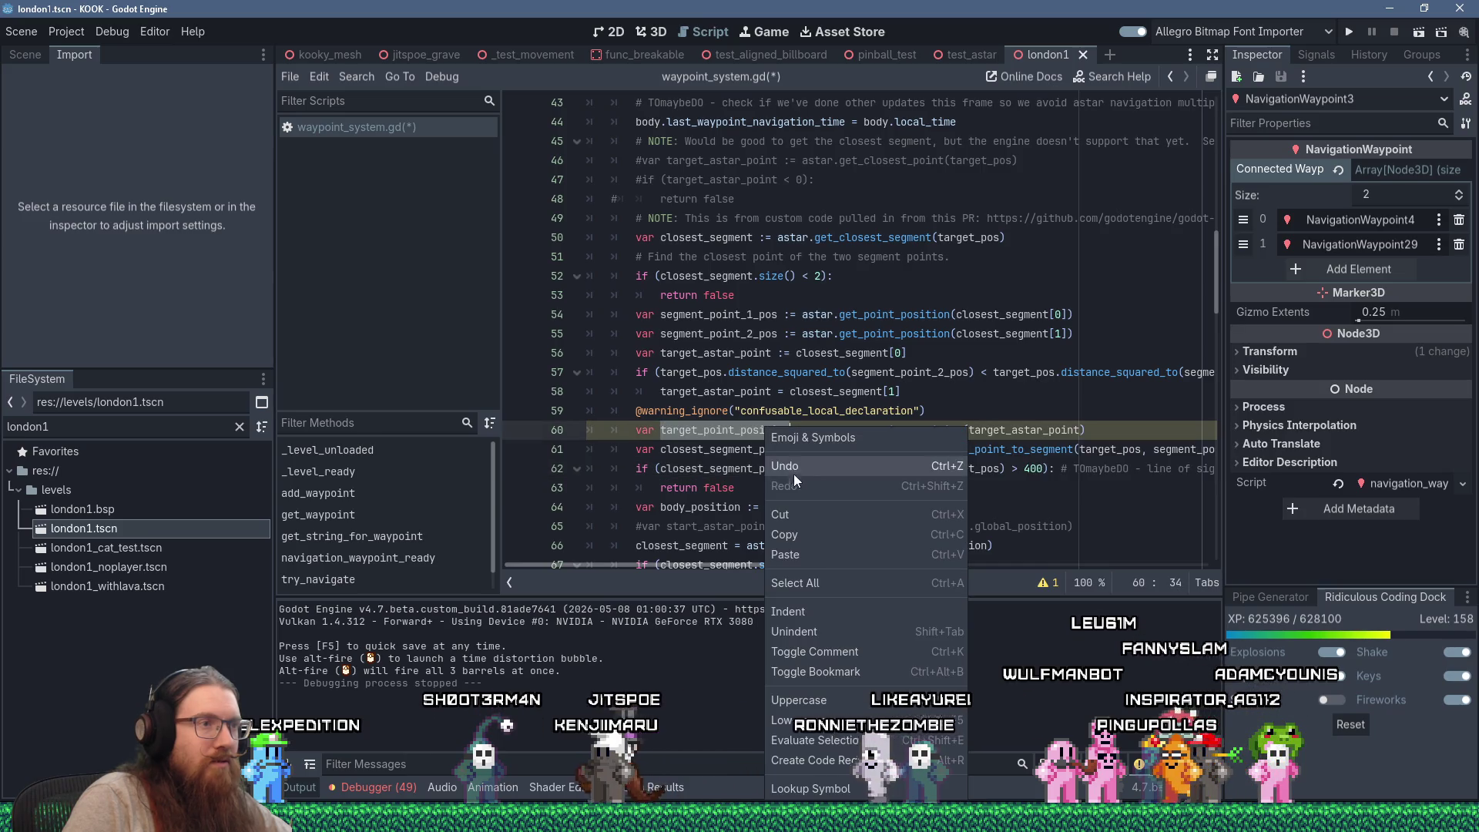
pyautogui.click(784, 534)
pyautogui.doubleClick(731, 469)
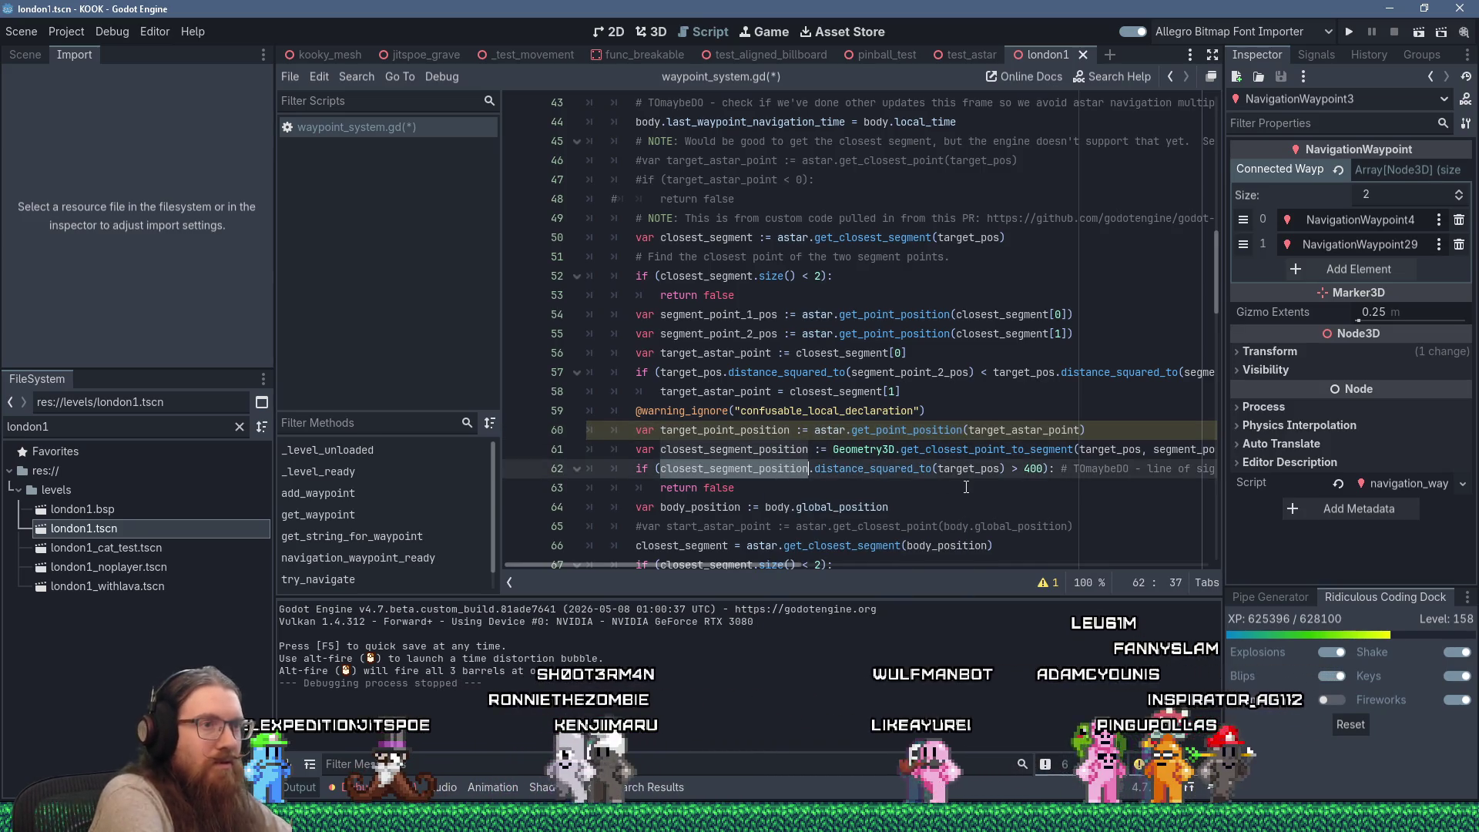
pyautogui.hotkey('ctrl', 'v')
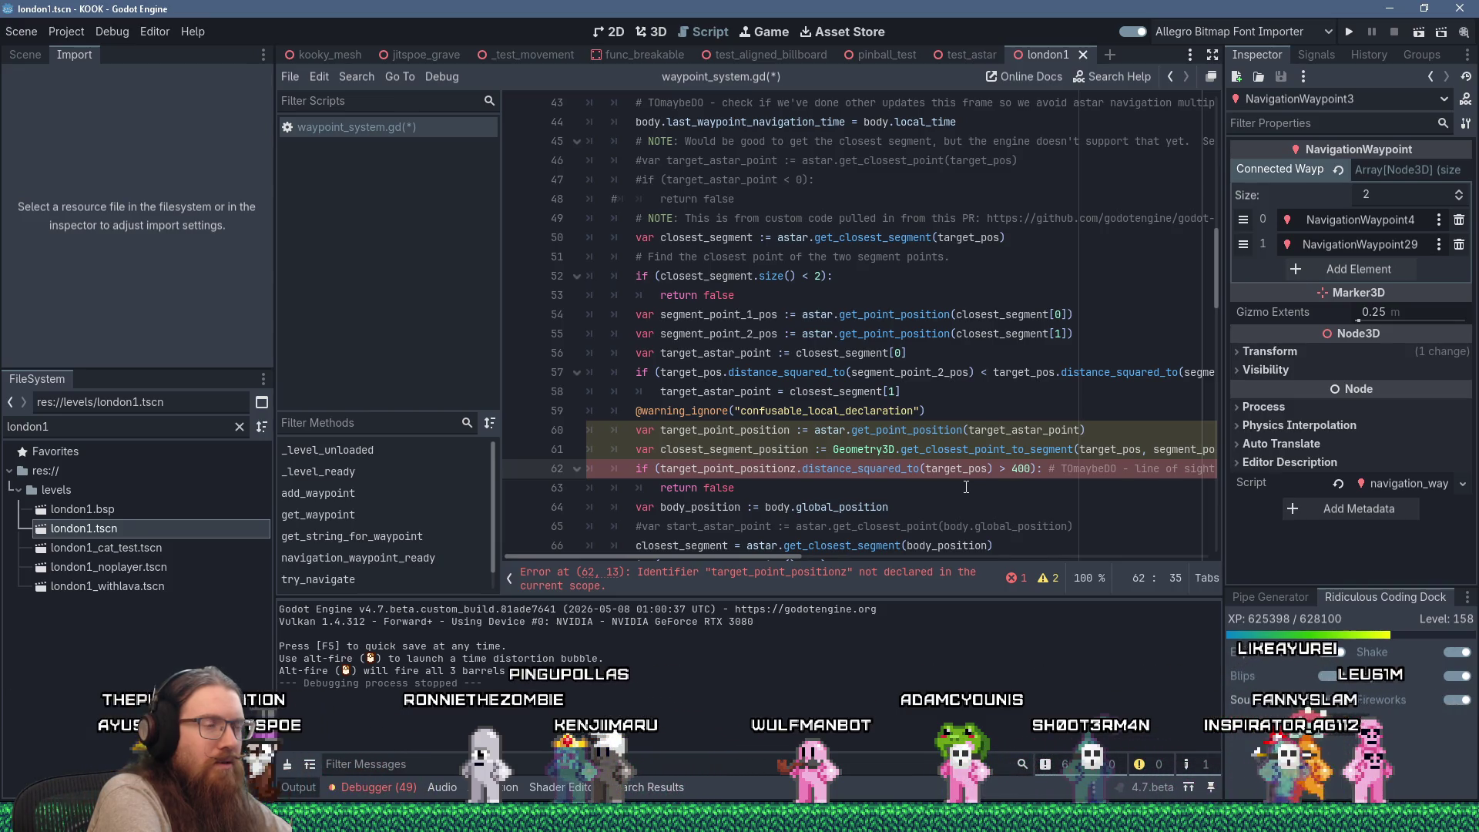
# Make the distance check compare closest_segment_position instead of target_point_position
pyautogui.press('BackSpace')
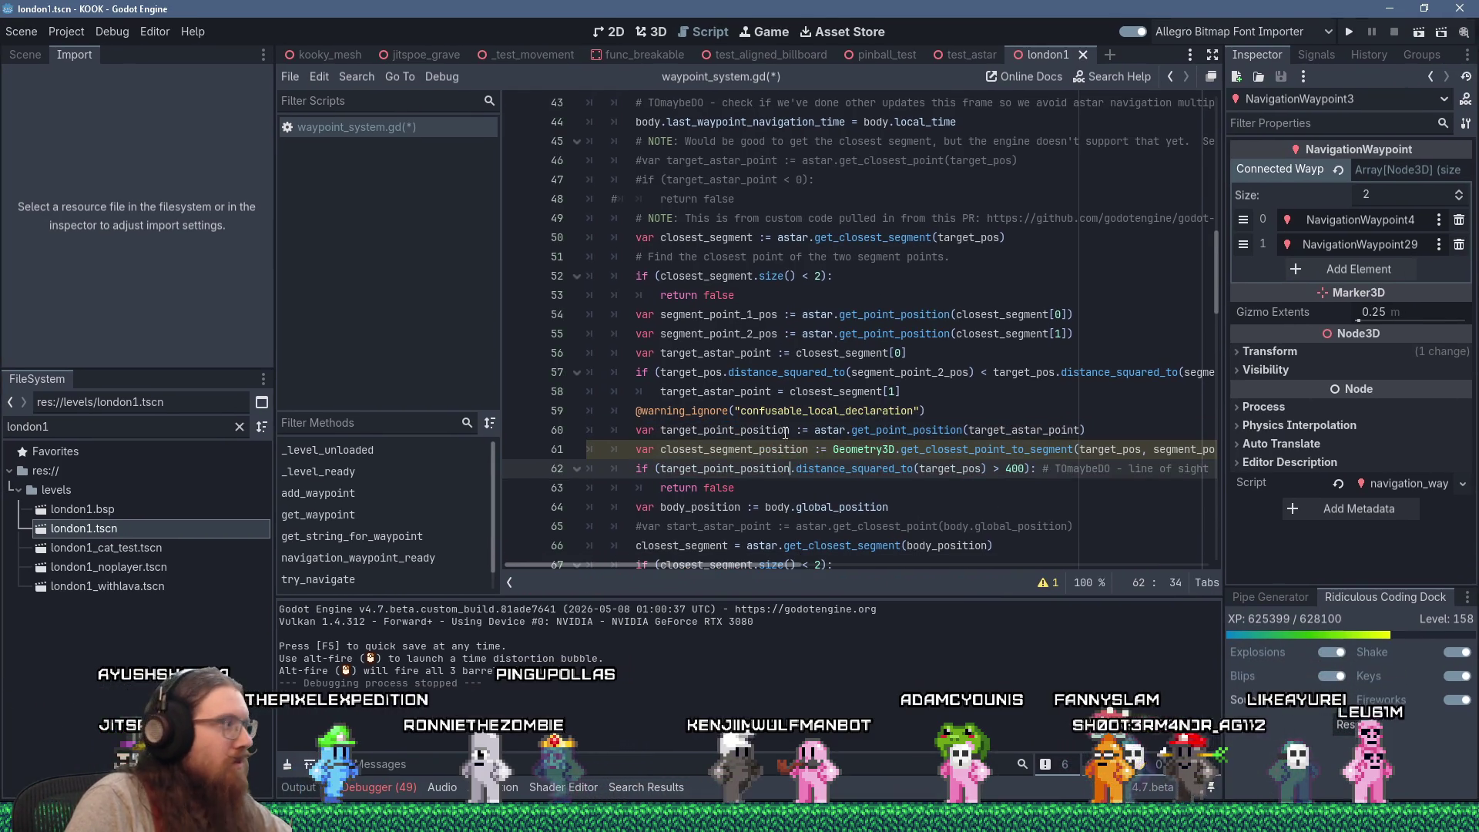
pyautogui.moveTo(785, 432)
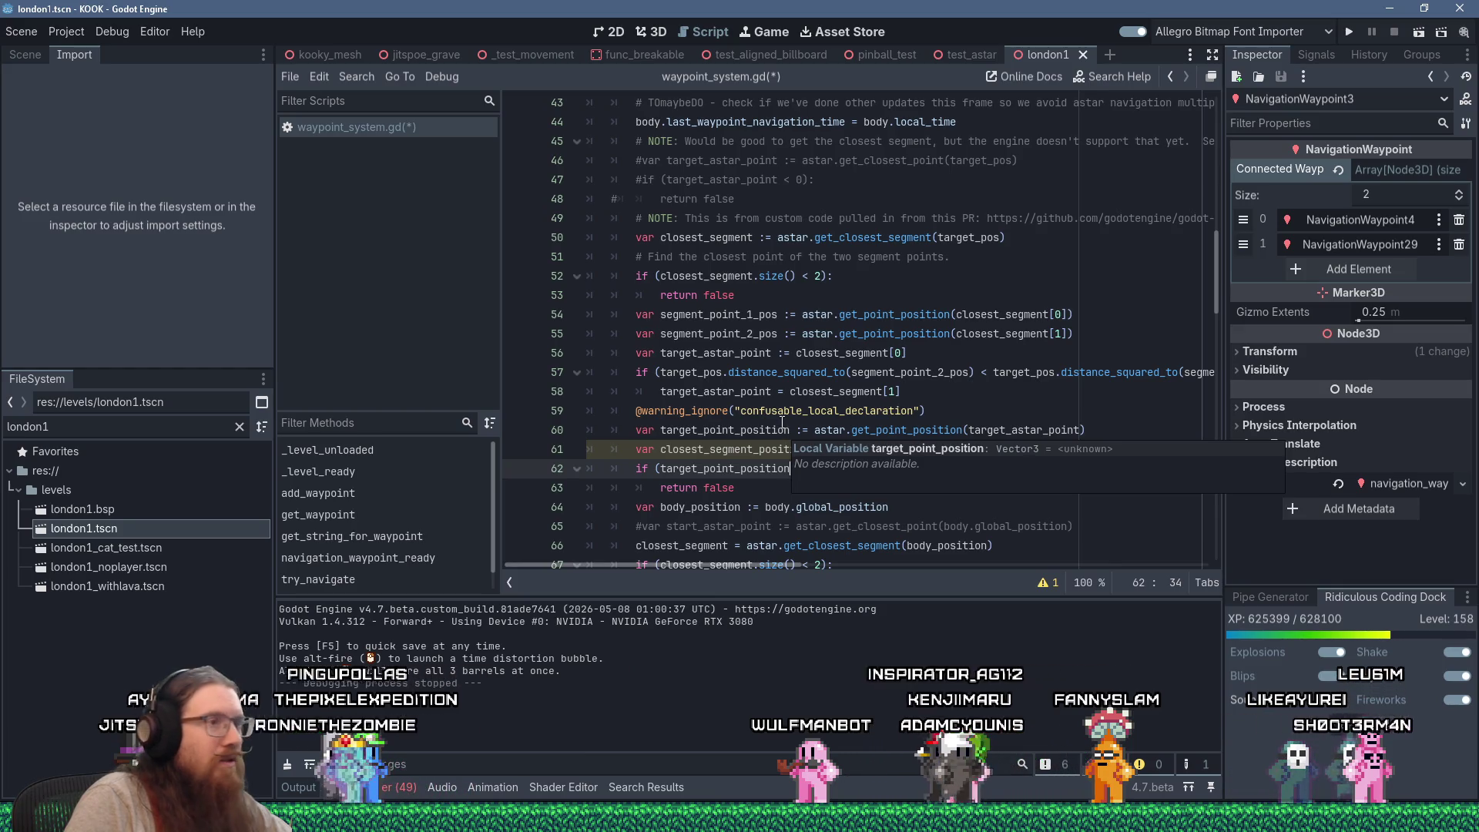
pyautogui.click(740, 449)
pyautogui.scroll(-1, 788, 499)
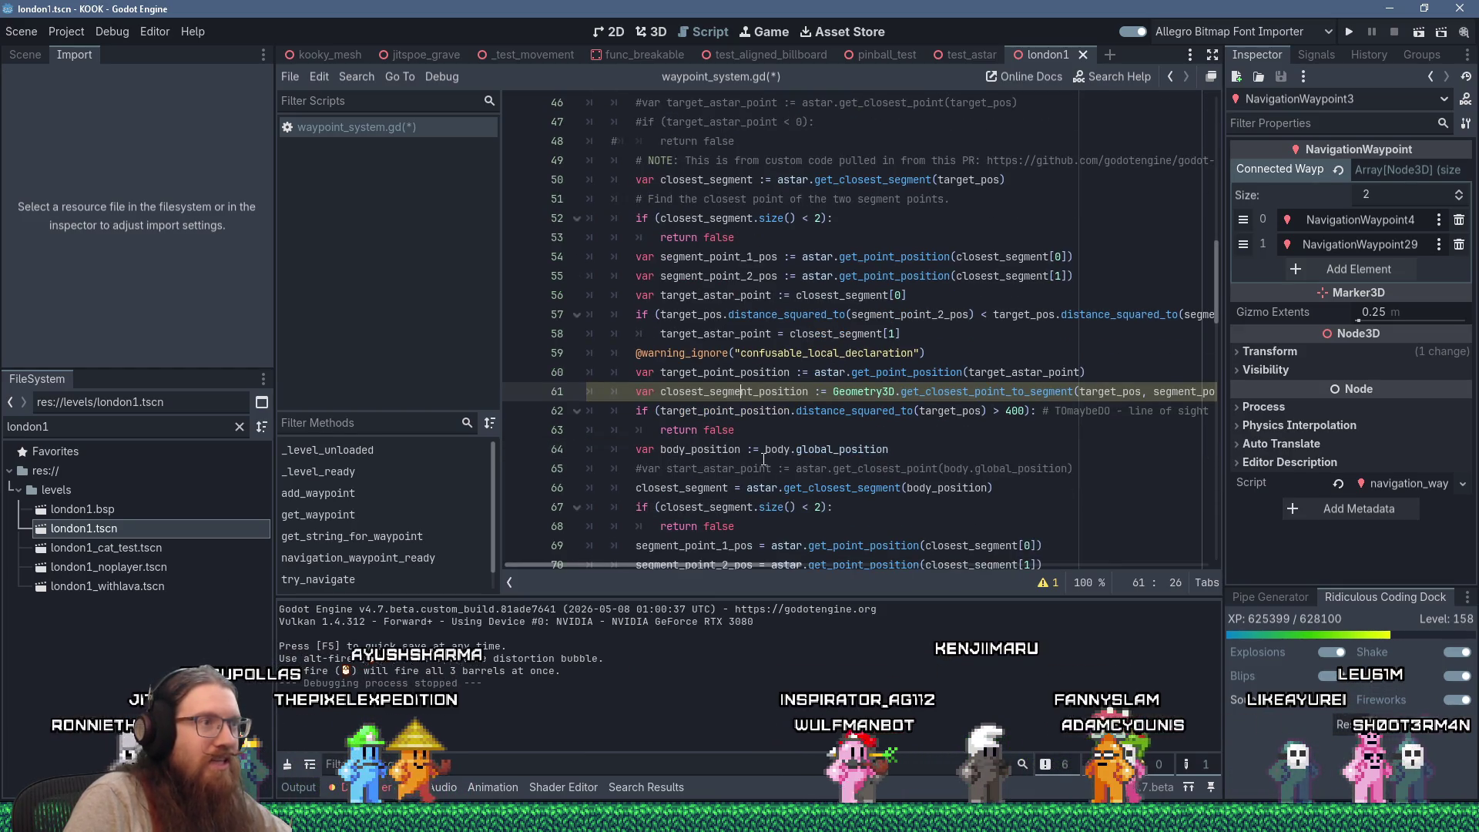
pyautogui.moveTo(774, 449)
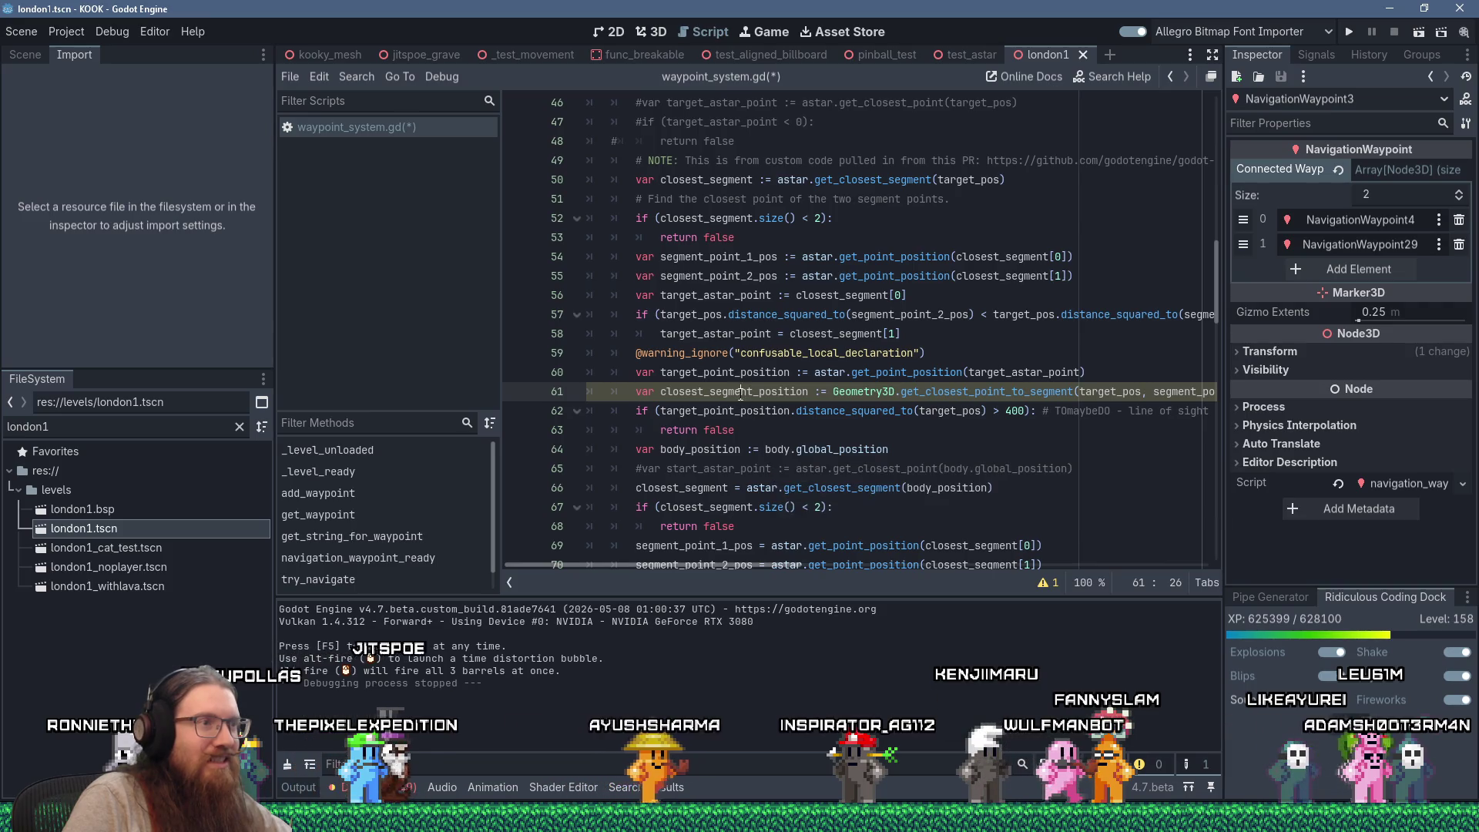
pyautogui.rightClick(741, 394)
pyautogui.click(771, 434)
pyautogui.doubleClick(773, 414)
pyautogui.hotkey('ctrl', 'v')
# Comment out lines 59 and 60 with the old target_point_position logic
pyautogui.click(956, 315)
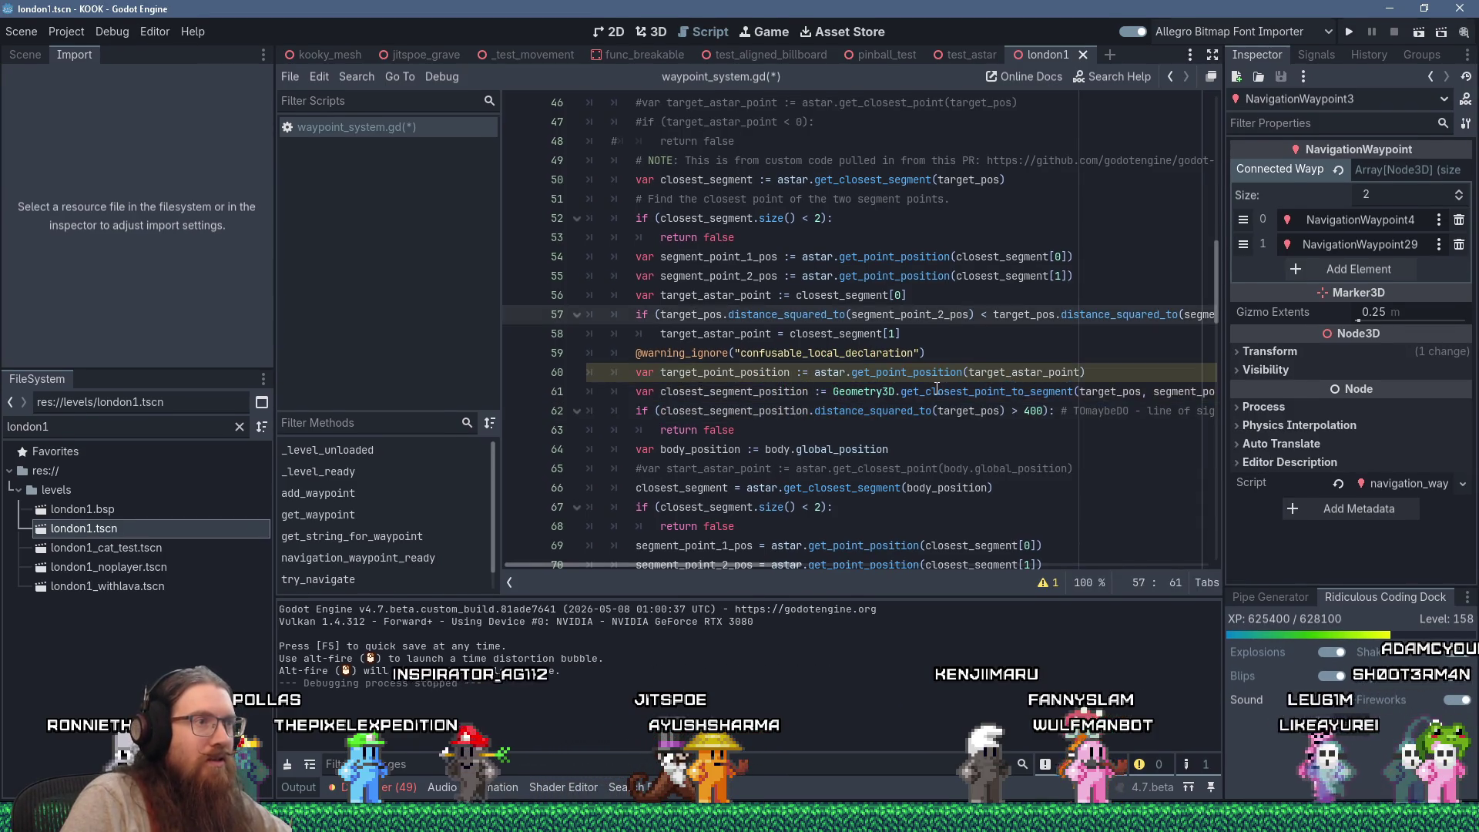
pyautogui.click(636, 372)
pyautogui.hotkey('shift', 'Up')
pyautogui.write('#')
# Add the comment '# Don't use pathing if we're too far away from this segment.' above the check
pyautogui.scroll(-3, 828, 420)
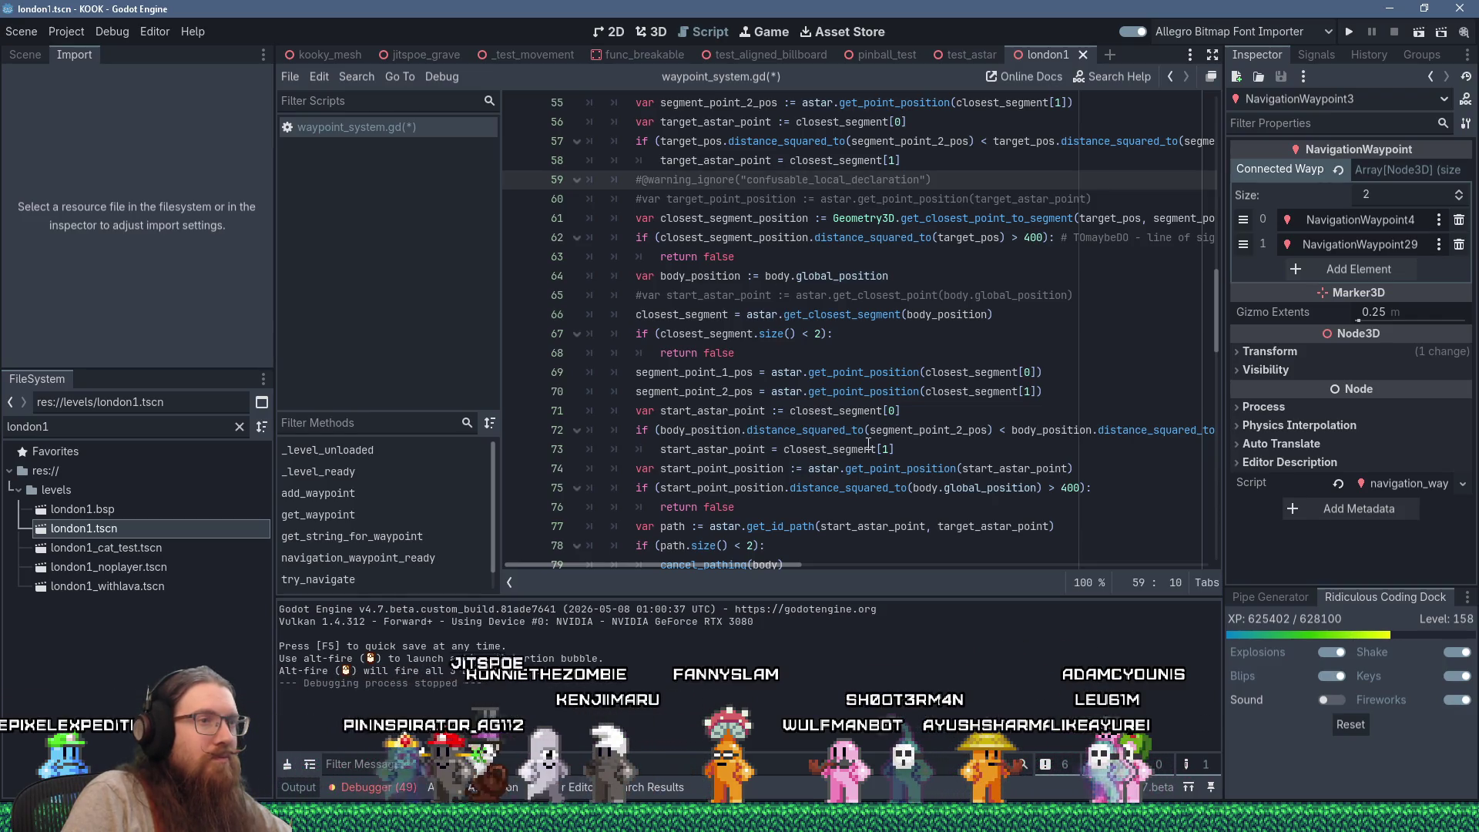
pyautogui.scroll(-1, 888, 461)
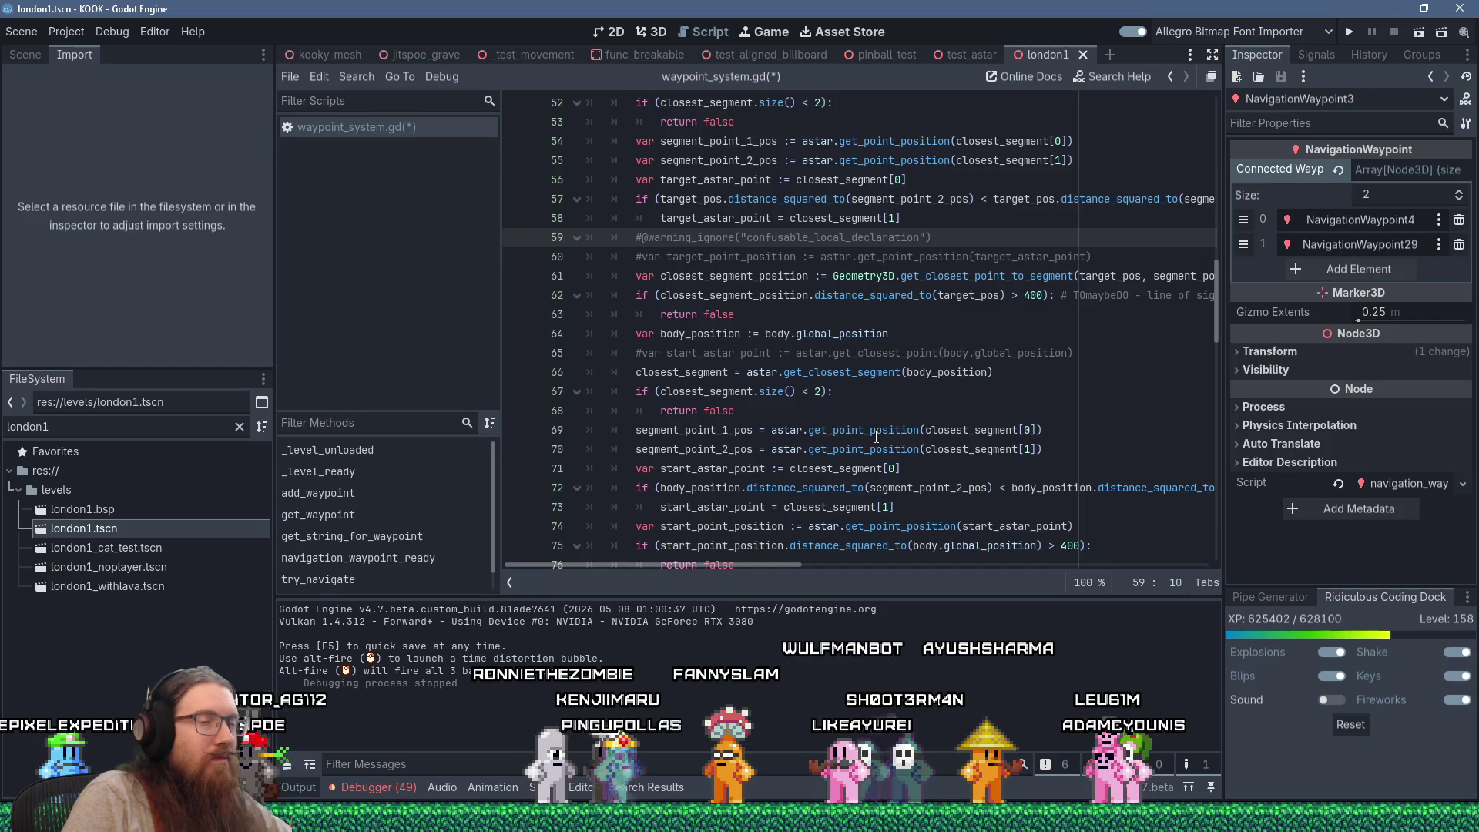
pyautogui.moveTo(1224, 533); pyautogui.dragTo(1243, 533)
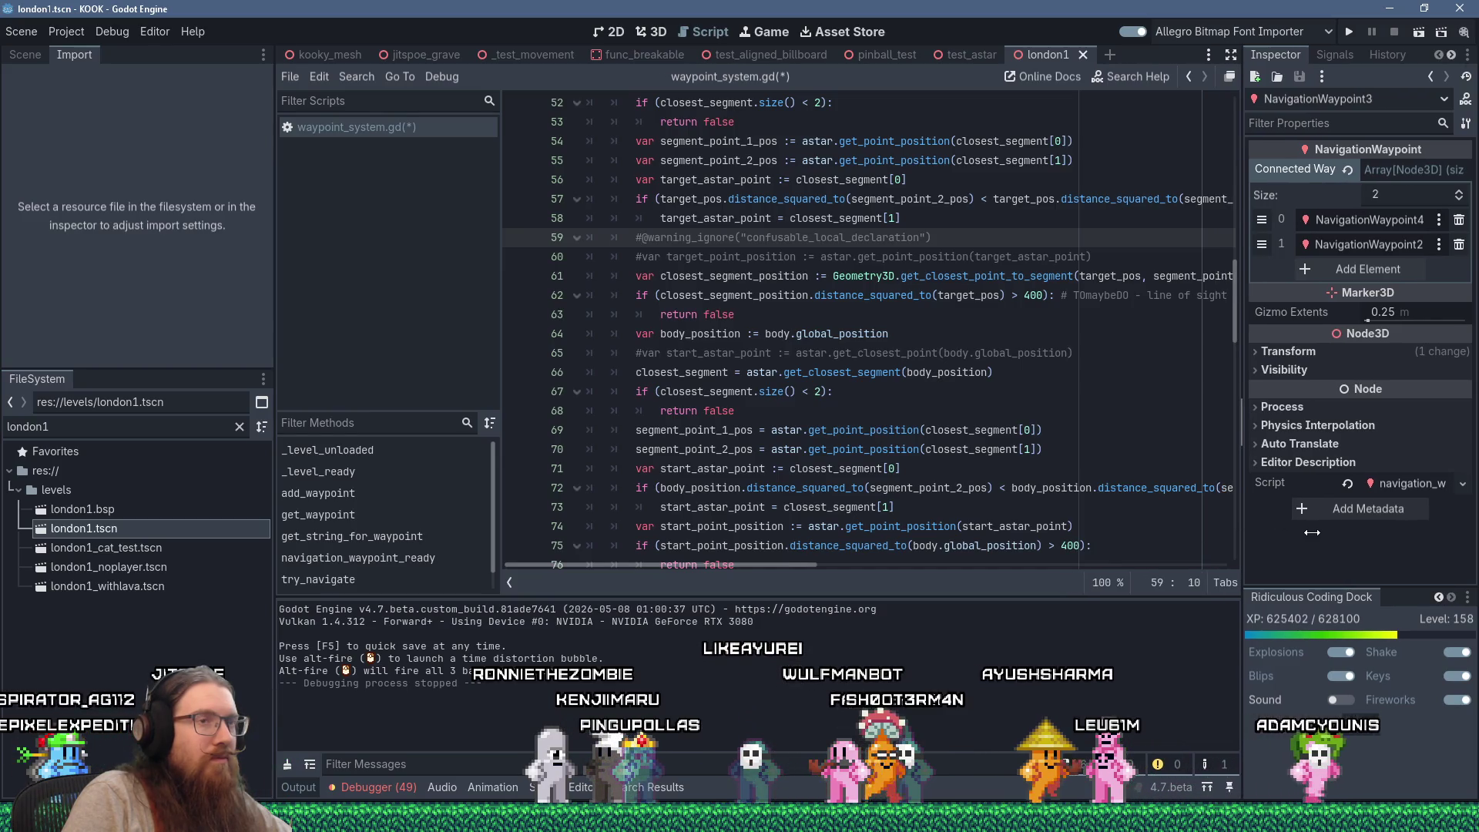
pyautogui.click(636, 295)
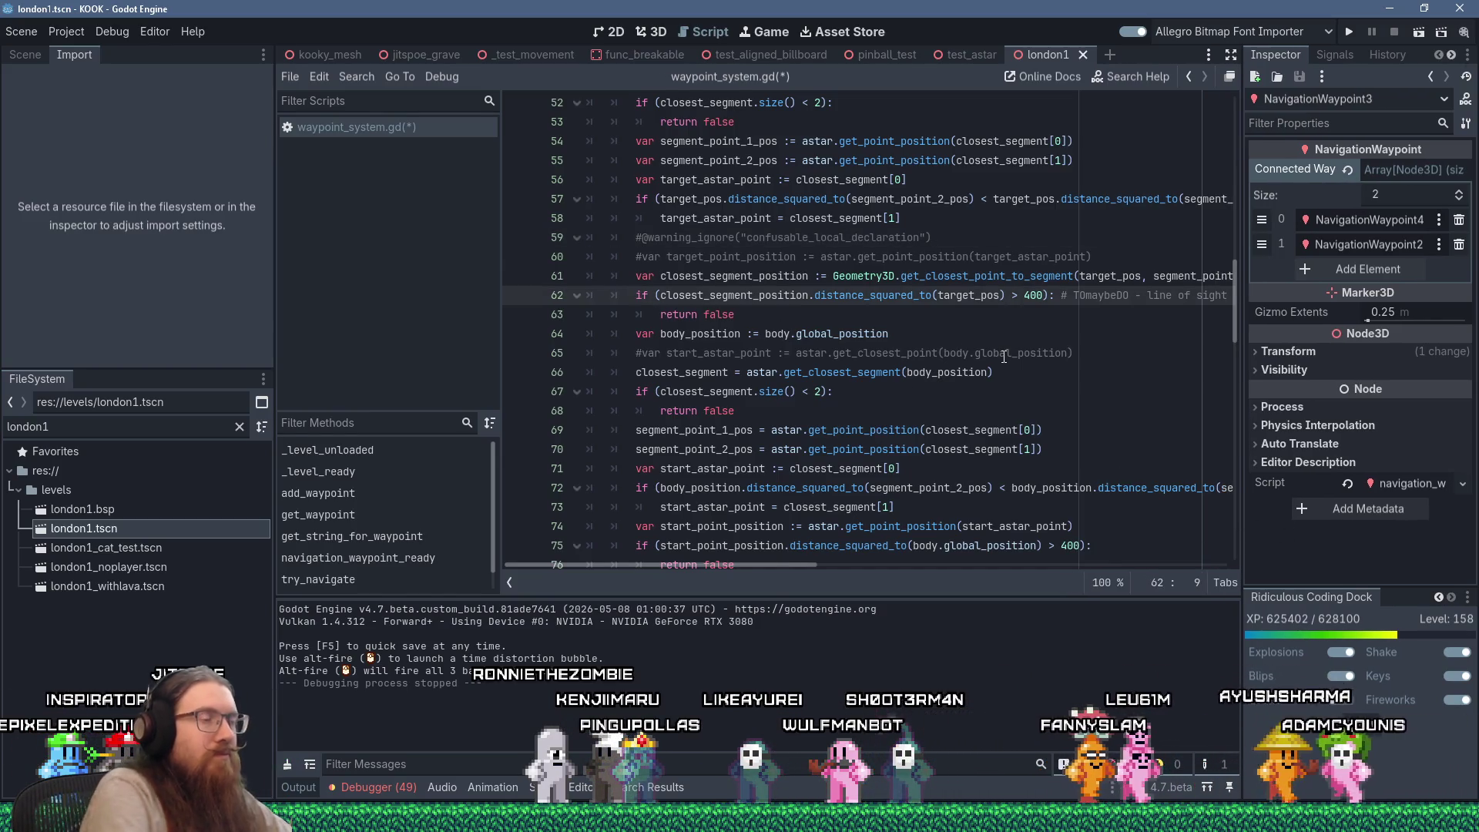
pyautogui.press('Return')
pyautogui.press('Up')
pyautogui.write("# Don't use pathing ")
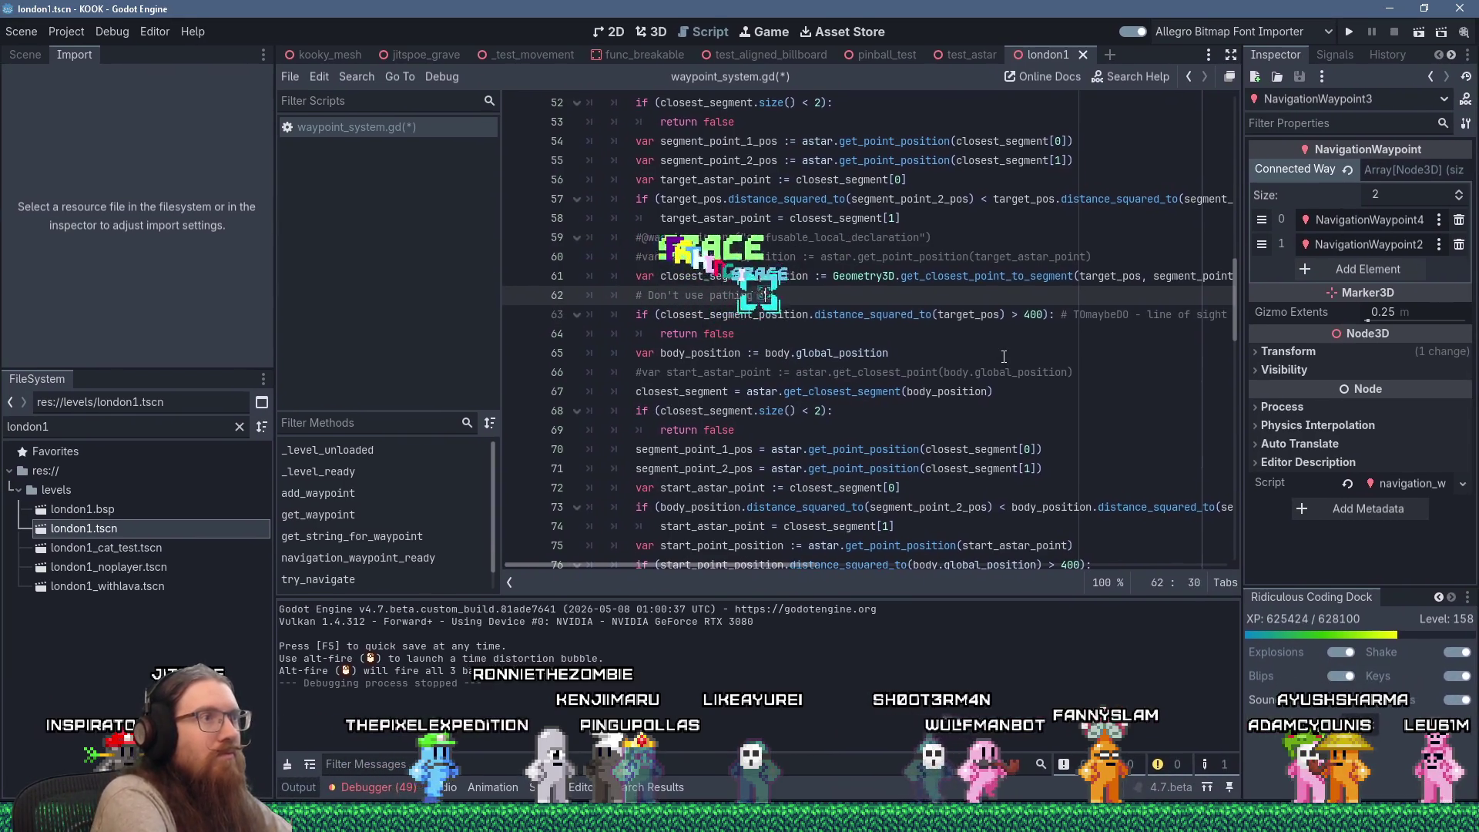
pyautogui.write("if we're too far away from this segment.")
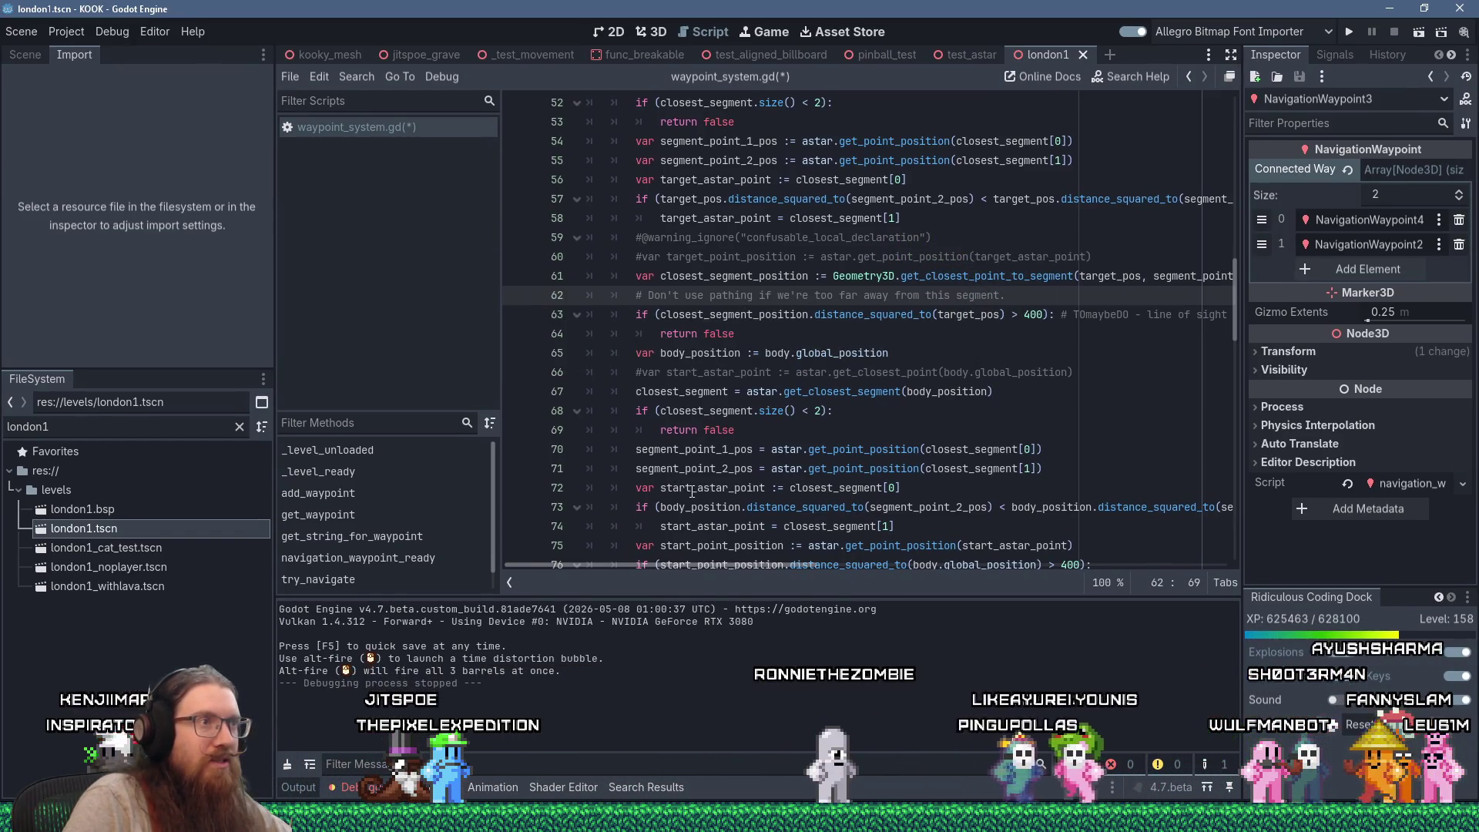
# Highlight start_point_position on line 76 and go to that line's start
pyautogui.scroll(-3, 693, 492)
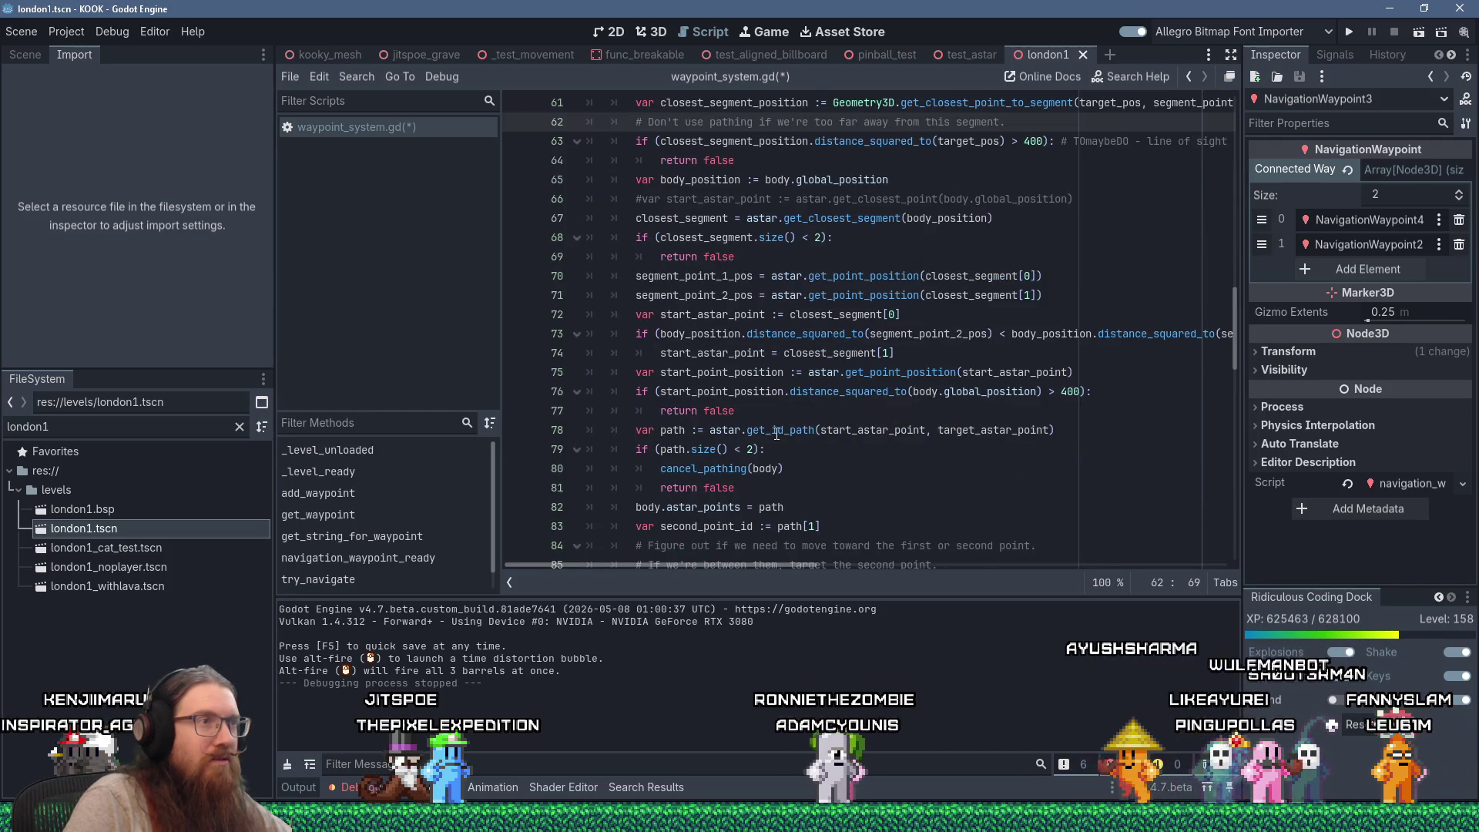
pyautogui.doubleClick(723, 391)
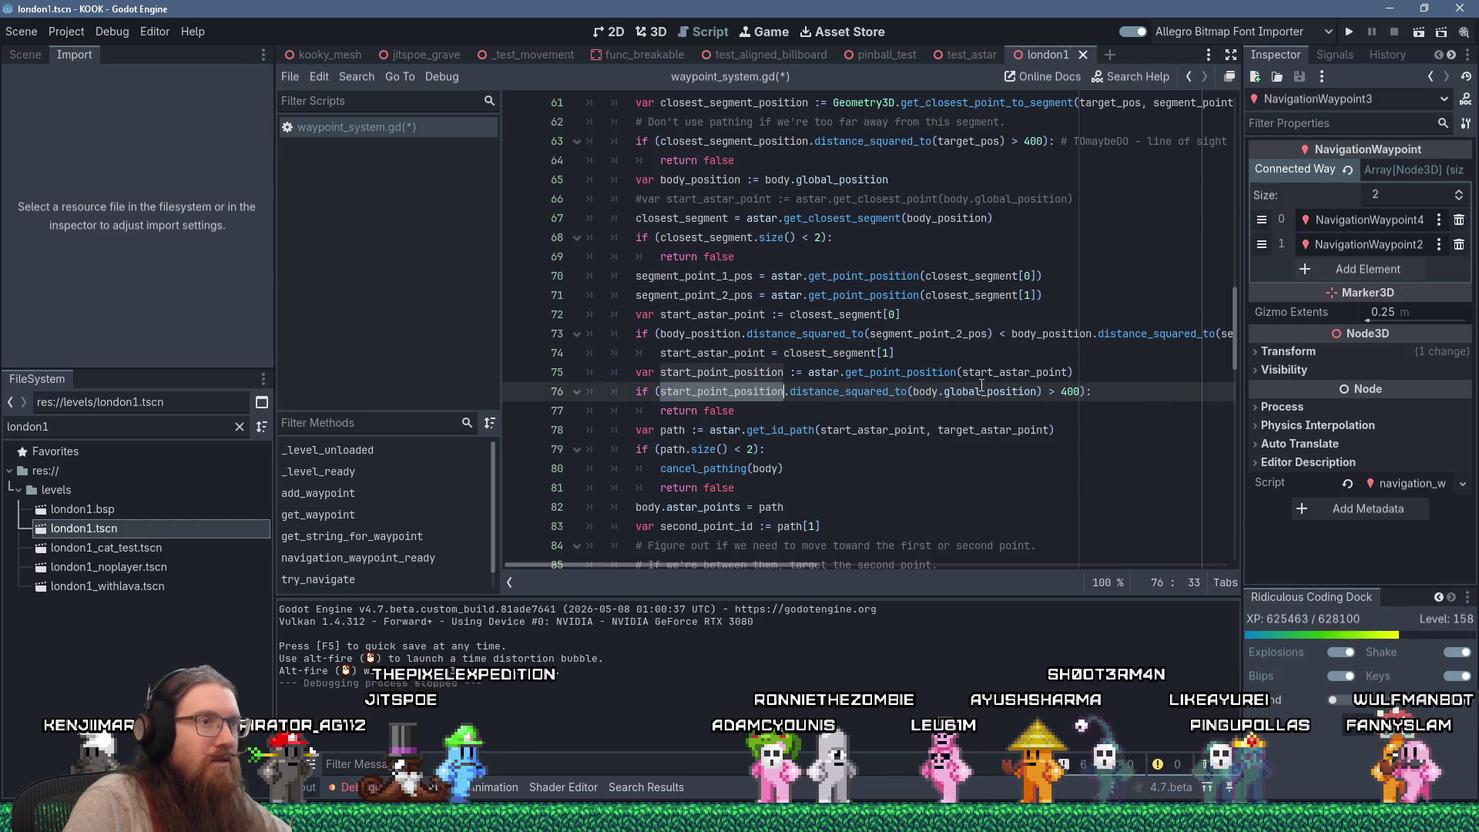
pyautogui.click(698, 392)
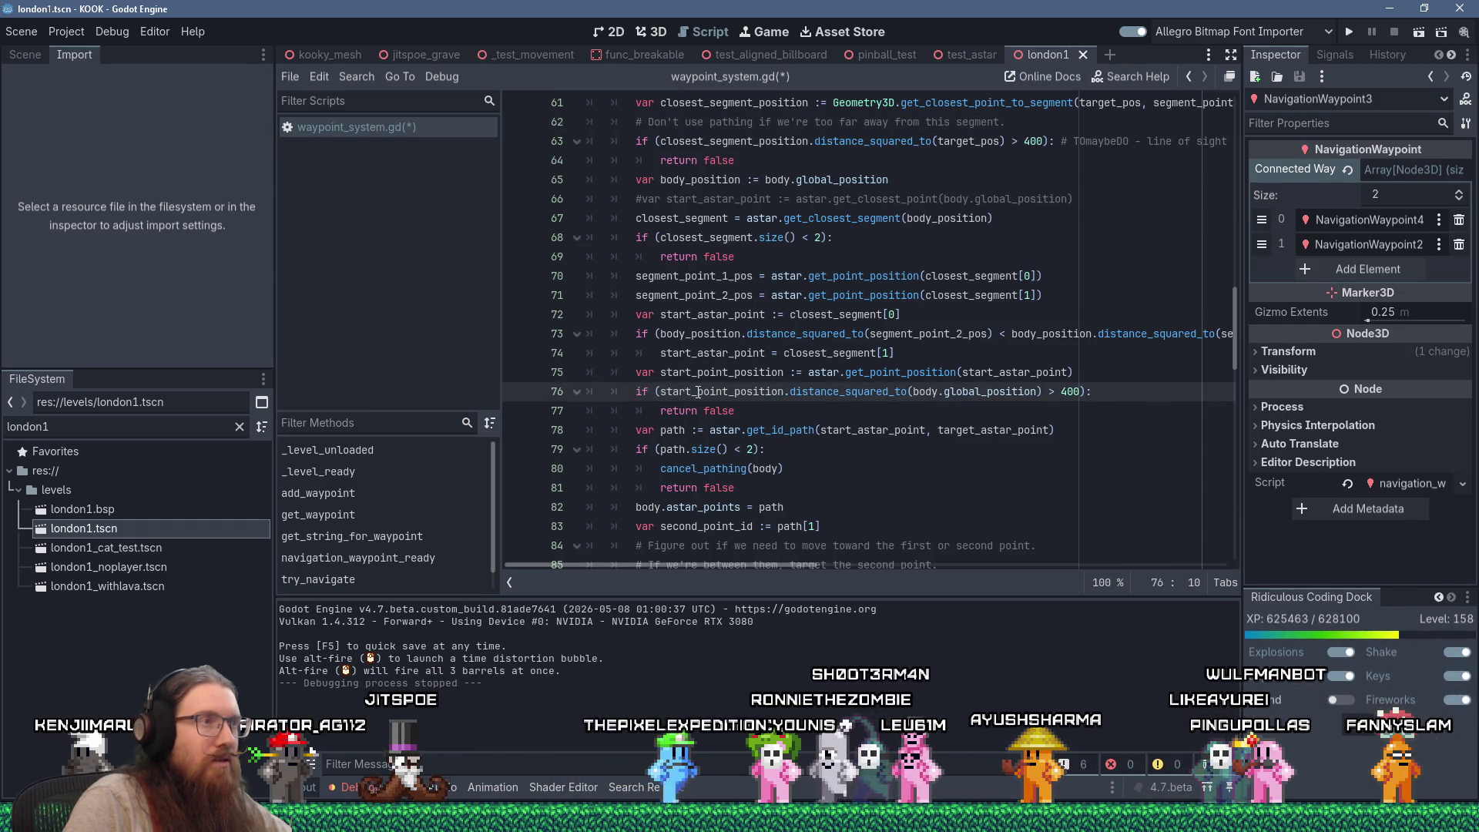
pyautogui.press('Home')
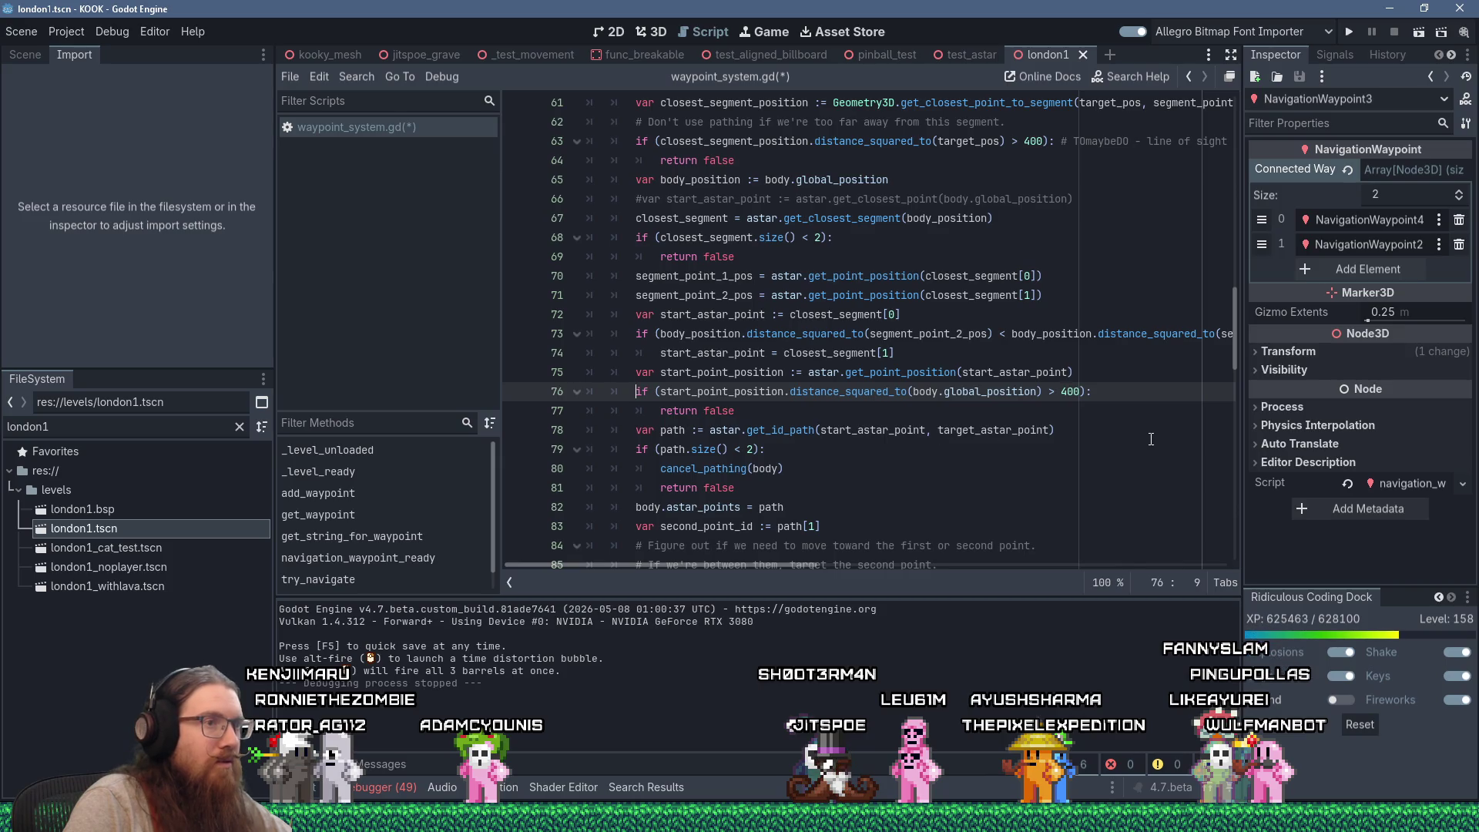
# Comment out the start-point distance check and its return false on lines 76–77
pyautogui.write('#')
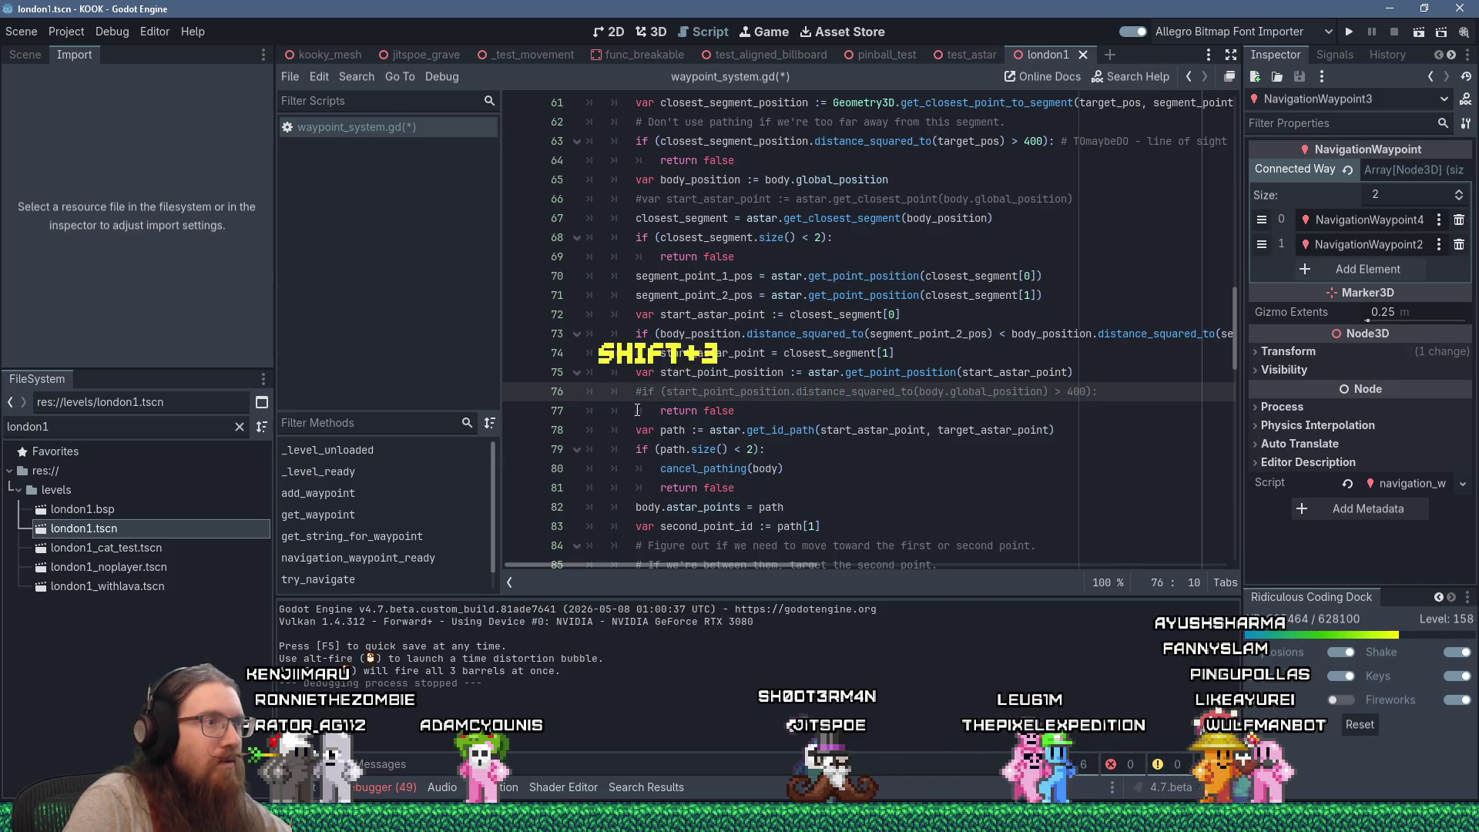
pyautogui.press('Down')
pyautogui.write('#')
pyautogui.press('End')
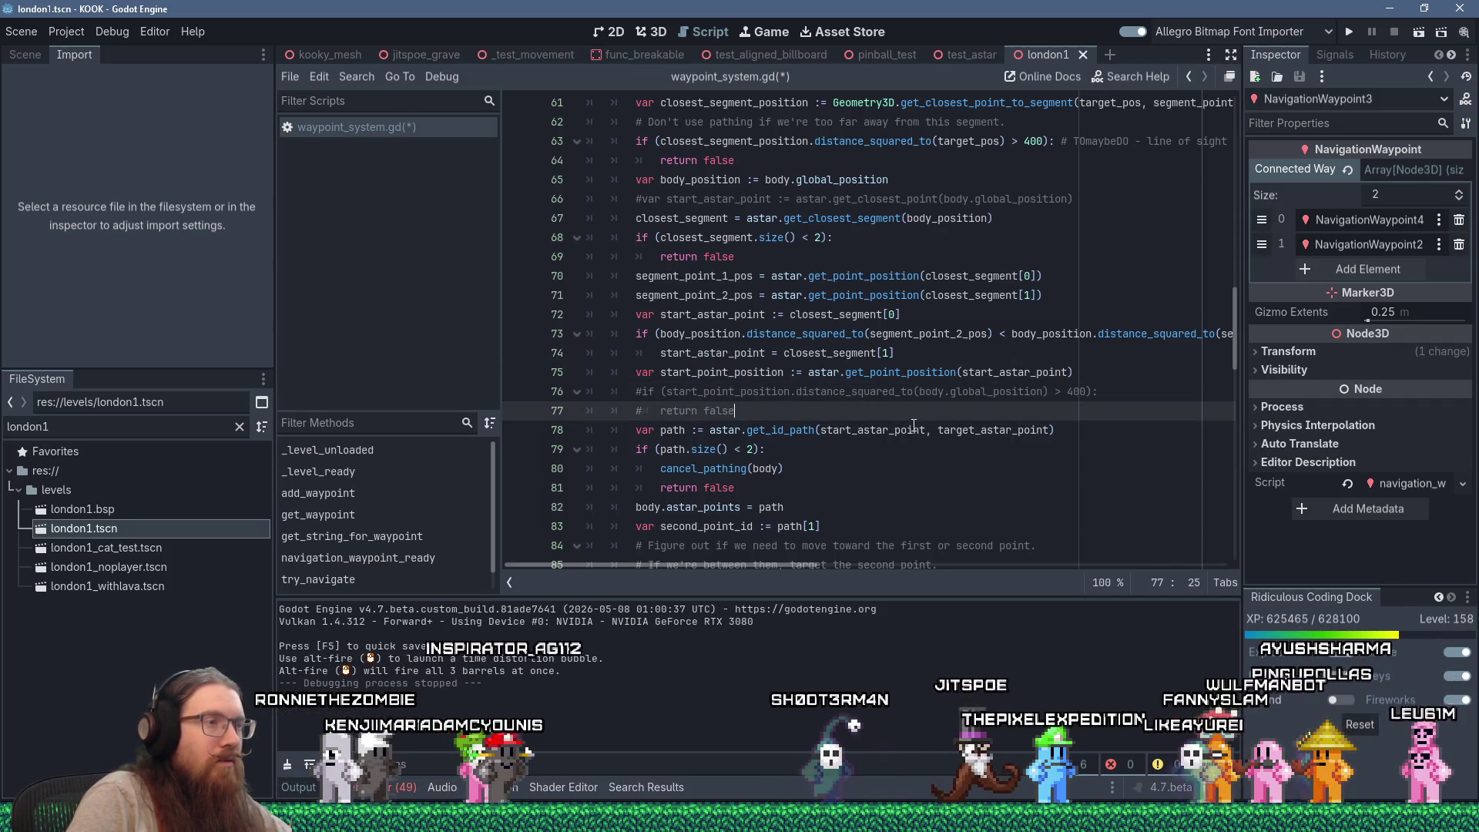
# Add line 78 assigning closest_segment_position from line 61's Geometry3D.get_closest_point_to_segment call
pyautogui.scroll(1, 925, 421)
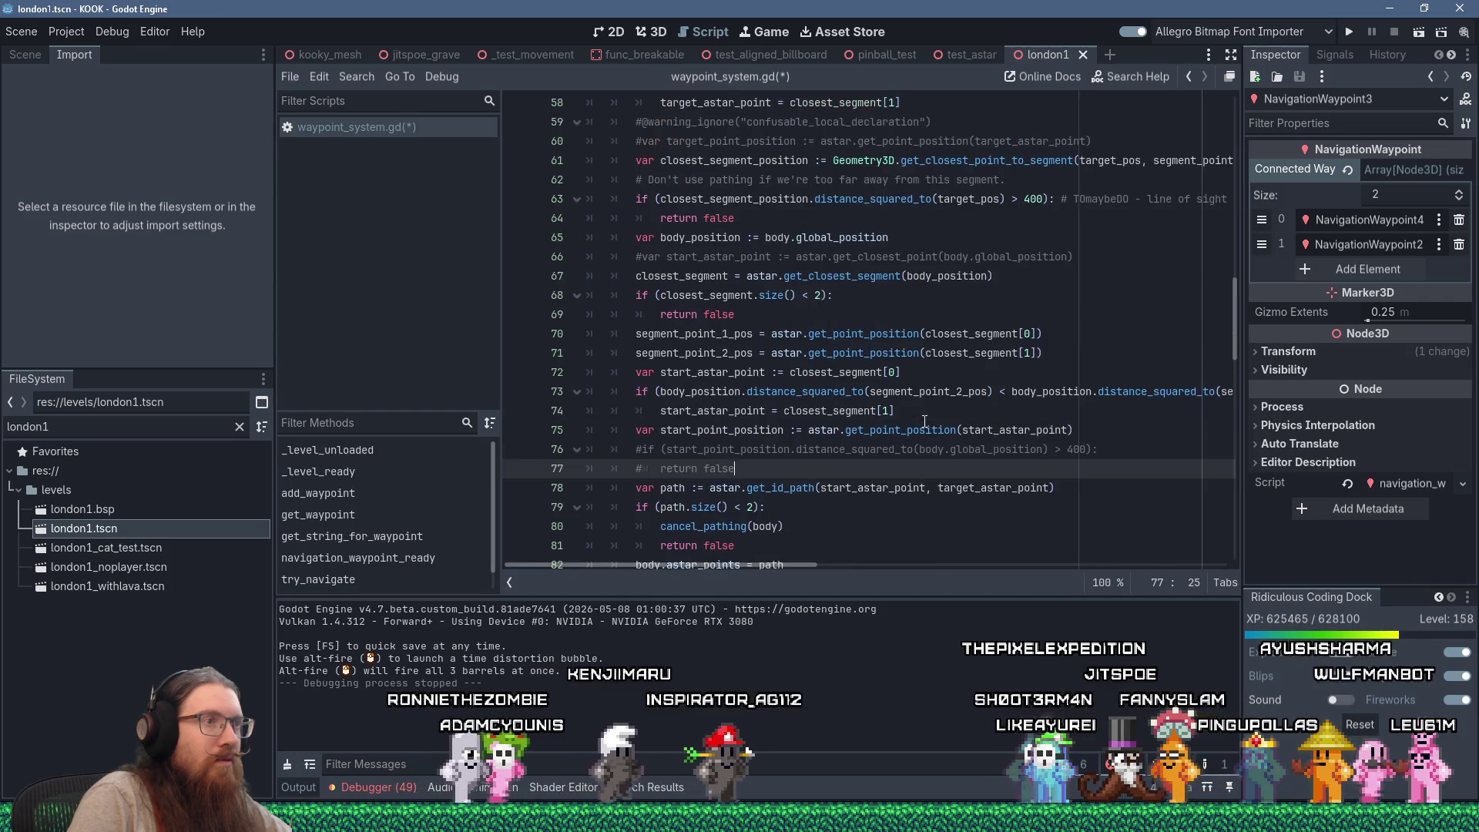
pyautogui.press('Return')
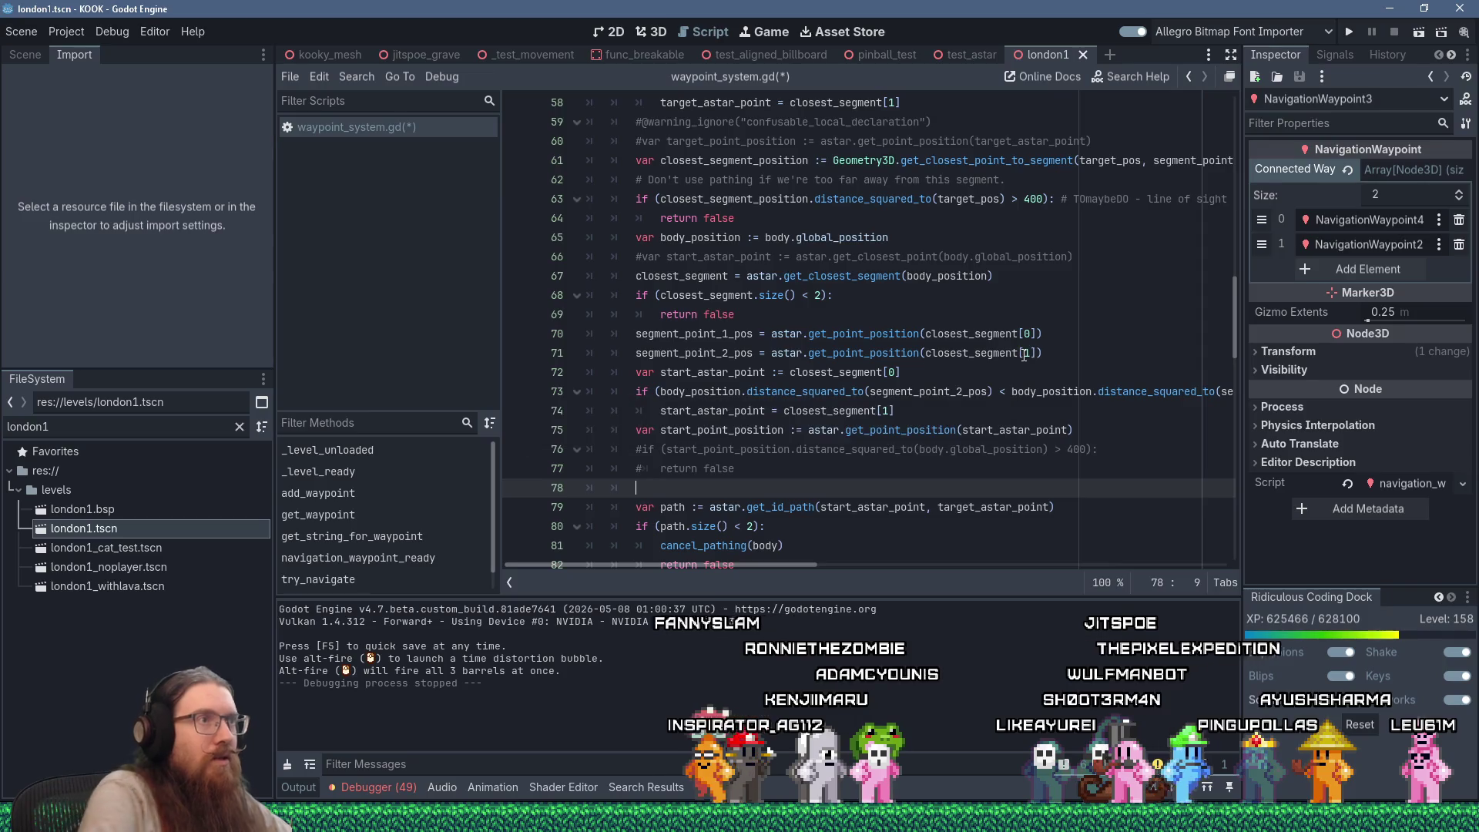
pyautogui.write('closest')
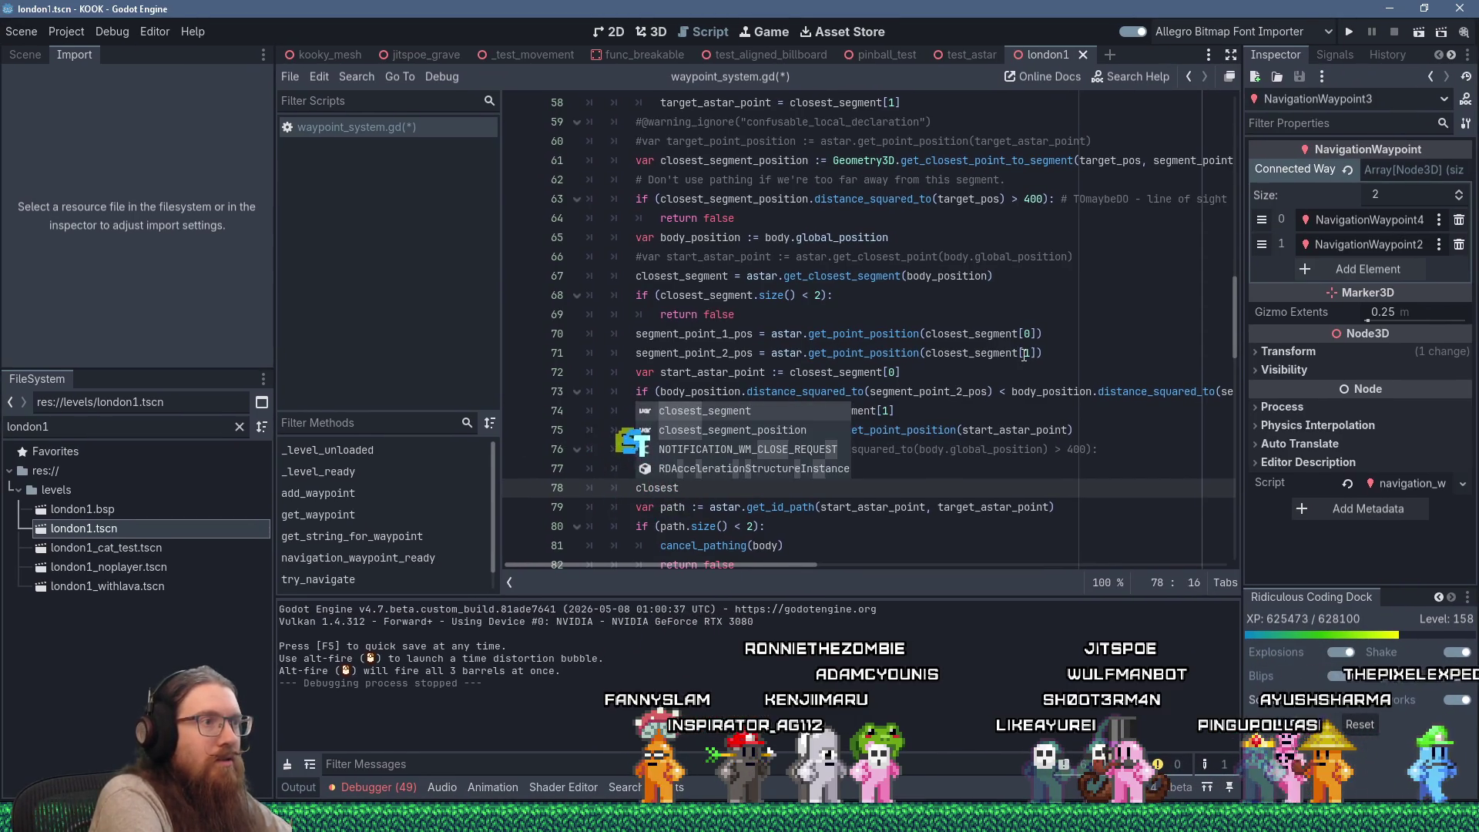
pyautogui.write('_')
pyautogui.press('Return')
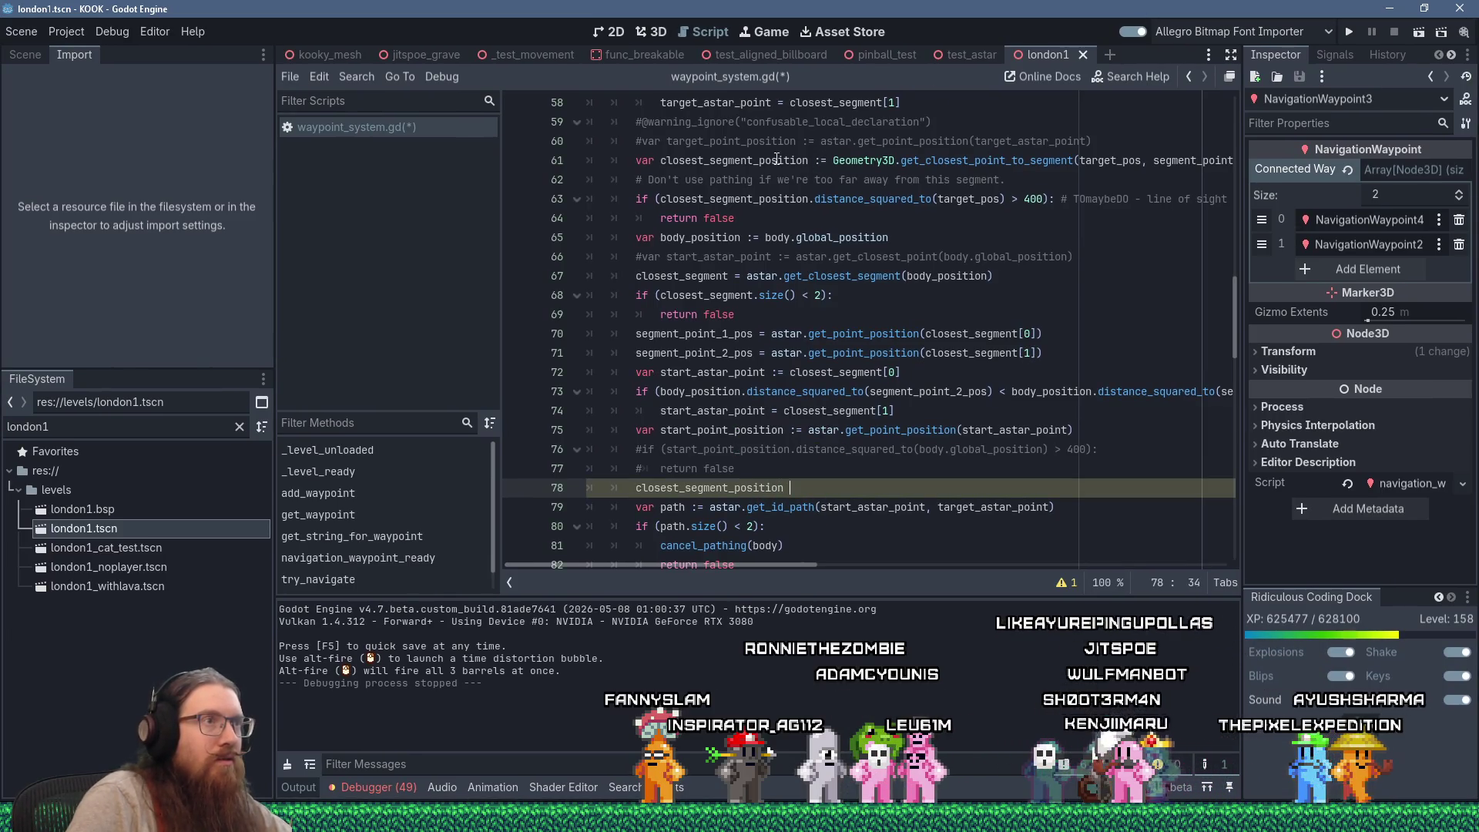
pyautogui.click(815, 160)
pyautogui.hotkey('shift', 'End')
pyautogui.hotkey('ctrl', 'c')
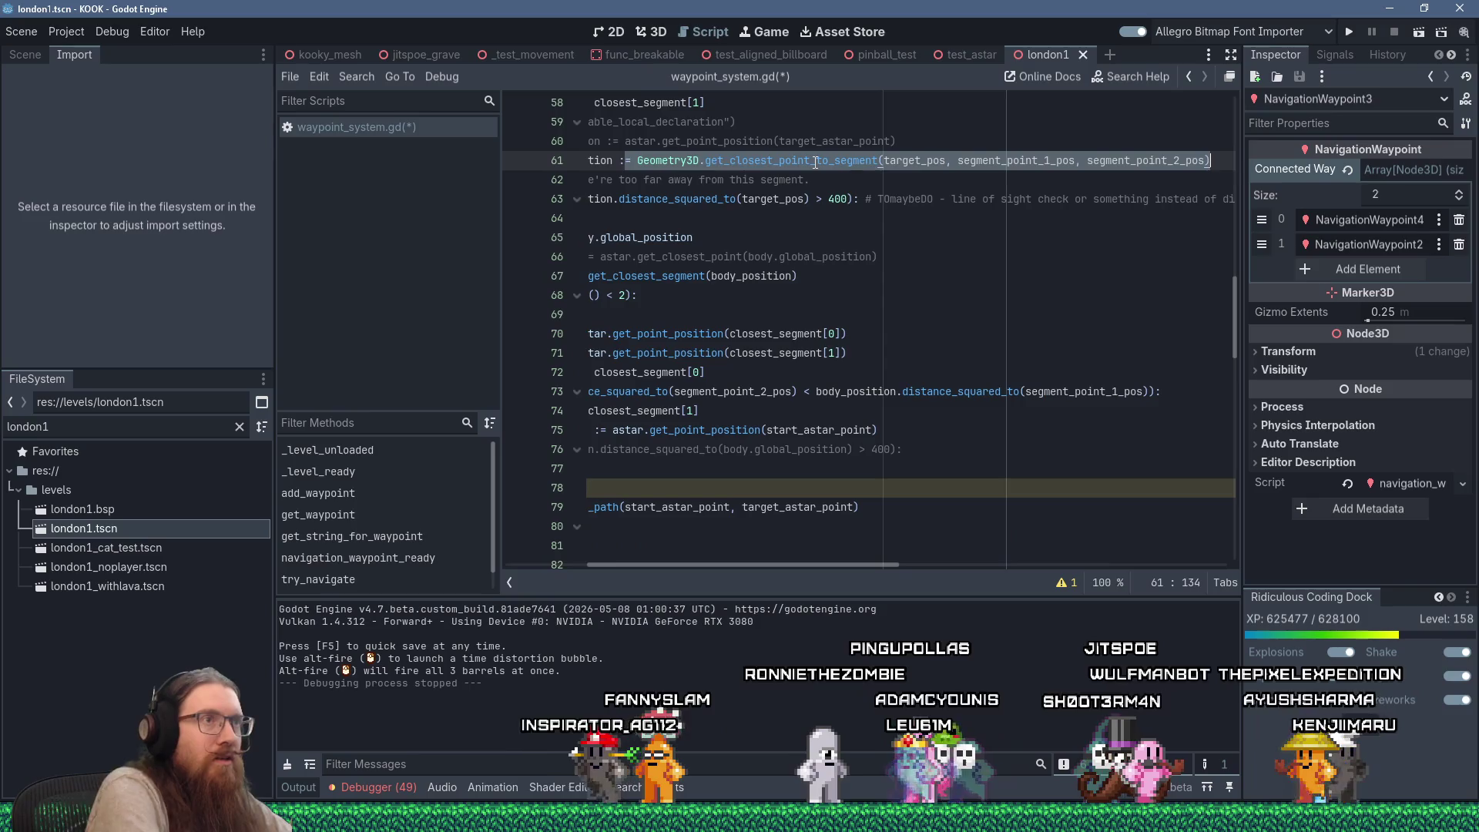
pyautogui.click(672, 485)
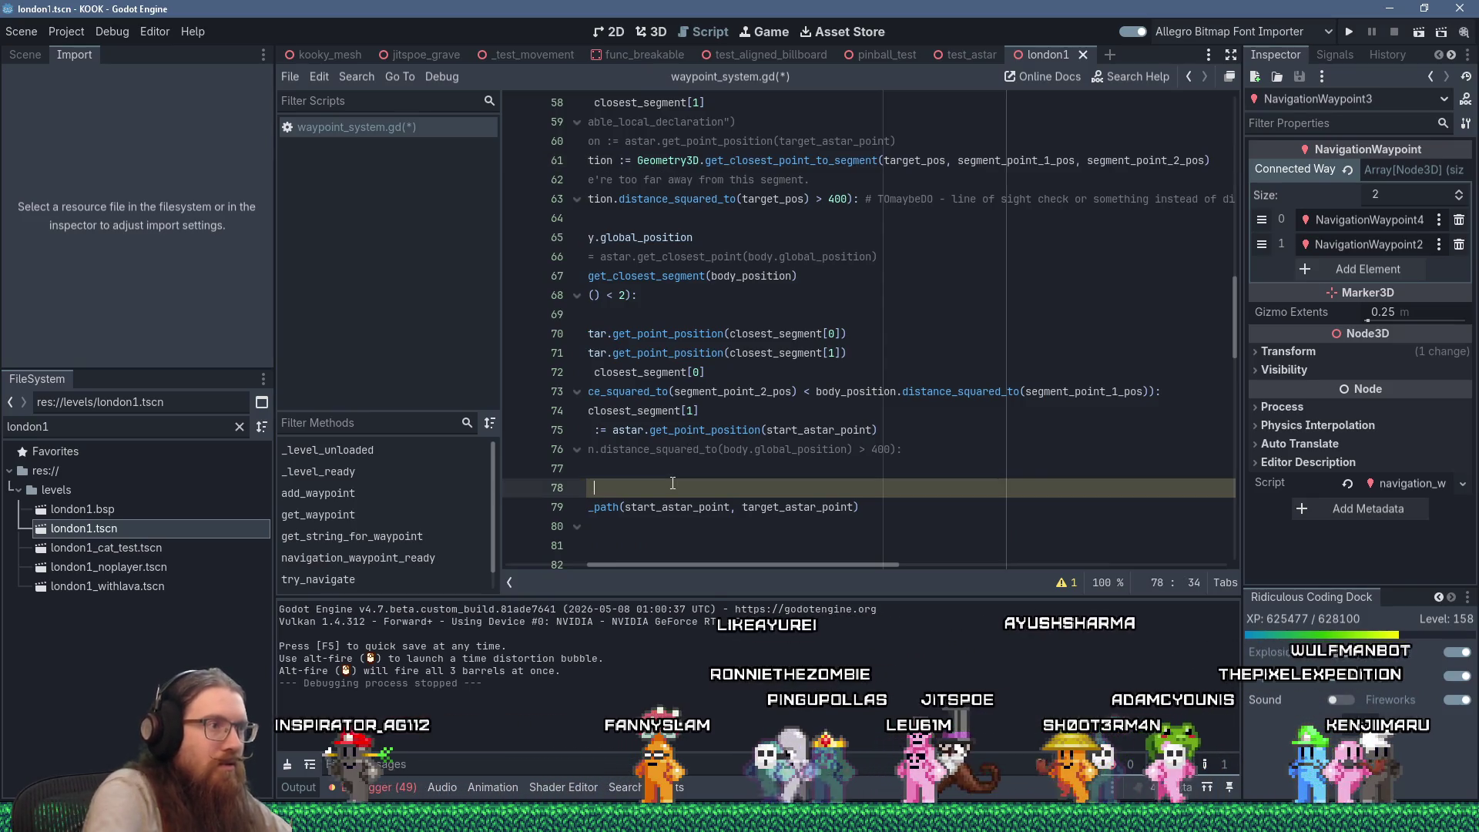
pyautogui.hotkey('ctrl', 'v')
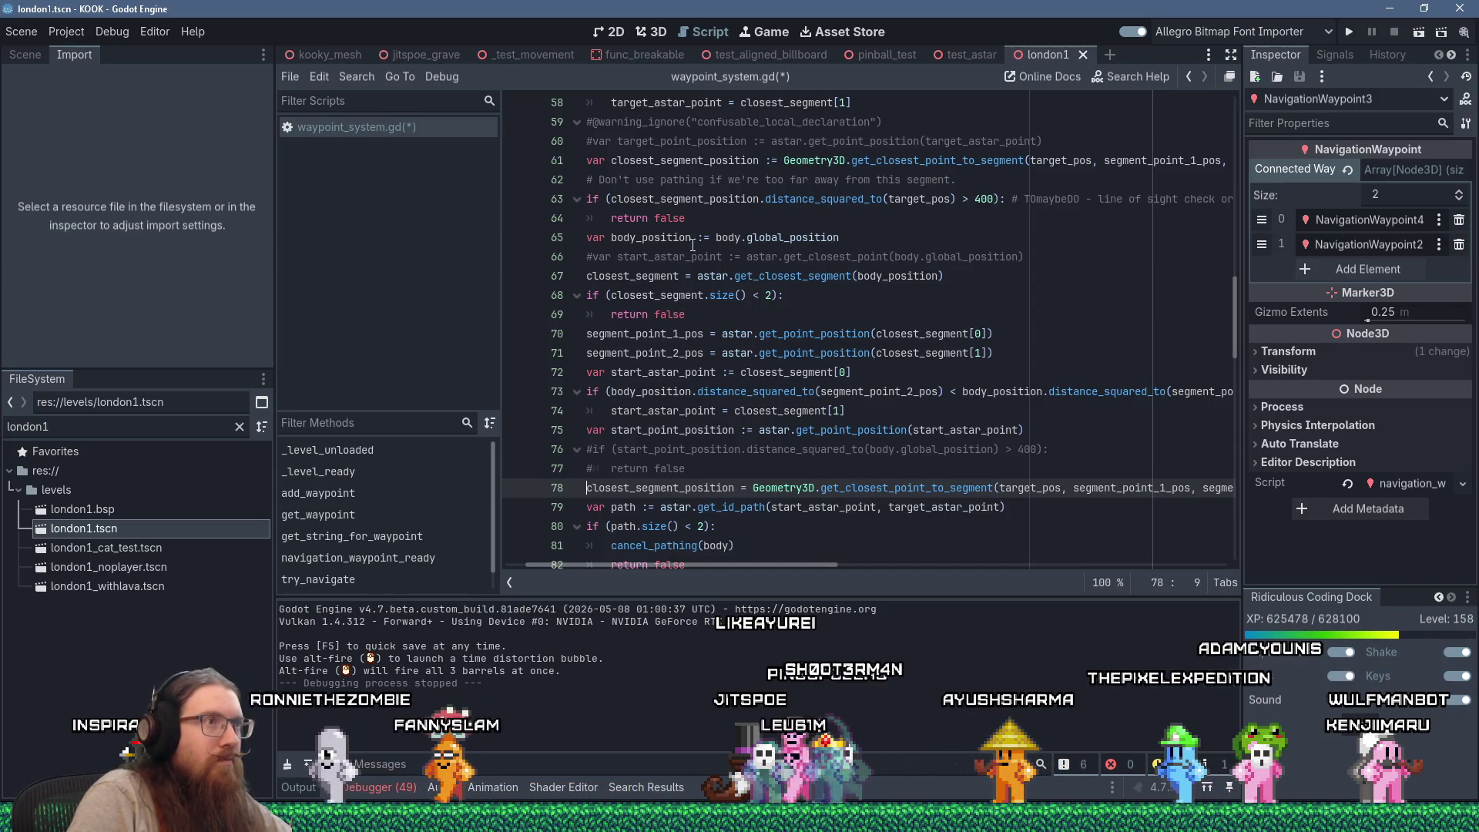
pyautogui.hotkey('ctrl', 'z')
# Copy line 63's distance check beneath line 78 and fix its indentation
pyautogui.rightClick(648, 206)
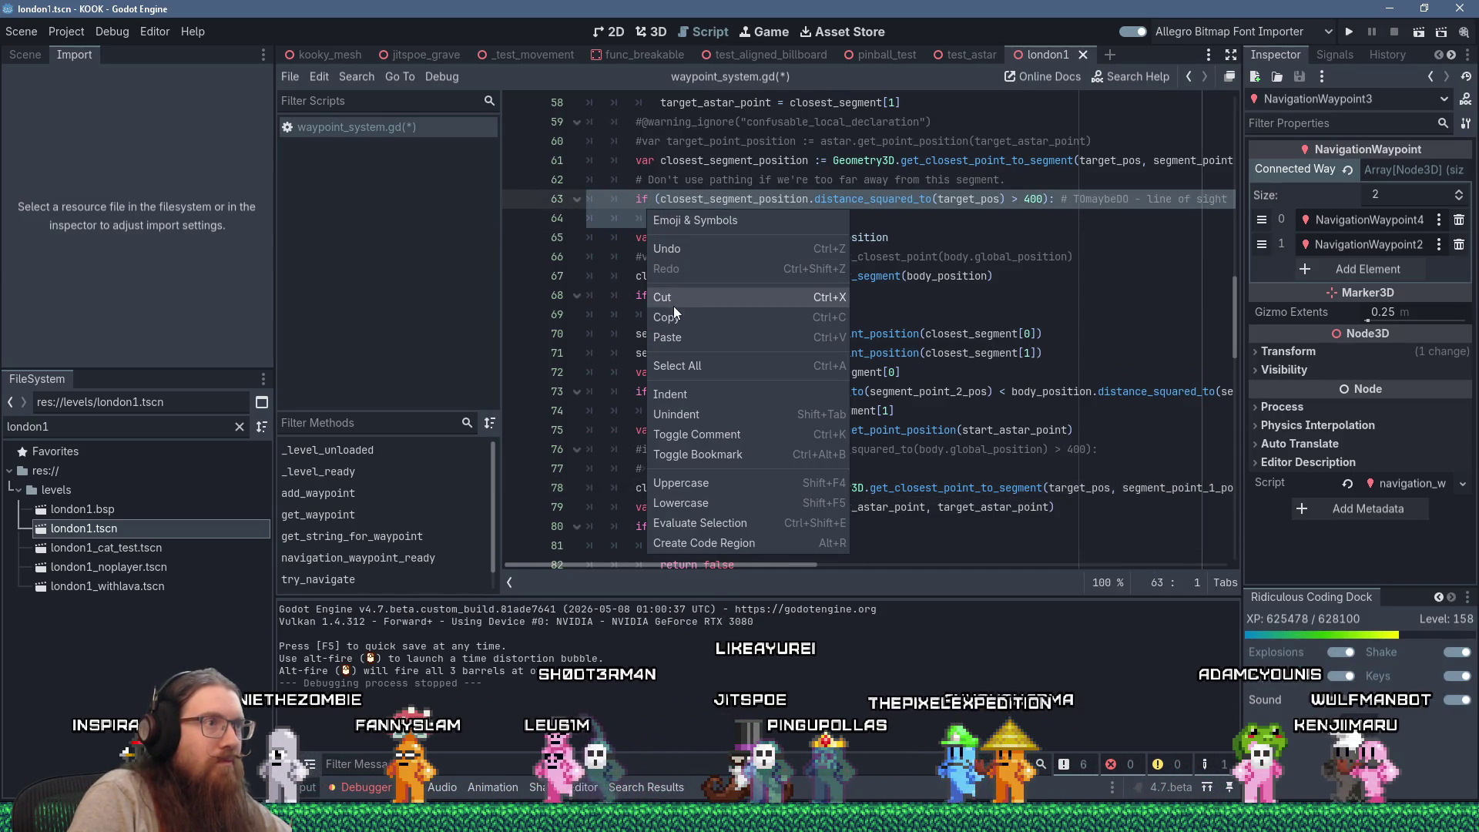
pyautogui.press('Escape')
pyautogui.click(764, 489)
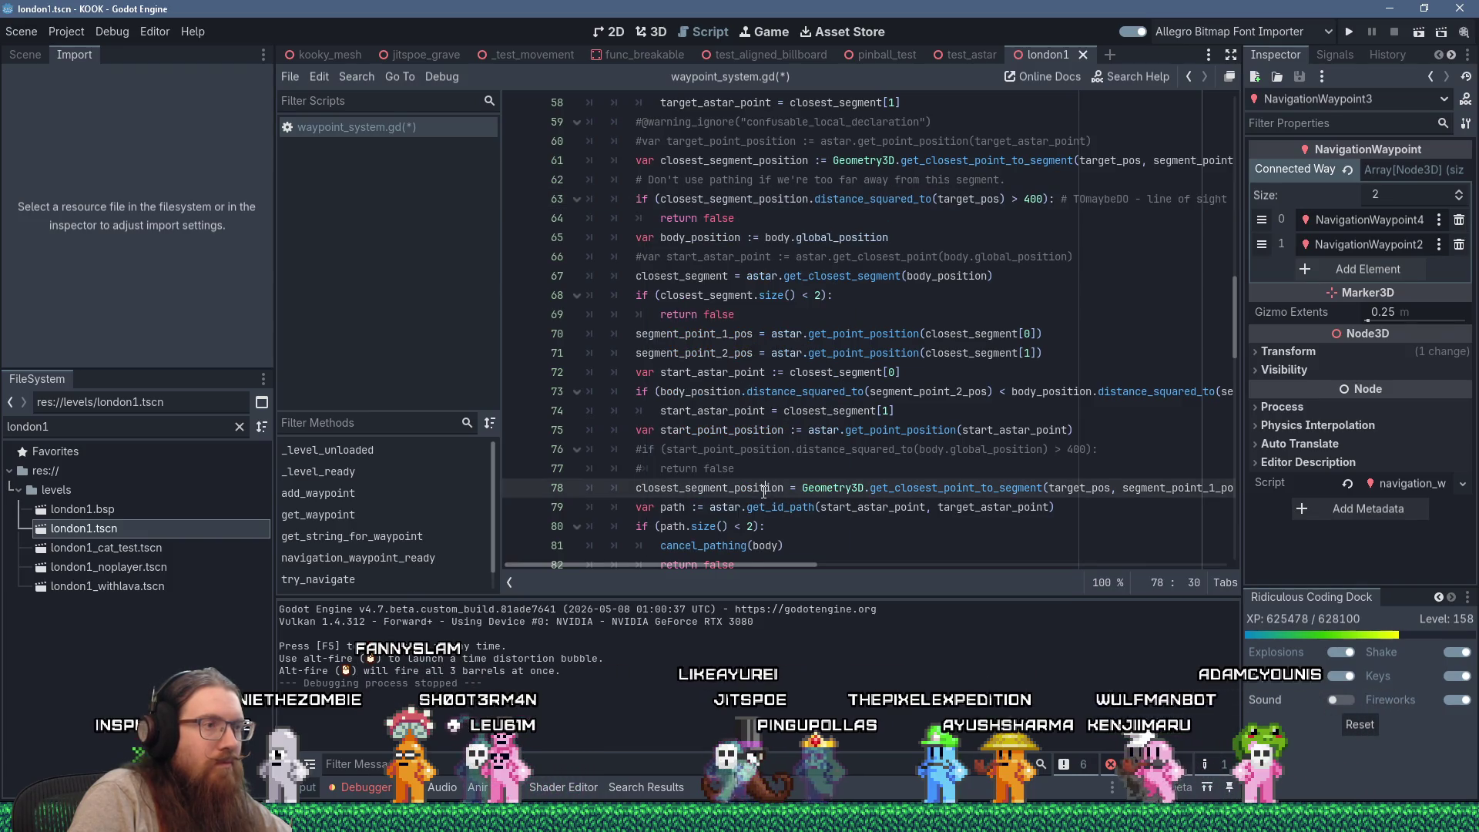
pyautogui.press('Return')
pyautogui.press('shift+Insert')
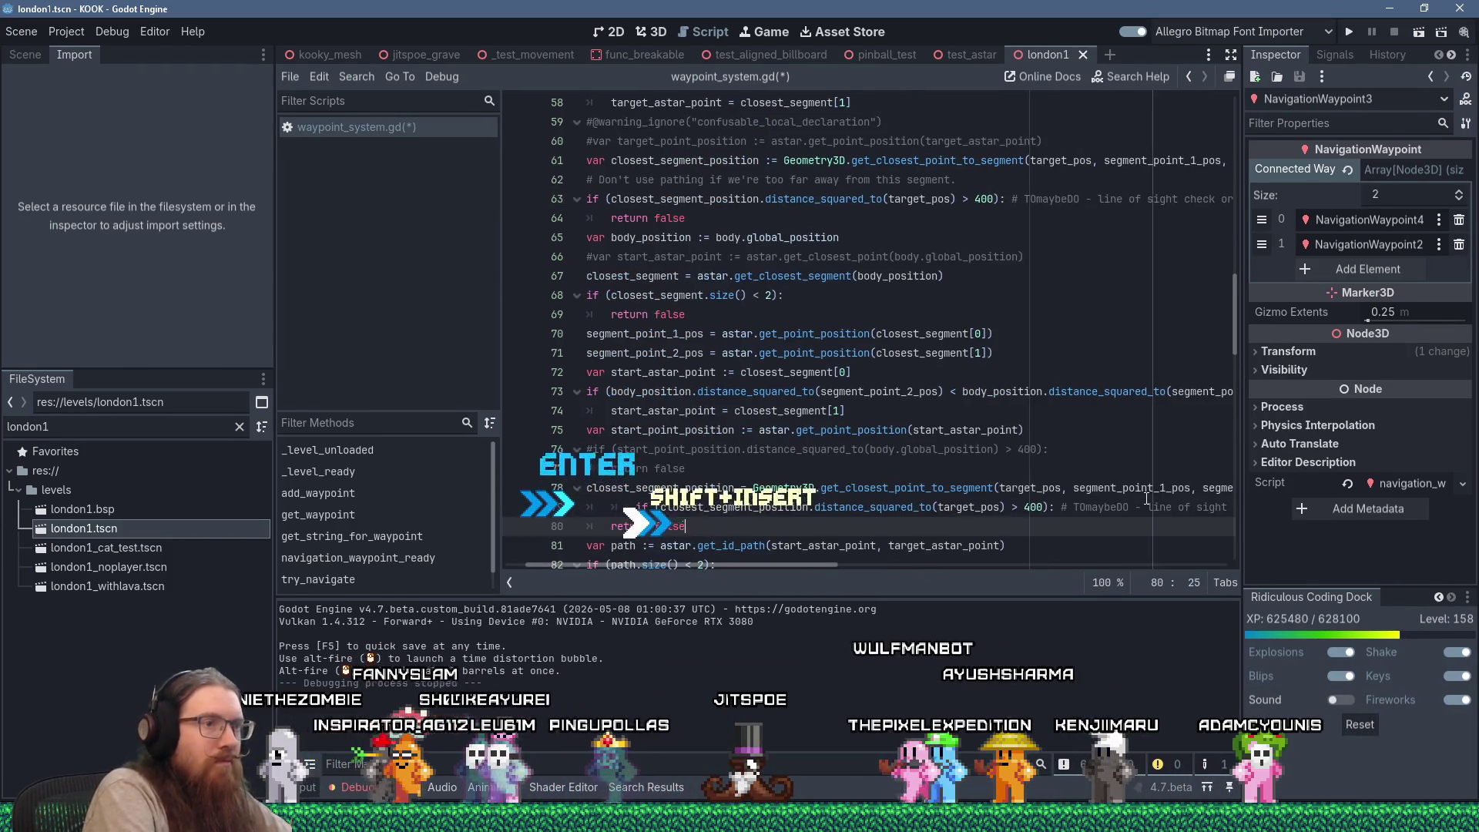
pyautogui.press('Home')
pyautogui.press('BackSpace')
pyautogui.press('BackSpace')
pyautogui.press('BackSpace')
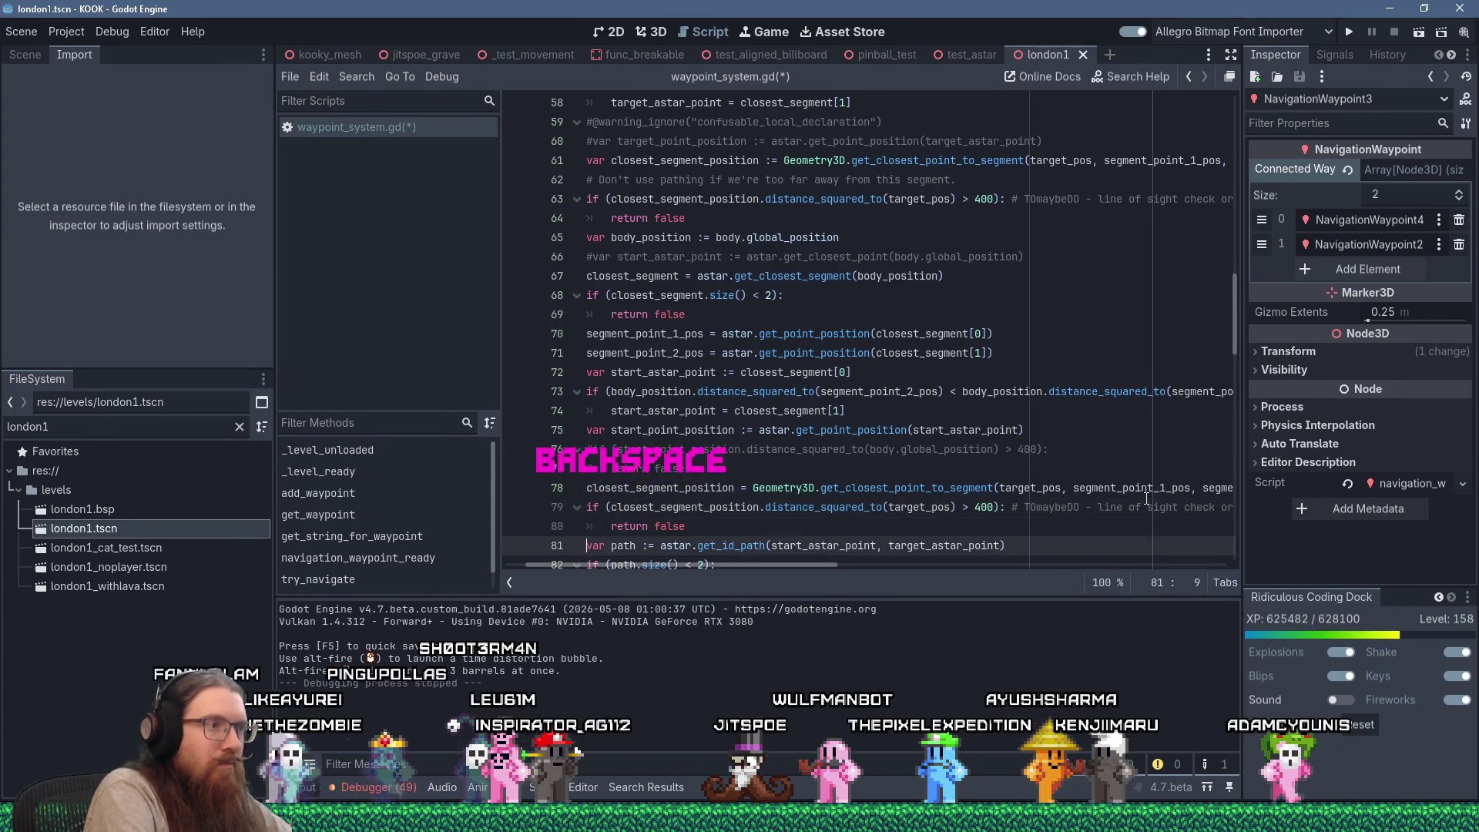
pyautogui.press('Down')
pyautogui.press('Down')
pyautogui.press('Up')
pyautogui.press('Up')
pyautogui.press('Up')
# Add a comment above saying not to use the waypoint path when too far from the segment
pyautogui.press('End')
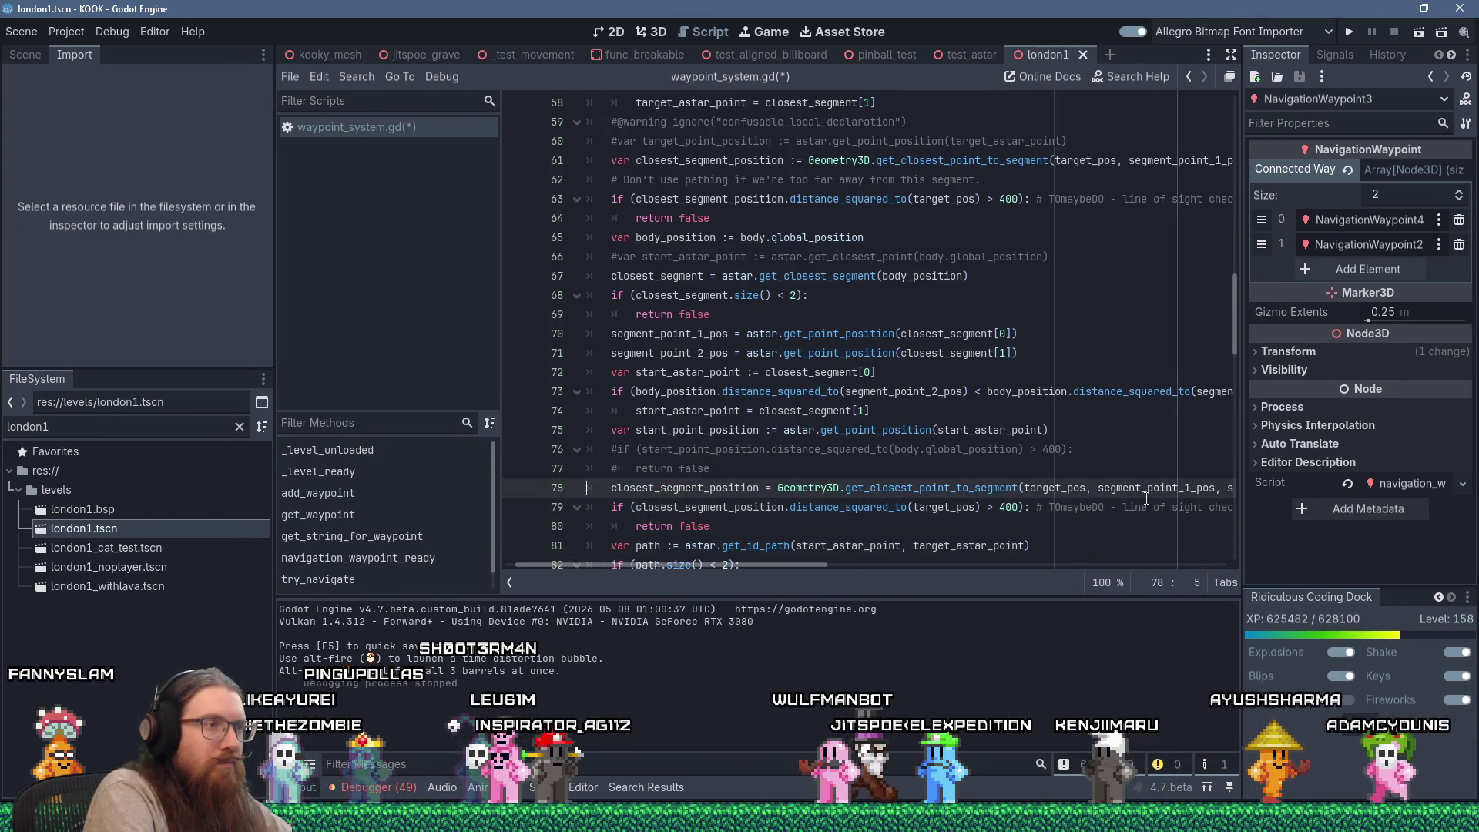
pyautogui.press('Return')
pyautogui.press('Tab')
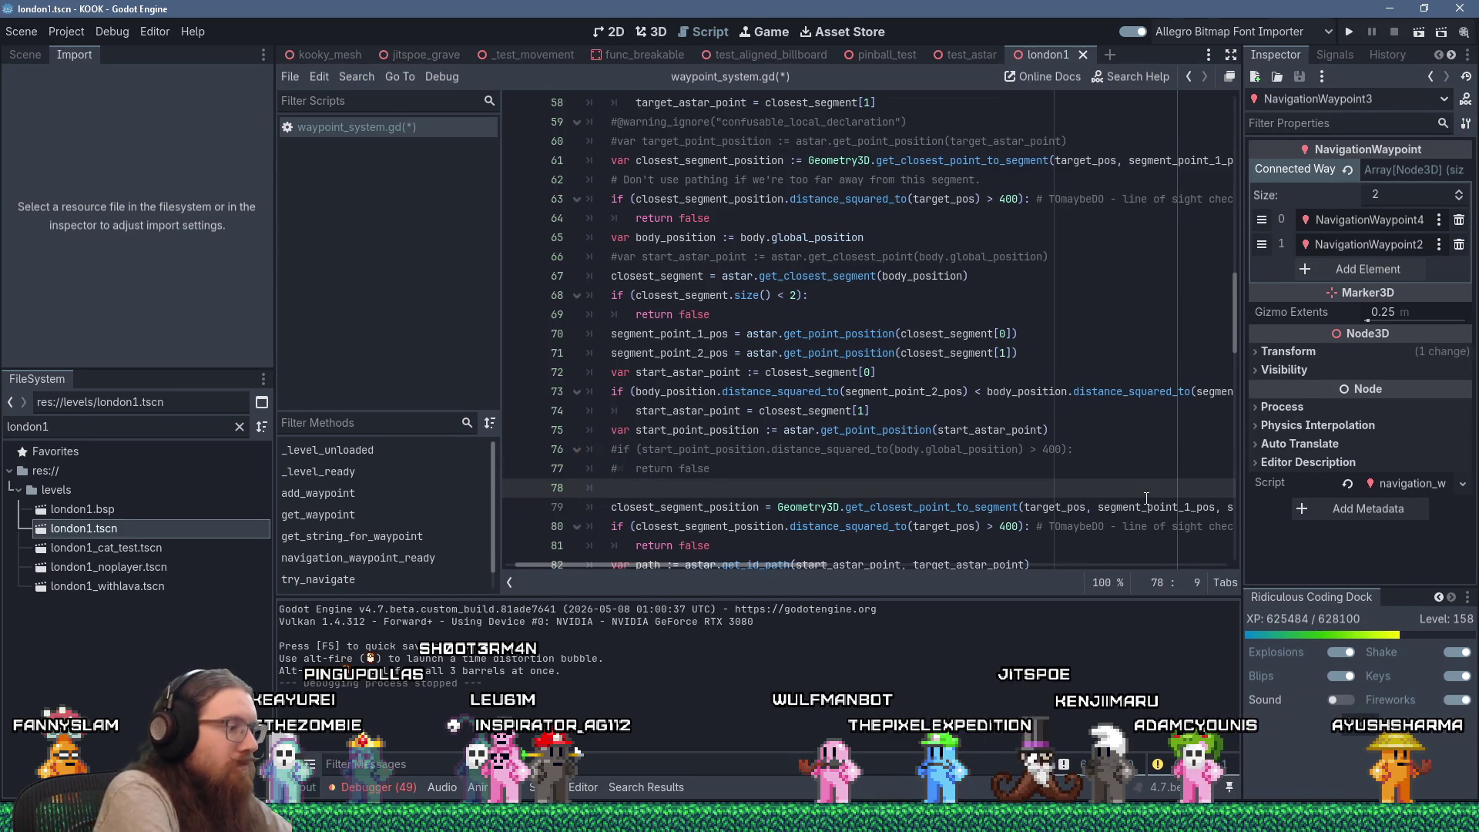
pyautogui.write("on't pa")
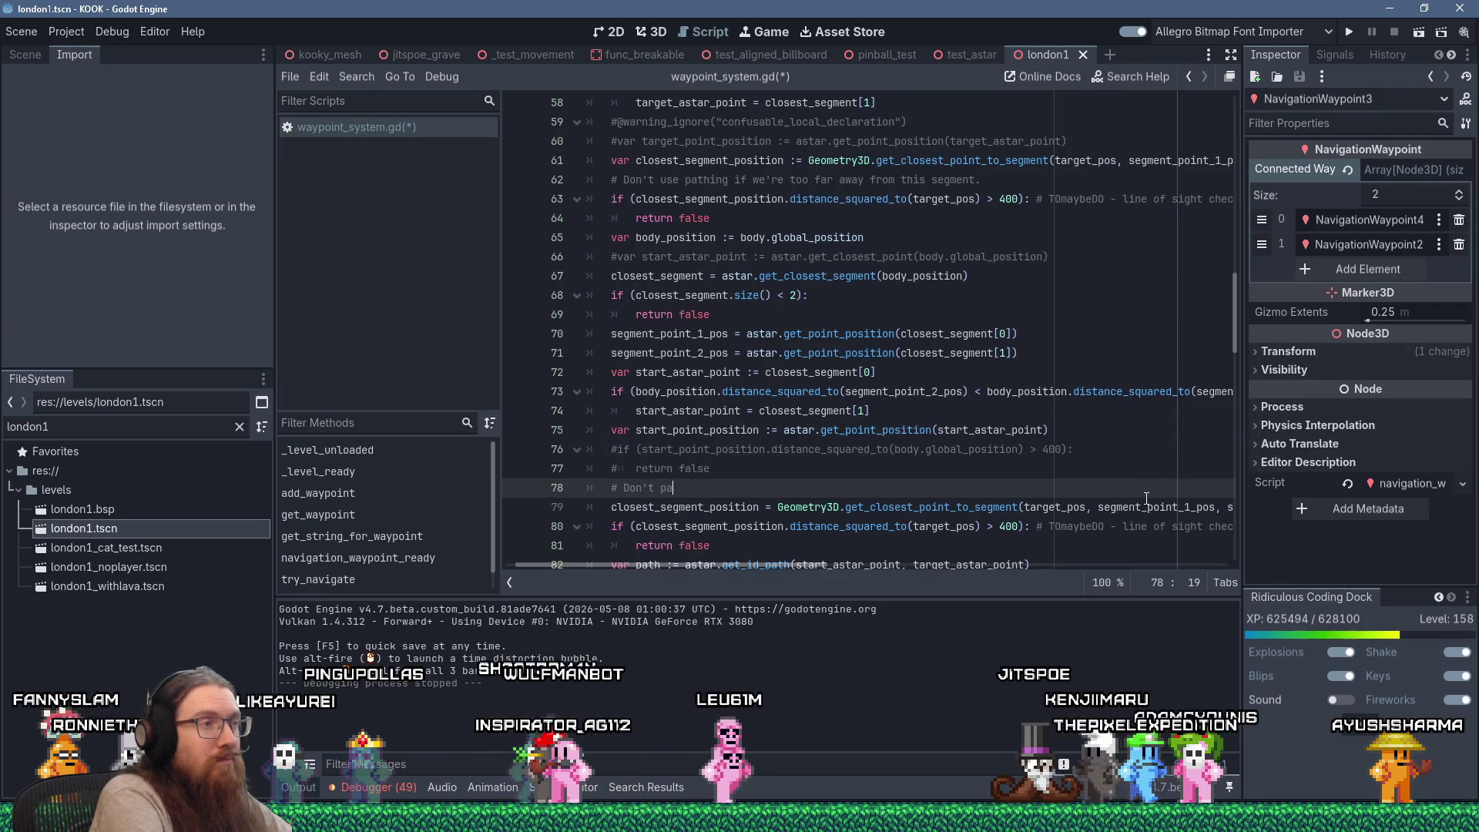
pyautogui.press('BackSpace')
pyautogui.press('BackSpace')
pyautogui.write('use wa')
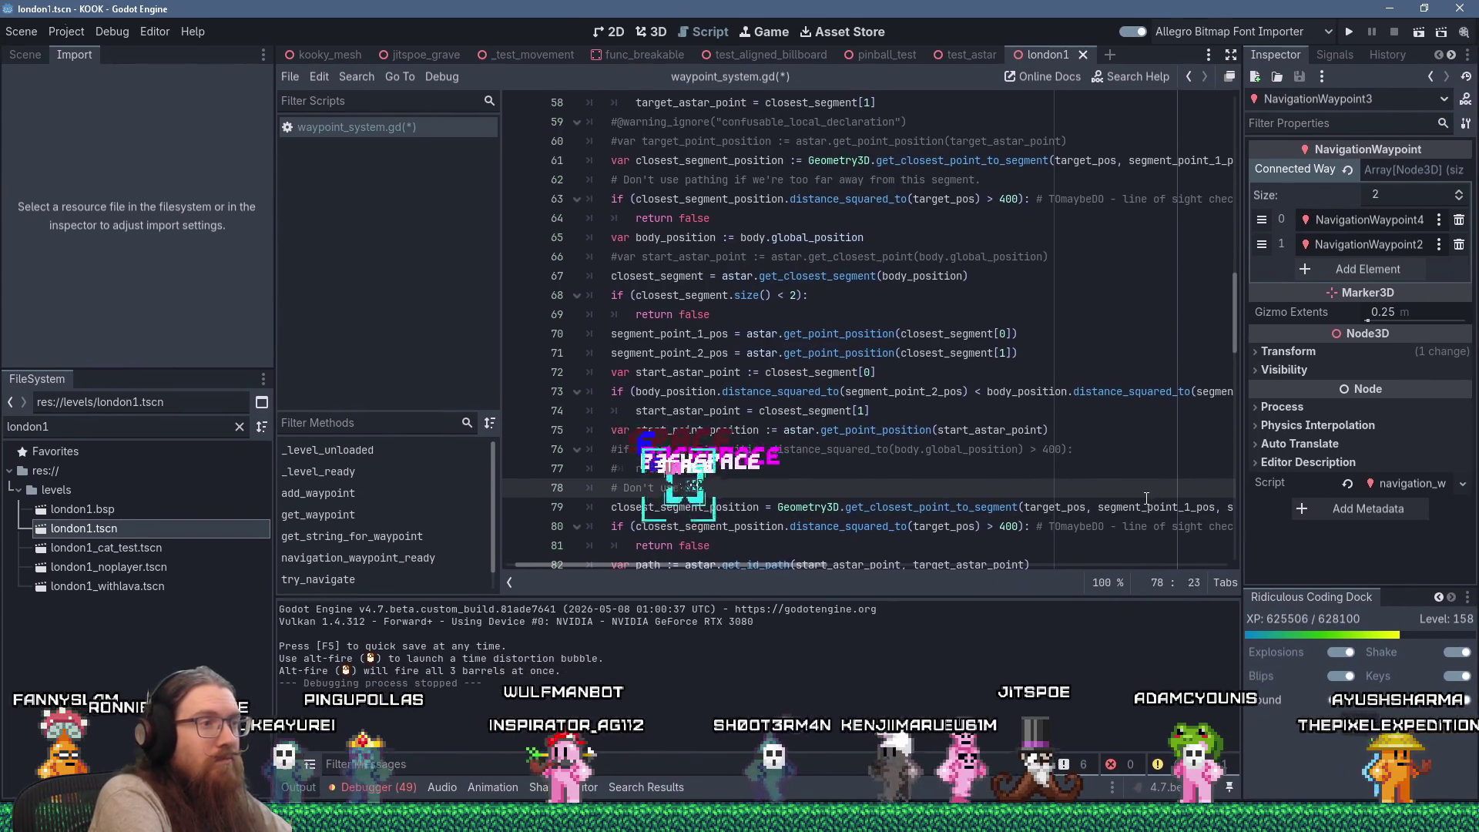
pyautogui.write("ypoint path if we're t")
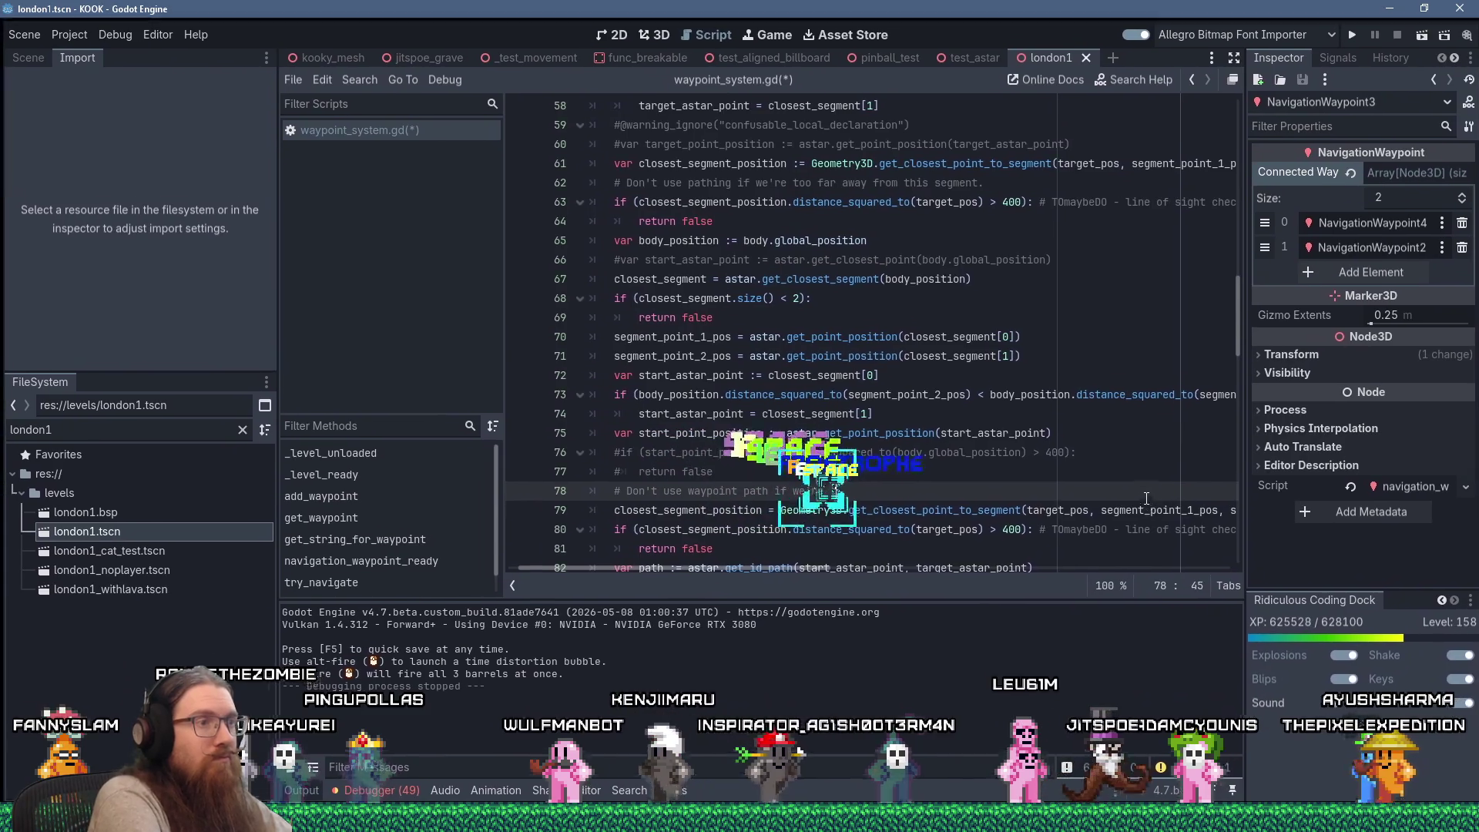
pyautogui.write('oo far away ')
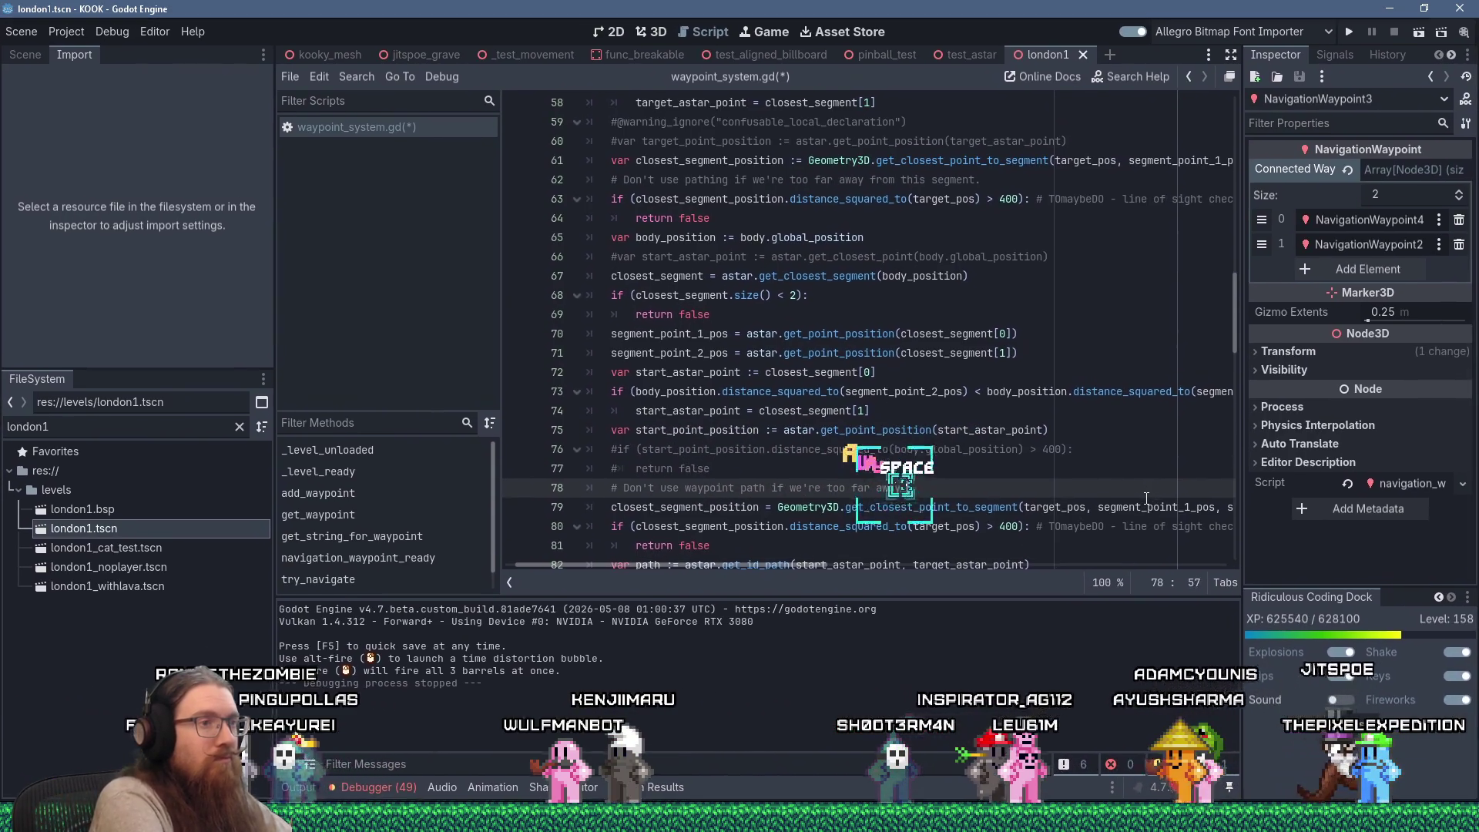
pyautogui.write('from the segment.')
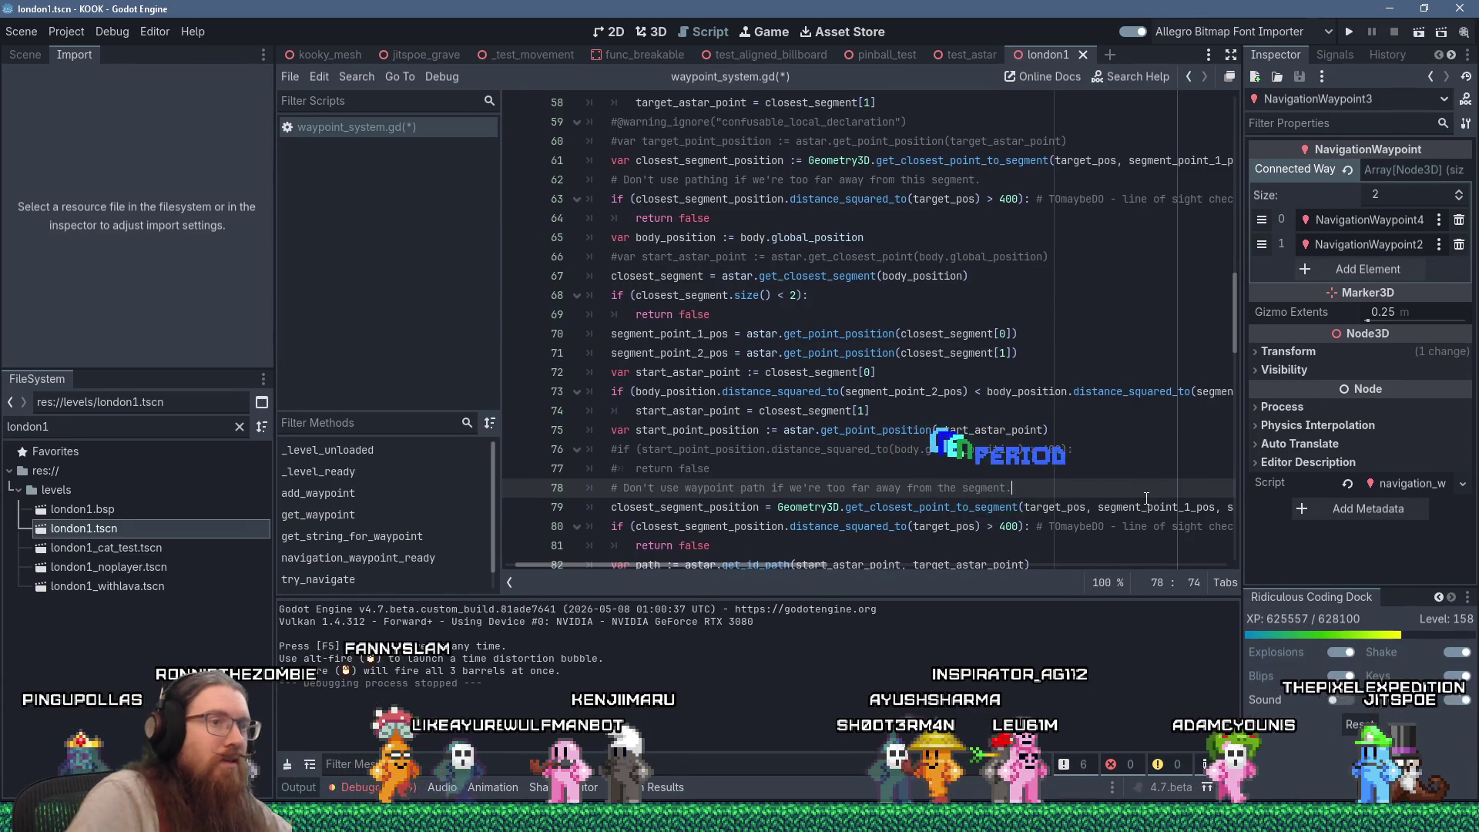
# Save the script and launch the KOOK debug build with F5
pyautogui.click(728, 487)
pyautogui.moveTo(780, 568)
pyautogui.mouseDown()
pyautogui.moveTo(961, 576)
pyautogui.moveTo(751, 556)
pyautogui.mouseUp()
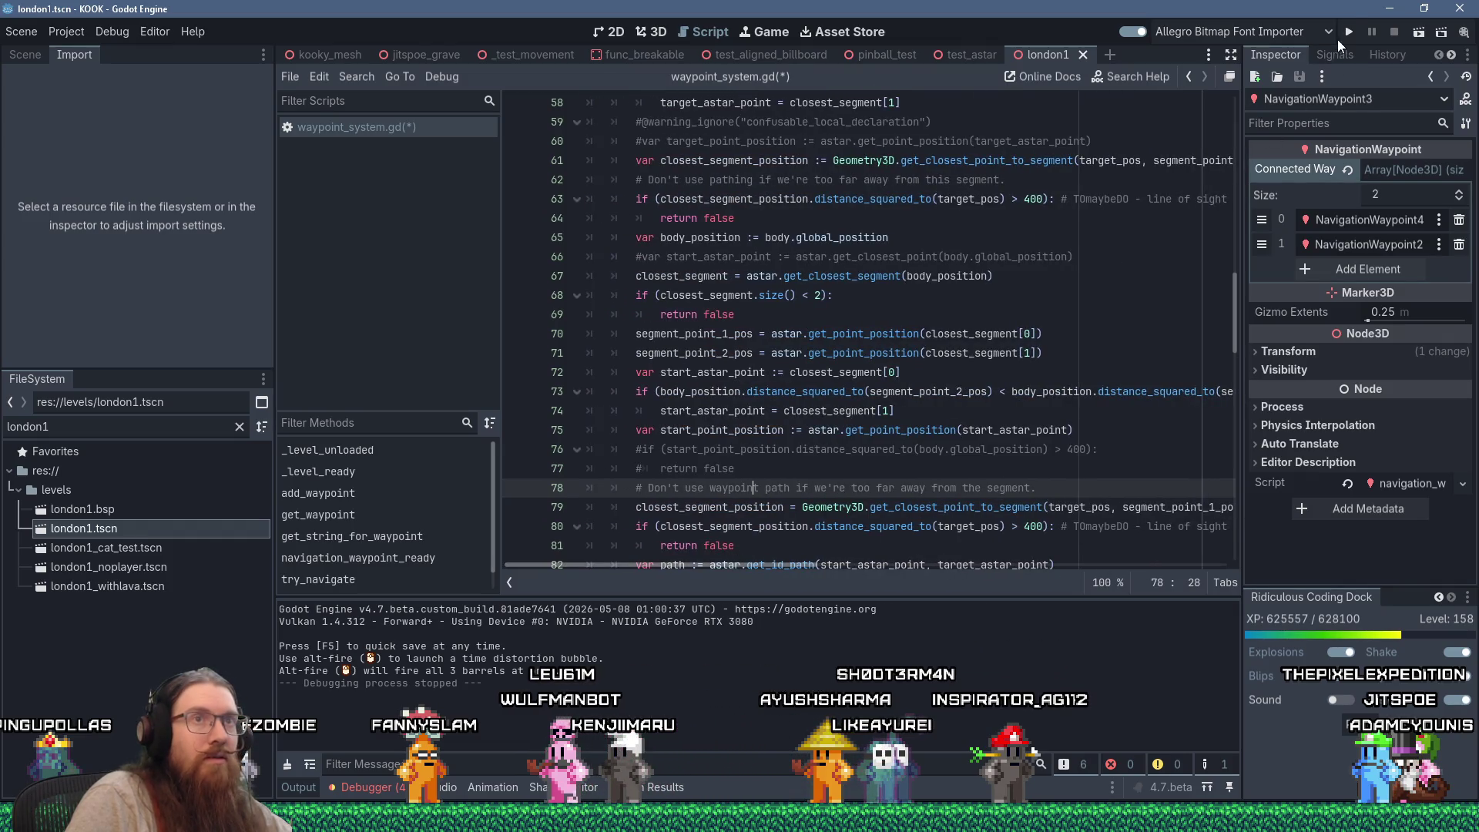
pyautogui.press('F5')
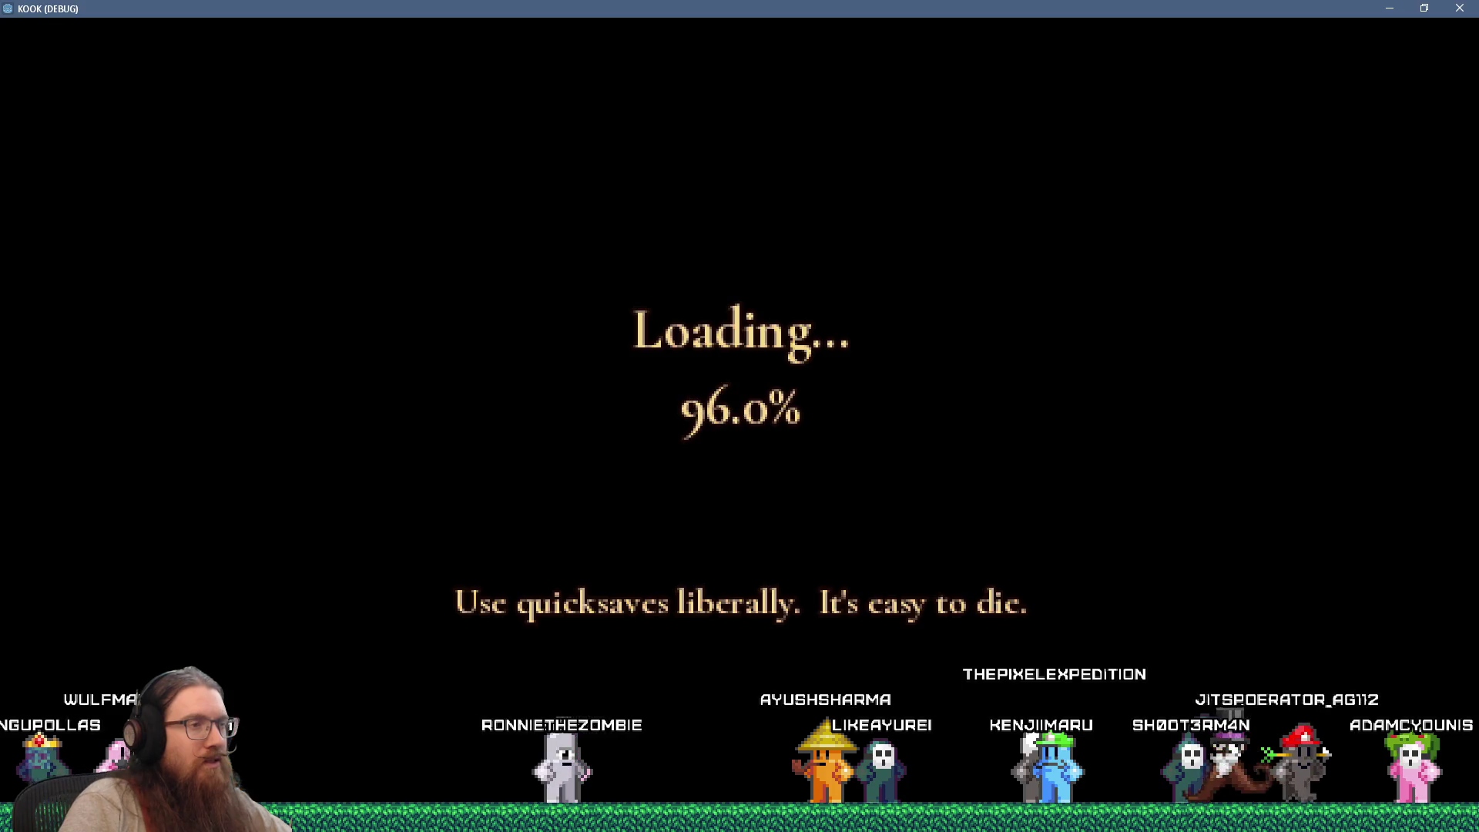
# Enable god mode with the god command in the developer console
pyautogui.press('`')
pyautogui.write('god')
pyautogui.press('Return')
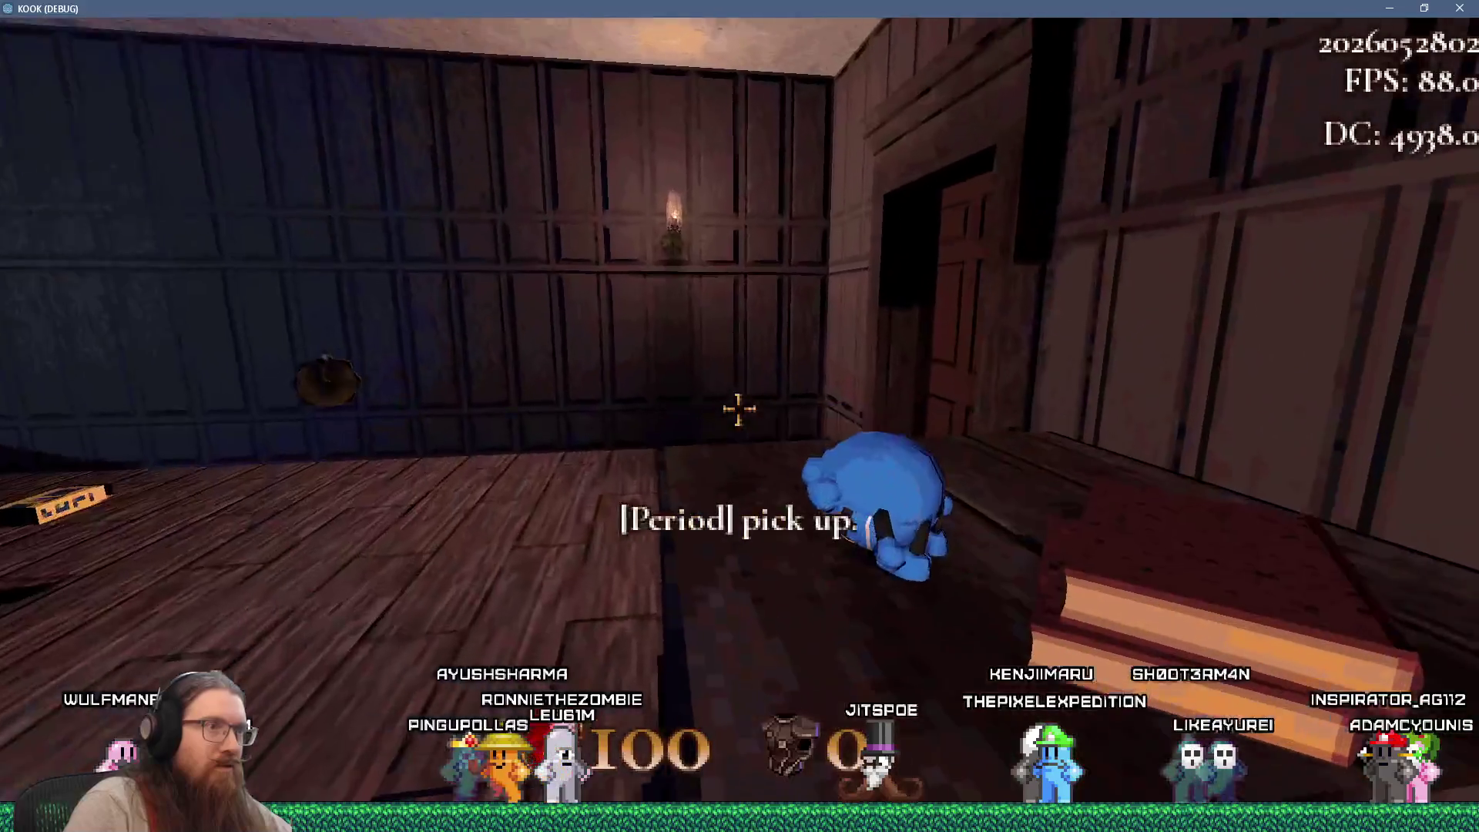
# Fire the revolver, climb the saloon stairs to grab the Super Shotgun, and fire it
pyautogui.press('i')
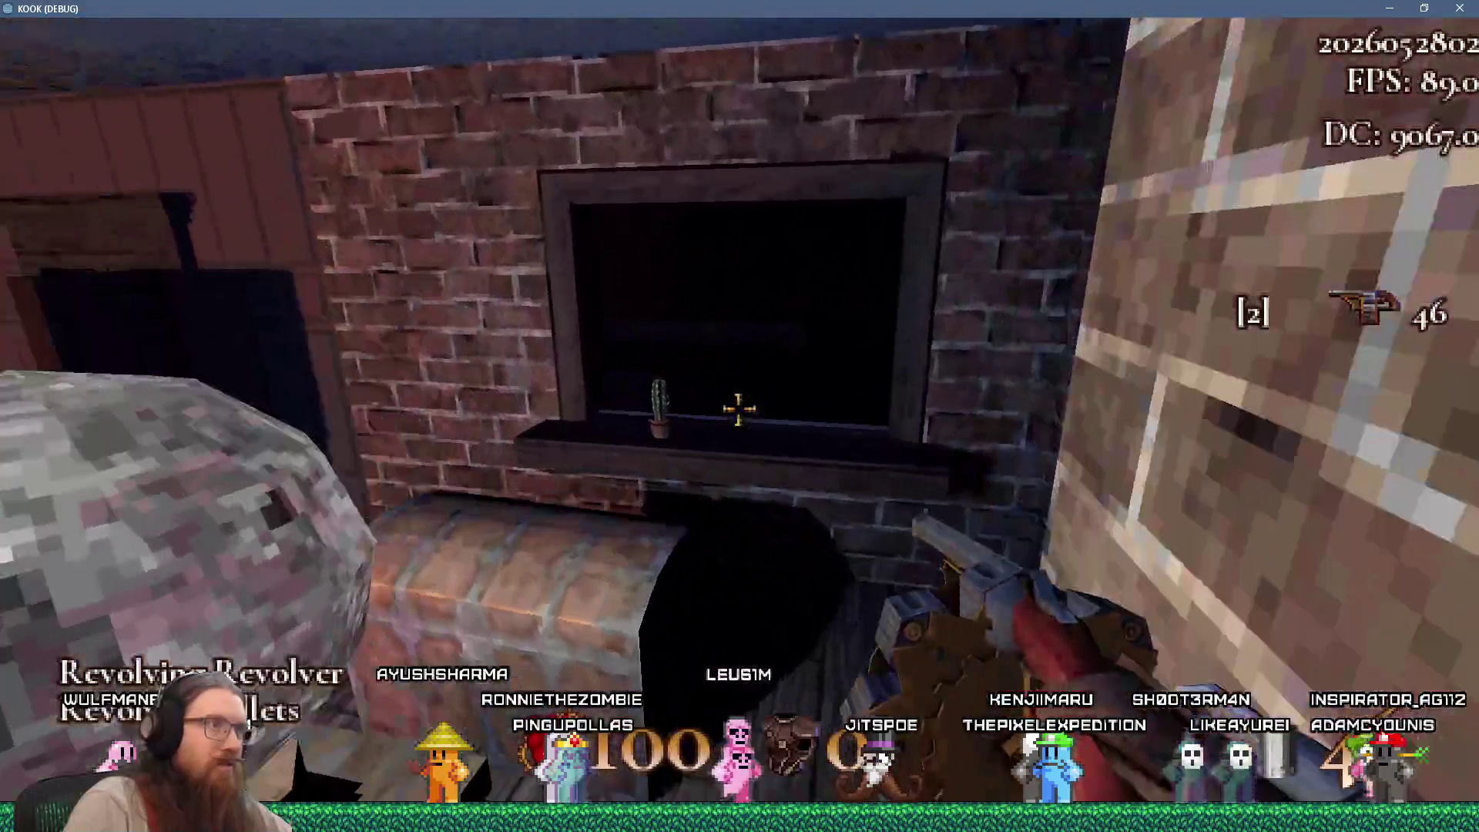
pyautogui.click(737, 409)
pyautogui.press('w')
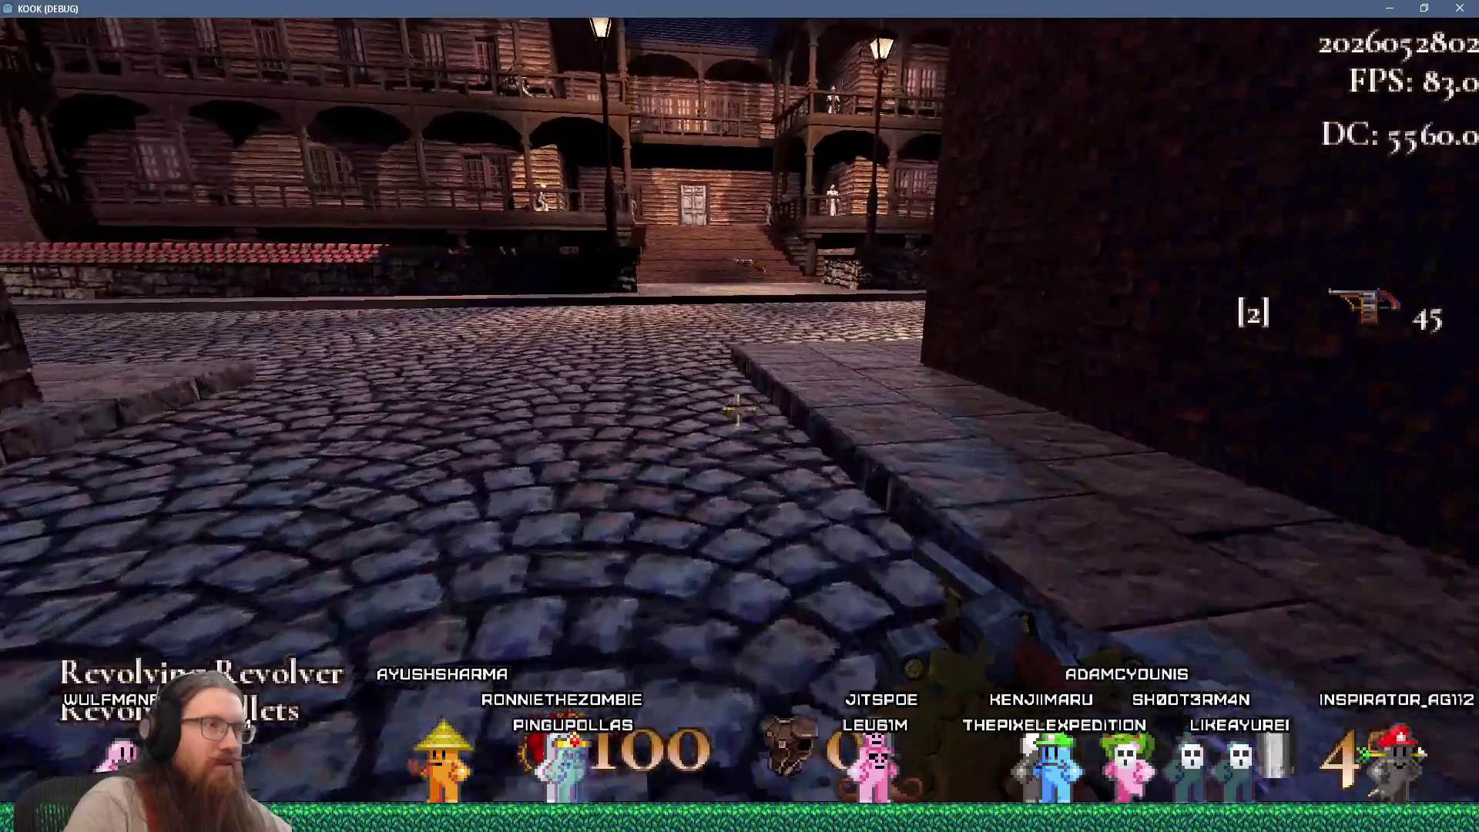
pyautogui.press('w')
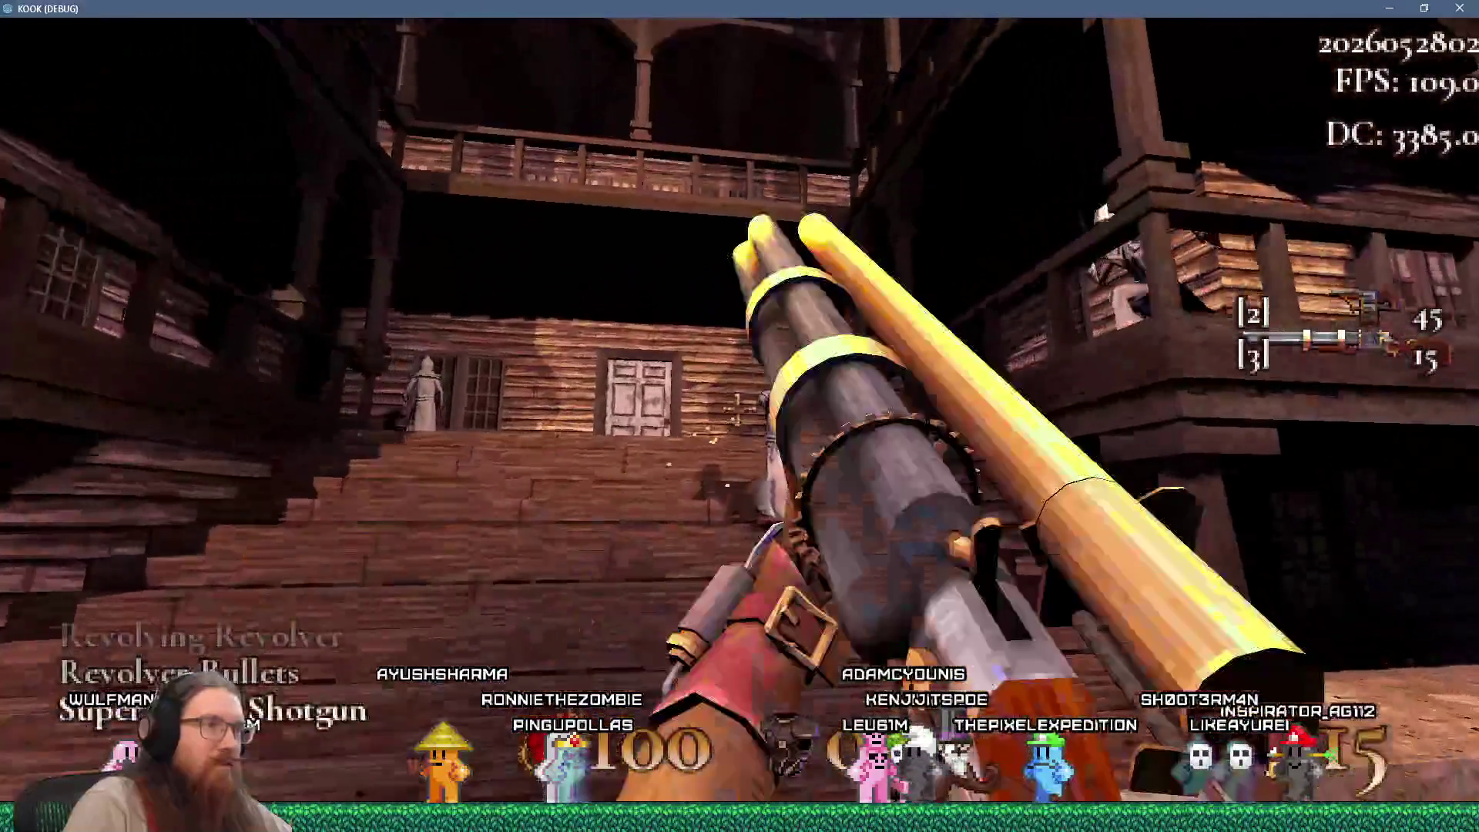
pyautogui.click(738, 412)
pyautogui.press('w')
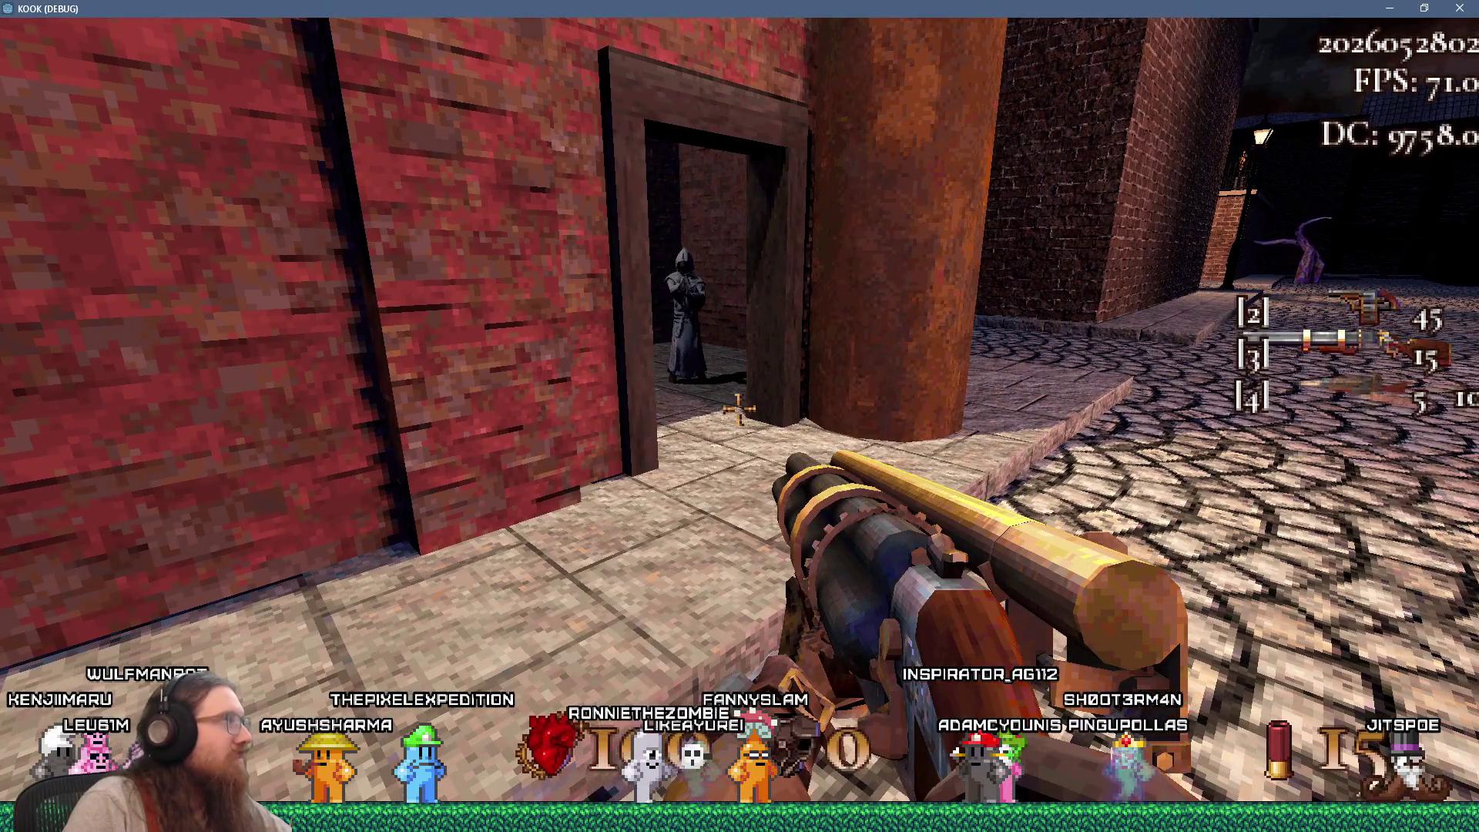
# Descend the dark stairwell into the courtyard facing two hooded enemies and open the console
pyautogui.press('s')
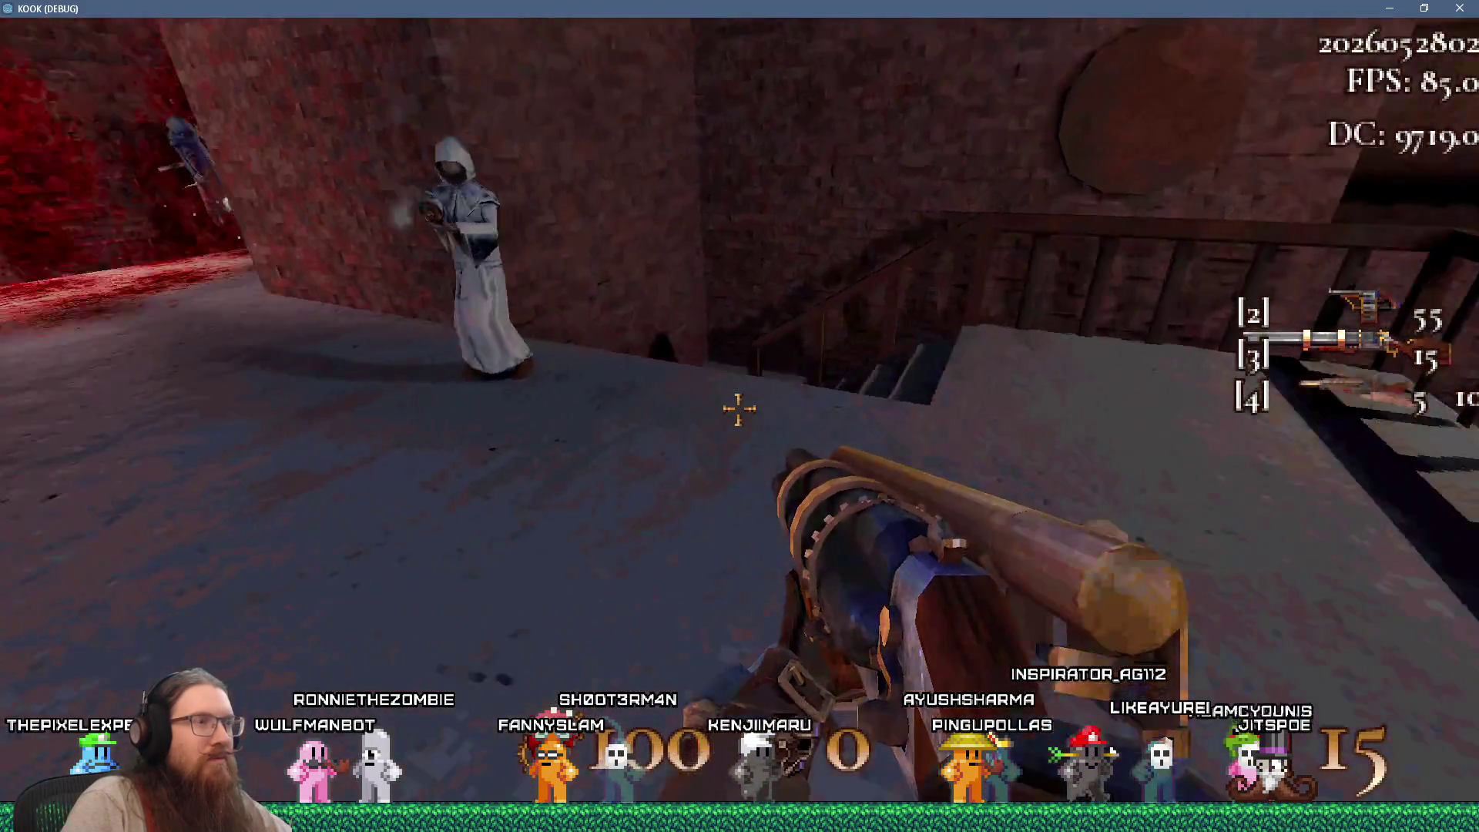
pyautogui.press('w')
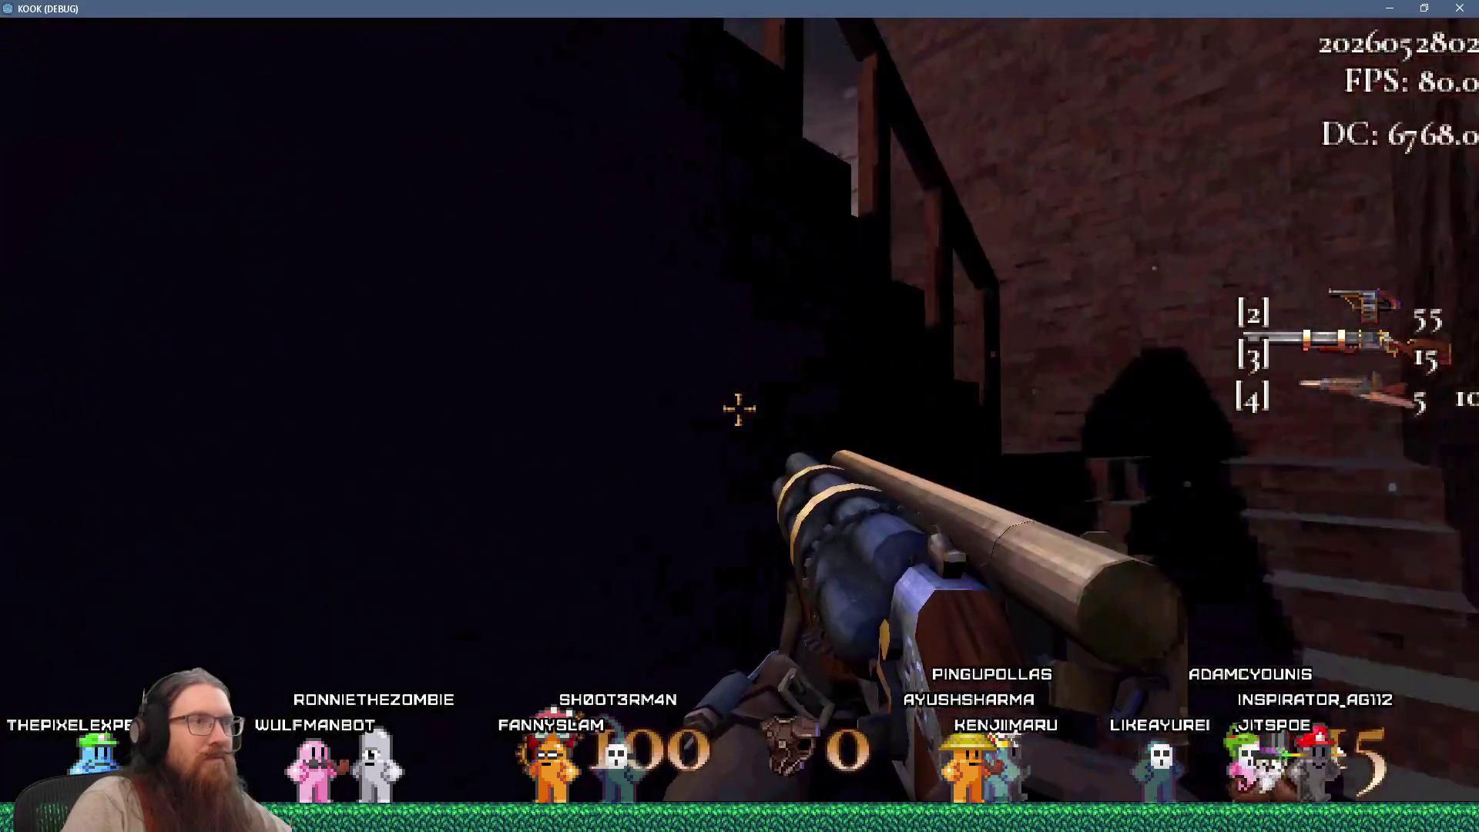
pyautogui.press('w')
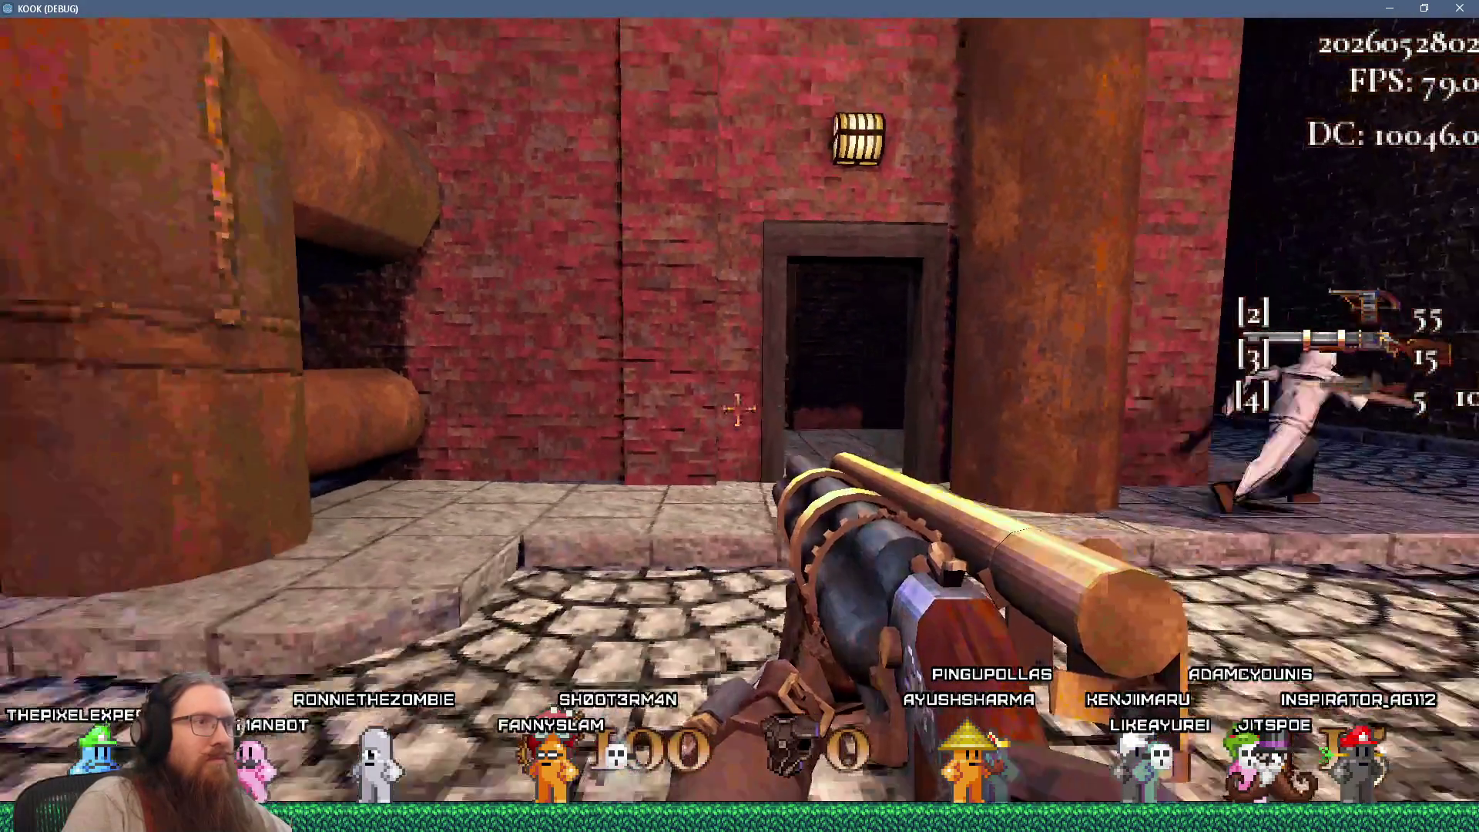
pyautogui.press('d')
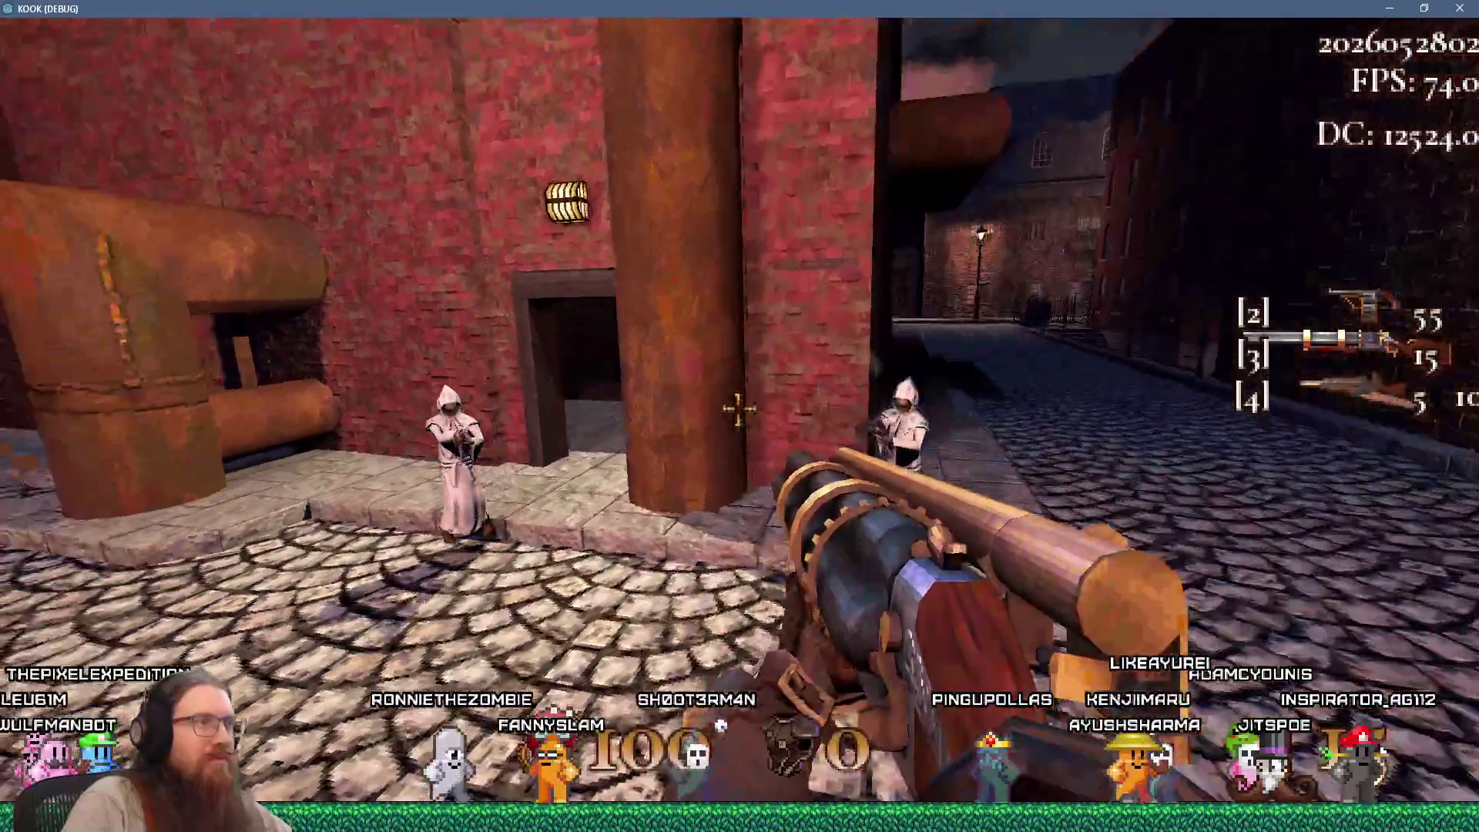
pyautogui.press('w')
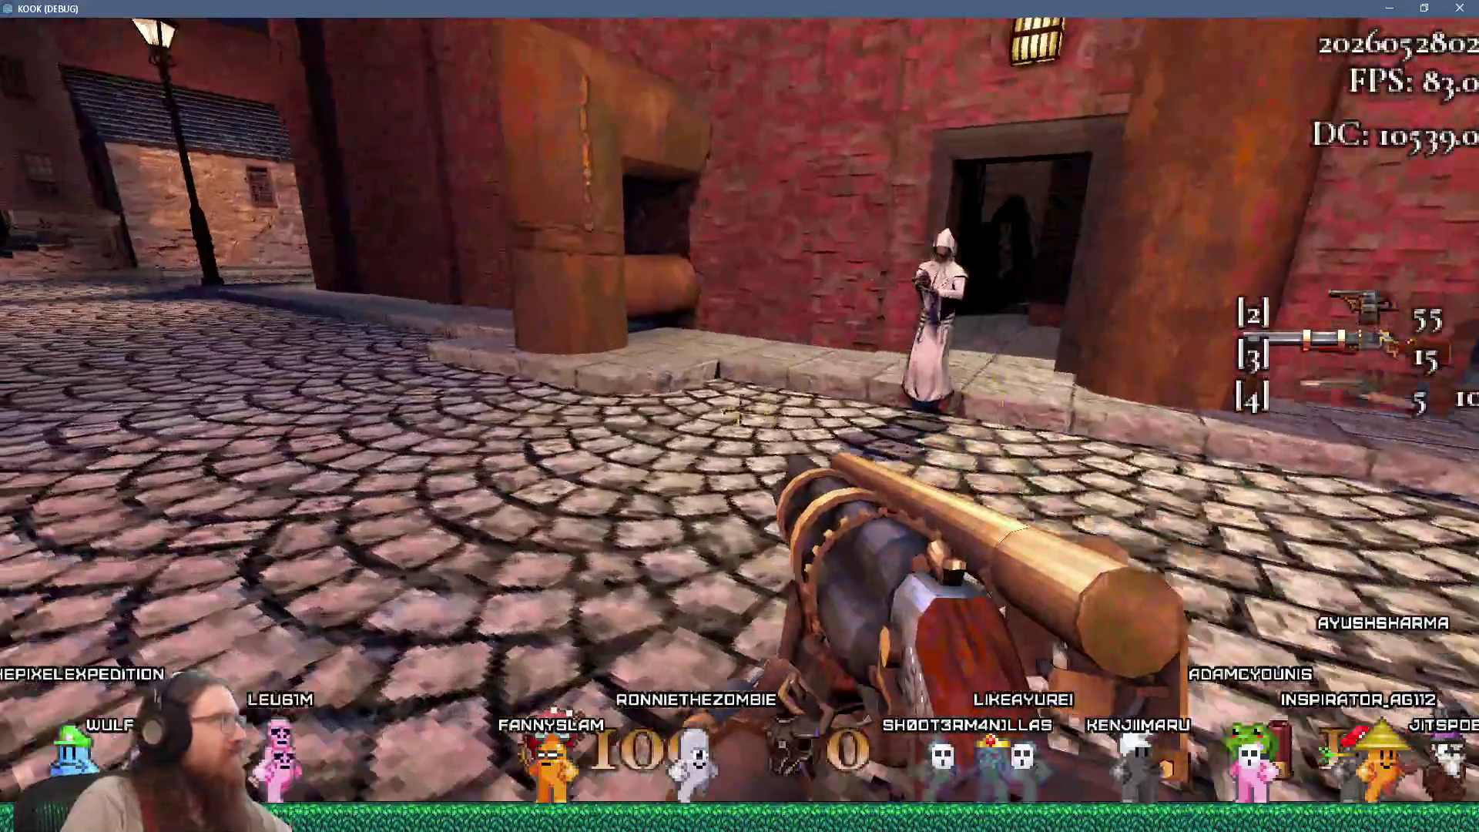
pyautogui.press('s')
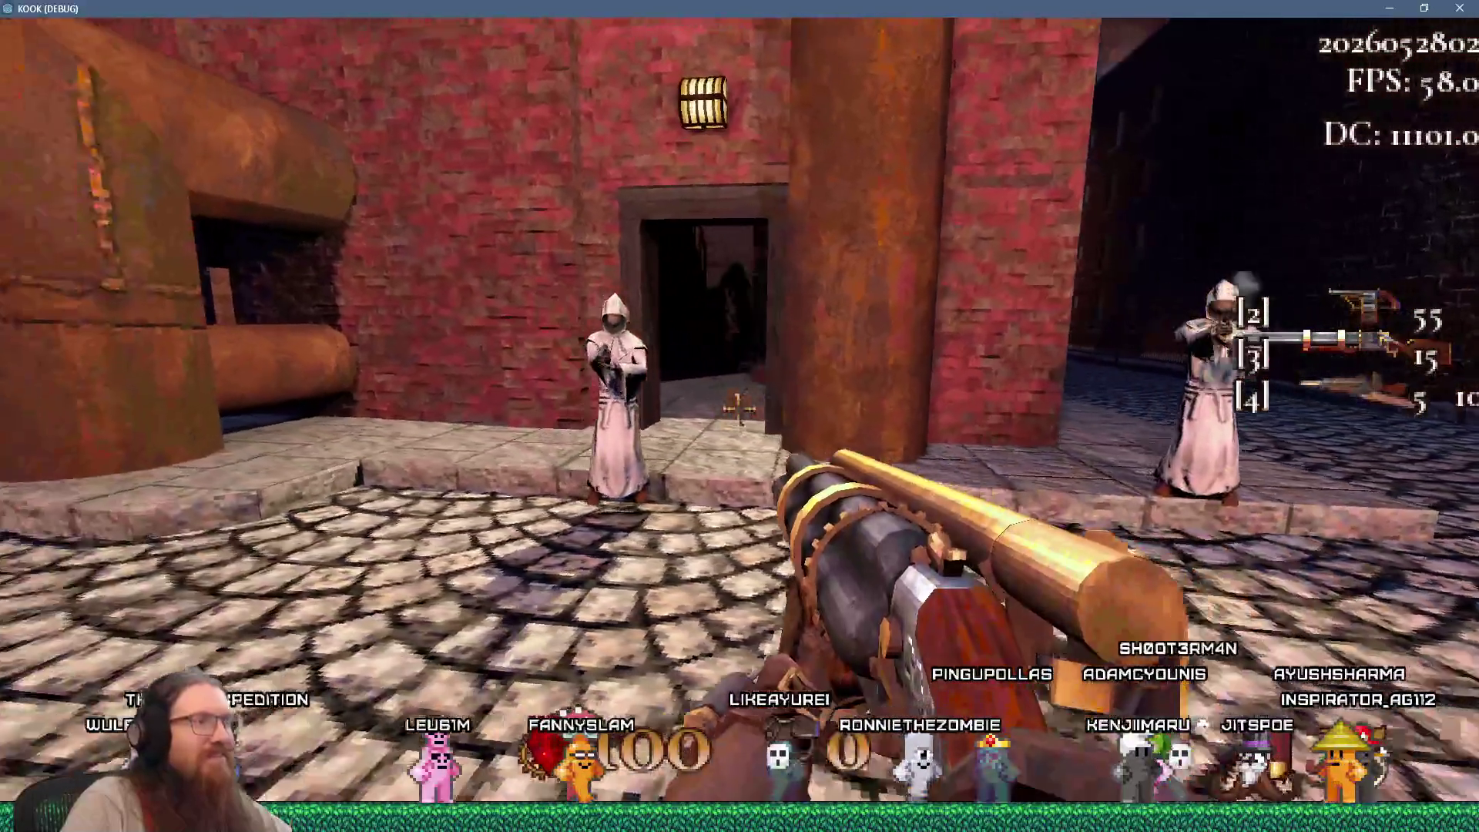
pyautogui.press('`')
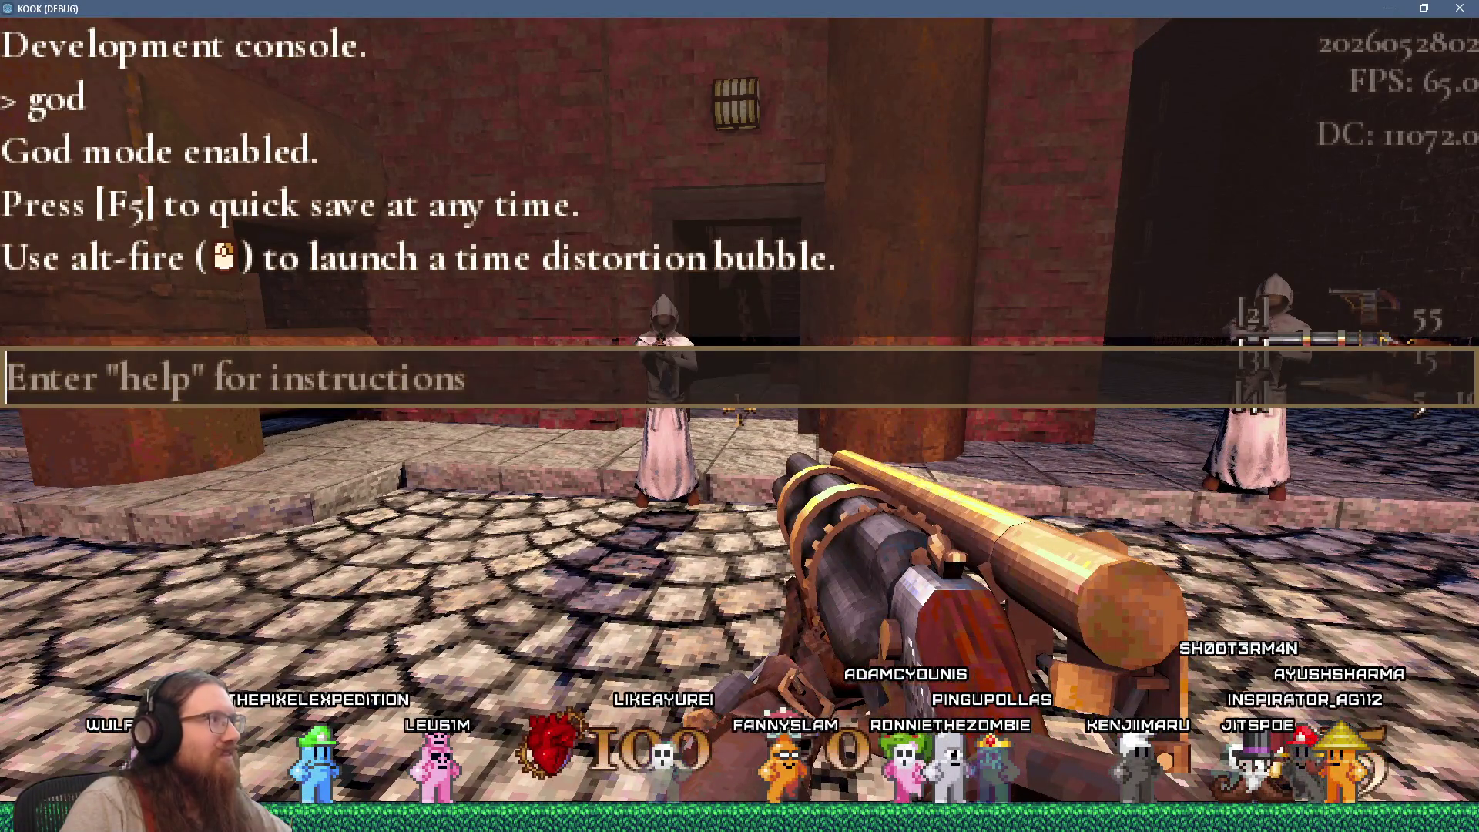
# Quit the KOOK debug run from the console and bring up the Firefox KOOK Trailer window
pyautogui.hotkey('alt', 'Tab')
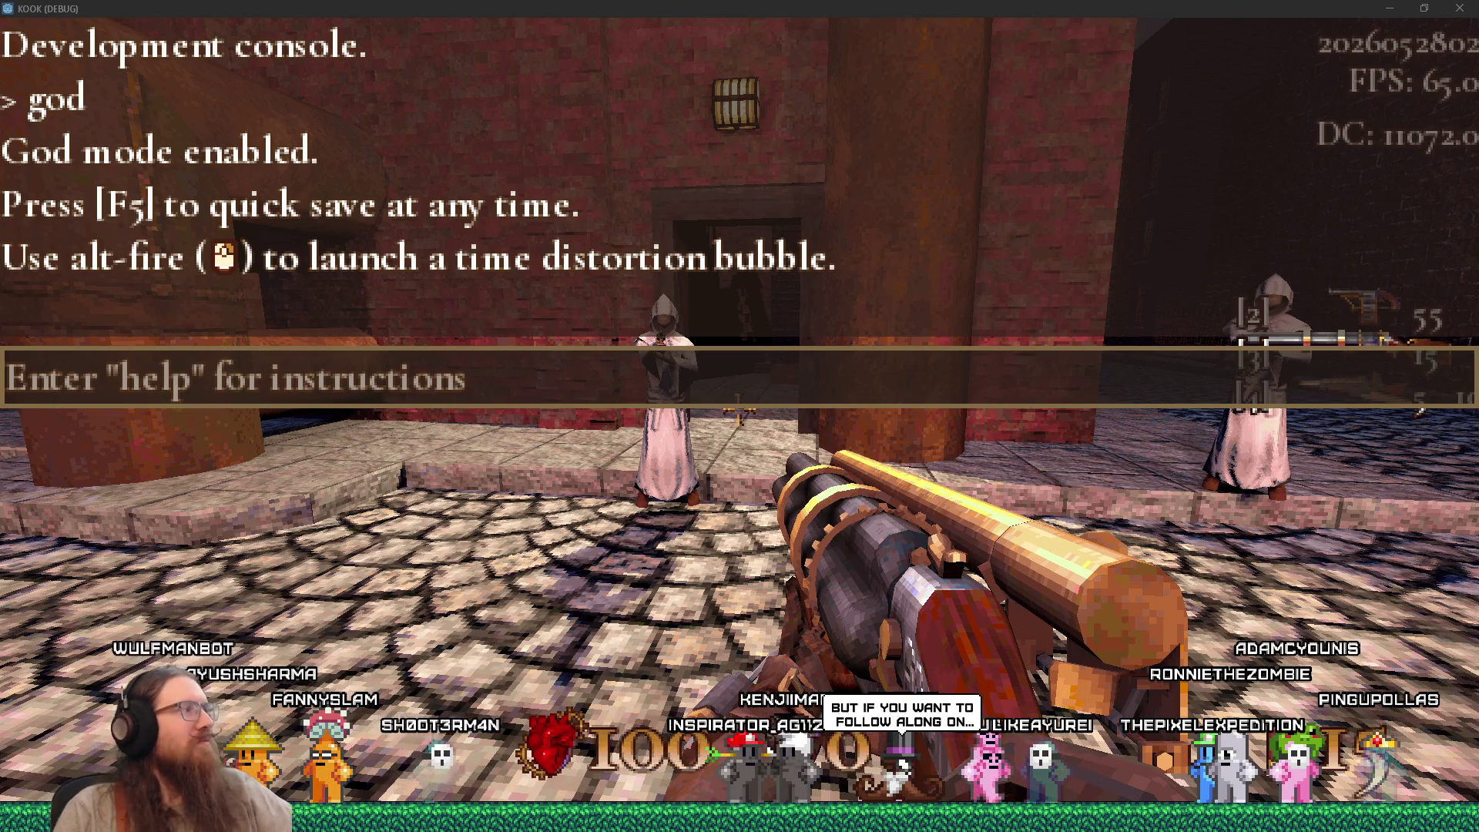
pyautogui.click(811, 362)
pyautogui.write('quit')
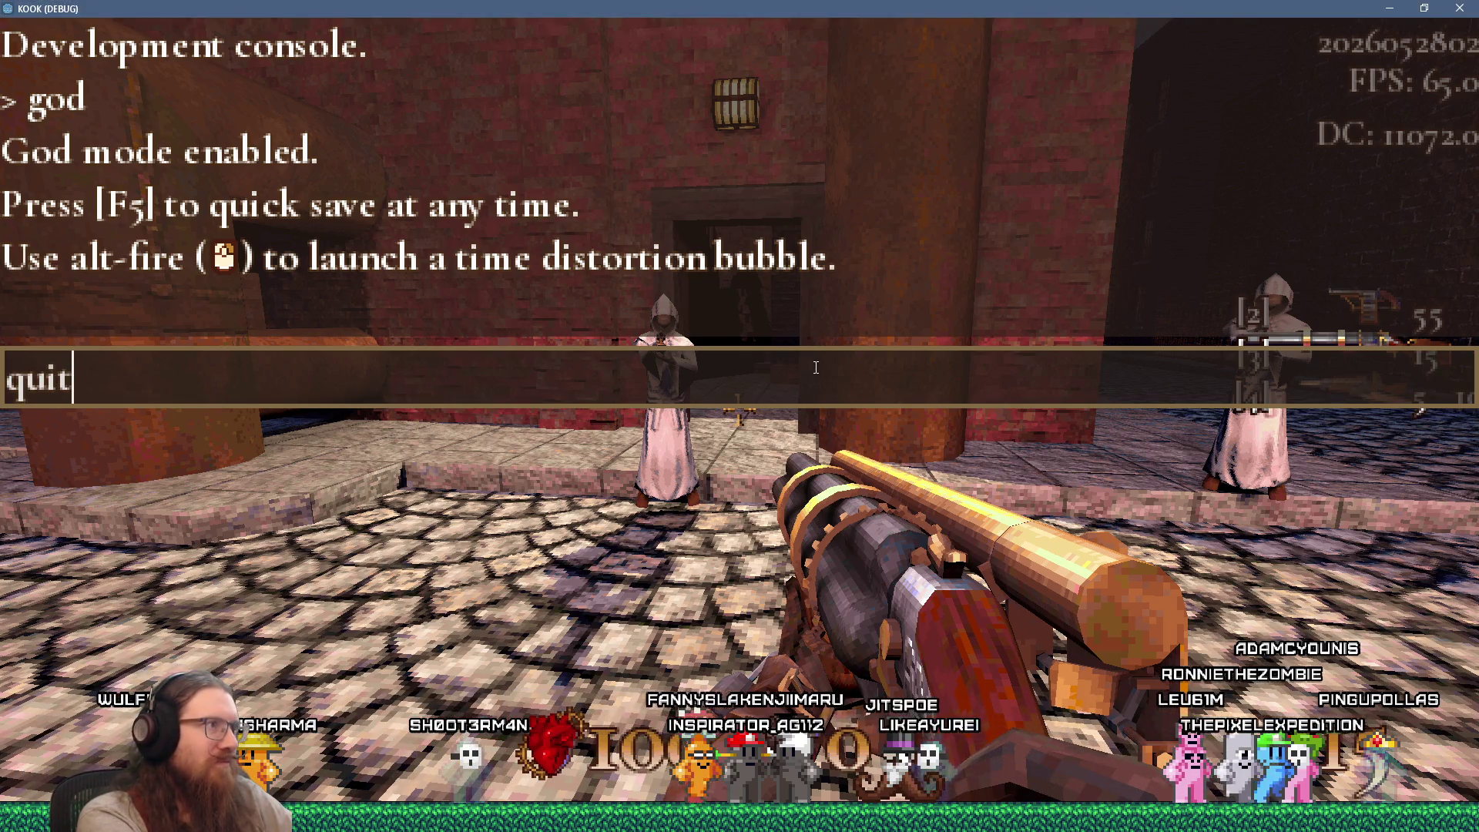
pyautogui.press('Return')
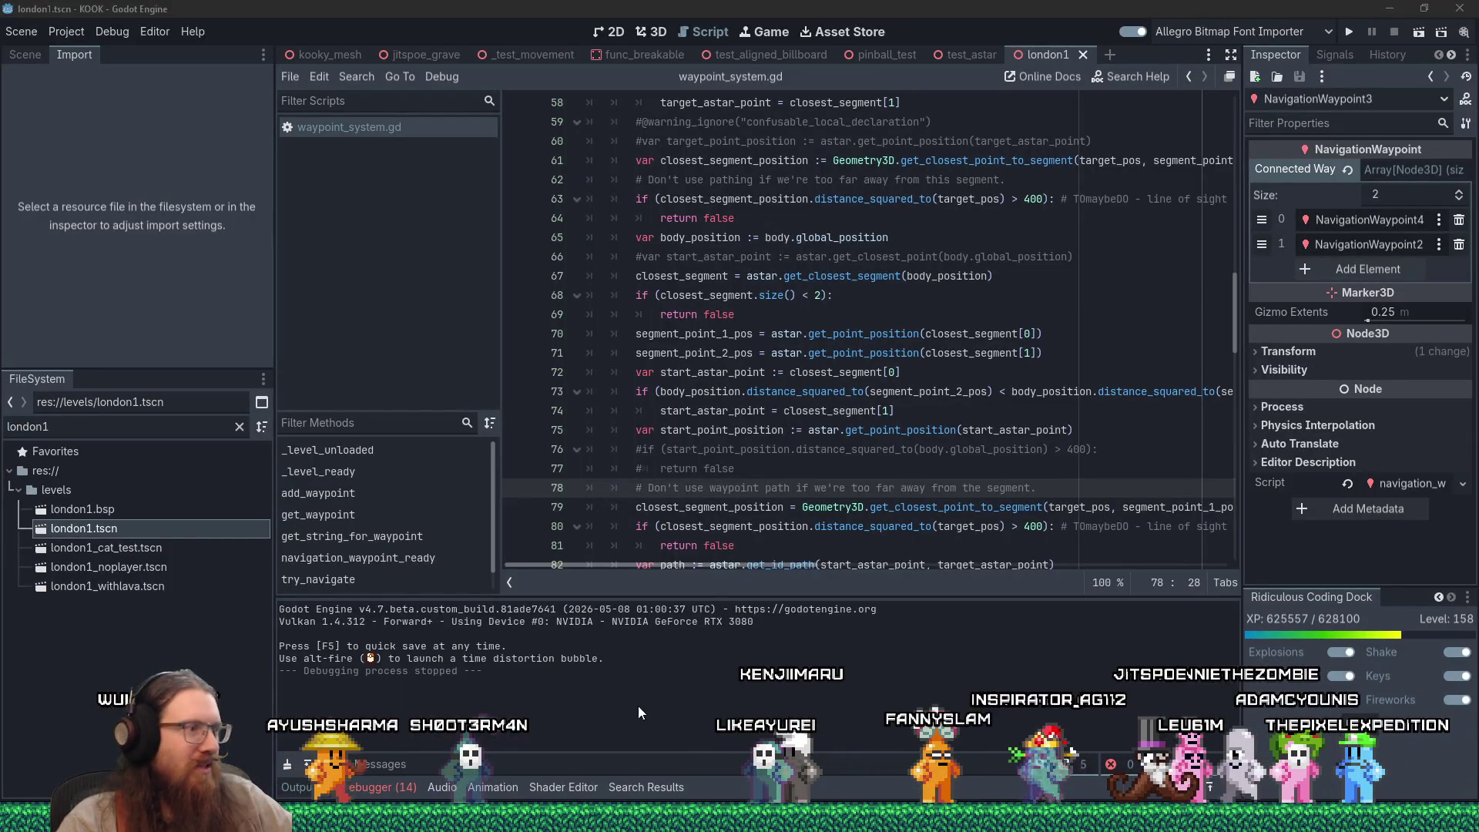
pyautogui.moveTo(739, 818)
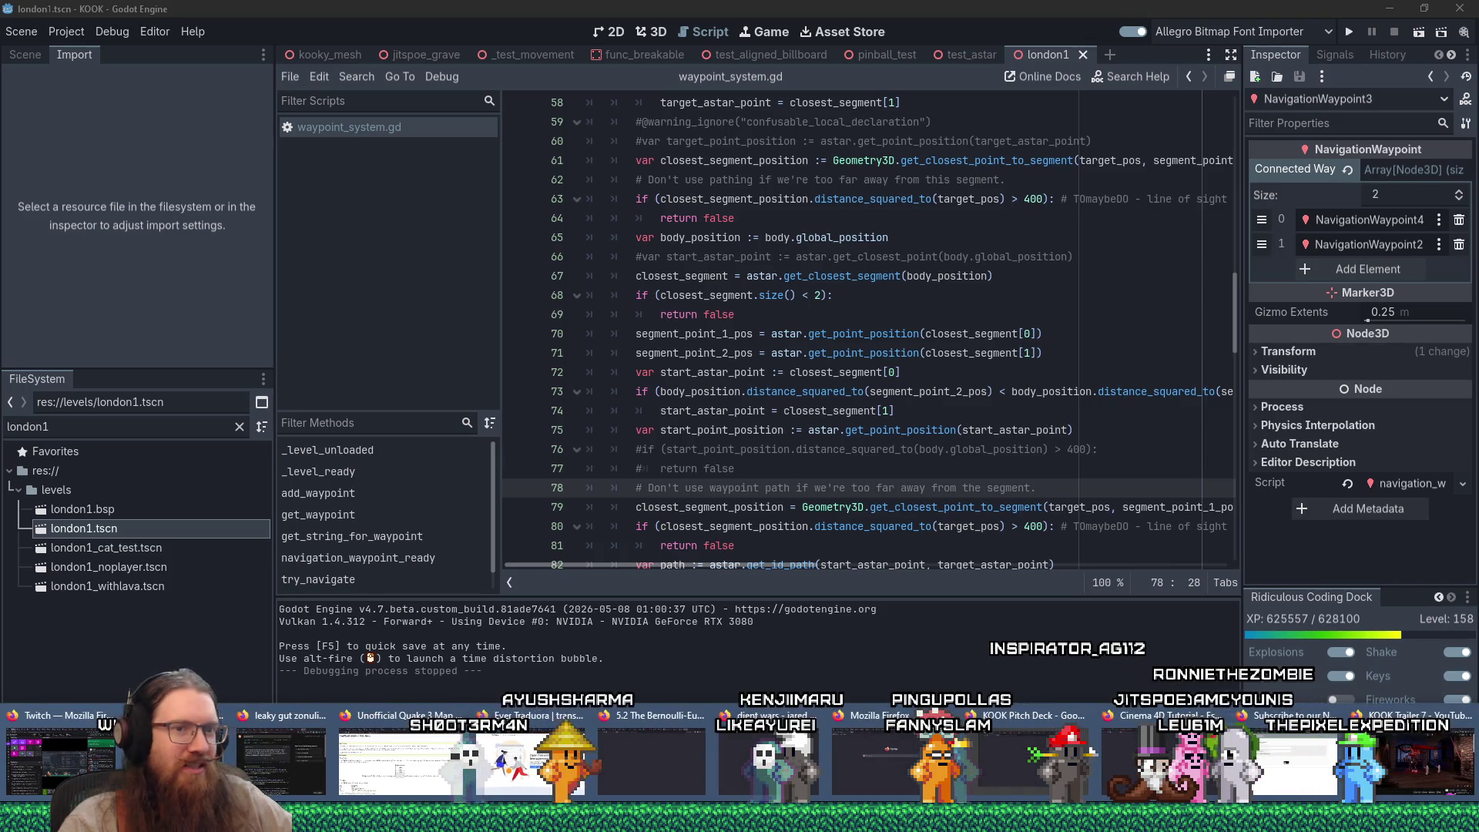
pyautogui.click(1403, 774)
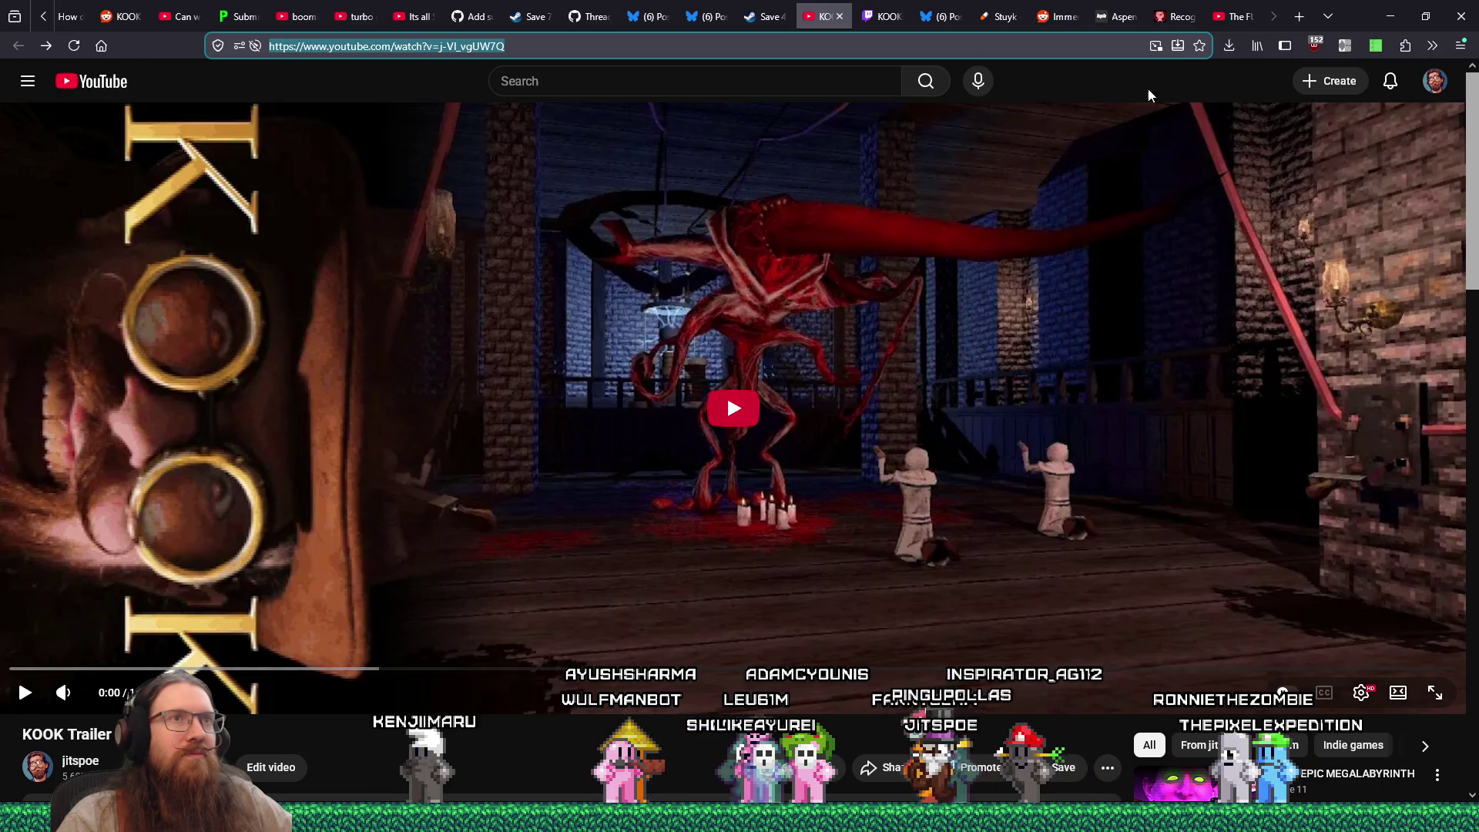
# Check the June 5th 2026 live date on pitchyagame.com, then add a new tab beside it
pyautogui.click(1174, 19)
pyautogui.scroll(4, 541, 138)
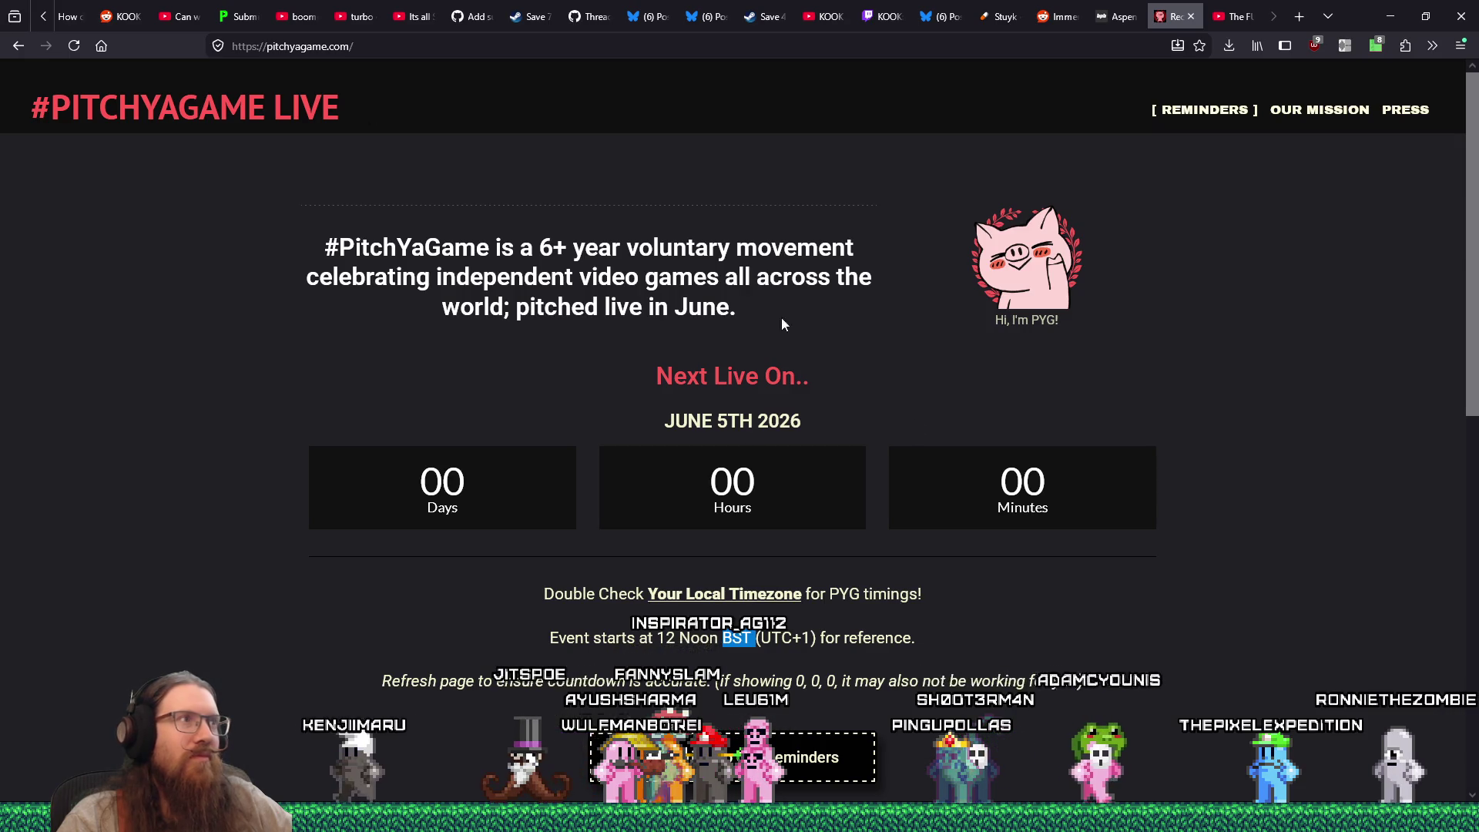
pyautogui.click(298, 46)
pyautogui.rightClick(297, 44)
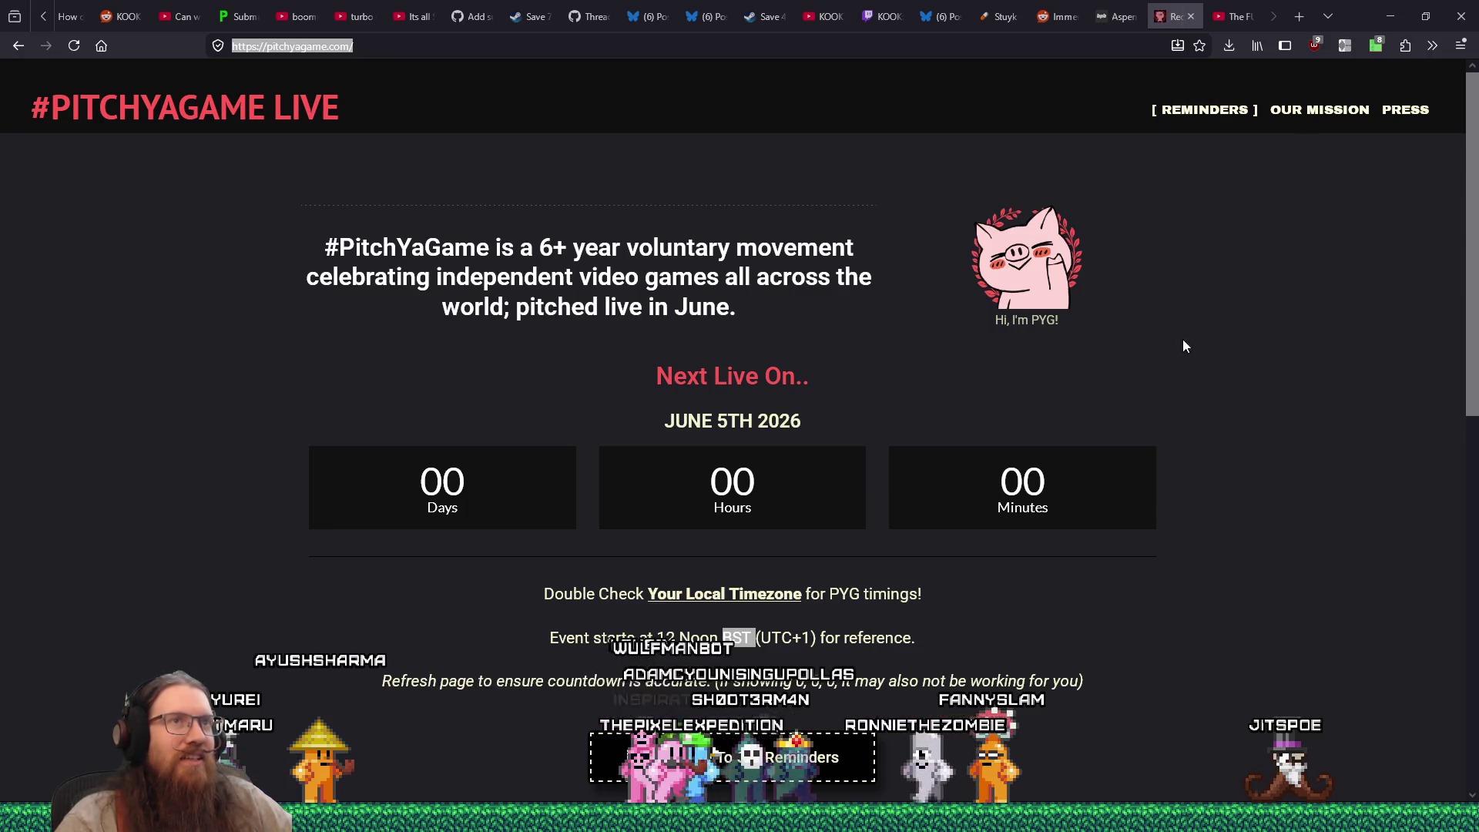
pyautogui.click(1289, 17)
pyautogui.moveTo(1232, 16); pyautogui.dragTo(1155, 9)
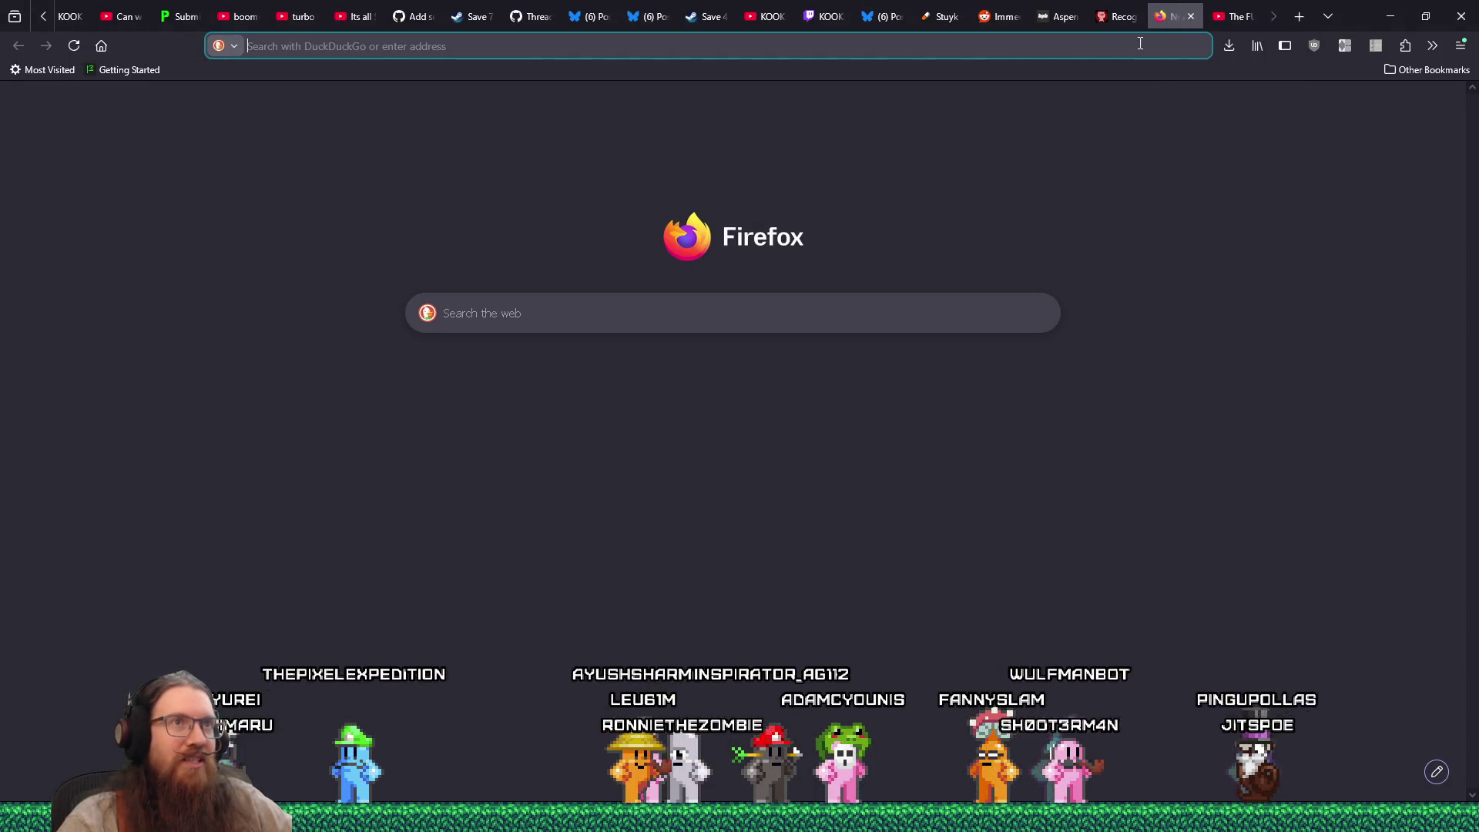
# Load Twitch from the address bar
pyautogui.click(1124, 54)
pyautogui.write('twitch')
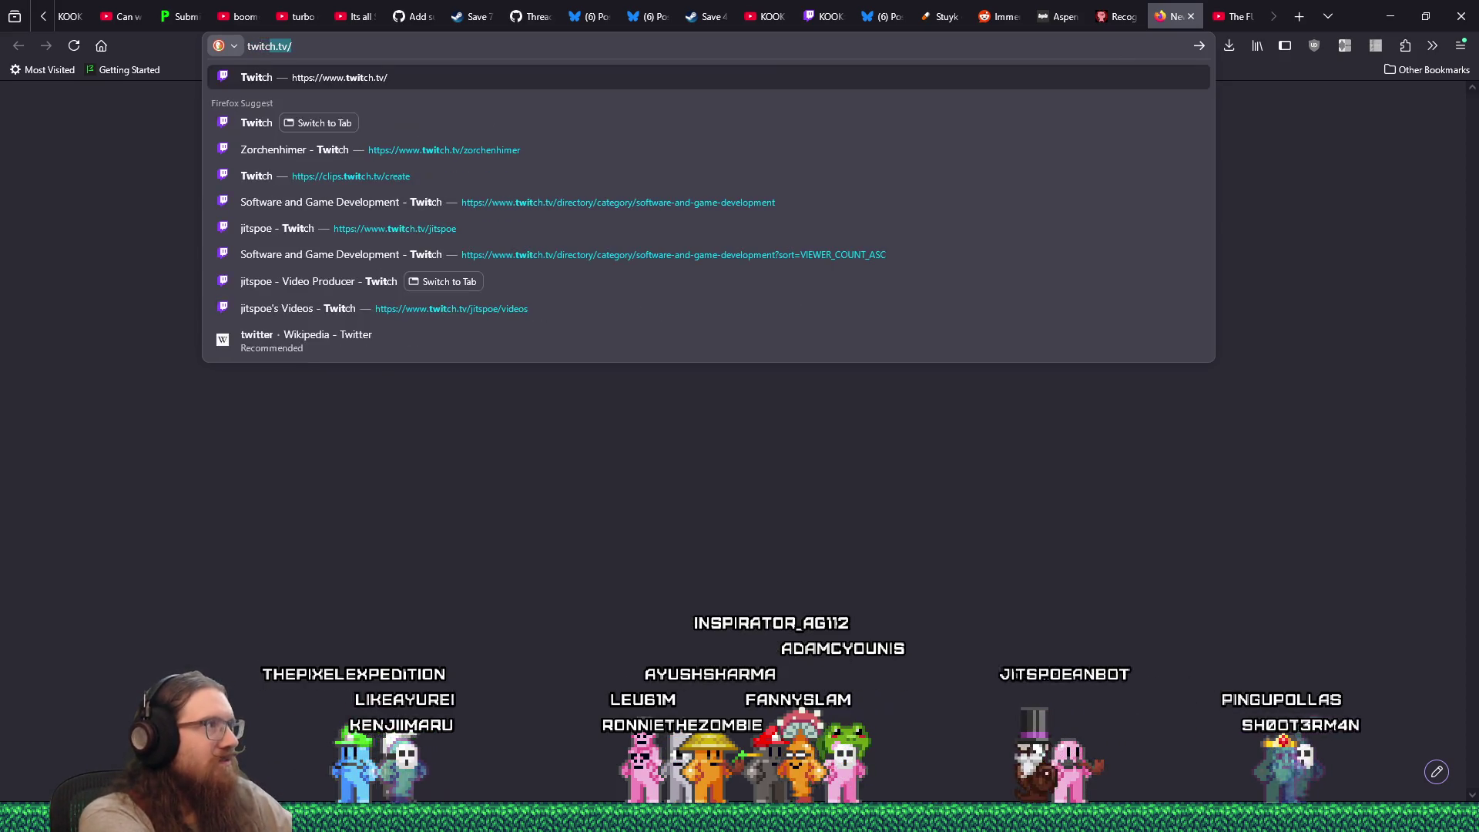
pyautogui.press('Return')
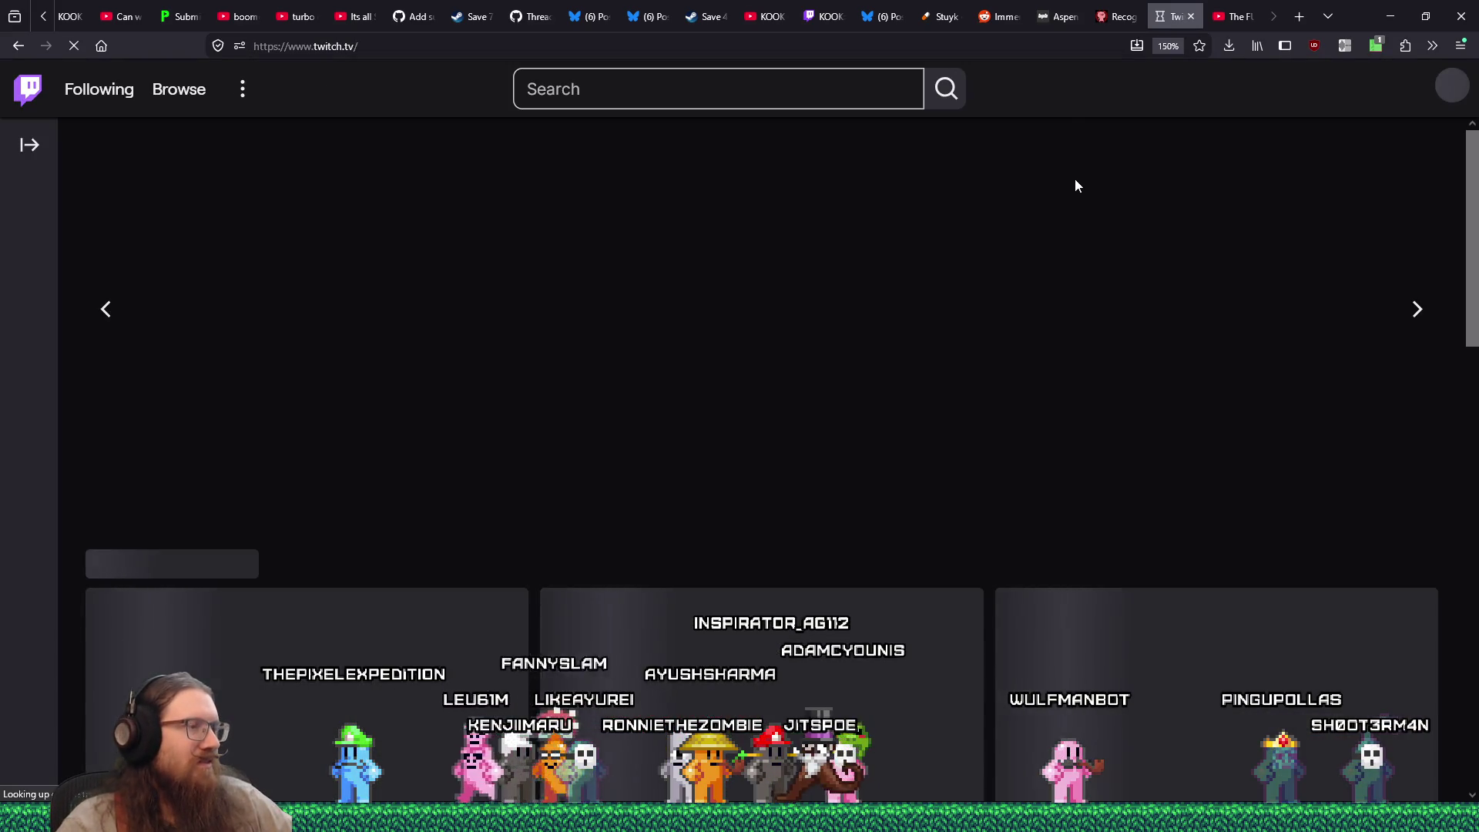
# Sort Software and Game Development streams by Viewers (High to Low) and open the top stream
pyautogui.scroll(-4, 928, 546)
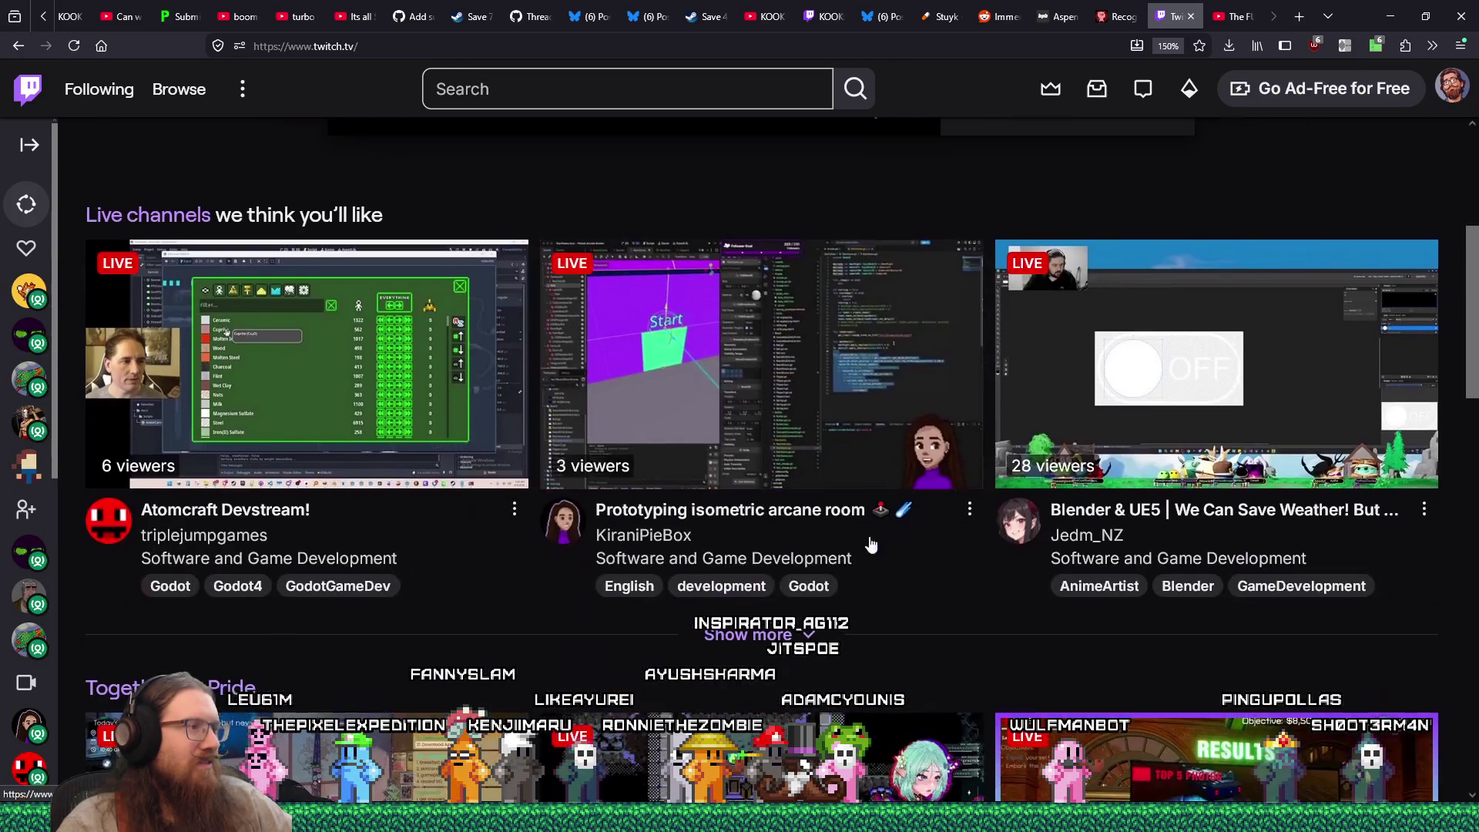
pyautogui.scroll(-5, 213, 673)
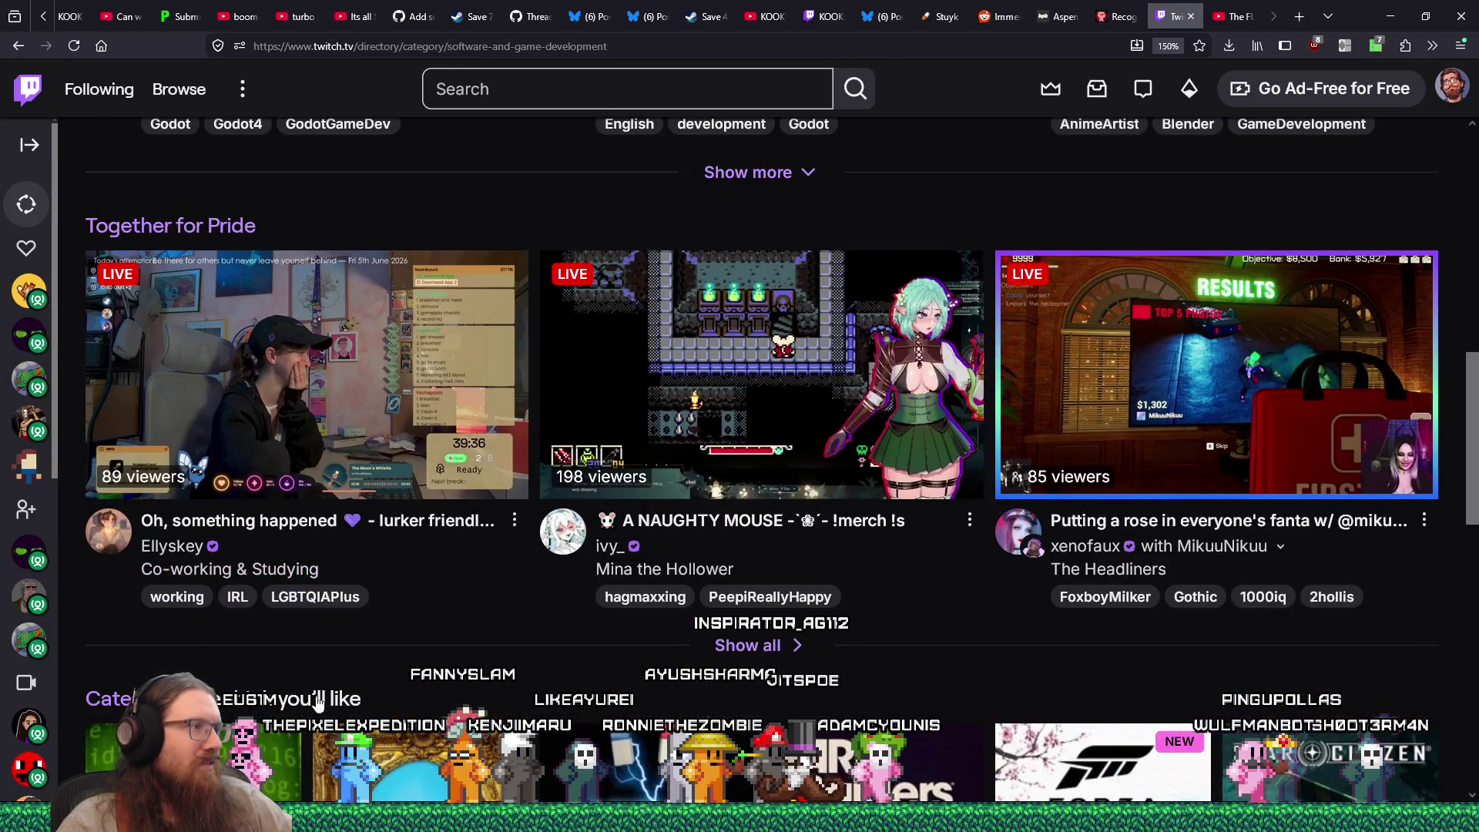
pyautogui.scroll(-3, 552, 639)
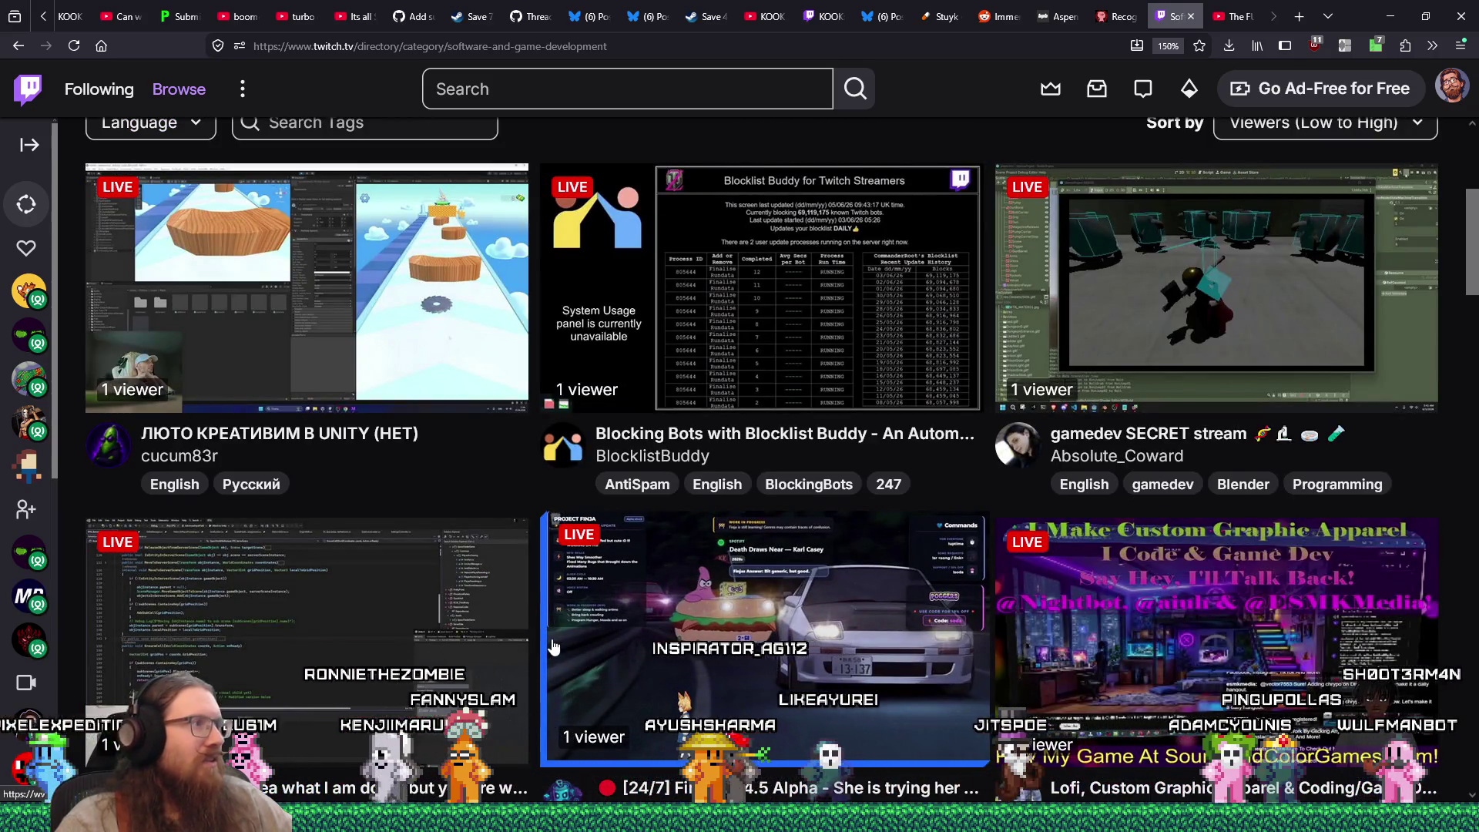
pyautogui.scroll(3, 551, 645)
pyautogui.click(1269, 476)
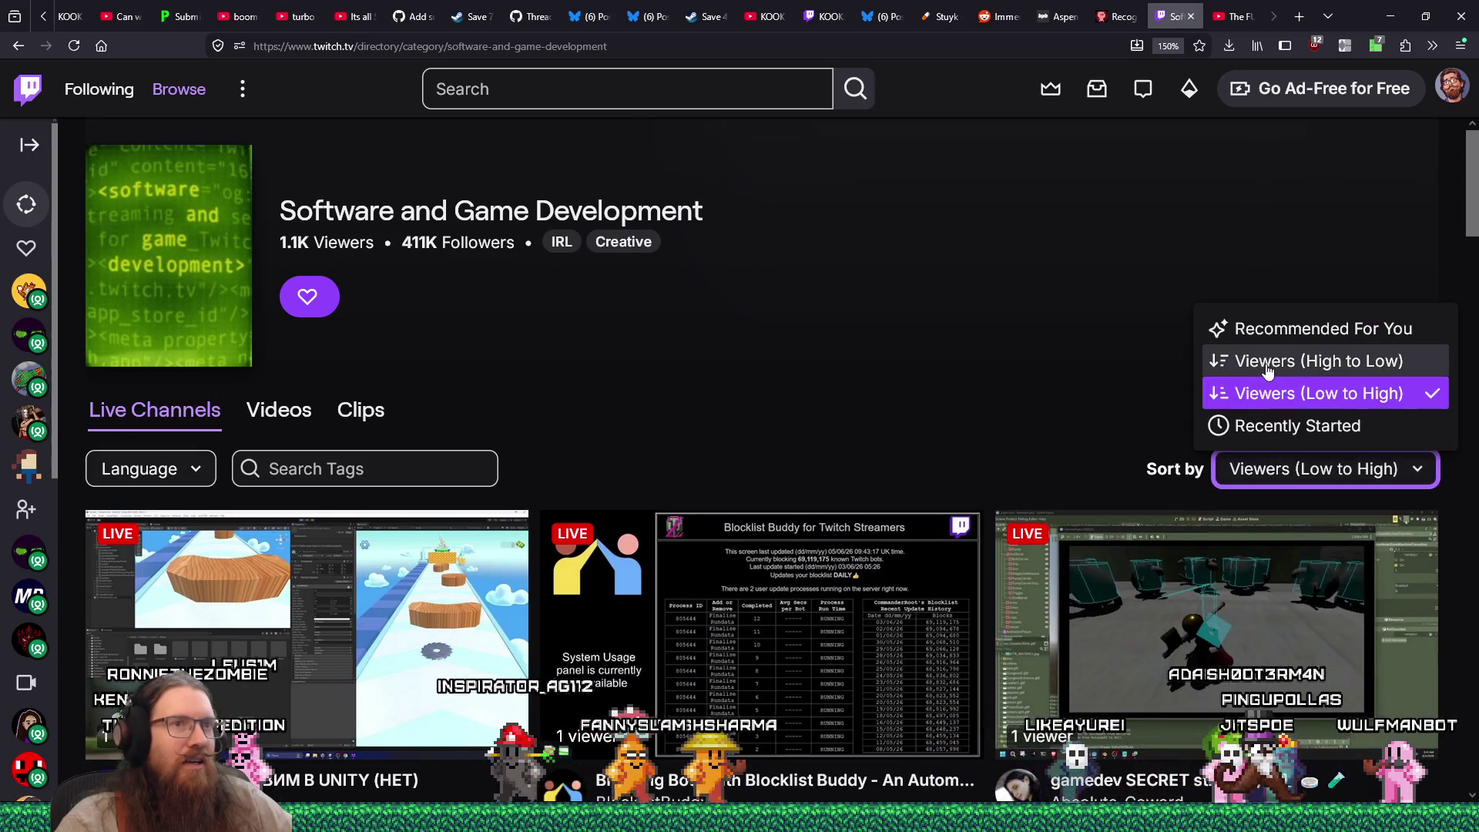
pyautogui.click(1278, 362)
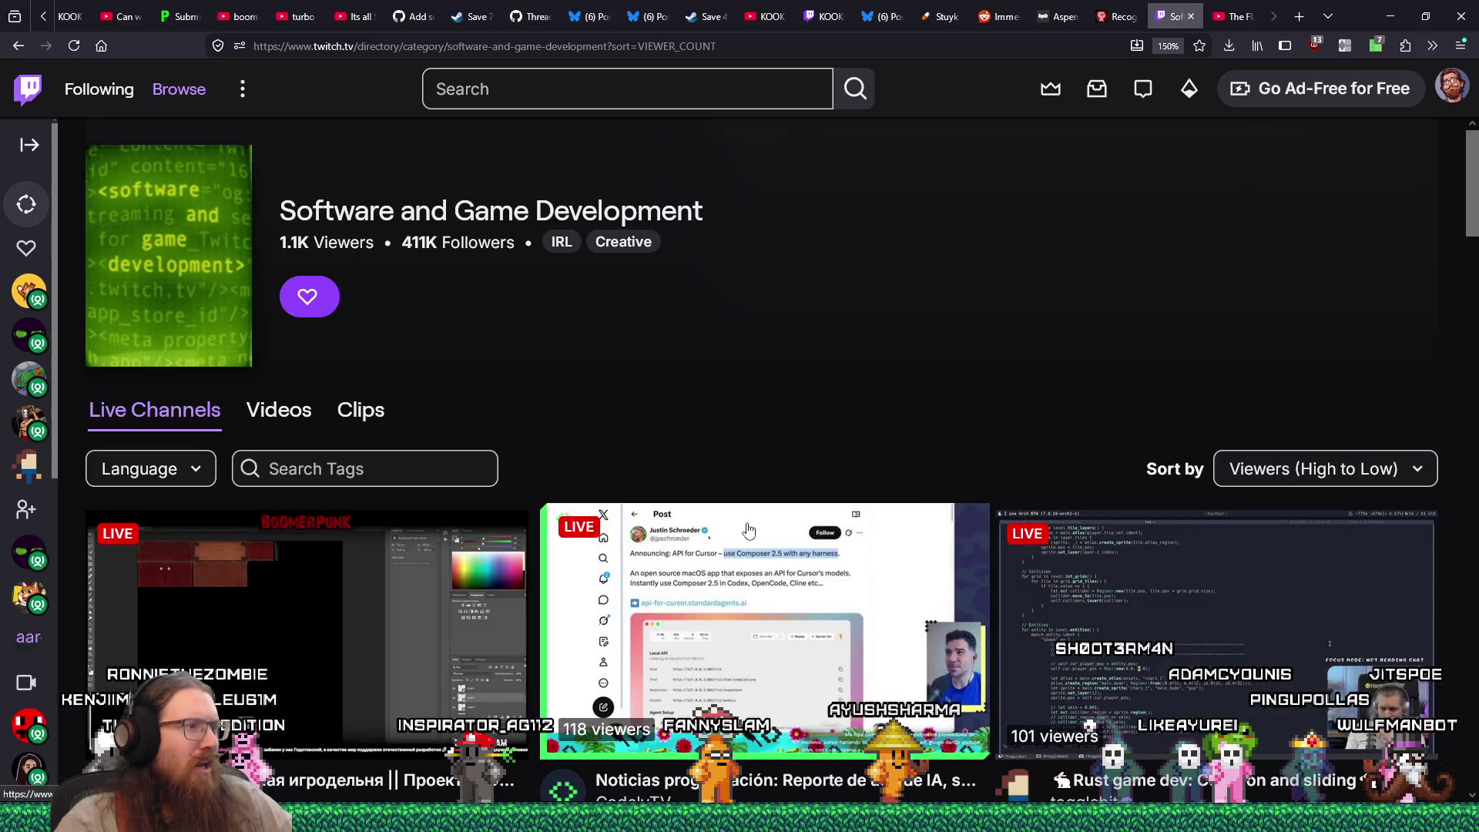
pyautogui.scroll(-2, 747, 529)
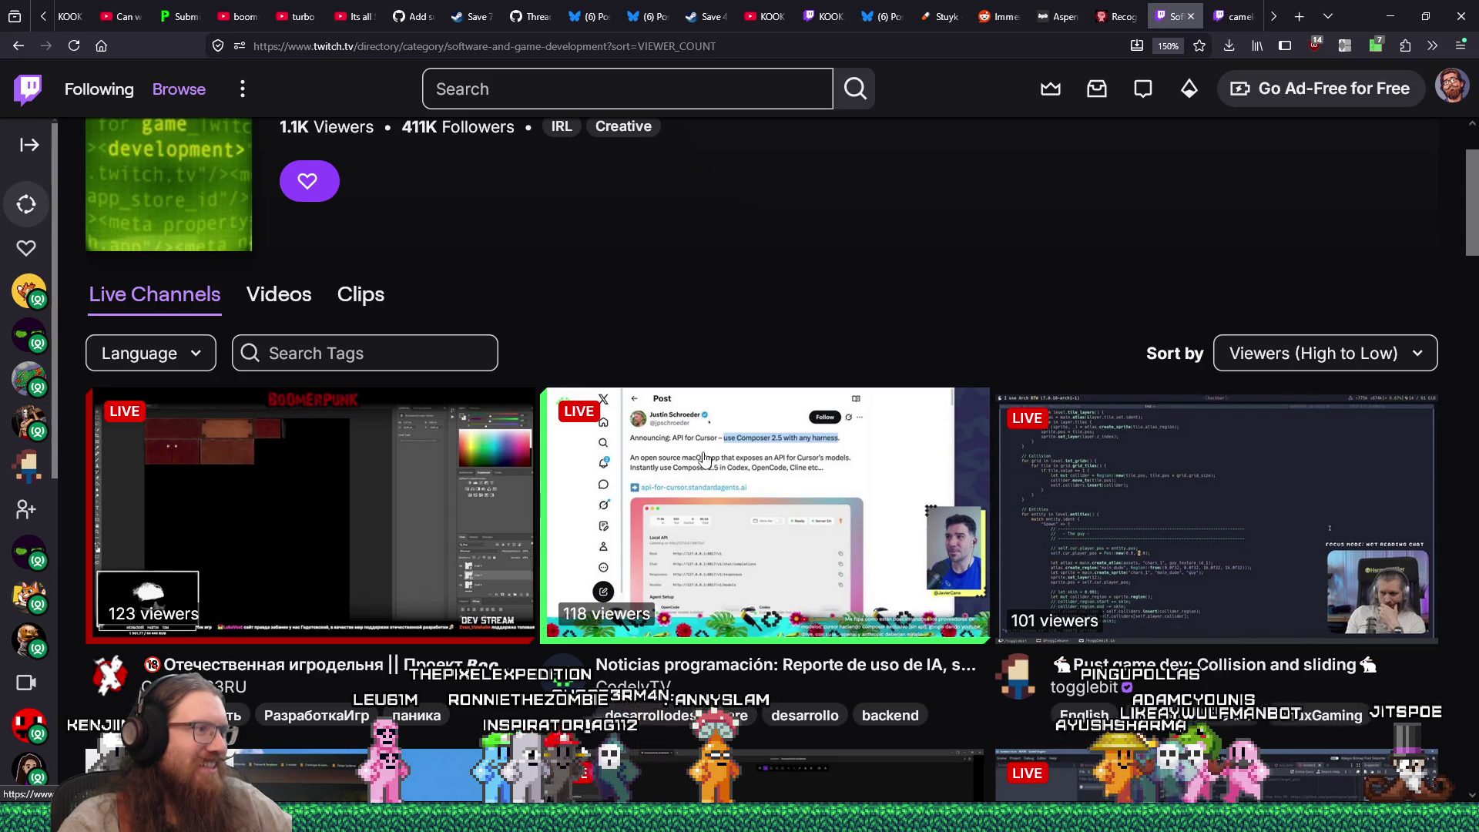
pyautogui.click(1233, 20)
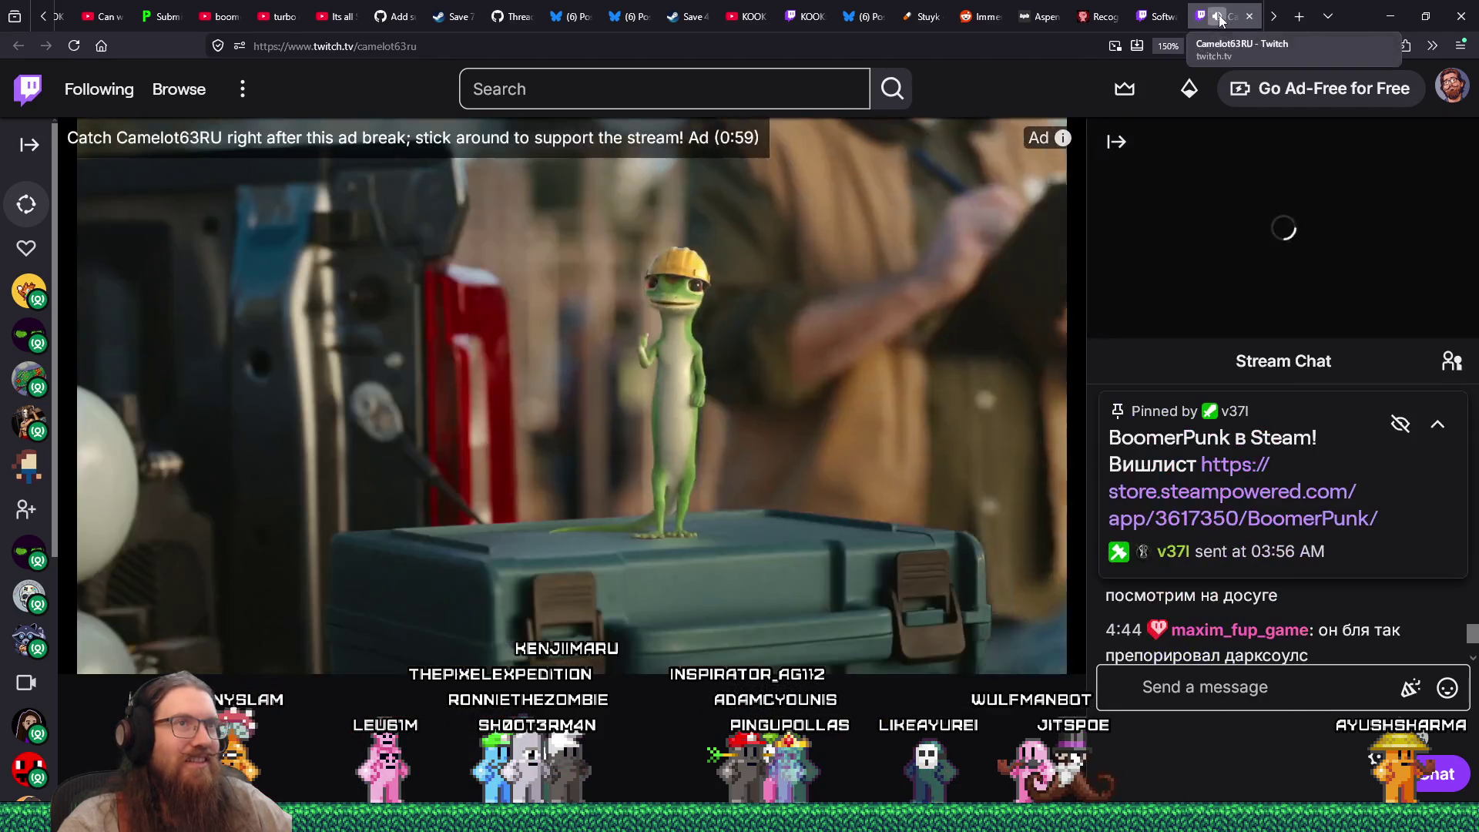
# Open the first live channel, Camelot63RU, in a new tab, then switch to the togglebit stream
pyautogui.click(1164, 17)
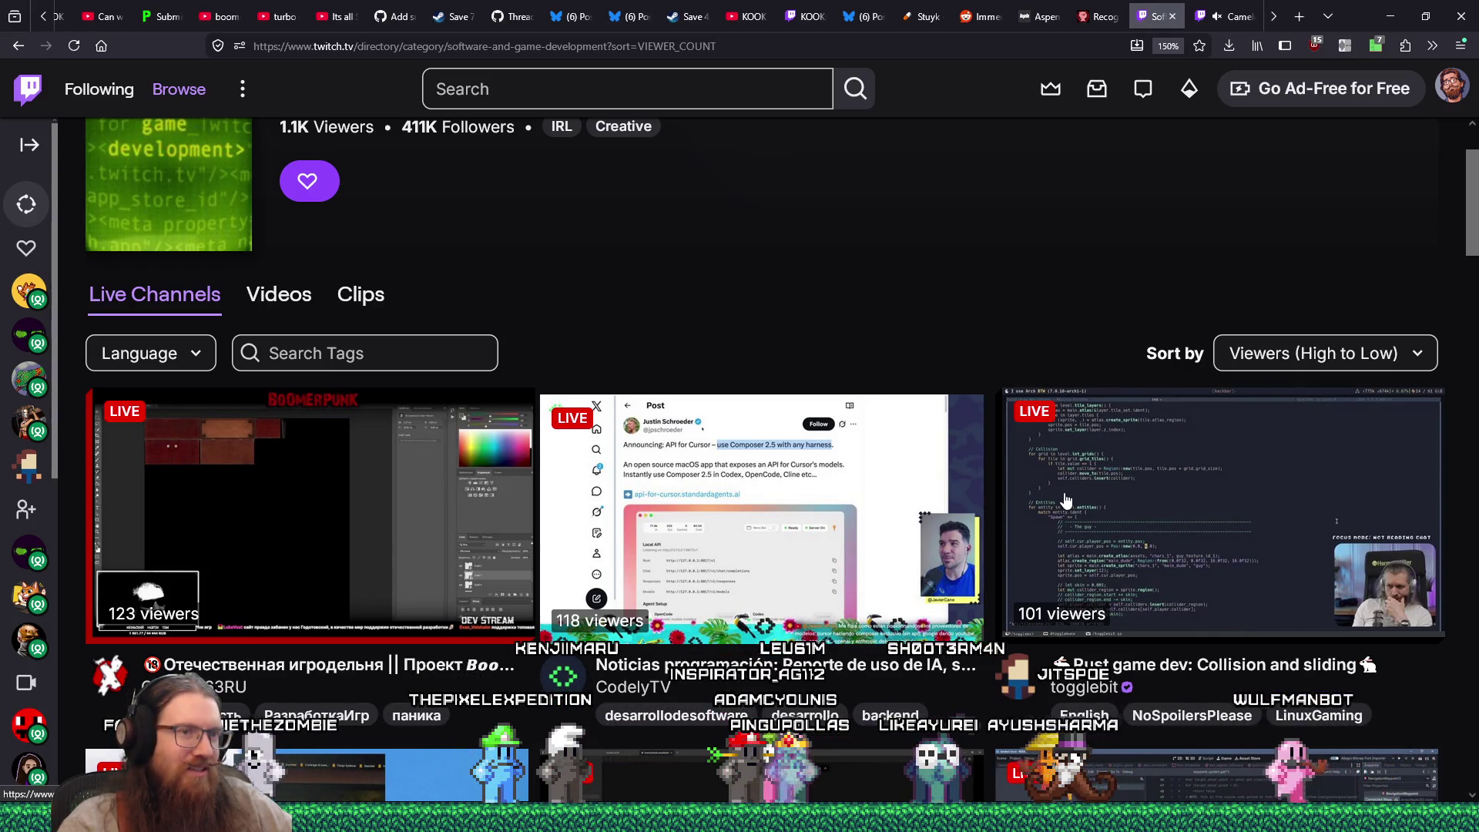
pyautogui.scroll(-3, 1066, 500)
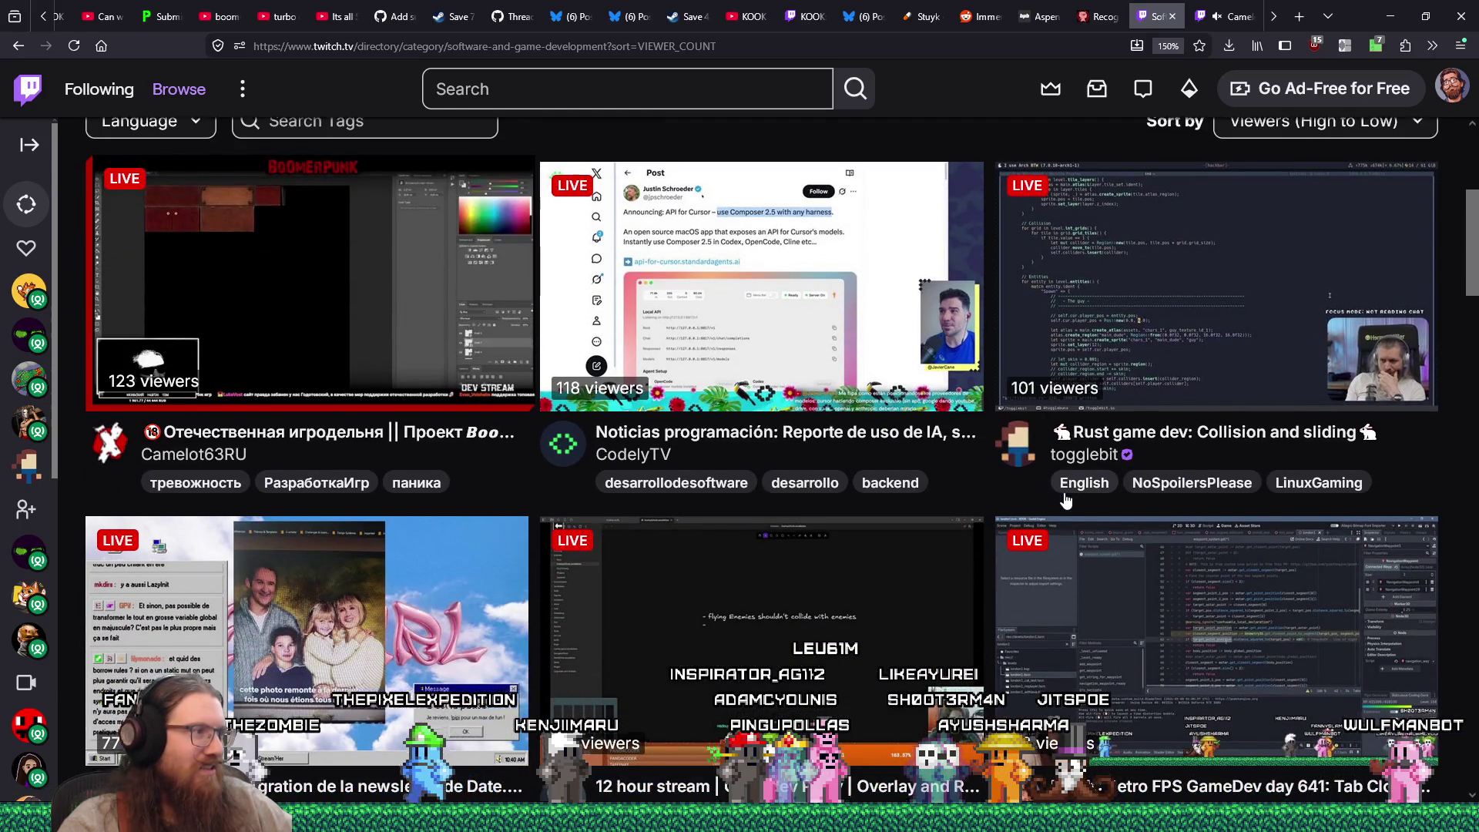
pyautogui.scroll(-2, 1065, 501)
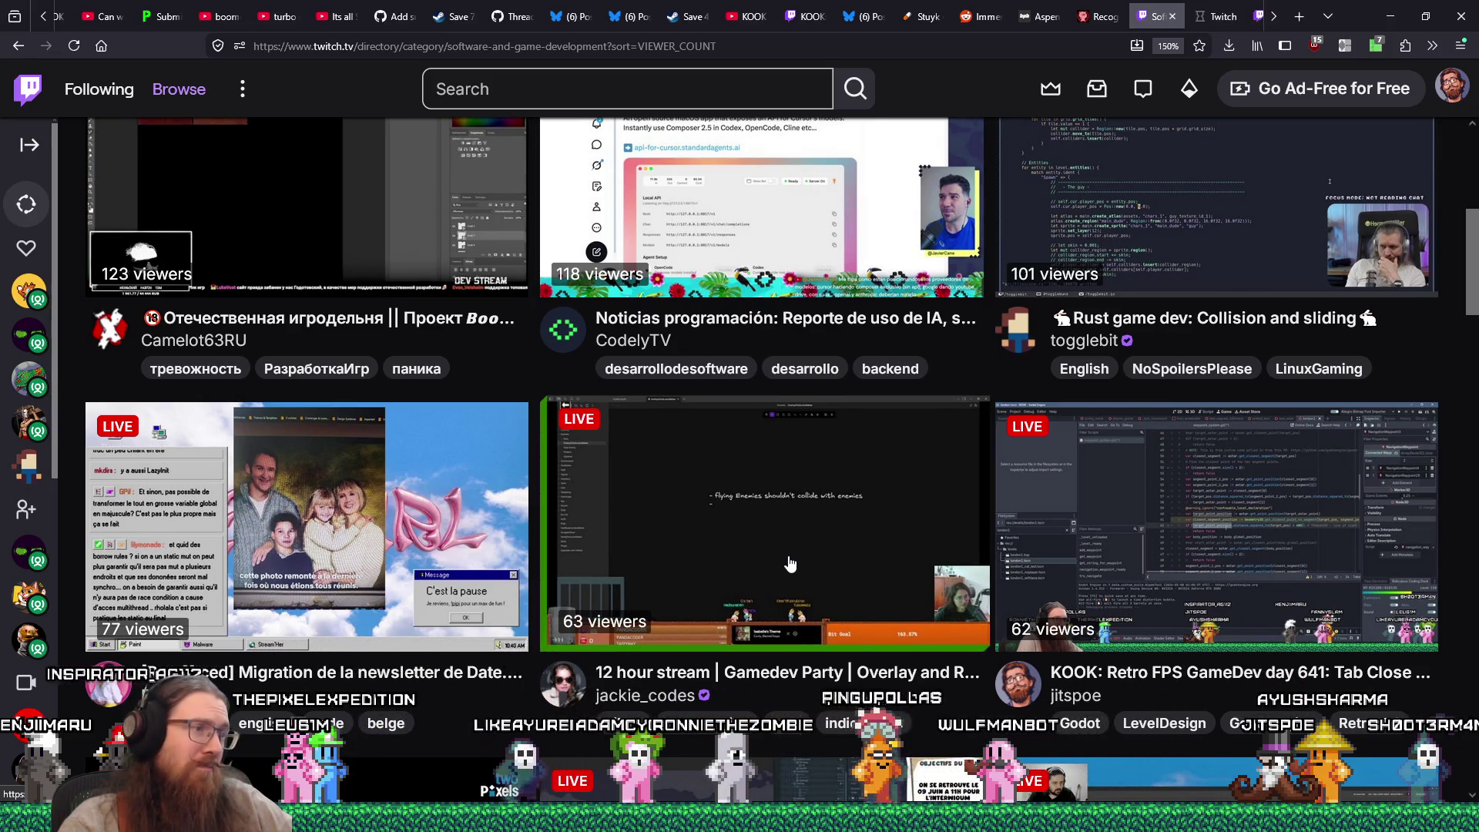
pyautogui.scroll(-2, 788, 565)
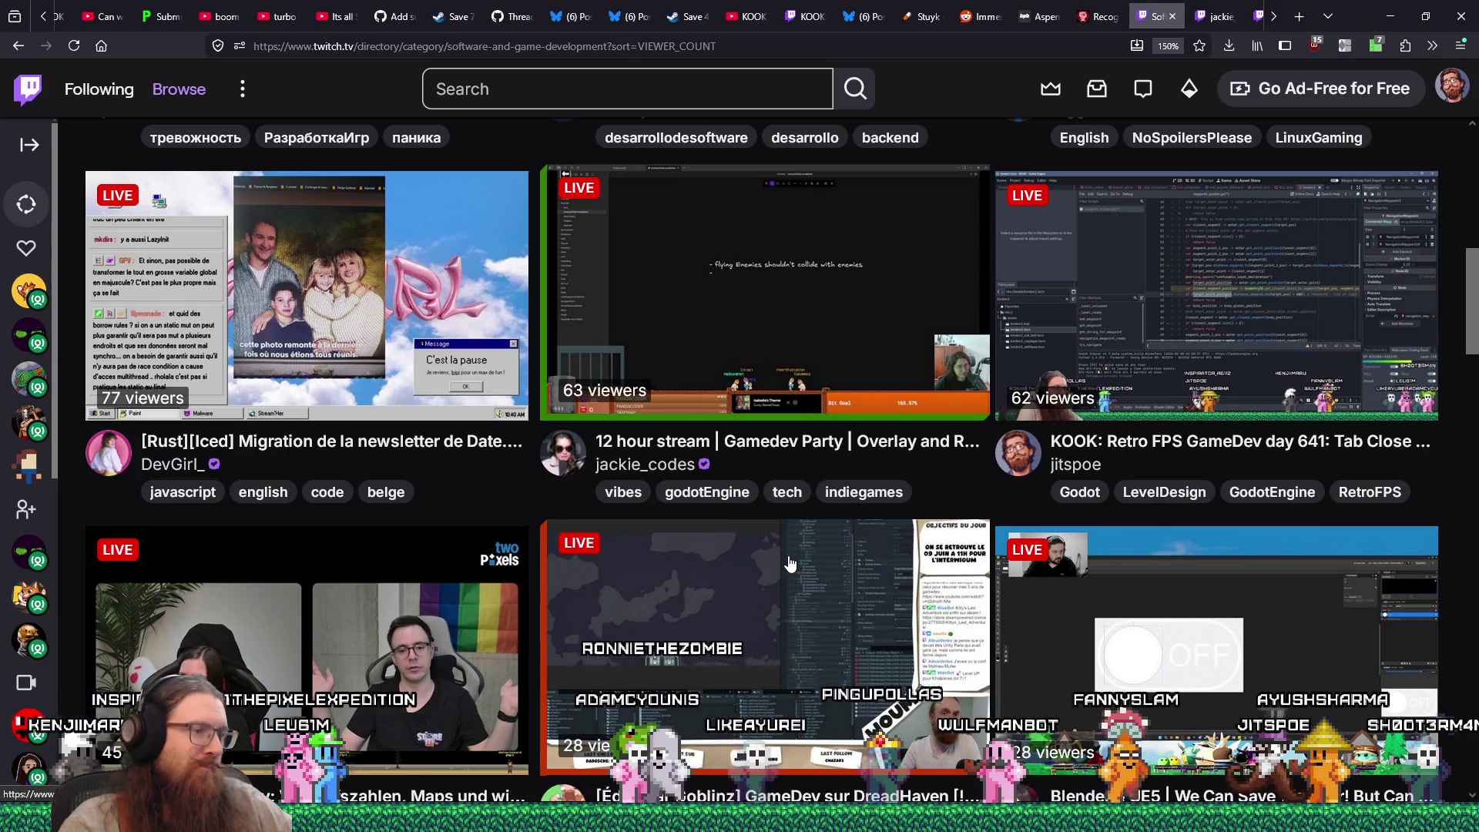
pyautogui.scroll(-1, 789, 564)
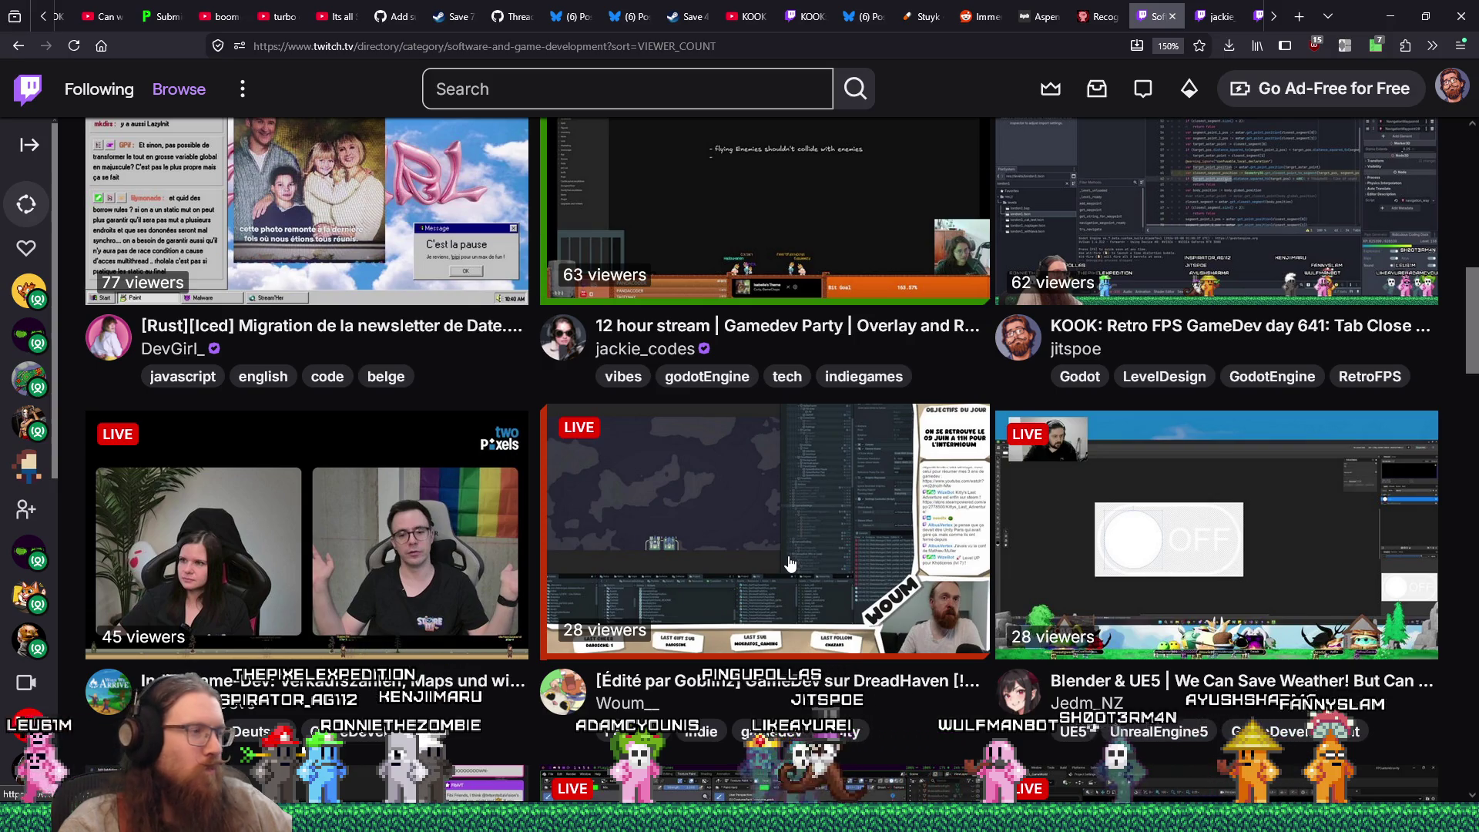
pyautogui.scroll(10, 789, 564)
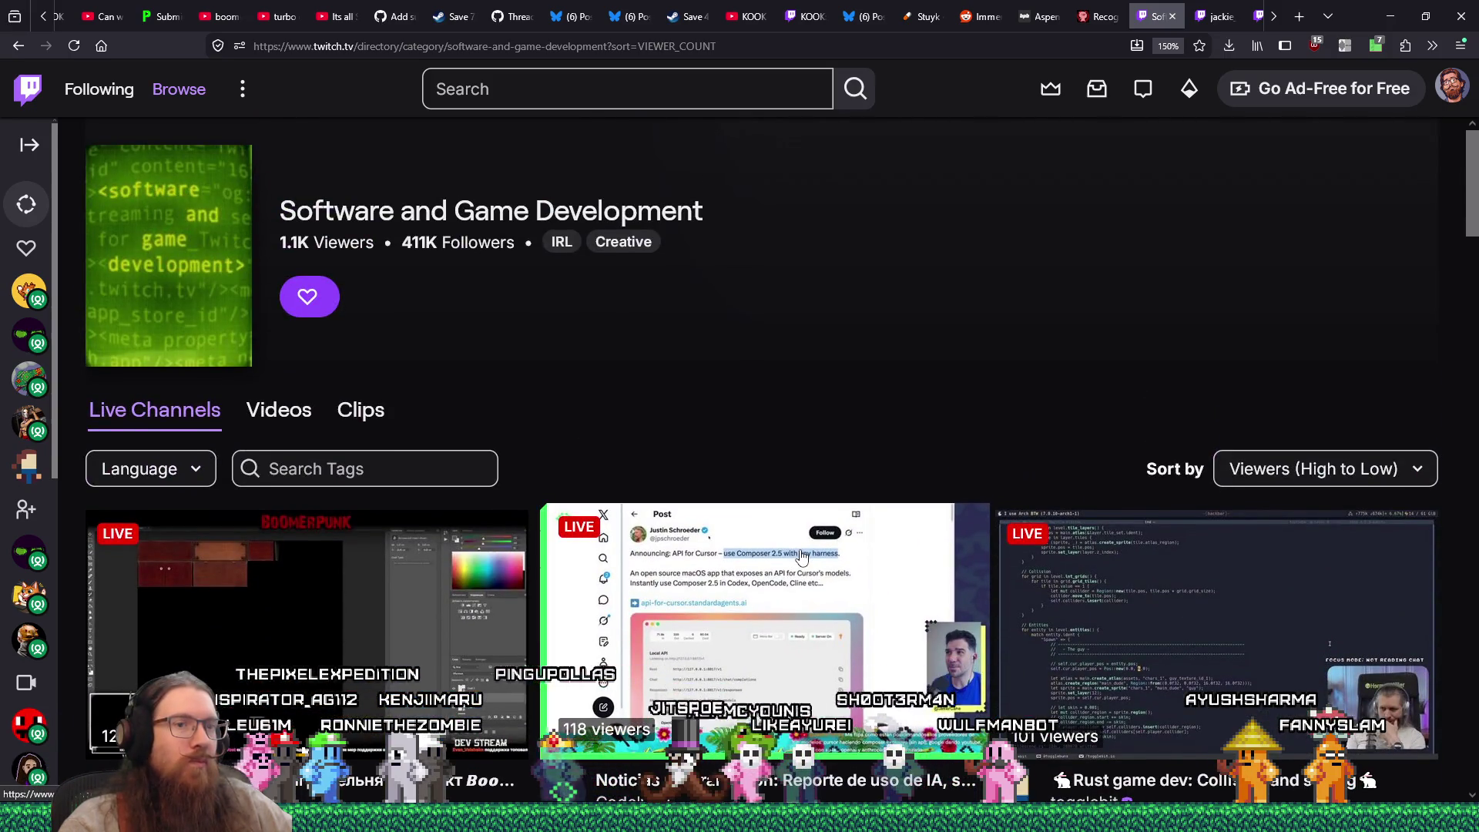
pyautogui.middleClick(1100, 649)
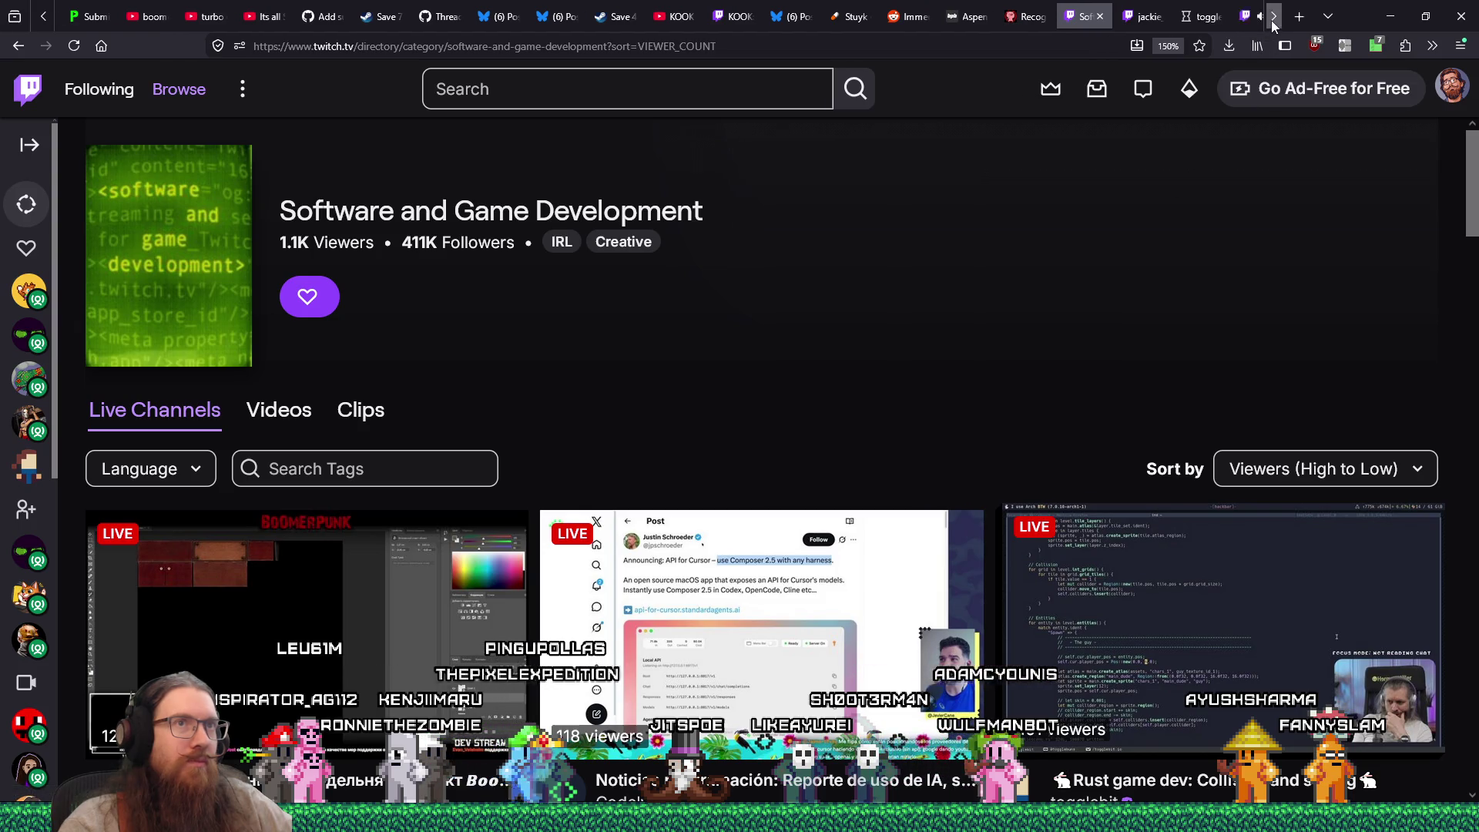
pyautogui.scroll(-1, 1263, 15)
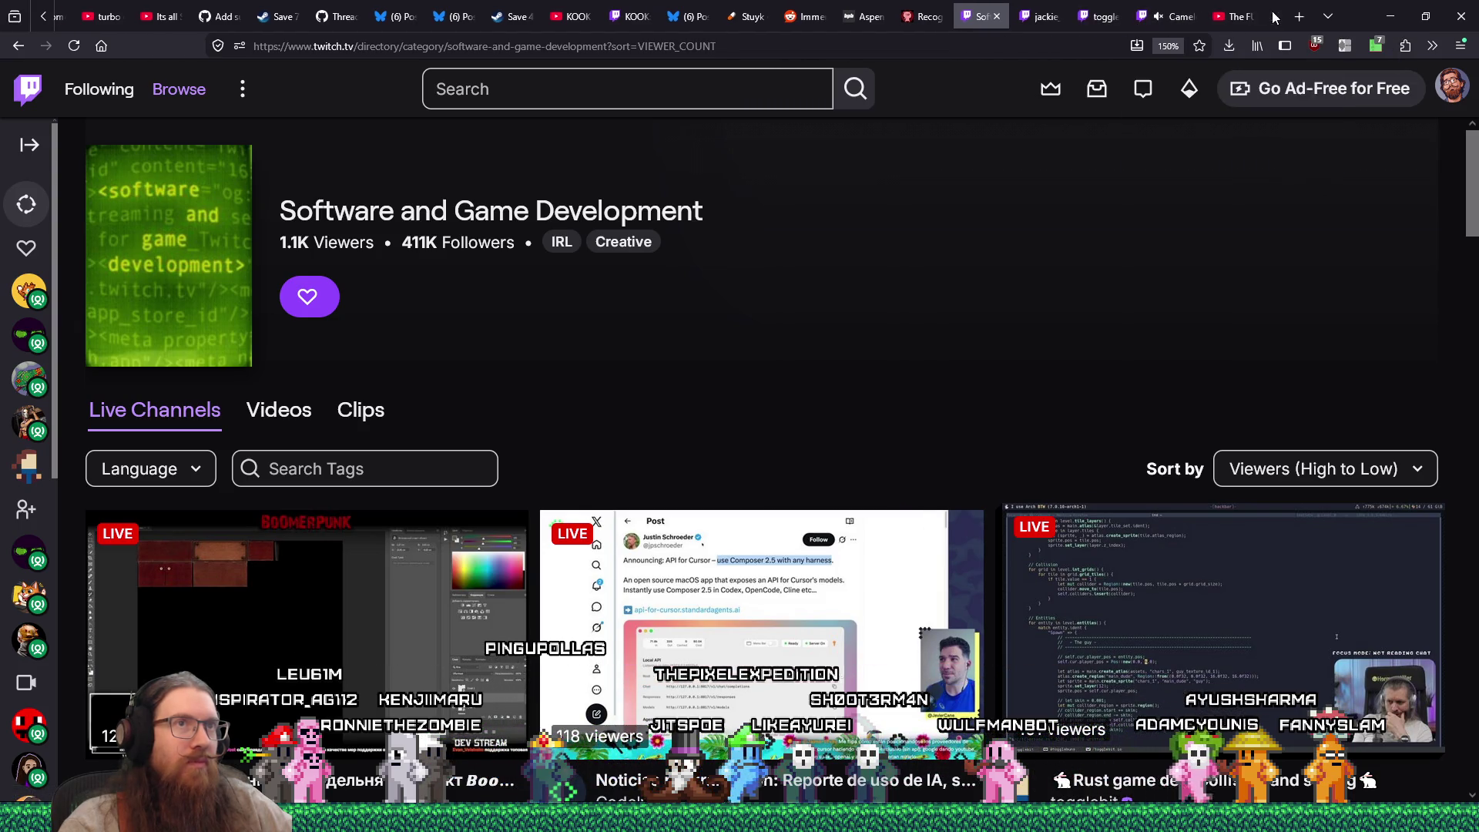
pyautogui.click(1176, 17)
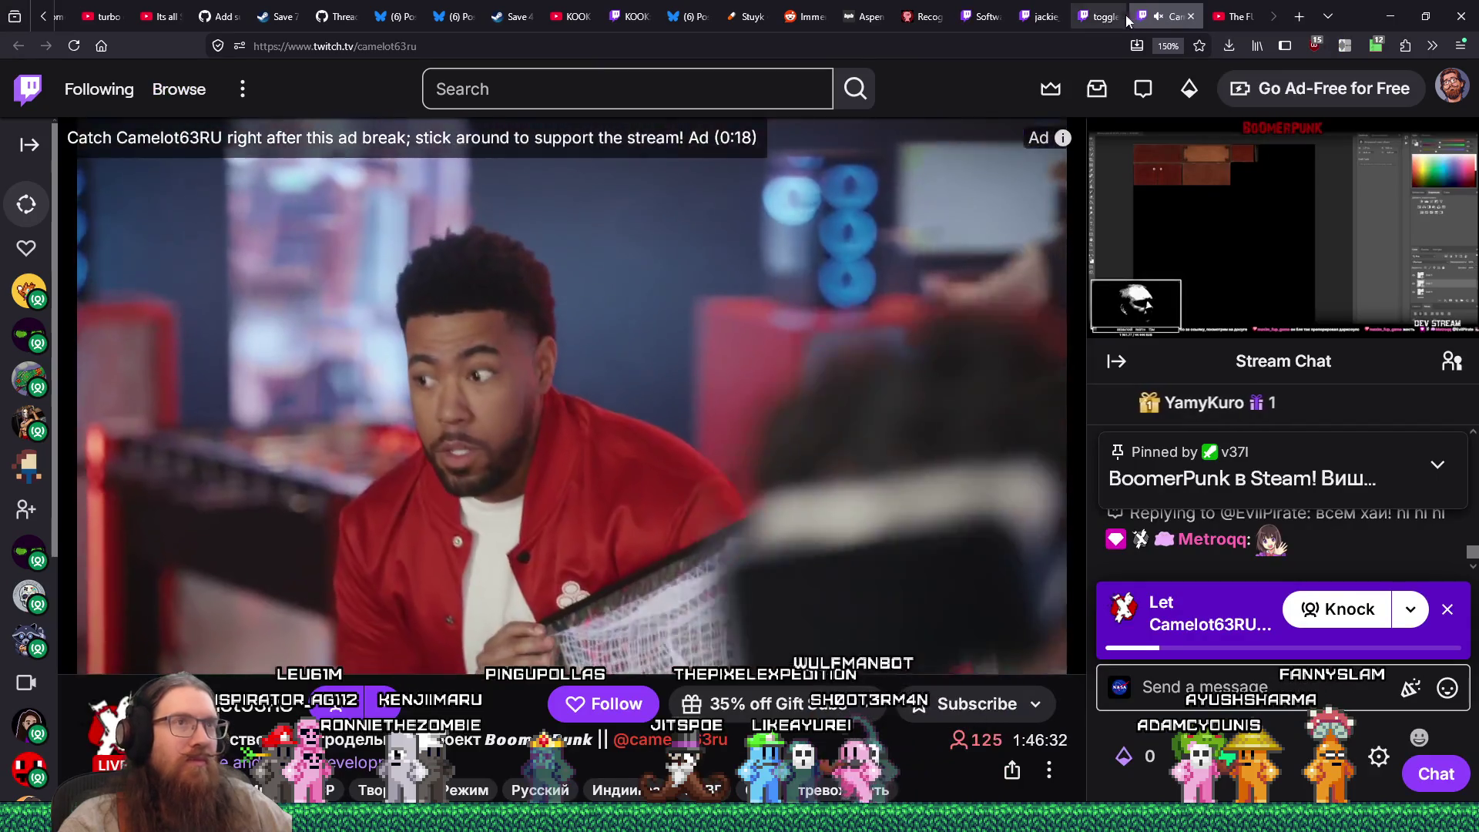
pyautogui.click(1095, 19)
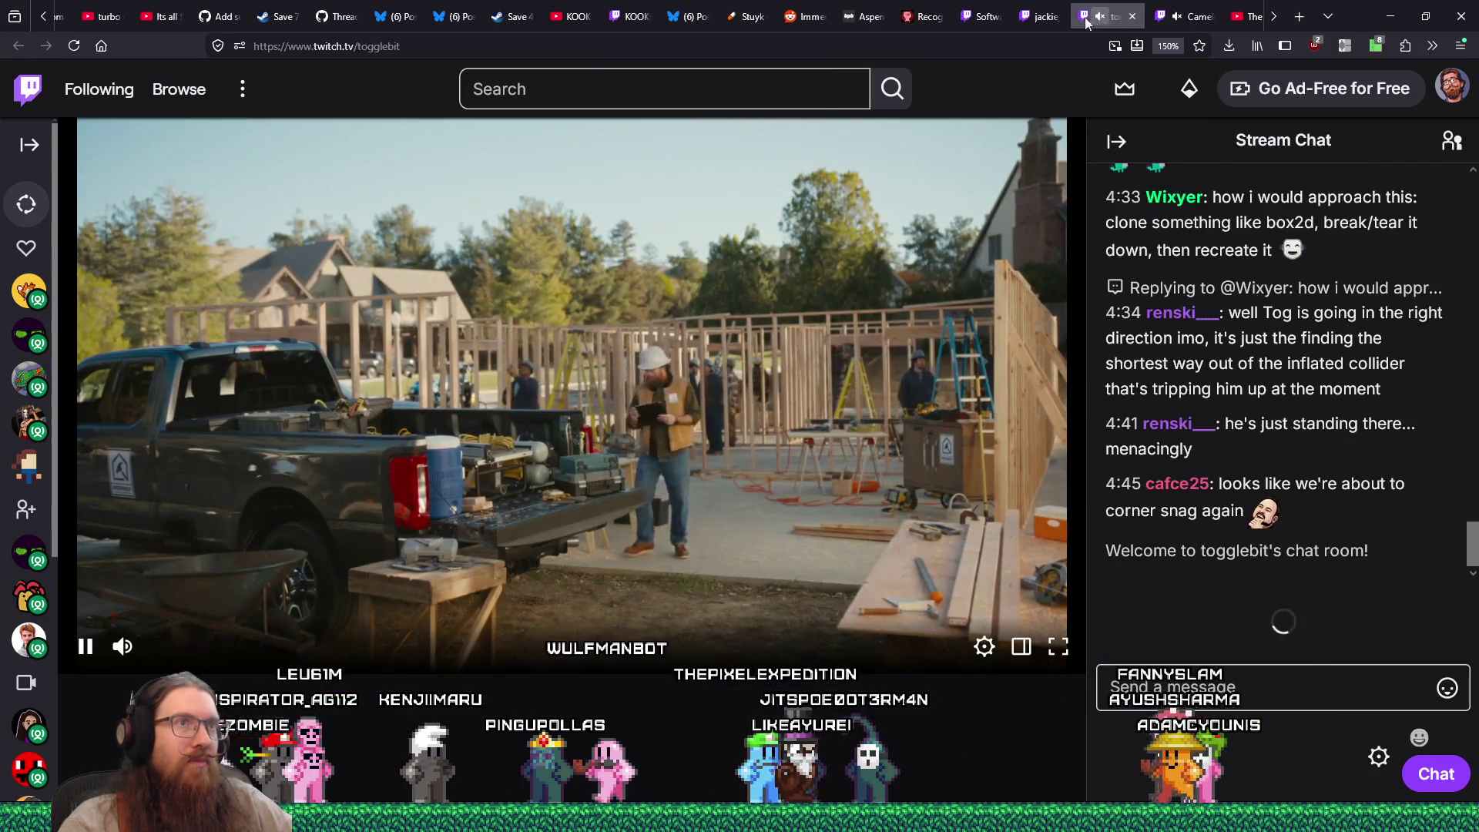
# Switch to the jackie_codes stream and copy 'jackie_codes' from its URL
pyautogui.click(1049, 17)
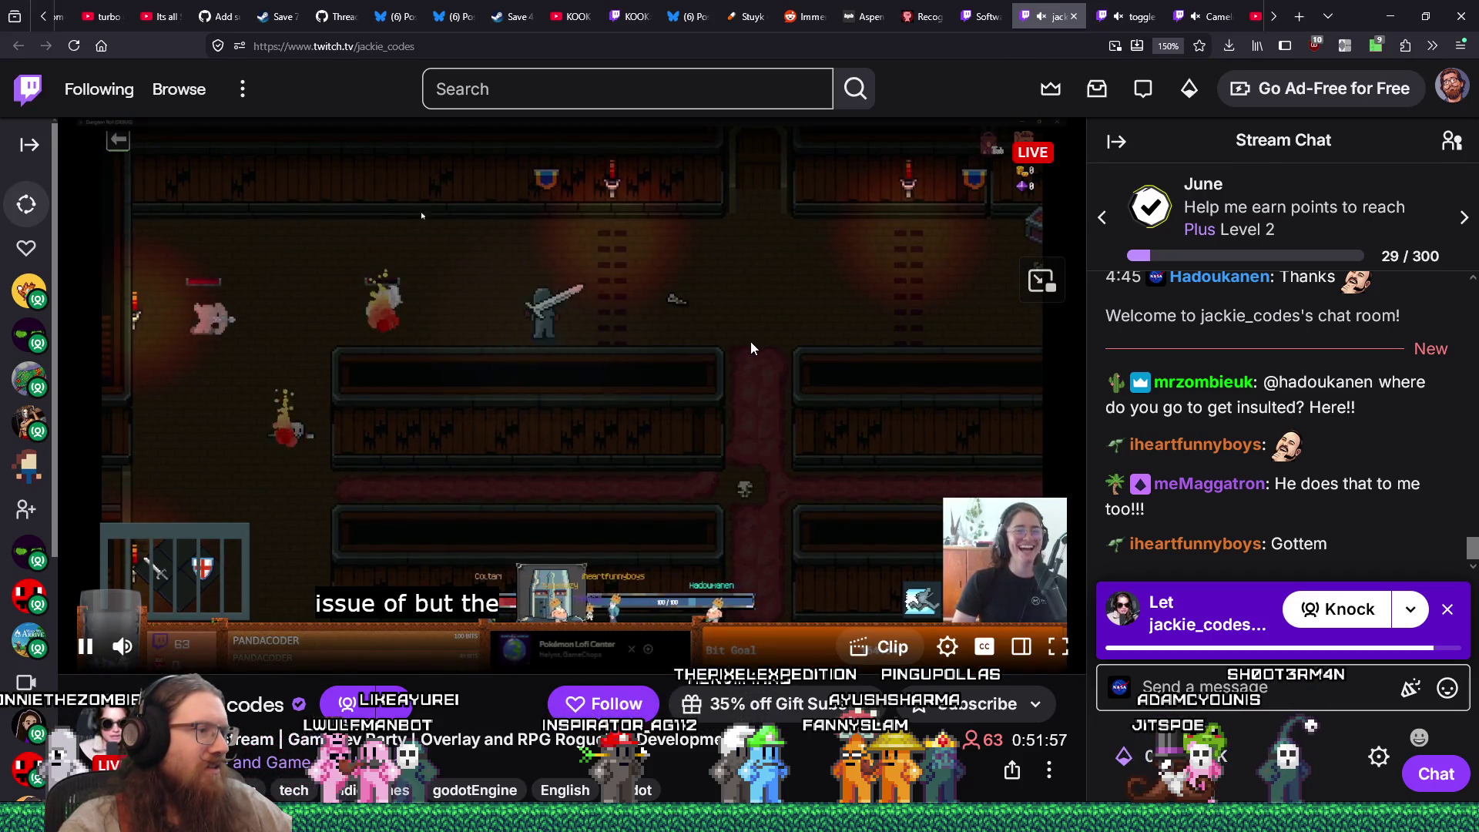
pyautogui.scroll(-1, 723, 510)
pyautogui.scroll(-1, 722, 510)
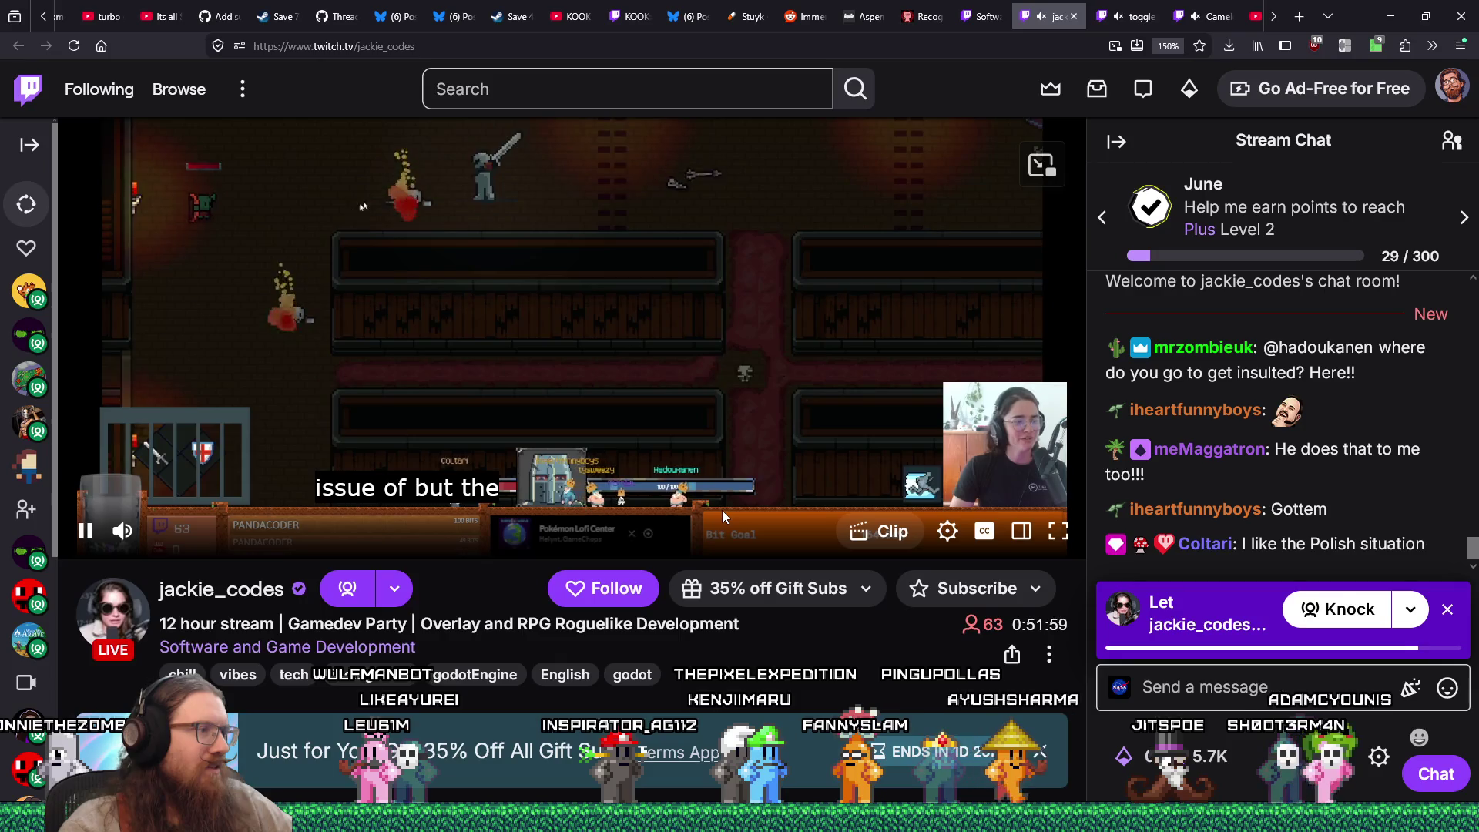
pyautogui.click(378, 47)
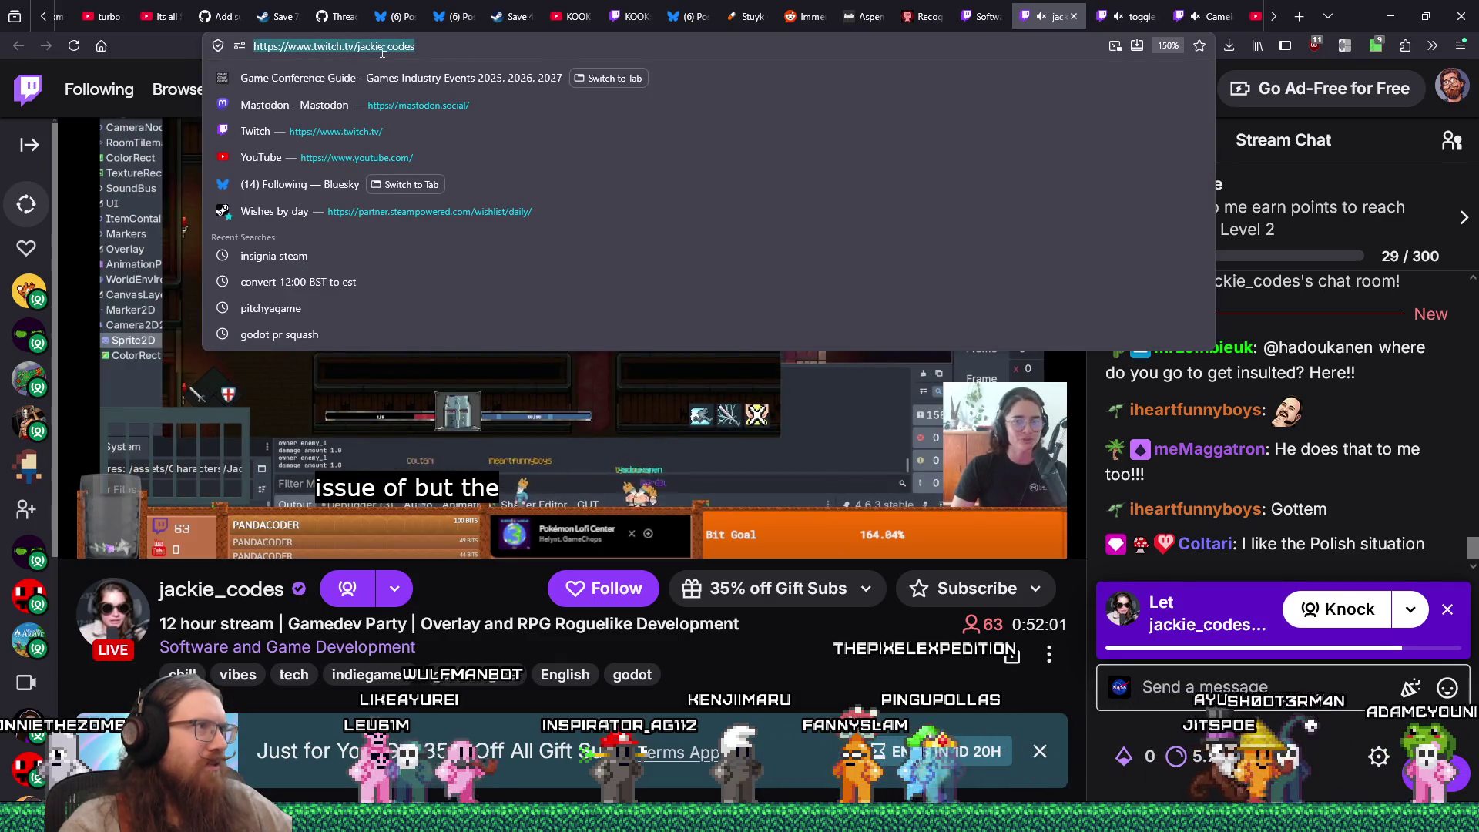
pyautogui.doubleClick(378, 47)
pyautogui.rightClick(378, 47)
pyautogui.click(404, 132)
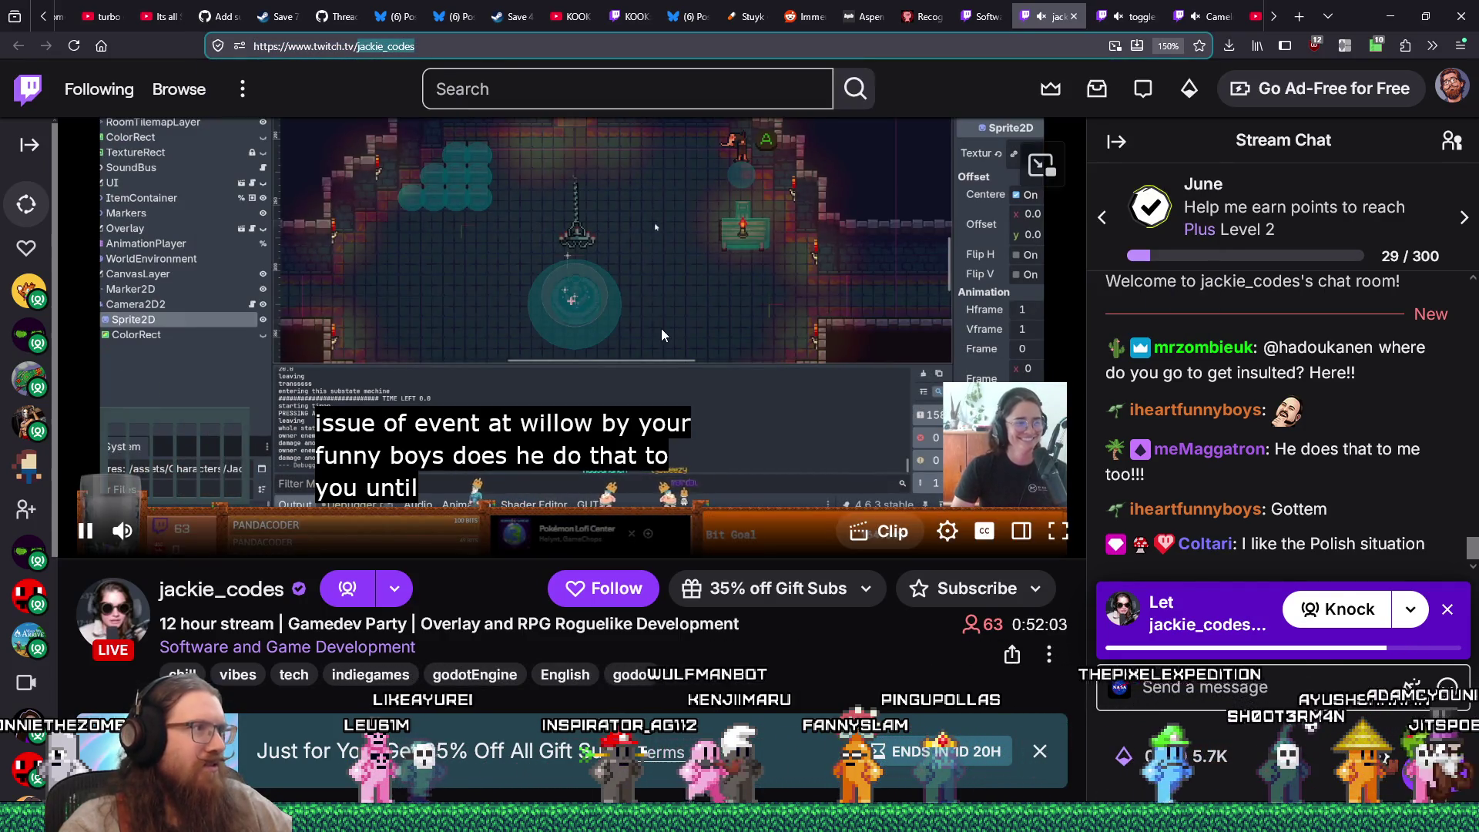
pyautogui.hotkey('alt', 'Tab')
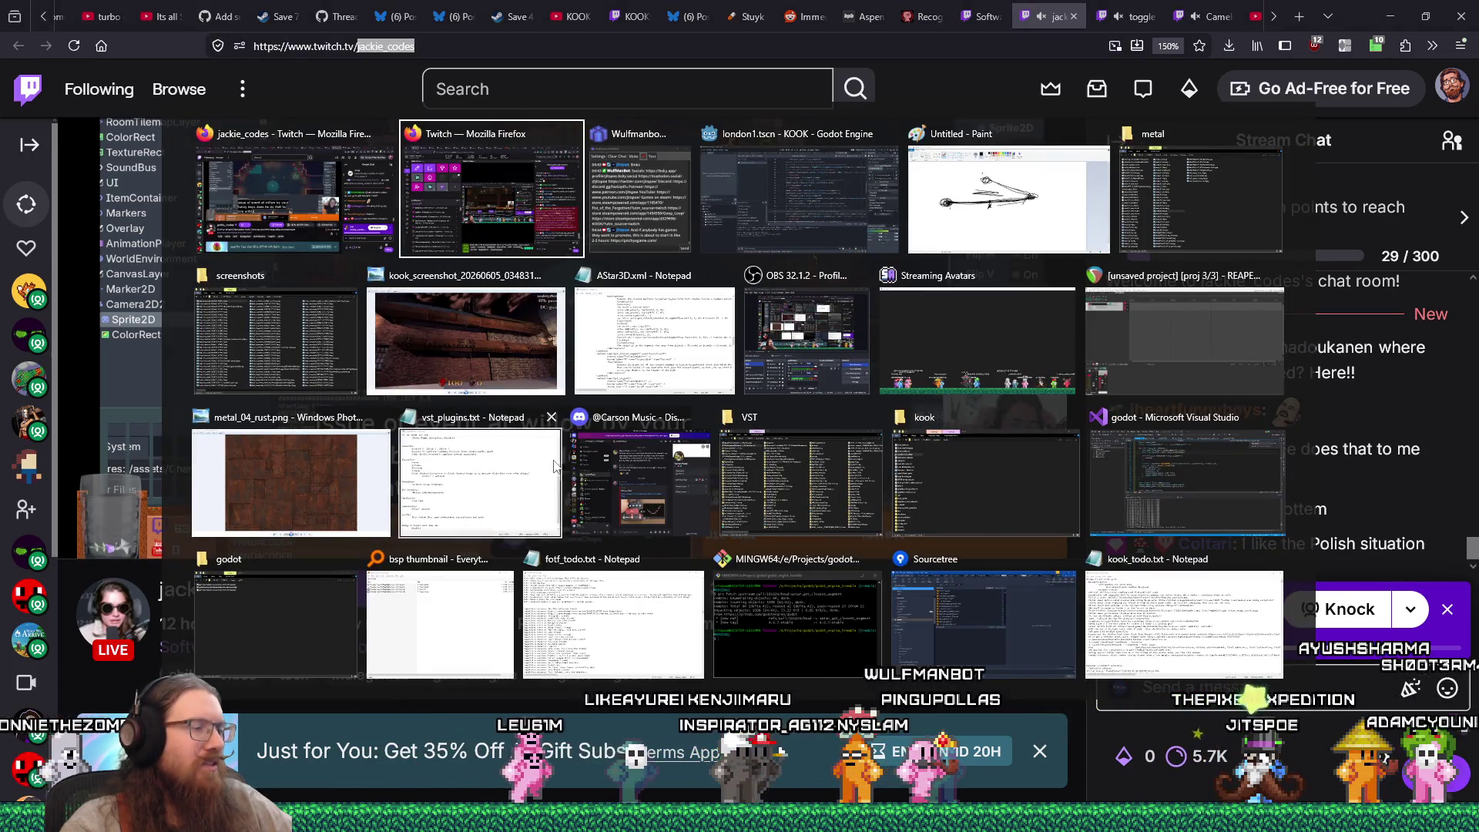
pyautogui.press('Escape')
# Search recent_raids.txt for jackie_codes, find no match, and append it as the last line
pyautogui.moveTo(462, 749)
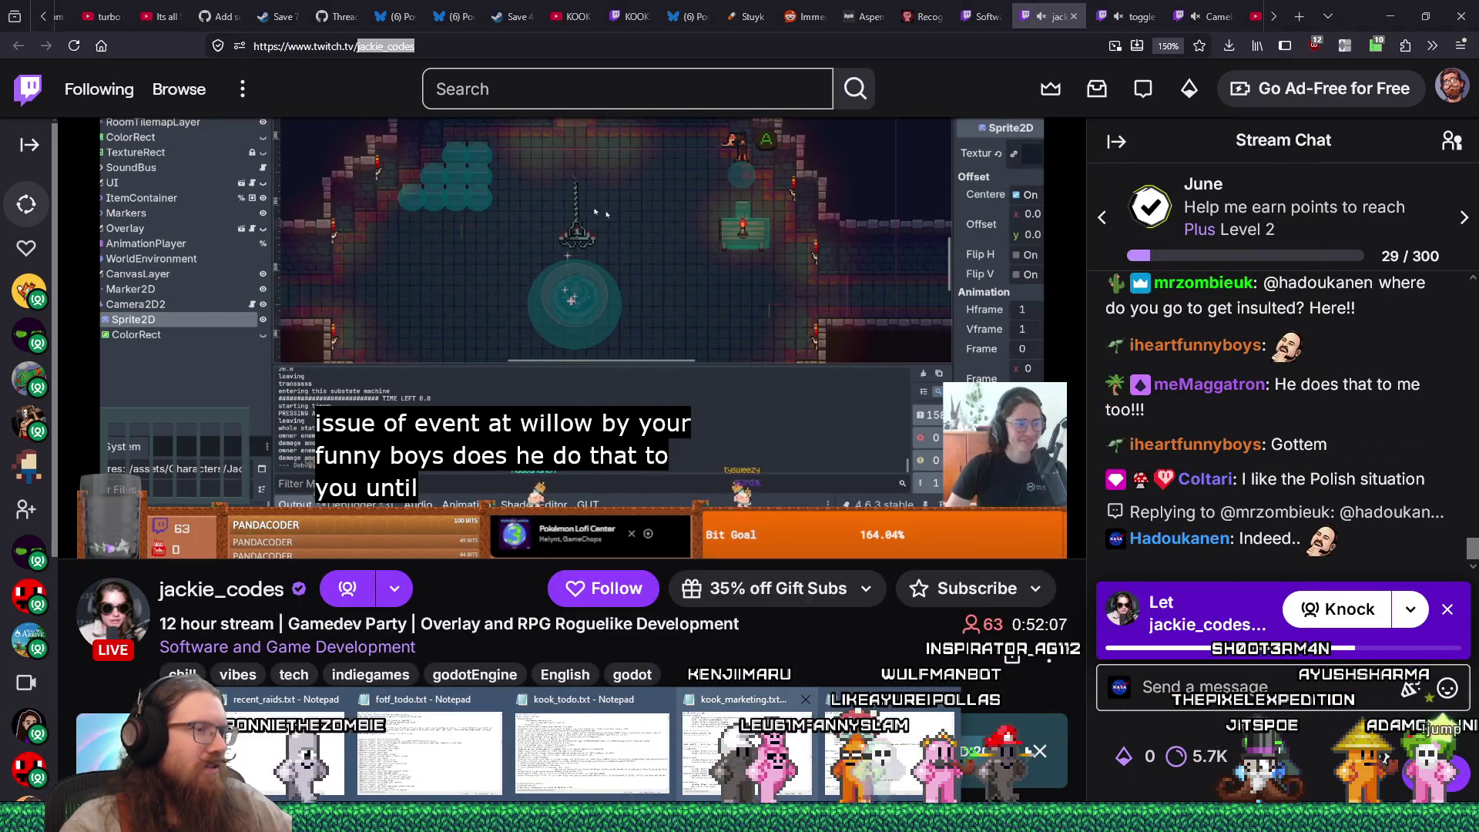
pyautogui.click(285, 751)
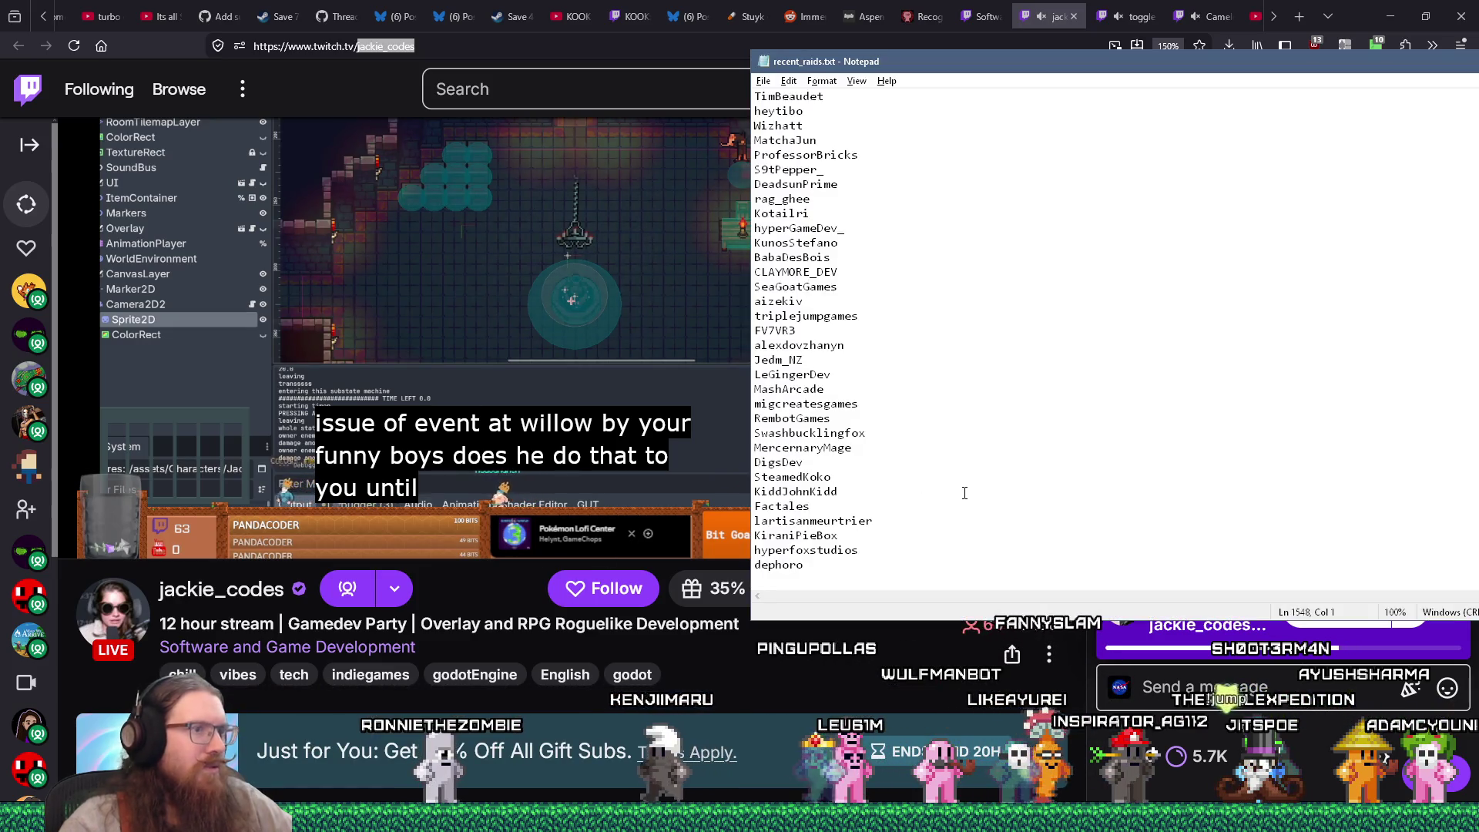
pyautogui.hotkey('ctrl', 'f')
pyautogui.hotkey('ctrl', 'v')
pyautogui.press('Return')
pyautogui.press('Return')
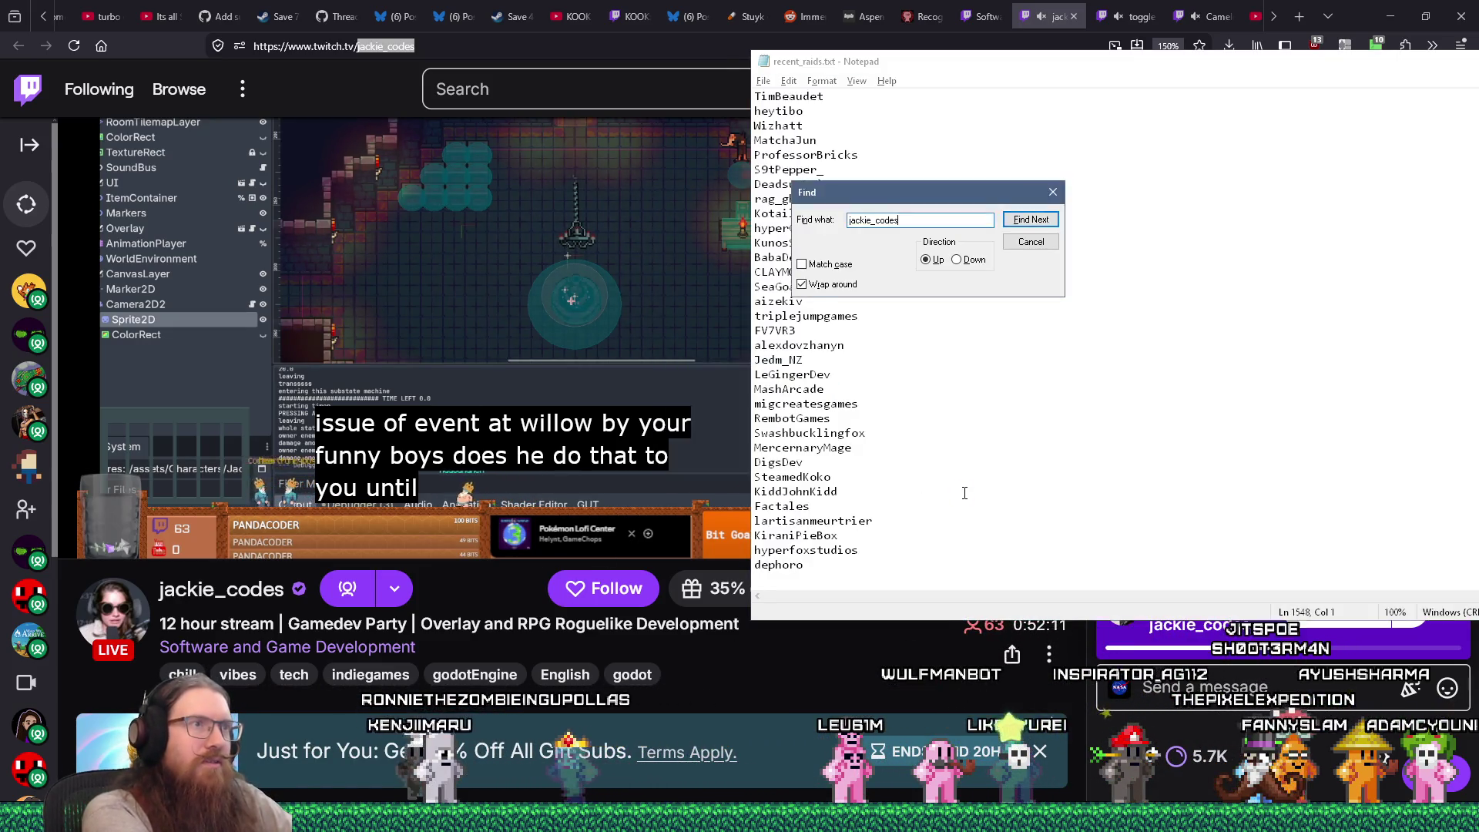
pyautogui.press('Escape')
pyautogui.hotkey('ctrl', 'v')
pyautogui.press('Return')
# Flip between the jackie_codes stream and the raids list, ending back on the stream
pyautogui.hotkey('alt', 'Tab')
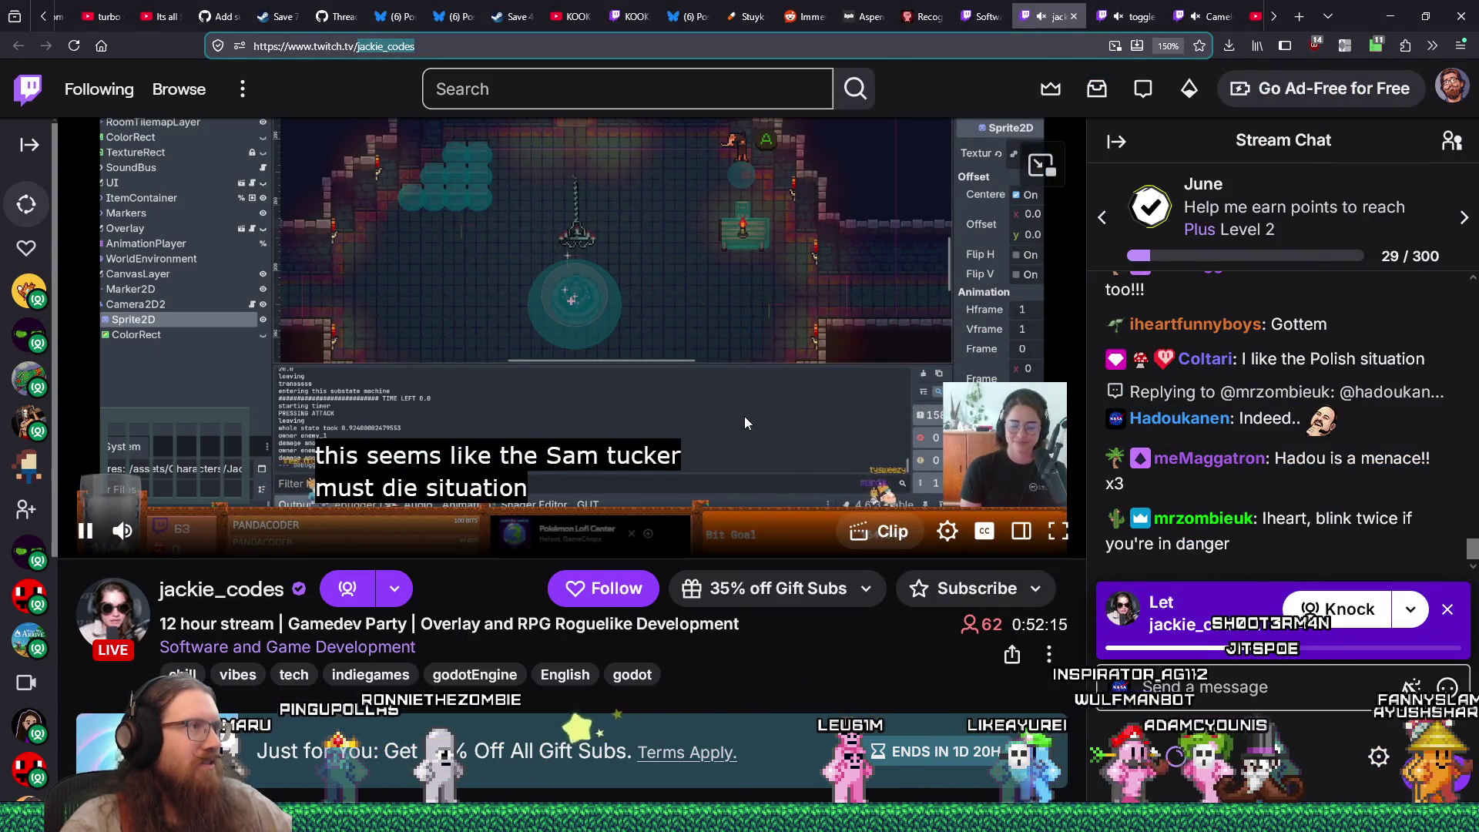
pyautogui.scroll(2, 724, 396)
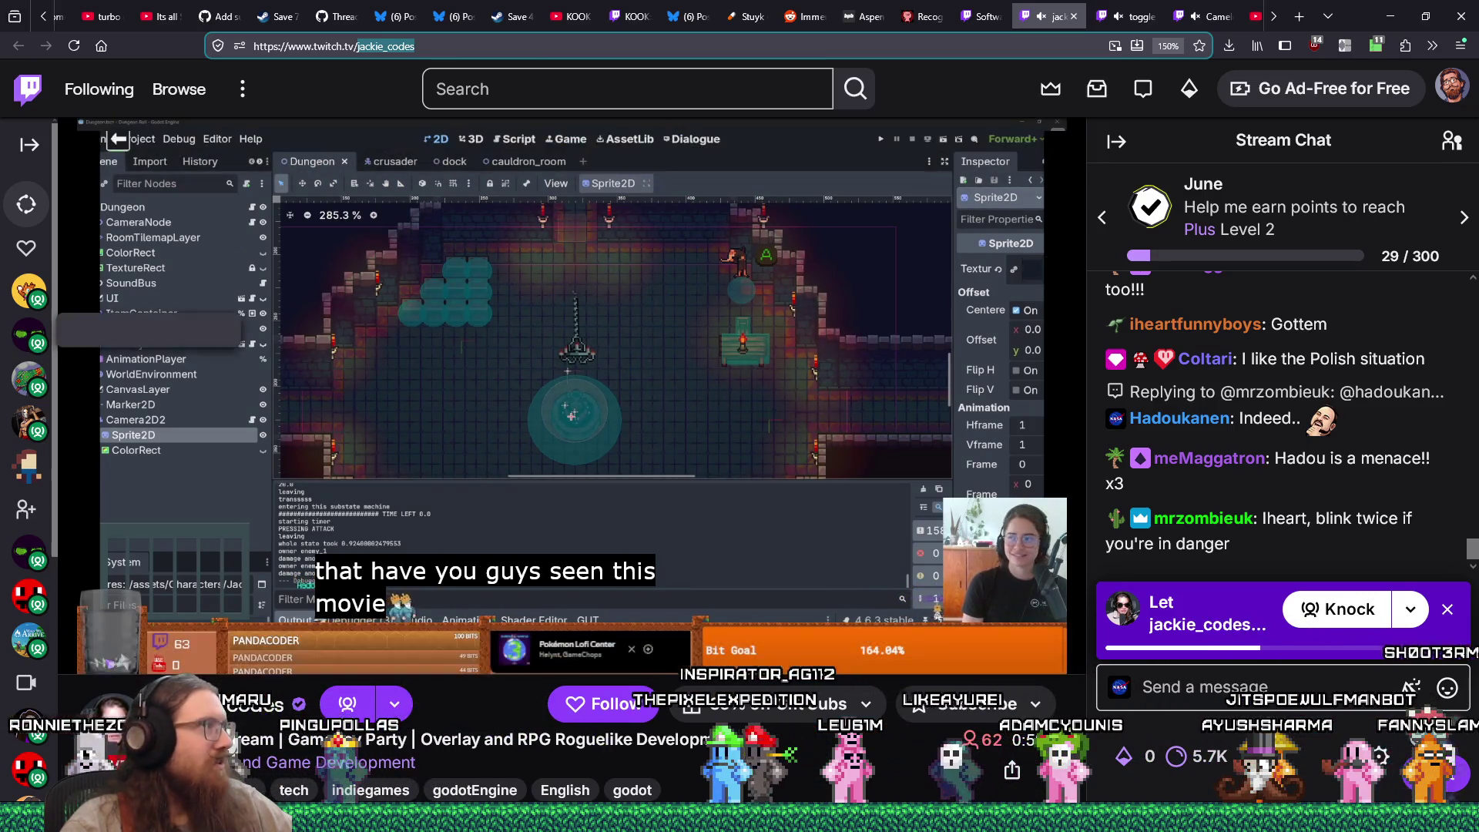
pyautogui.click(691, 746)
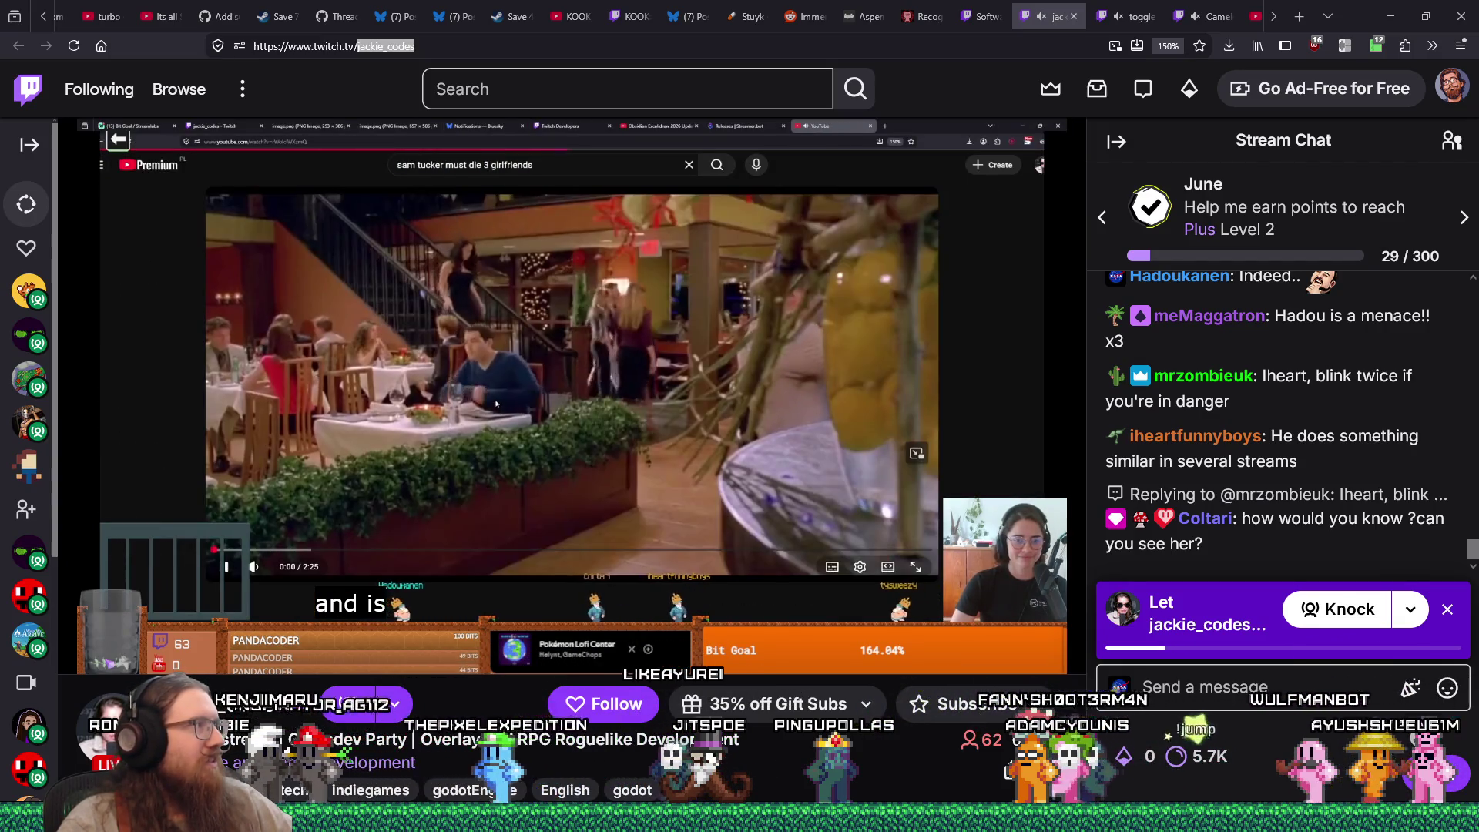
pyautogui.moveTo(822, 653)
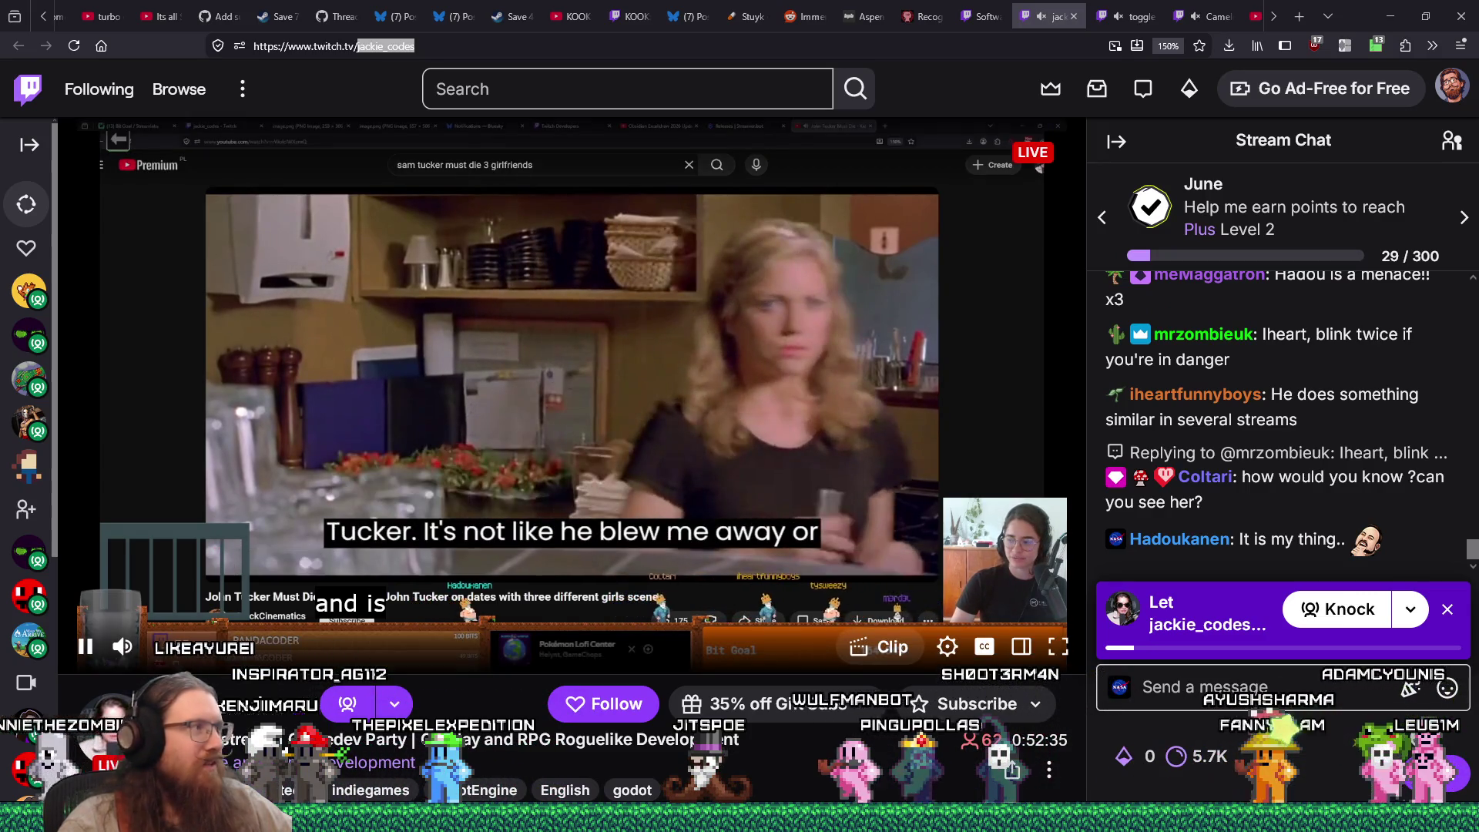
pyautogui.hotkey('alt', 'Tab')
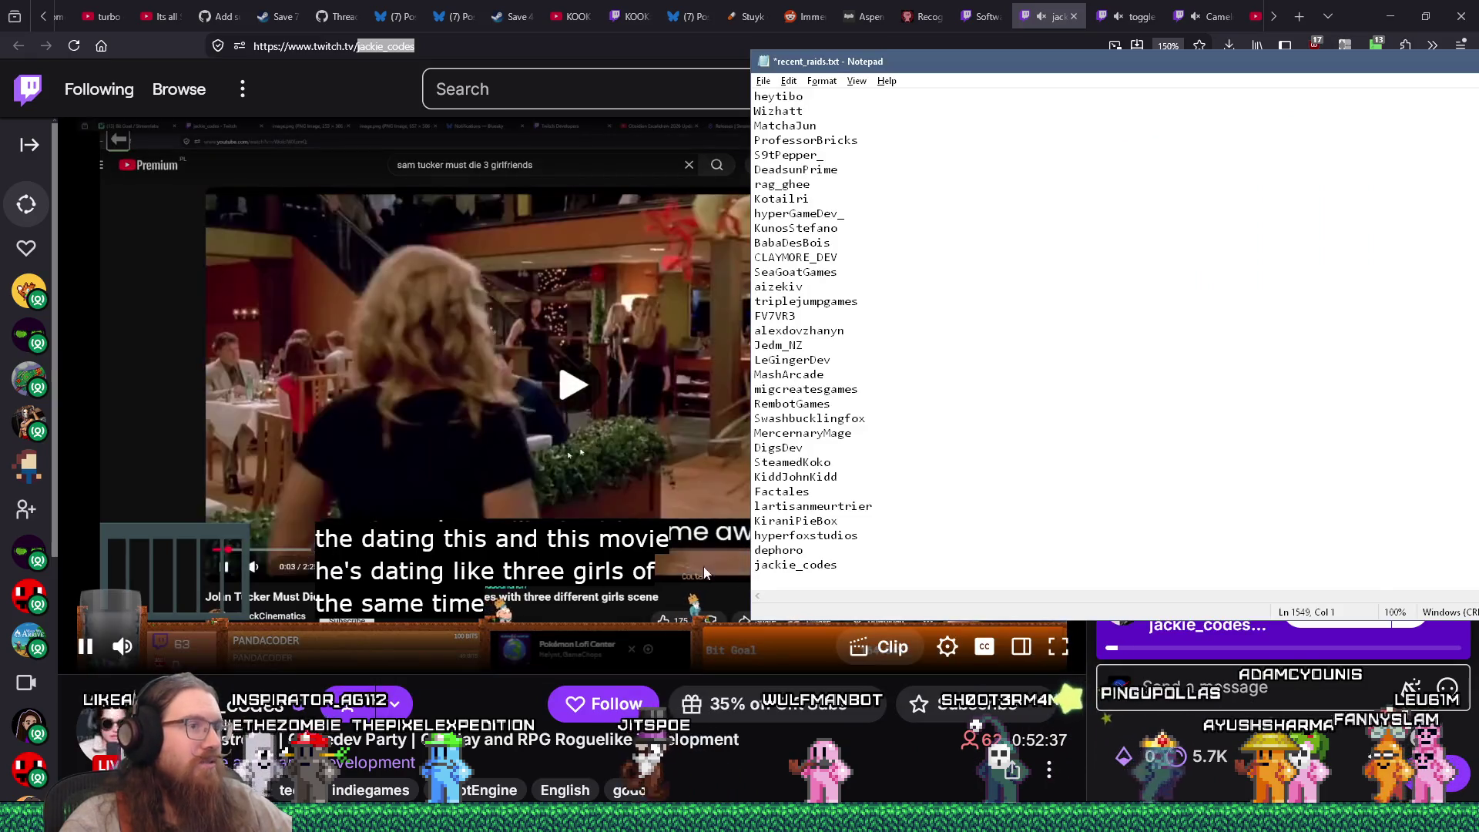
pyautogui.click(704, 566)
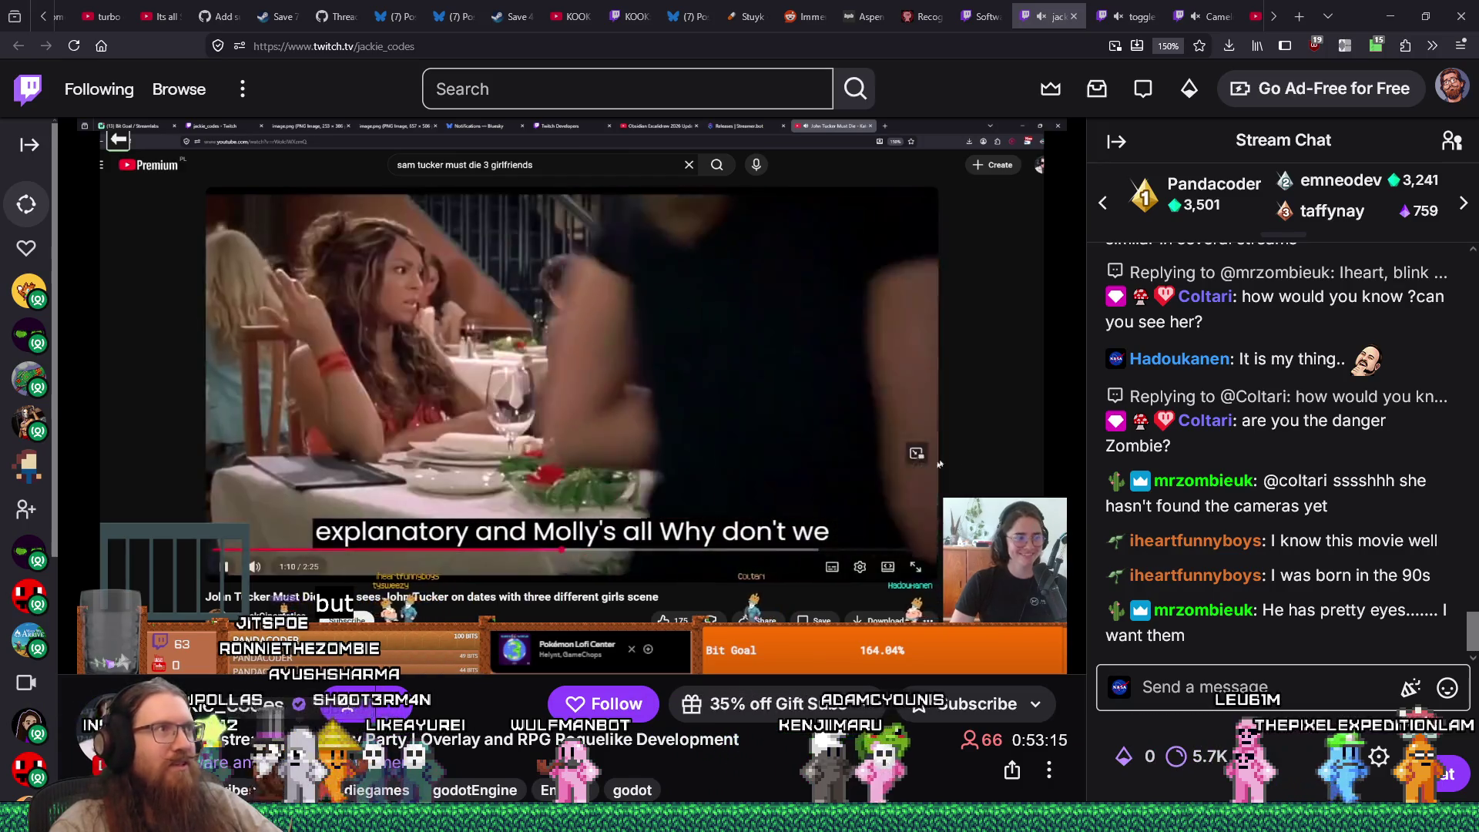
# Switch to the YouTube KOOK Trailer video and copy its URL from the address bar
pyautogui.click(573, 13)
pyautogui.rightClick(515, 46)
pyautogui.click(566, 139)
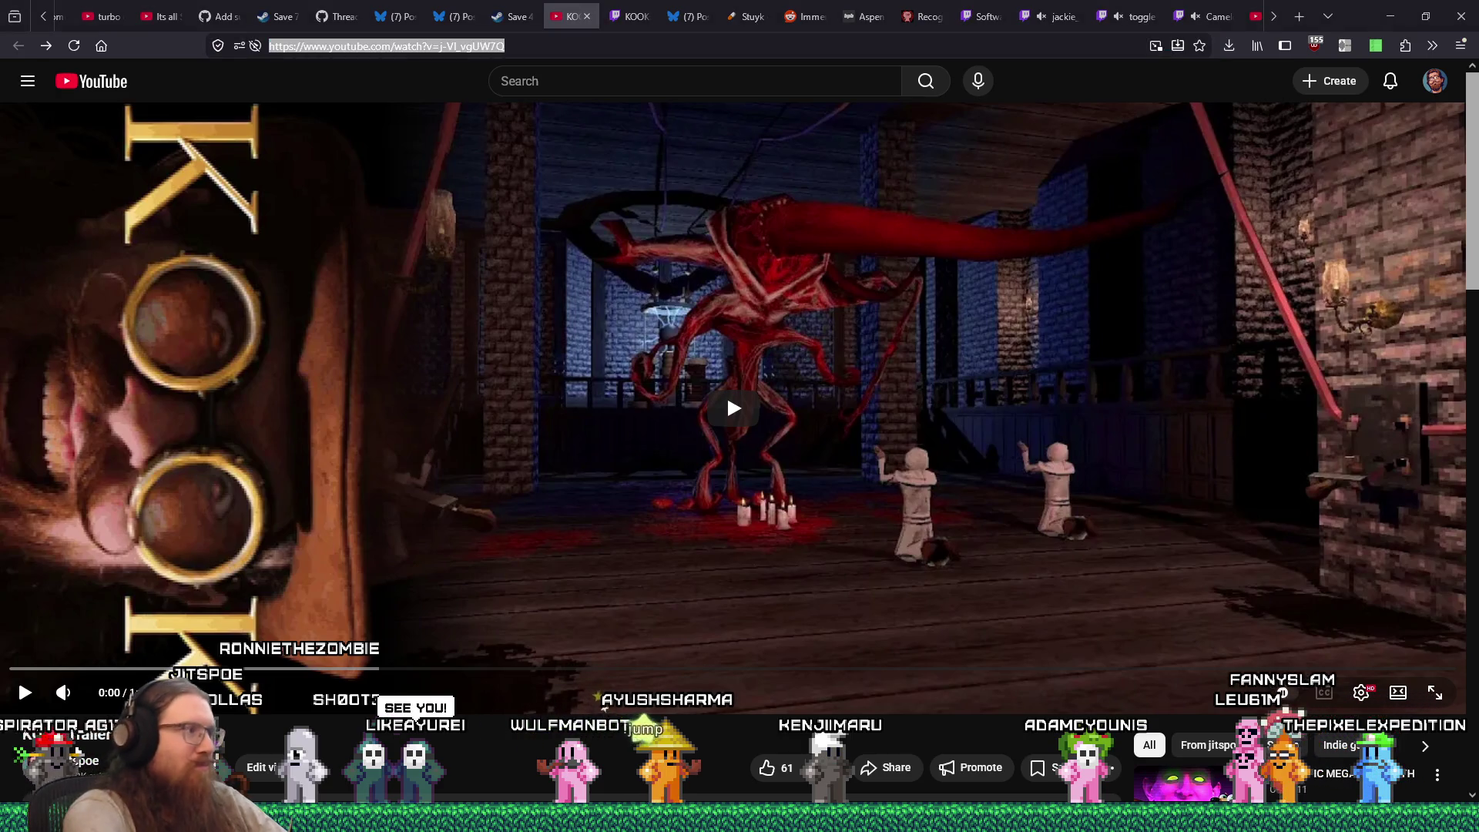